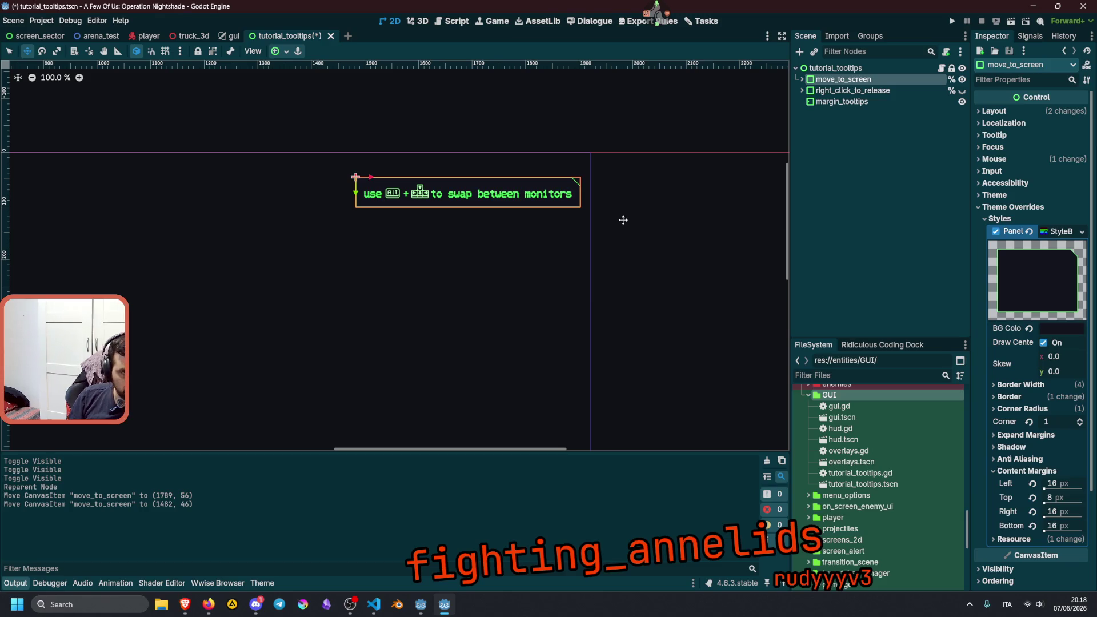
Rename the hb HBoxContainer under move_to_screen to hb_message.
{"action": "left_click", "coordinate": [799, 143]}
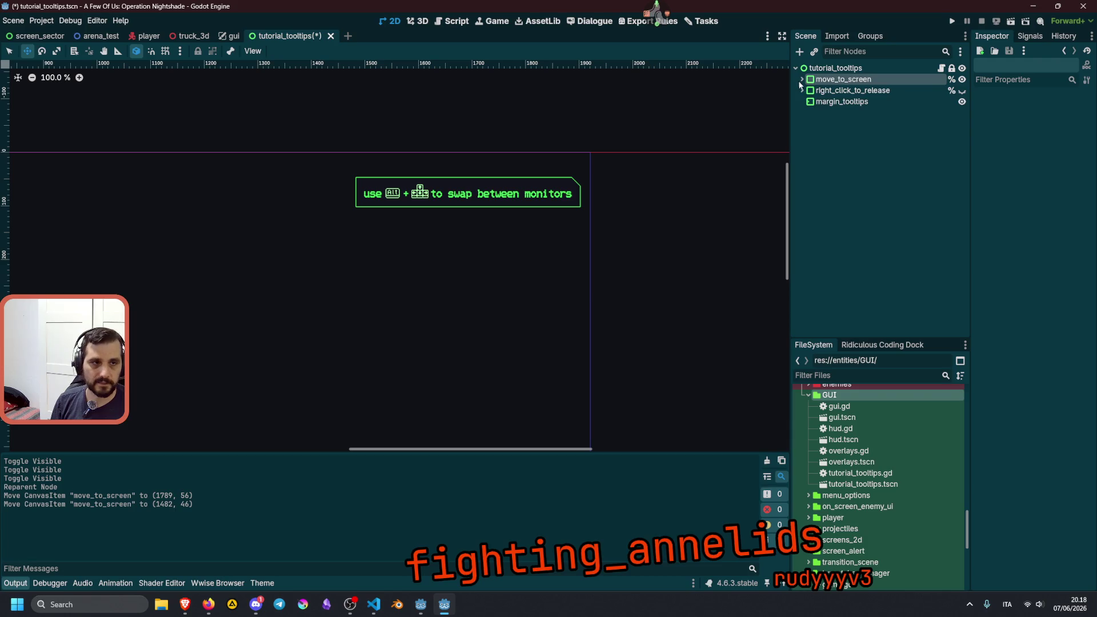
{"action": "left_click", "coordinate": [802, 80]}
{"action": "left_click", "coordinate": [845, 80]}
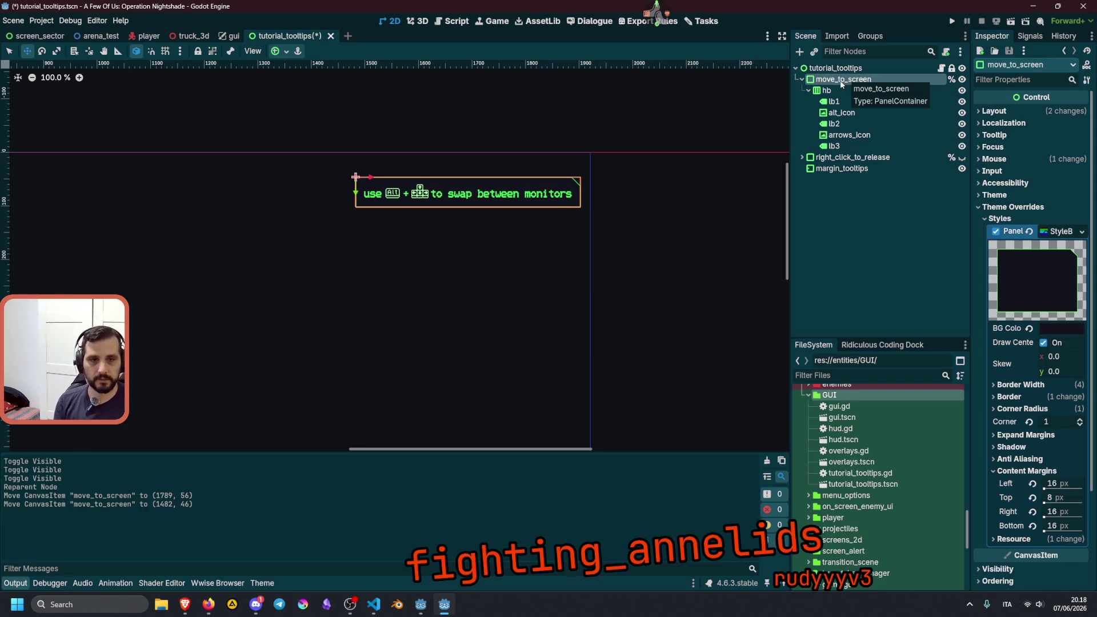
{"action": "left_click", "coordinate": [851, 88]}
{"action": "left_click", "coordinate": [851, 88]}
{"action": "left_click", "coordinate": [869, 89]}
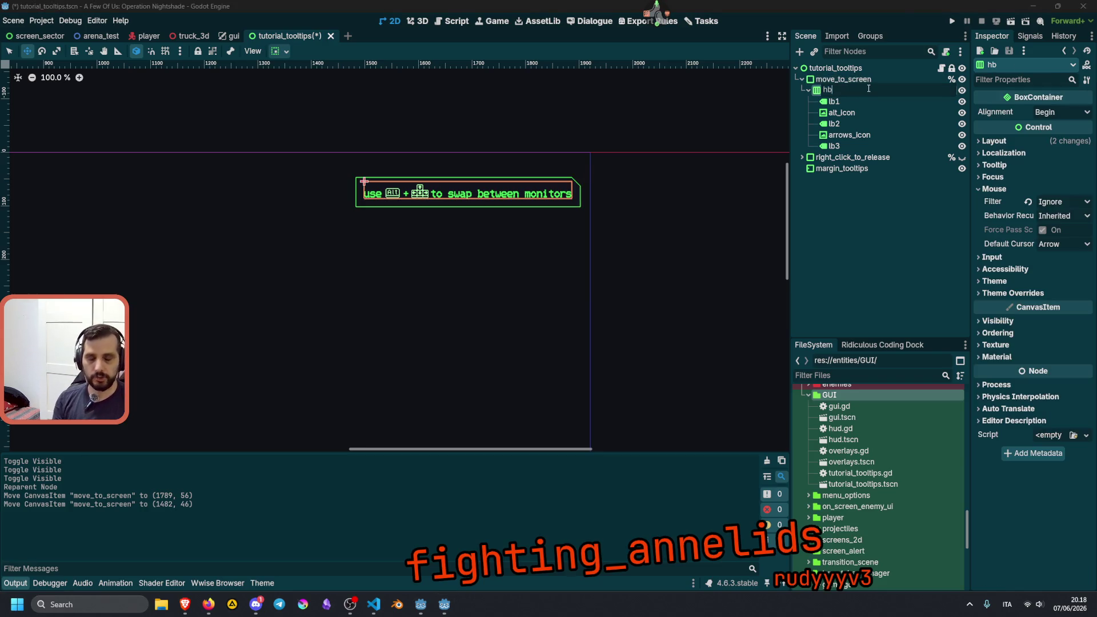
{"action": "type", "text": "_message"}
{"action": "key", "text": "Return"}
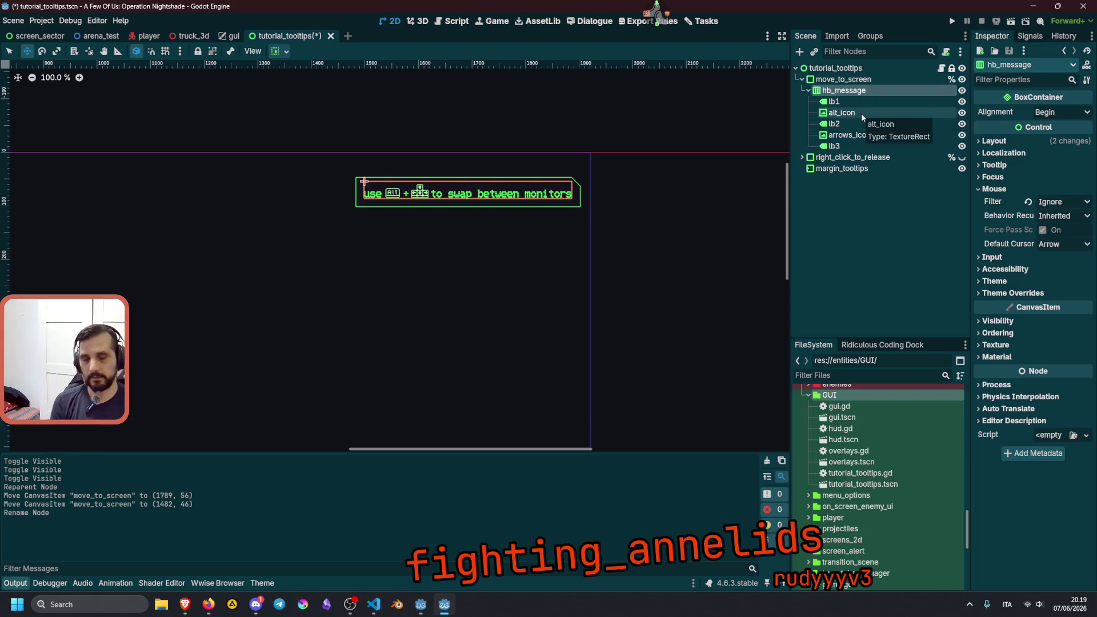
{"action": "left_click", "coordinate": [831, 201]}
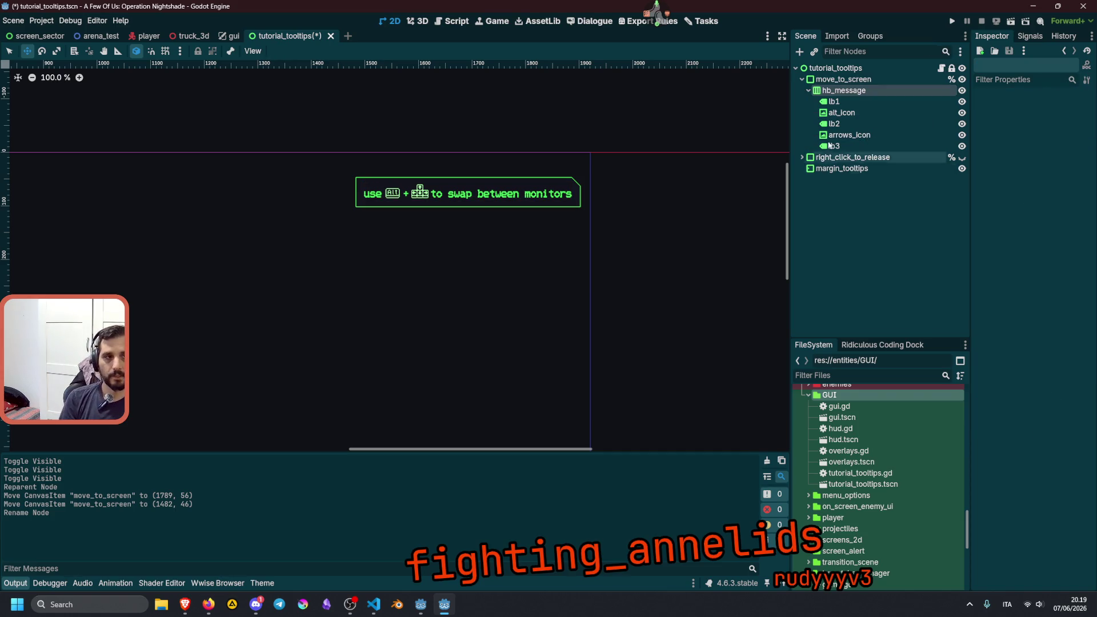
Choose Save As for the move_to_screen panel's Panel StyleBox override in the Inspector.
{"action": "left_click", "coordinate": [858, 80]}
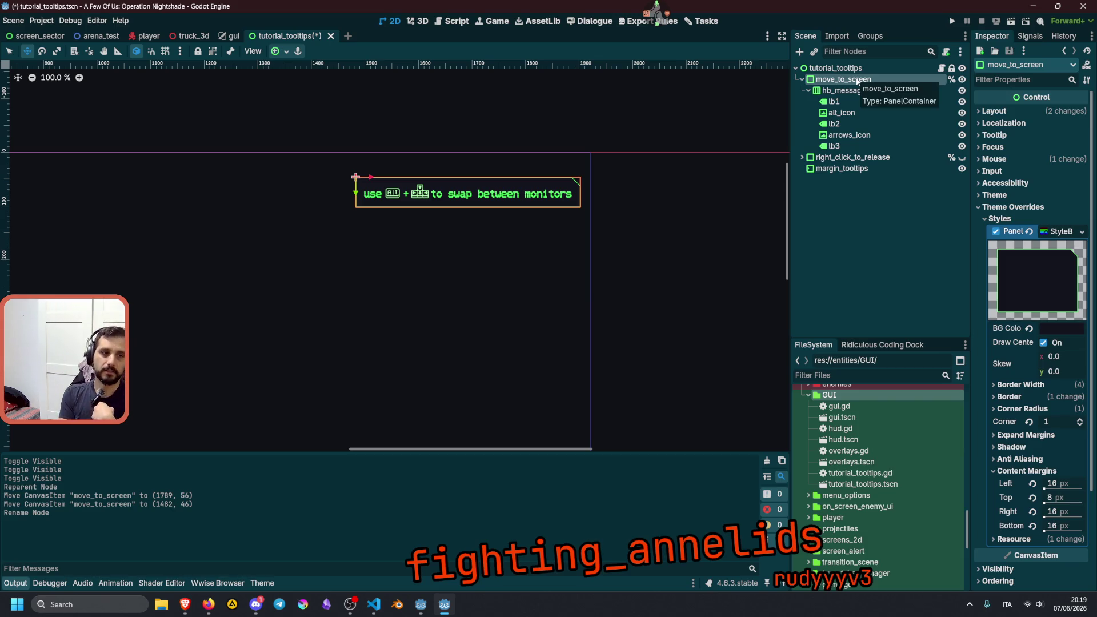
{"action": "right_click", "coordinate": [1058, 229]}
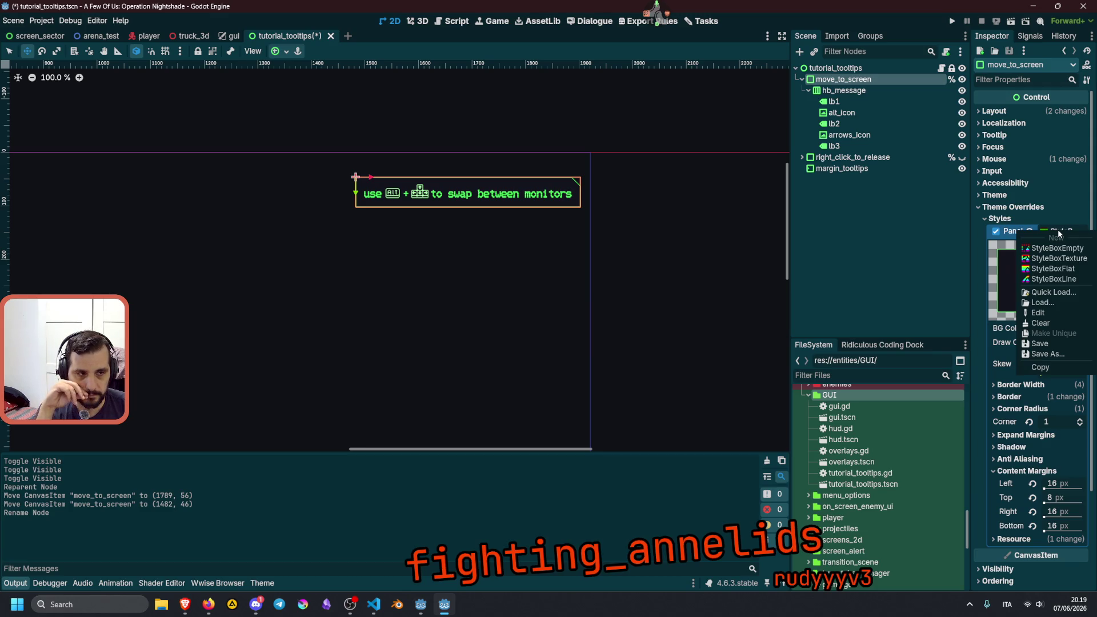
{"action": "left_click", "coordinate": [1053, 354]}
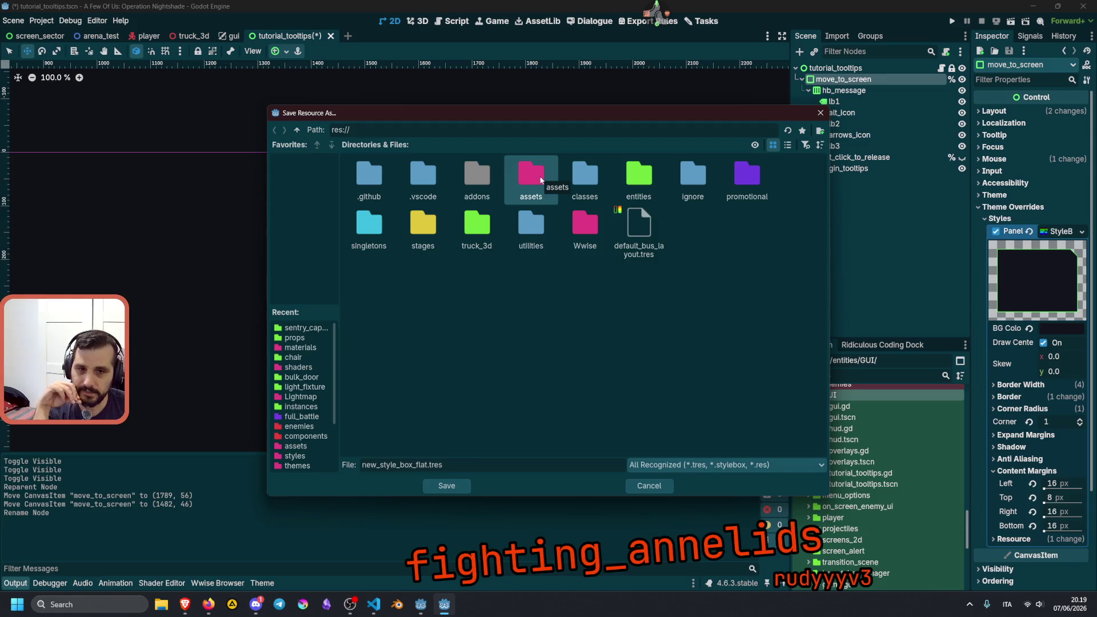
Navigate the save dialog to the res://assets/themes/styles folder.
{"action": "double_click", "coordinate": [541, 180]}
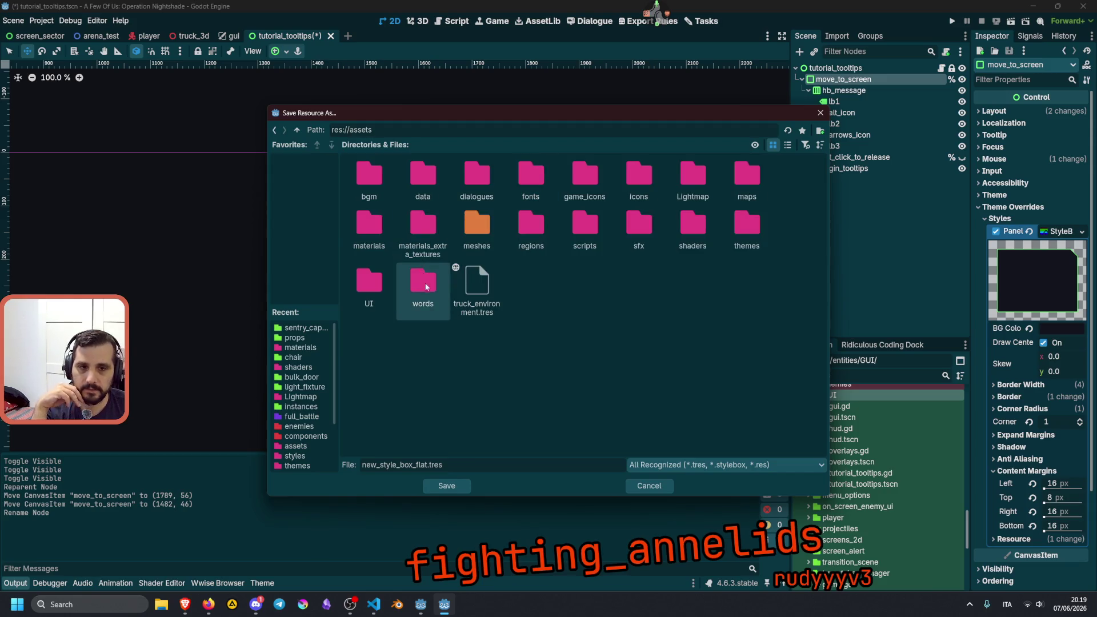
{"action": "left_click", "coordinate": [584, 229]}
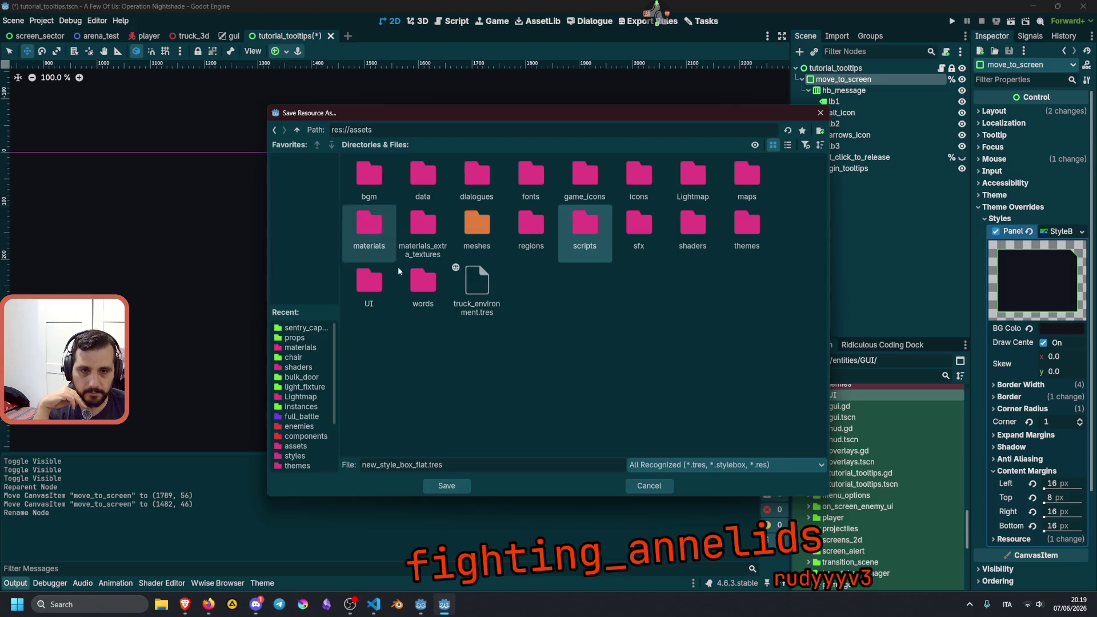
{"action": "left_click", "coordinate": [754, 231]}
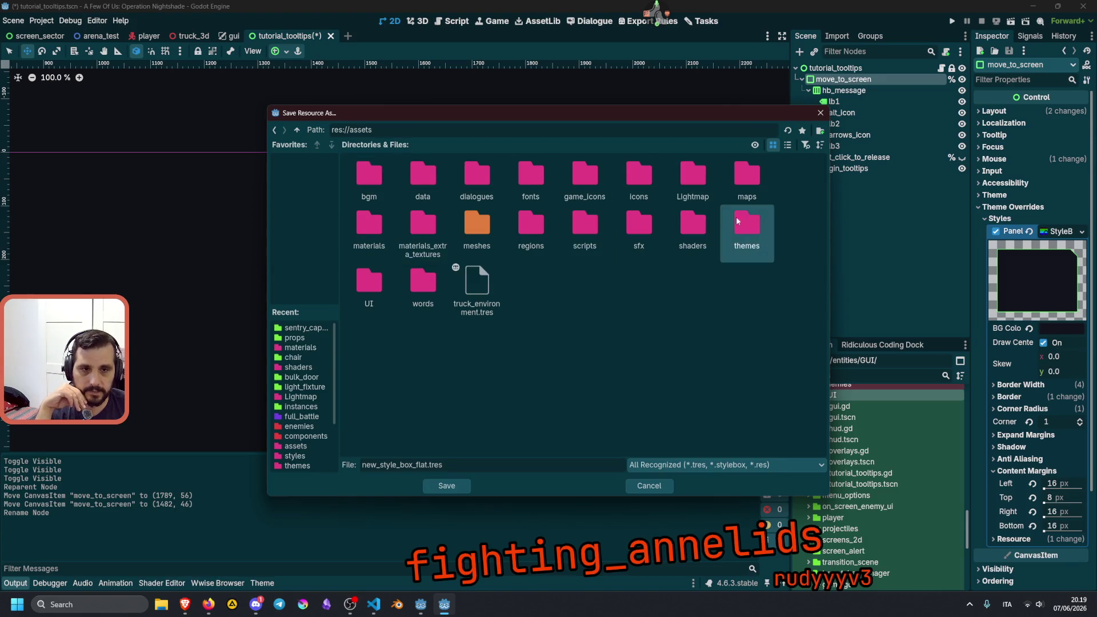
{"action": "double_click", "coordinate": [754, 232]}
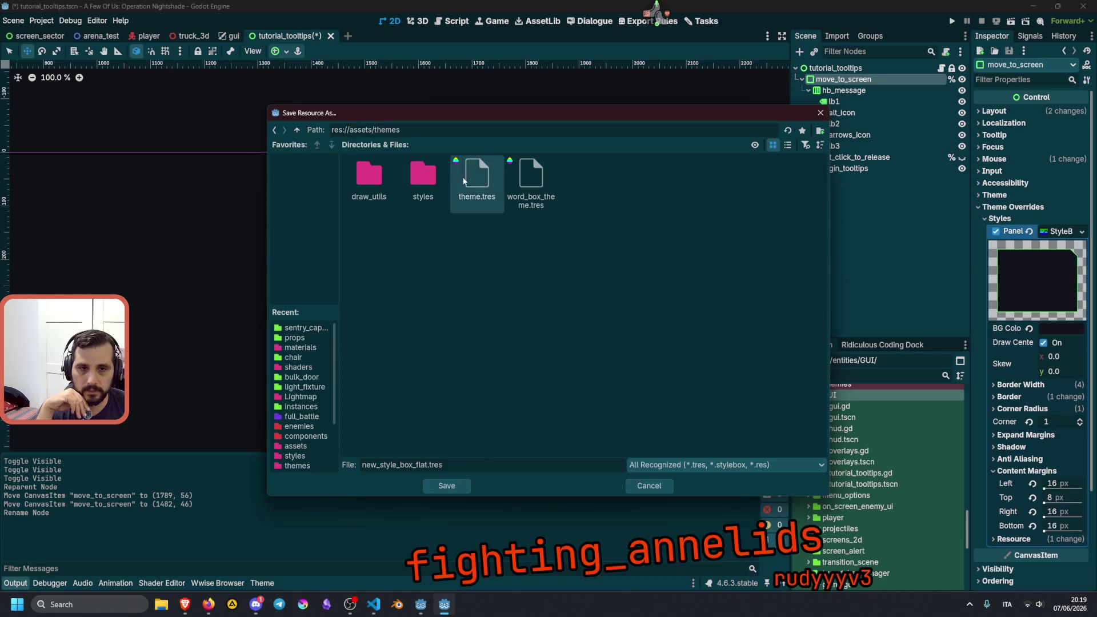
{"action": "double_click", "coordinate": [423, 174]}
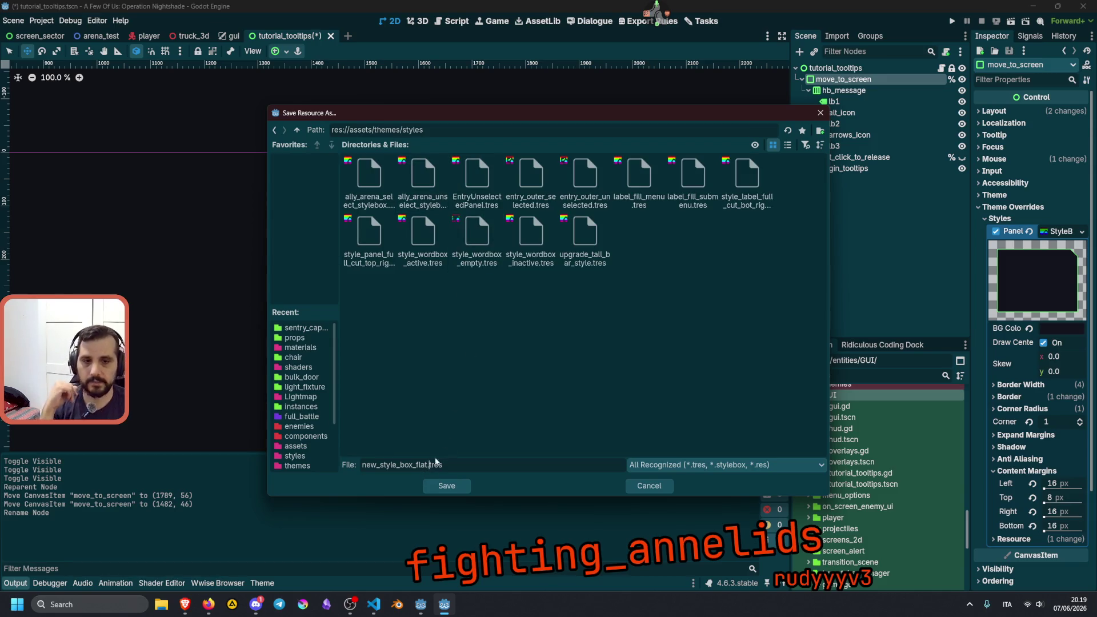
Name the stylebox file toast_notification_panel_stylebox.tres and save it.
{"action": "type", "text": "po"}
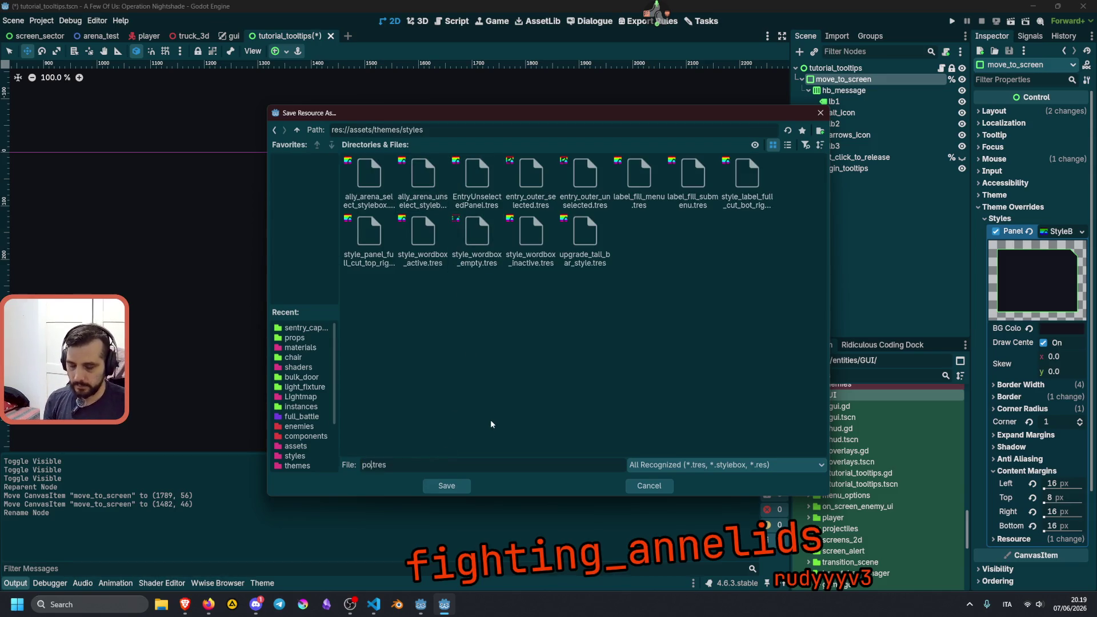
{"action": "type", "text": "pup"}
{"action": "key", "text": "ctrl+BackSpace"}
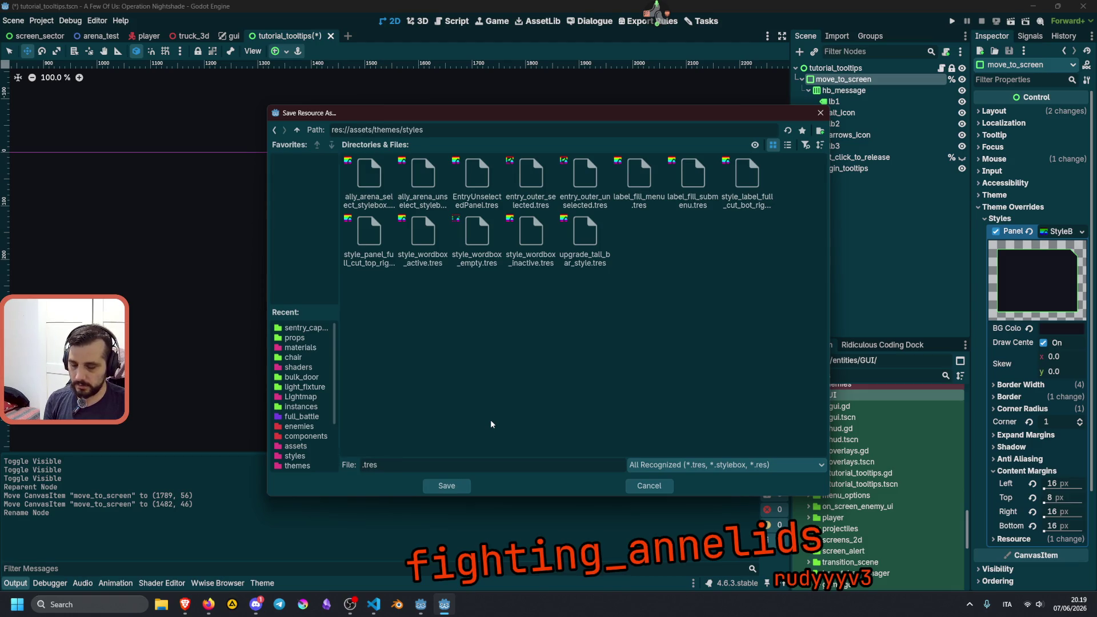
{"action": "type", "text": "pup"}
{"action": "key", "text": "ctrl+BackSpace"}
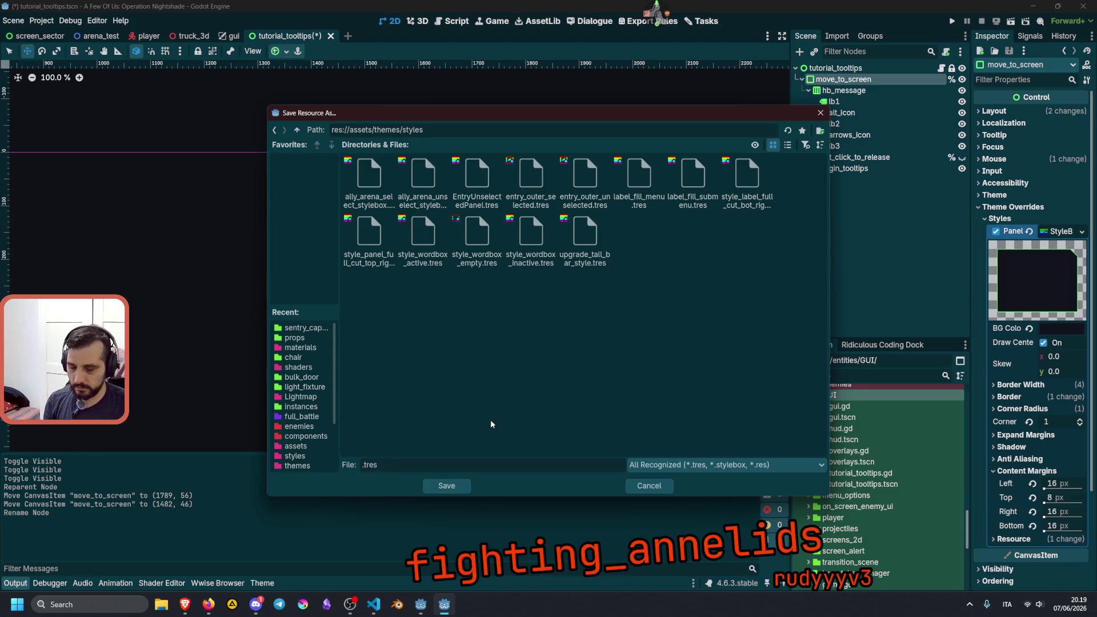
{"action": "type", "text": "toast_"}
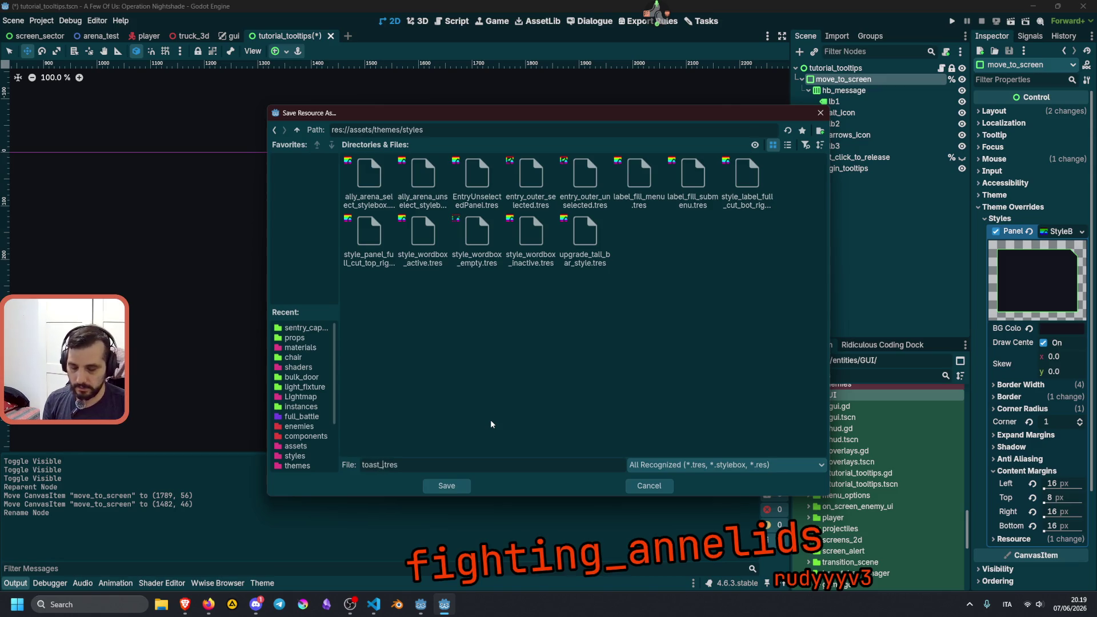
{"action": "type", "text": "notificatio"}
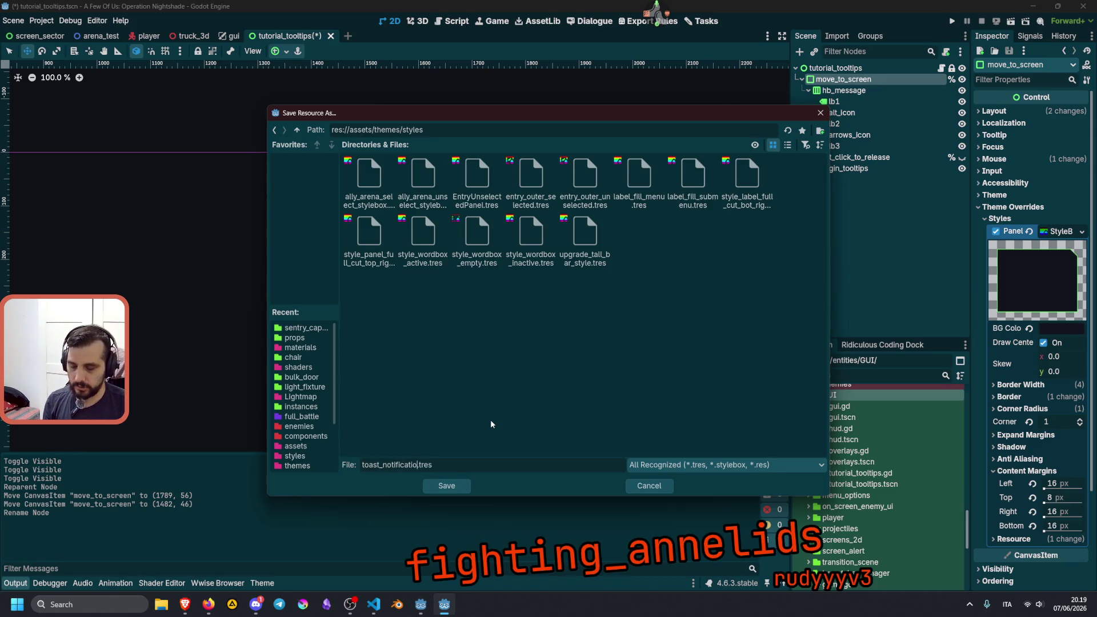
{"action": "type", "text": "n_panel"}
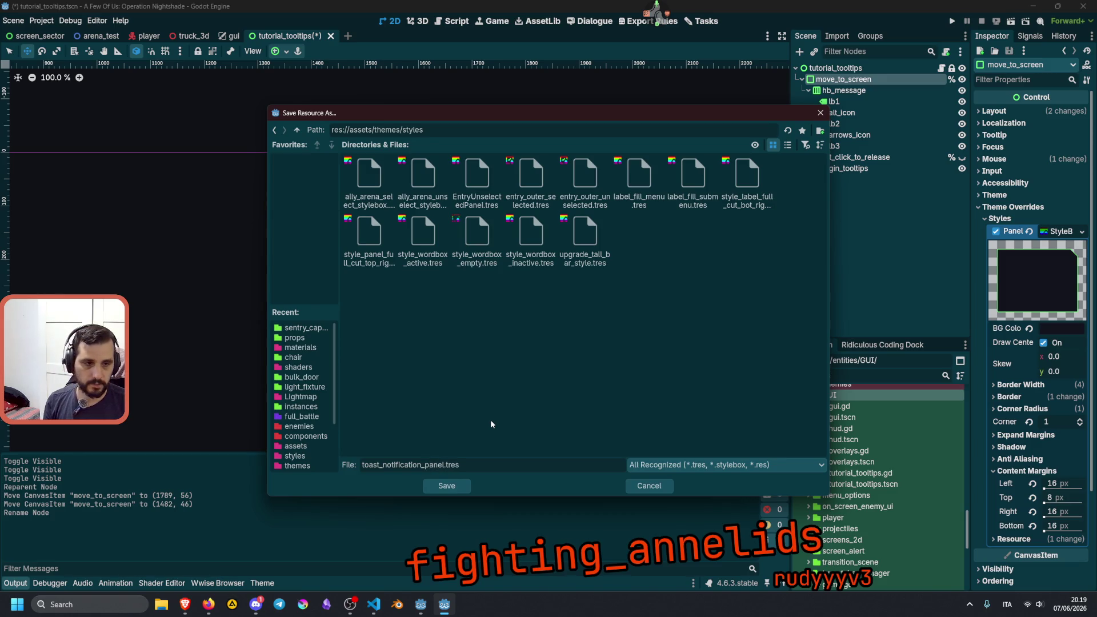
{"action": "key", "text": "shift+End"}
{"action": "type", "text": ".style"}
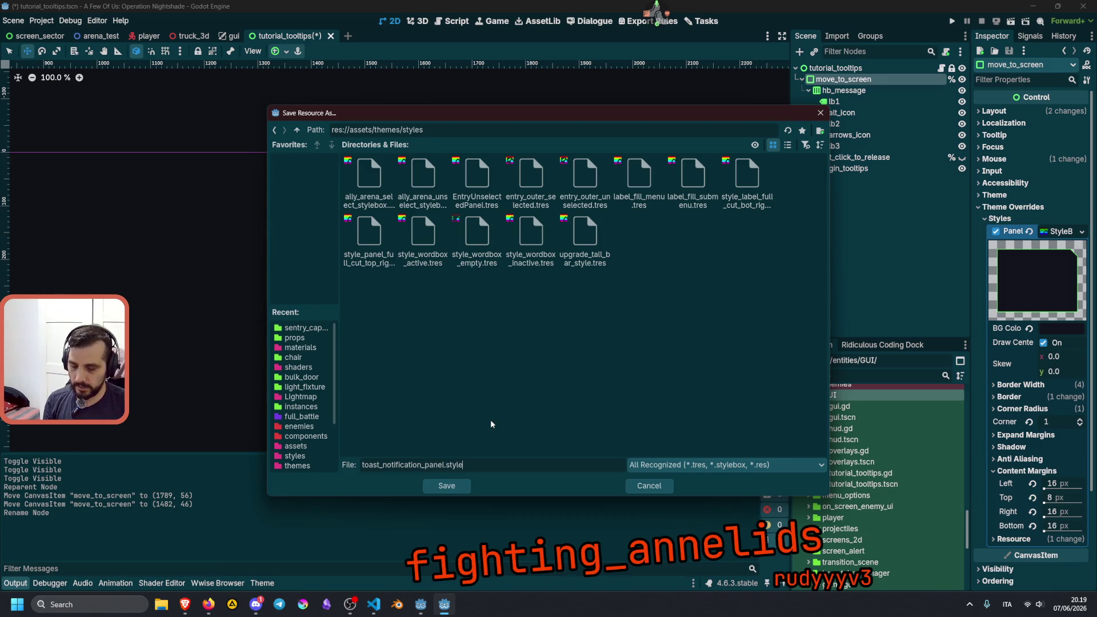
{"action": "key", "text": "BackSpace"}
{"action": "key", "text": "BackSpace"}
{"action": "key", "text": "BackSpace"}
{"action": "type", "text": "t"}
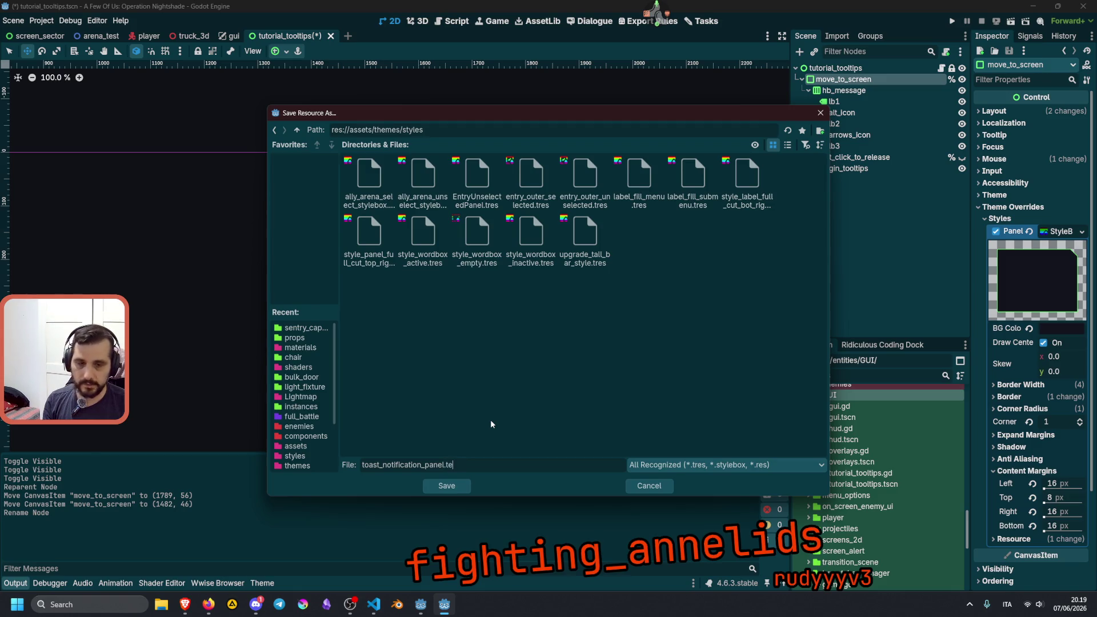
{"action": "type", "text": "res"}
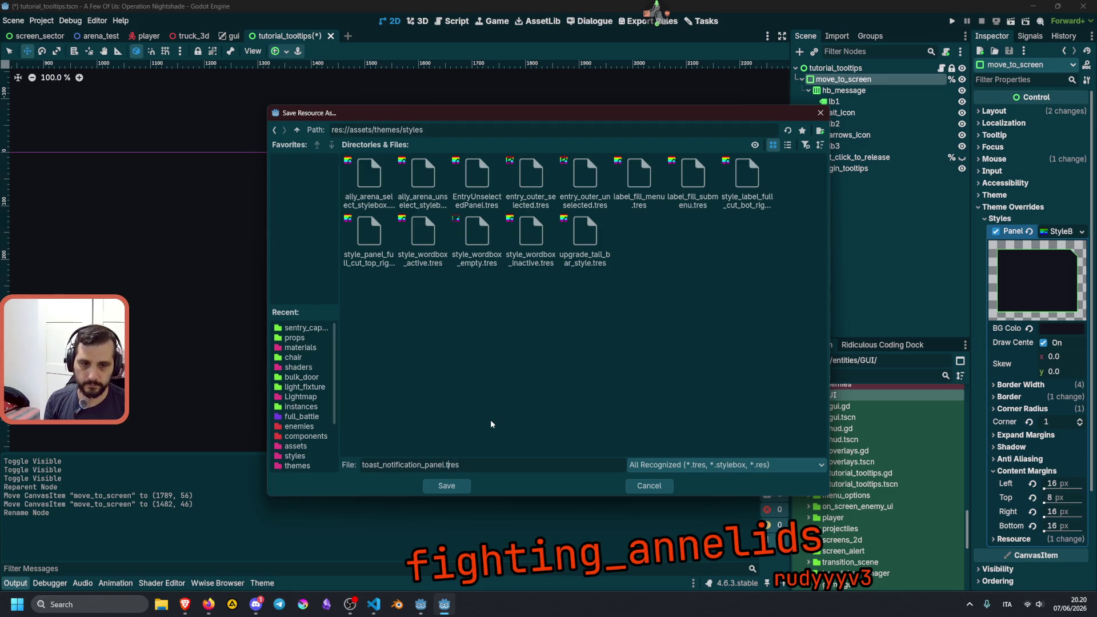
{"action": "type", "text": "_style"}
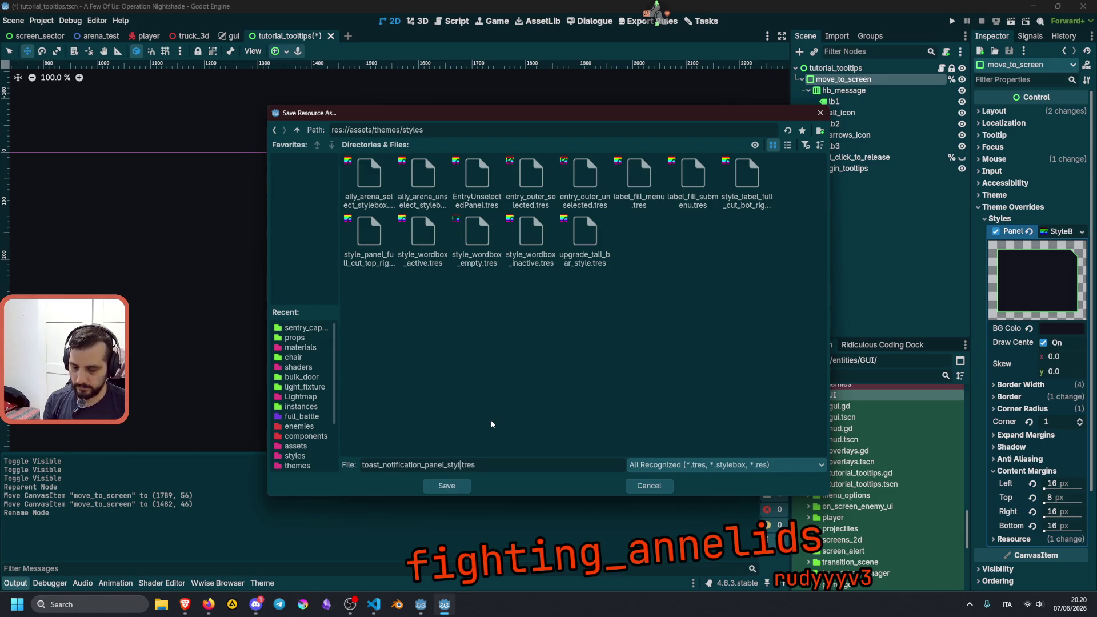
{"action": "type", "text": "box"}
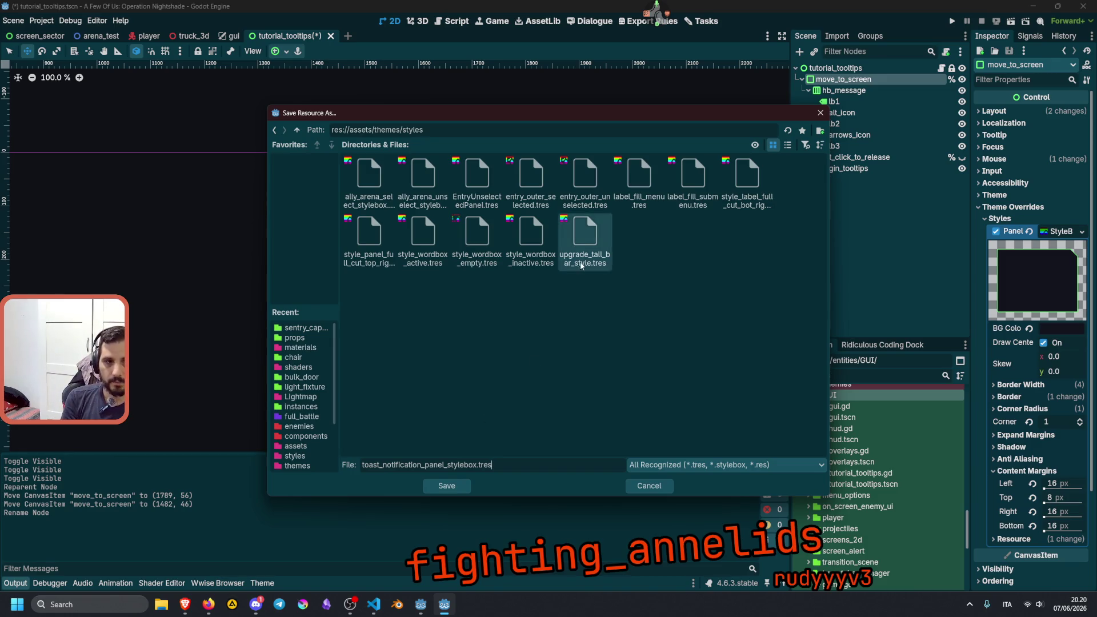
{"action": "left_click", "coordinate": [446, 486]}
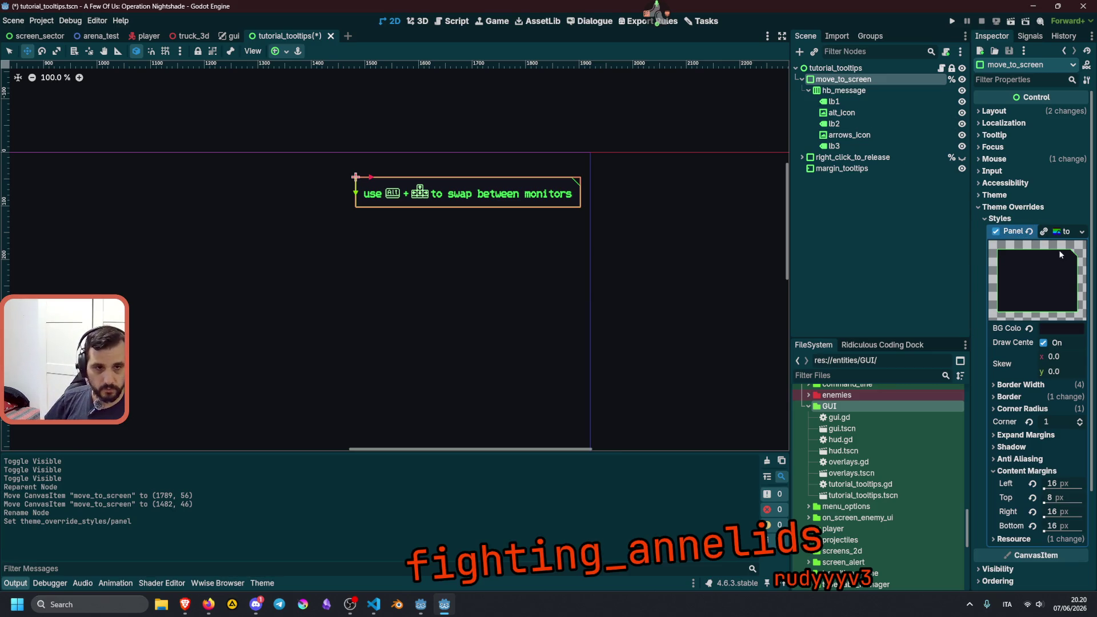
Zoom into the tooltip panel and bring up the move_to_screen node's context menu.
{"action": "scroll", "coordinate": [496, 209], "scroll_direction": "up", "scroll_amount": 3}
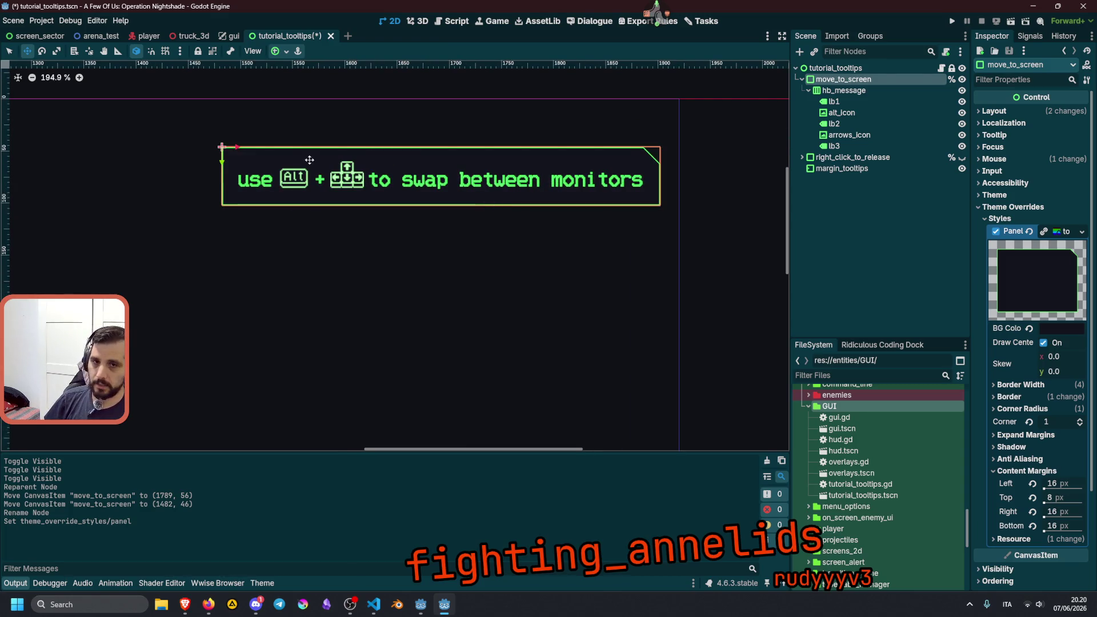
{"action": "left_click", "coordinate": [843, 90]}
{"action": "left_click", "coordinate": [846, 82]}
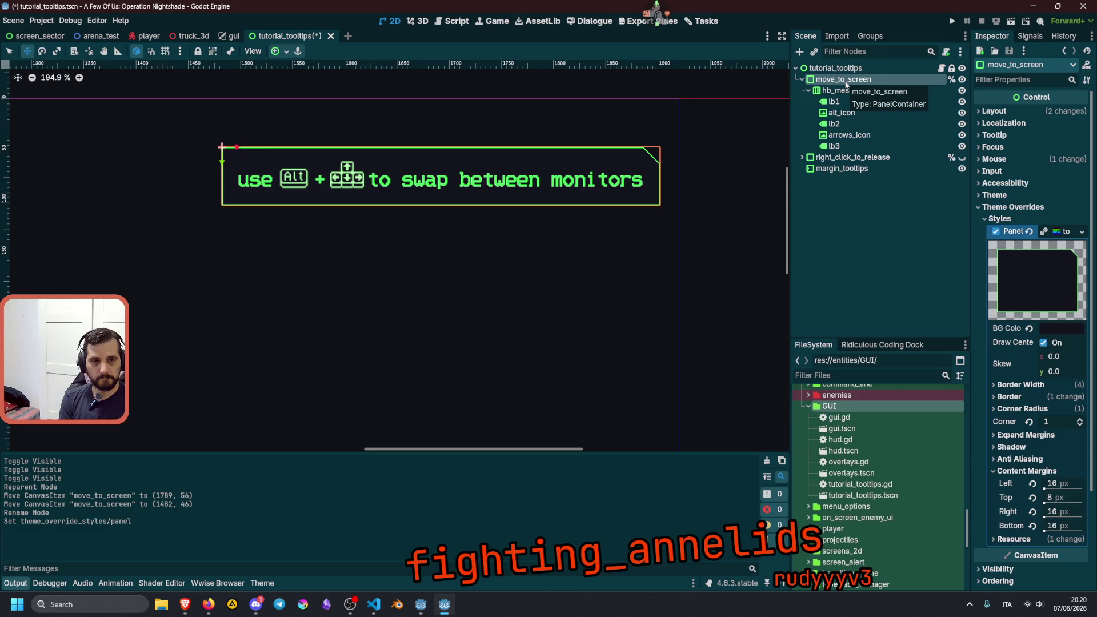
{"action": "right_click", "coordinate": [833, 79]}
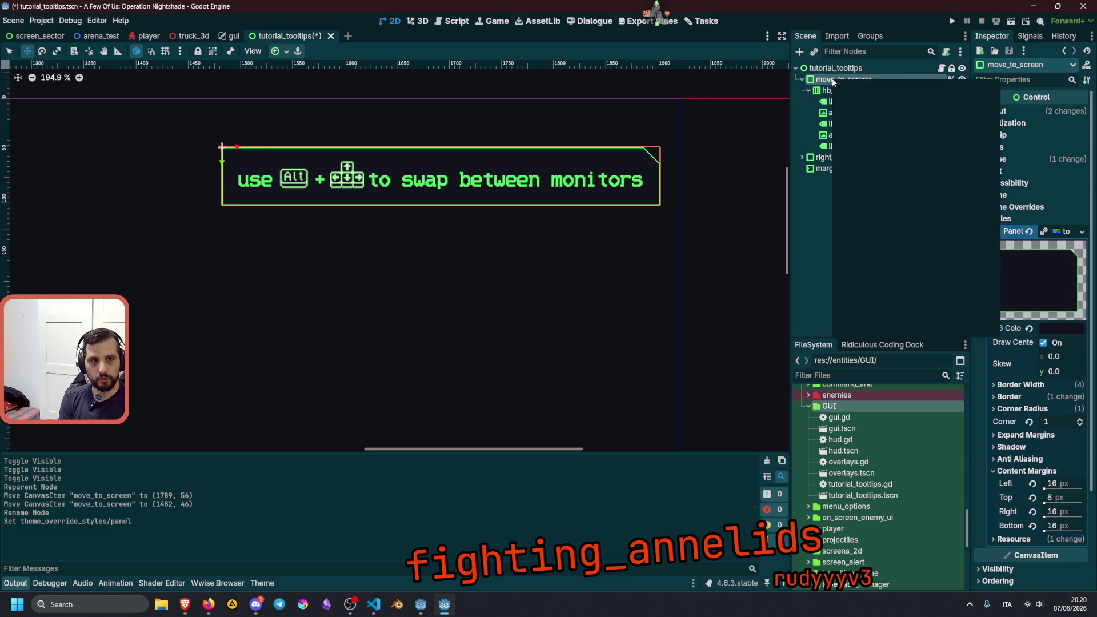
Save the move_to_screen branch as toast_notification.tscn in res://entities/GUI.
{"action": "left_click", "coordinate": [886, 280]}
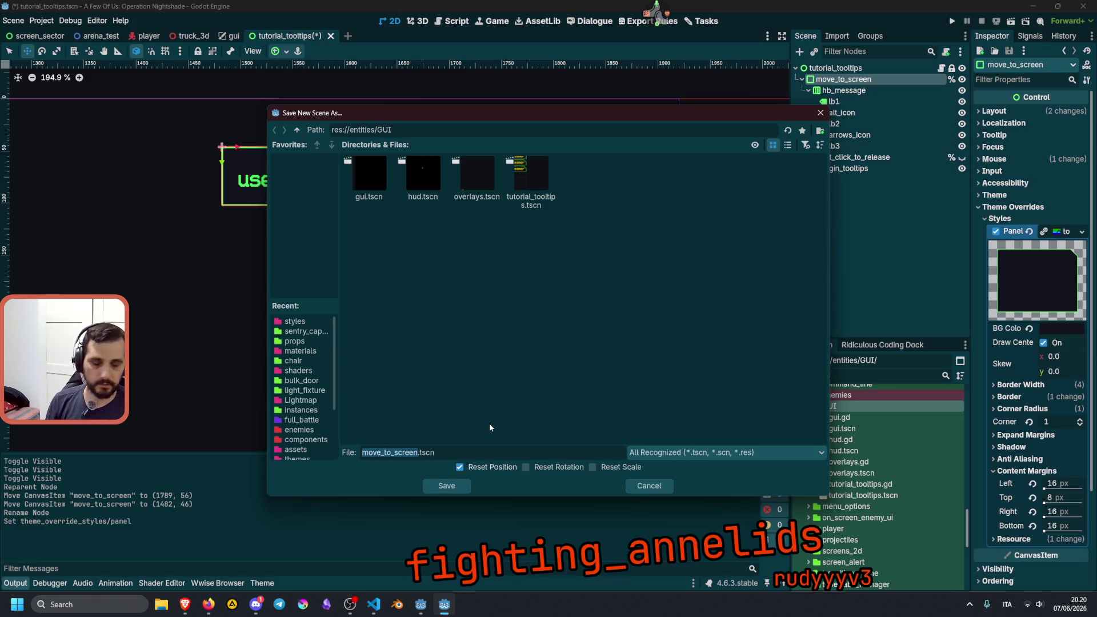
{"action": "type", "text": "teast"}
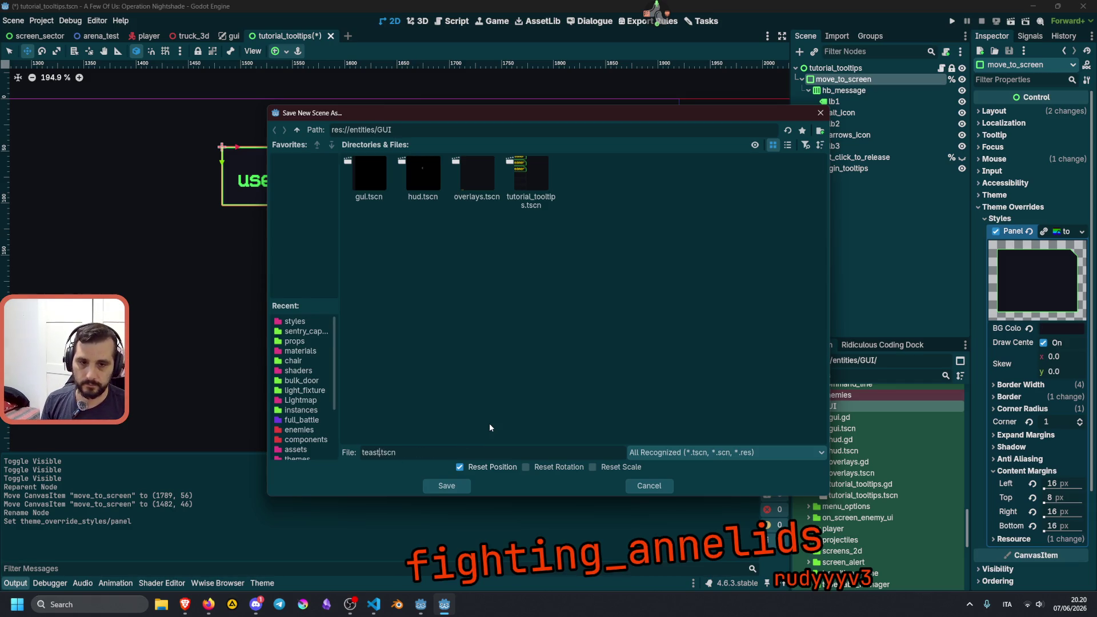
{"action": "key", "text": "BackSpace"}
{"action": "key", "text": "BackSpace"}
{"action": "key", "text": "BackSpace"}
{"action": "type", "text": "oast"}
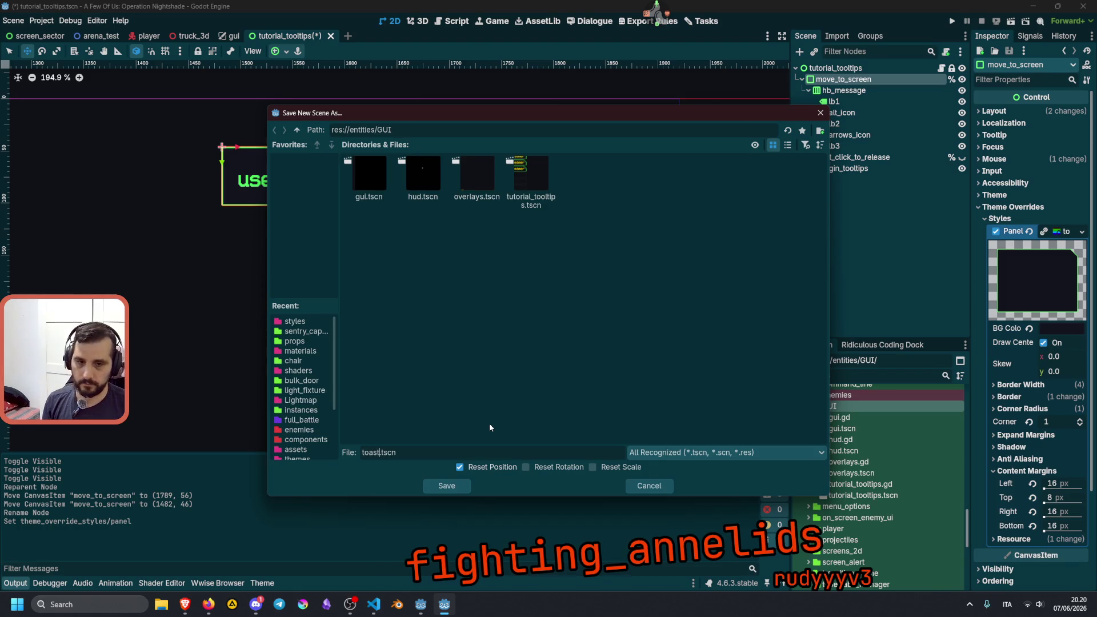
{"action": "type", "text": "_notific"}
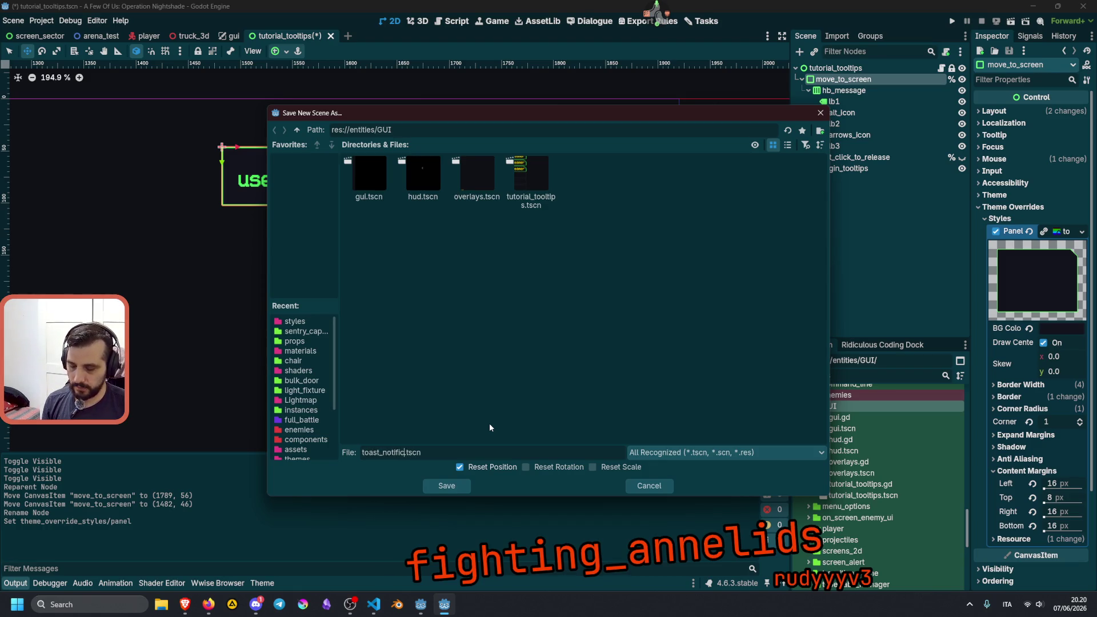
{"action": "type", "text": "ation"}
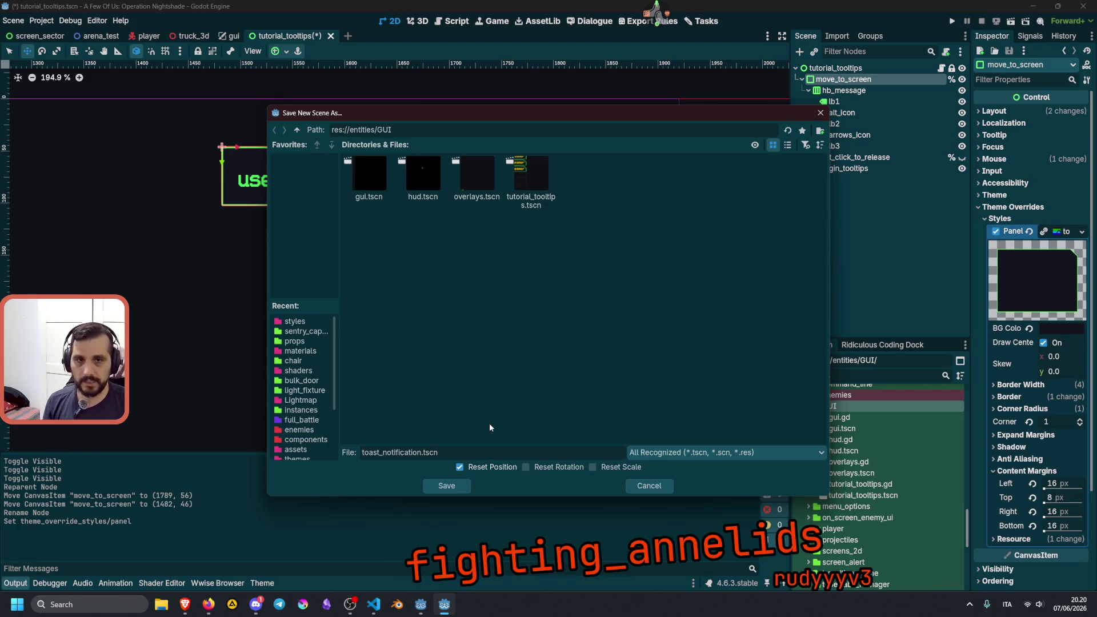
{"action": "left_click", "coordinate": [452, 485]}
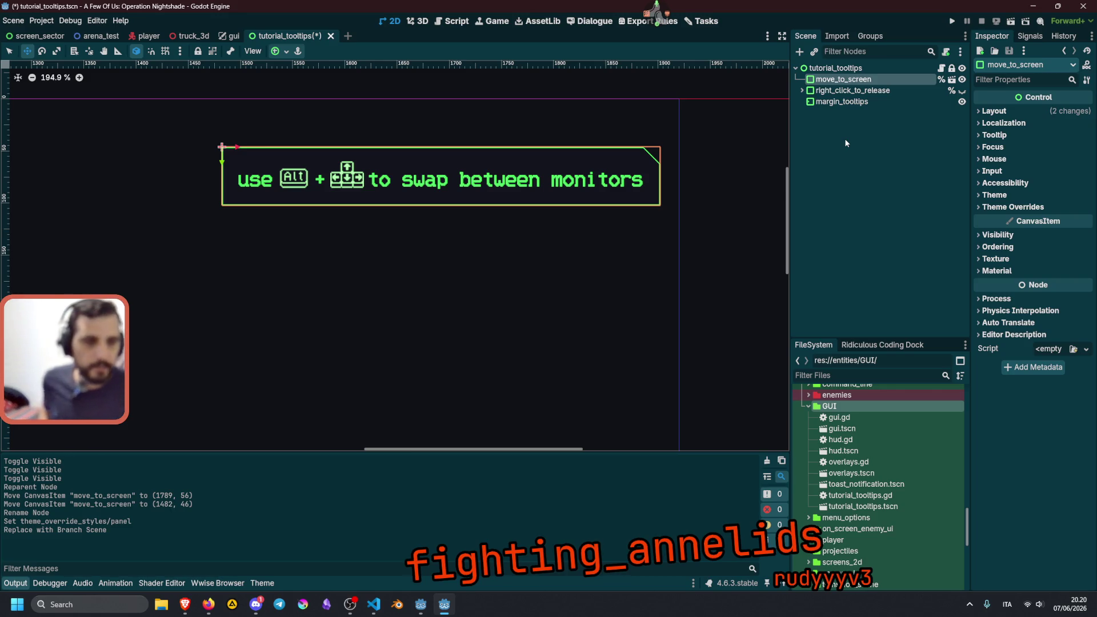
Create a toast_notifications folder in GUI and move toast_notification.tscn into it.
{"action": "right_click", "coordinate": [847, 407]}
{"action": "mouse_move", "coordinate": [881, 416]}
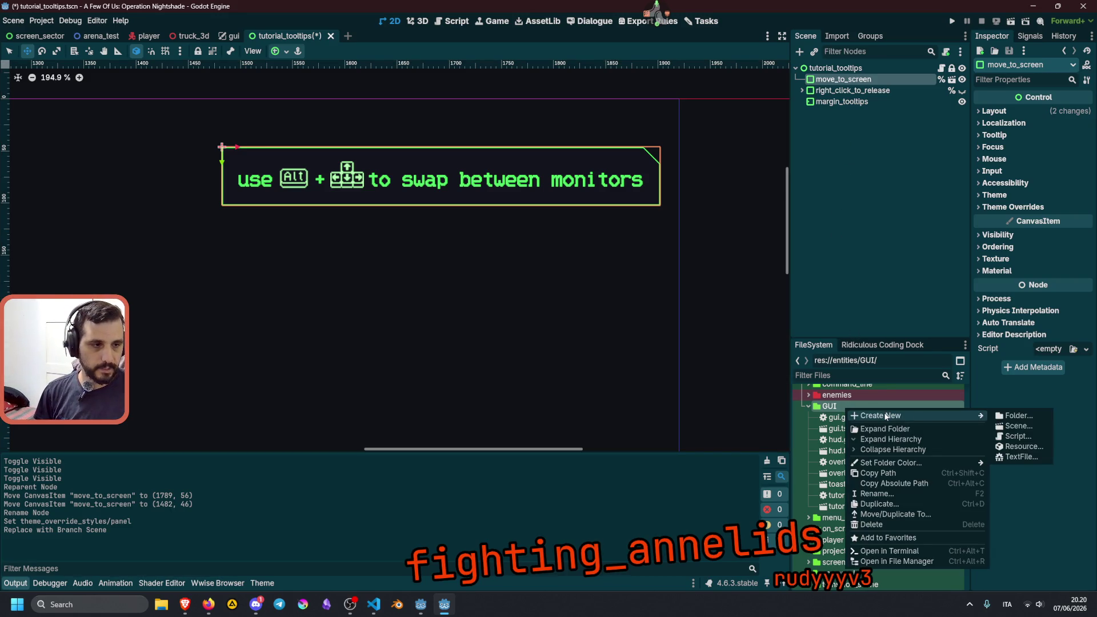
{"action": "left_click", "coordinate": [1021, 418]}
{"action": "type", "text": "toa"}
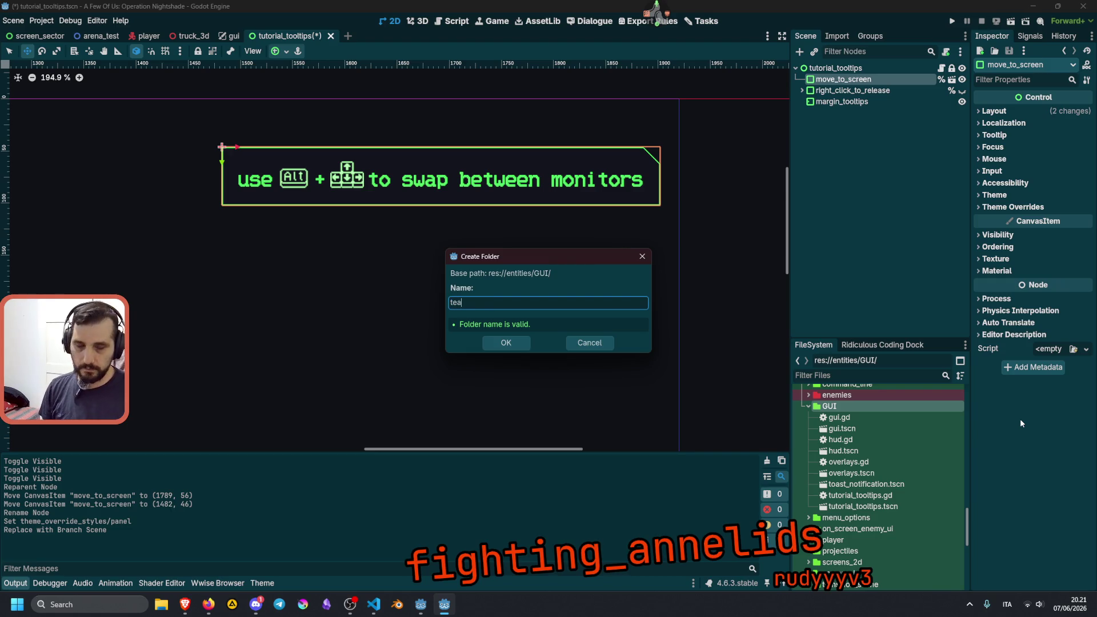
{"action": "type", "text": "st_noti"}
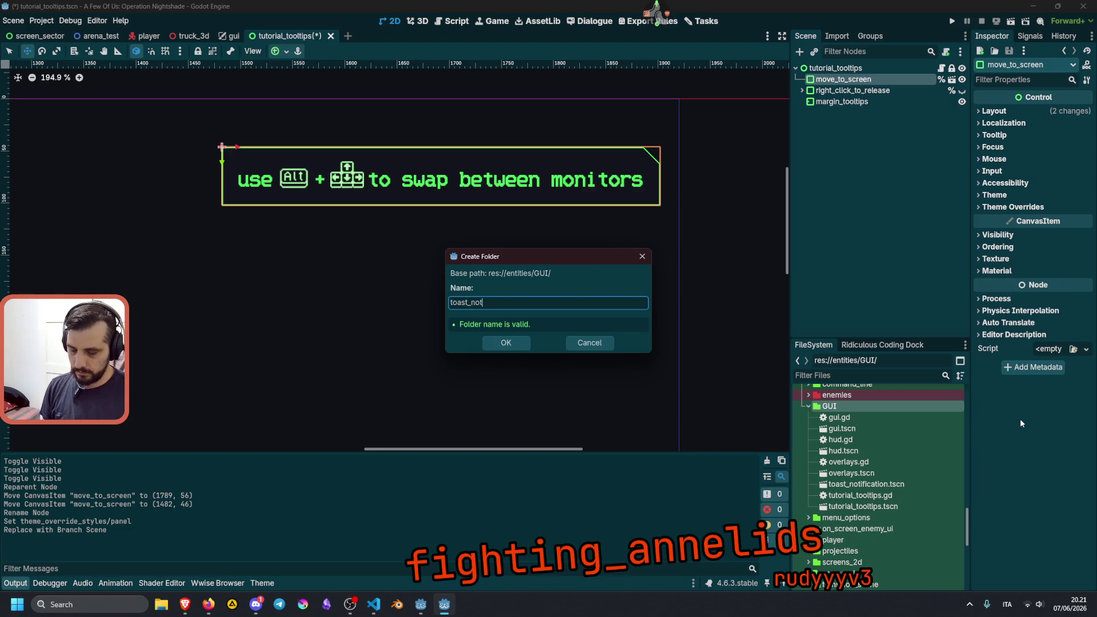
{"action": "type", "text": "fications"}
{"action": "key", "text": "Return"}
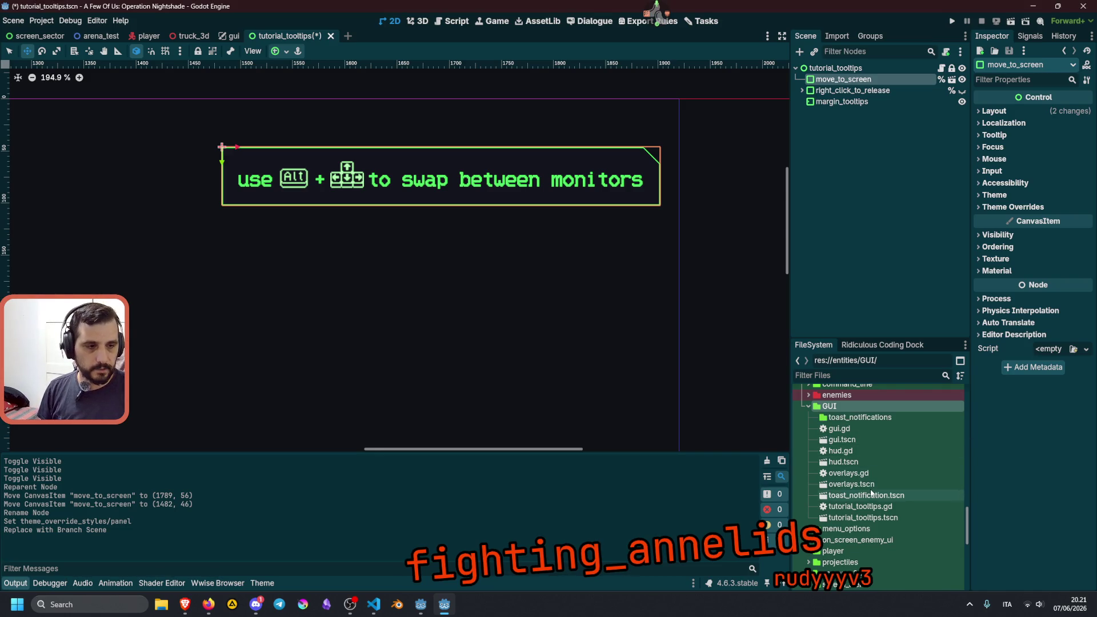
{"action": "left_click", "coordinate": [870, 495]}
{"action": "mouse_move", "coordinate": [870, 495]}
{"action": "left_mouse_down"}
{"action": "mouse_move", "coordinate": [860, 400]}
{"action": "mouse_move", "coordinate": [858, 459]}
{"action": "left_mouse_up"}
{"action": "left_click", "coordinate": [510, 323]}
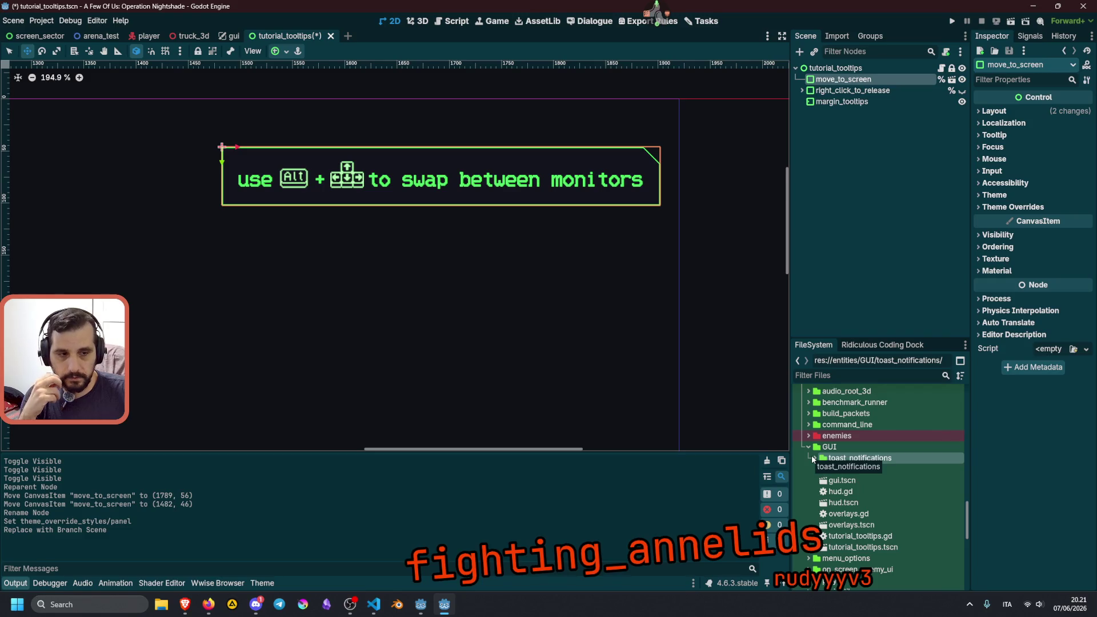
Start duplicating toast_notification.tscn from the toast_notifications folder.
{"action": "left_click", "coordinate": [811, 455]}
{"action": "scroll", "coordinate": [846, 446], "scroll_direction": "down", "scroll_amount": 2}
{"action": "right_click", "coordinate": [860, 422]}
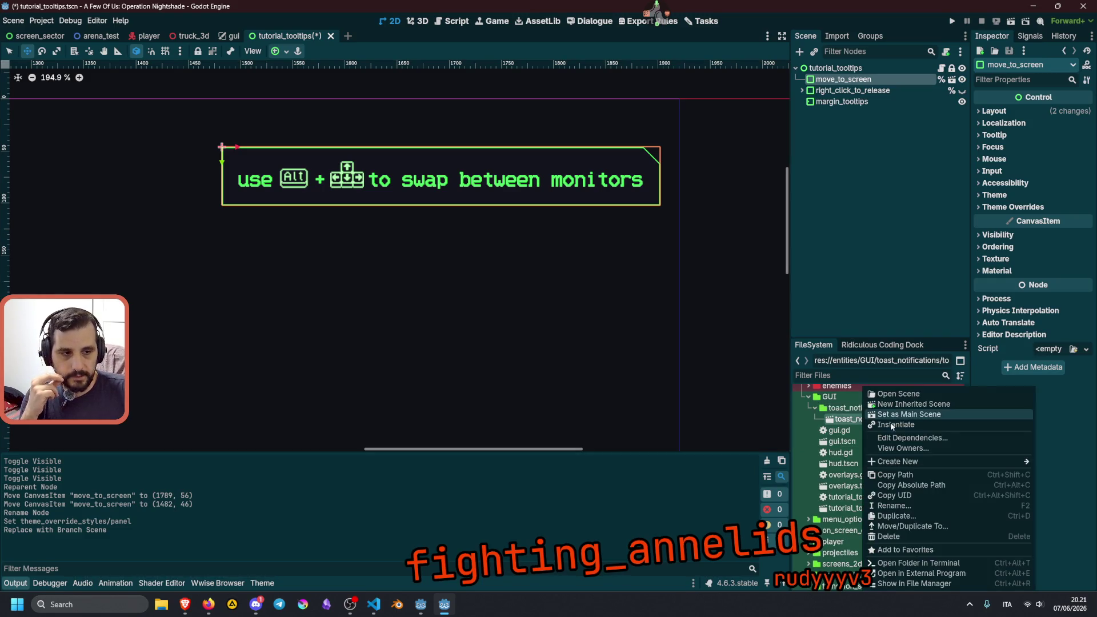
{"action": "left_click", "coordinate": [911, 516]}
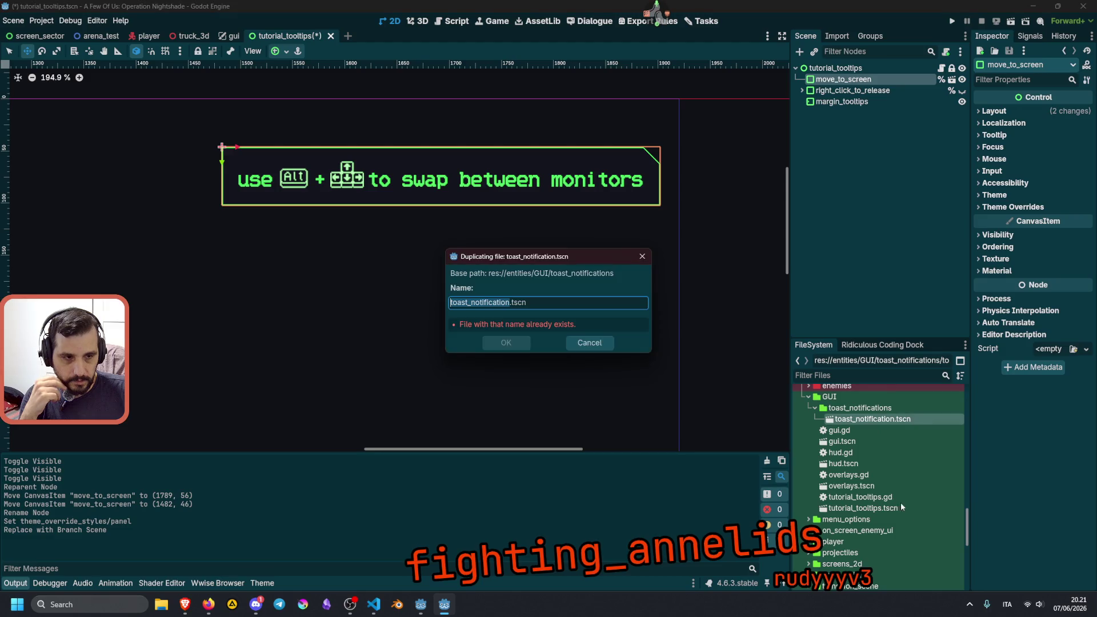
{"action": "left_click", "coordinate": [513, 303]}
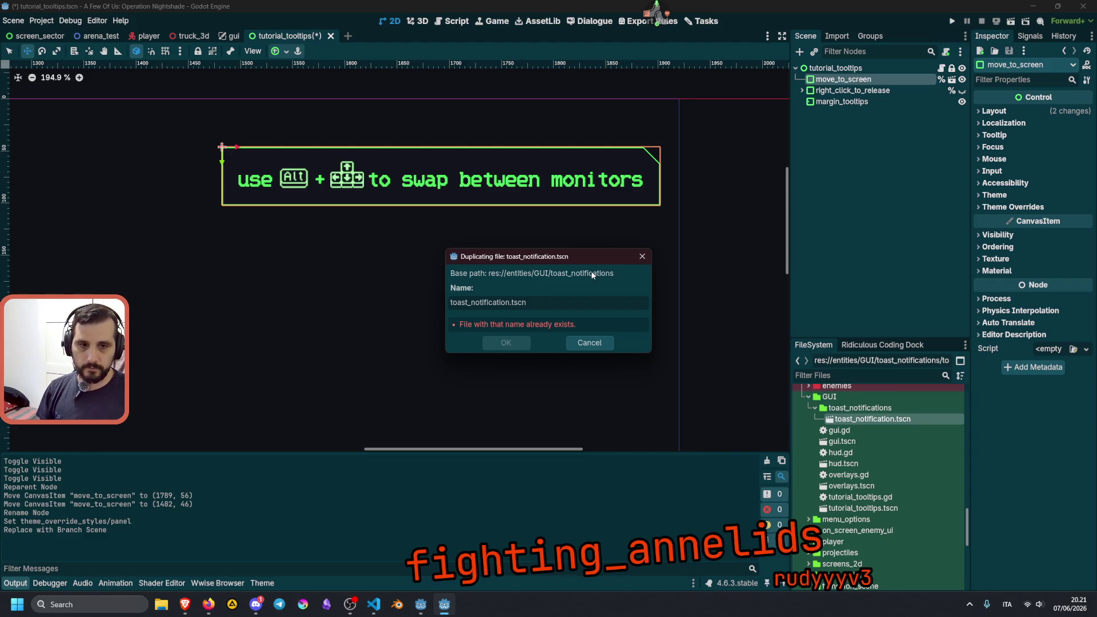
Name the duplicate scene toast__abstract.tscn.
{"action": "key", "text": "shift+Left"}
{"action": "key", "text": "shift+Left"}
{"action": "key", "text": "shift+Left"}
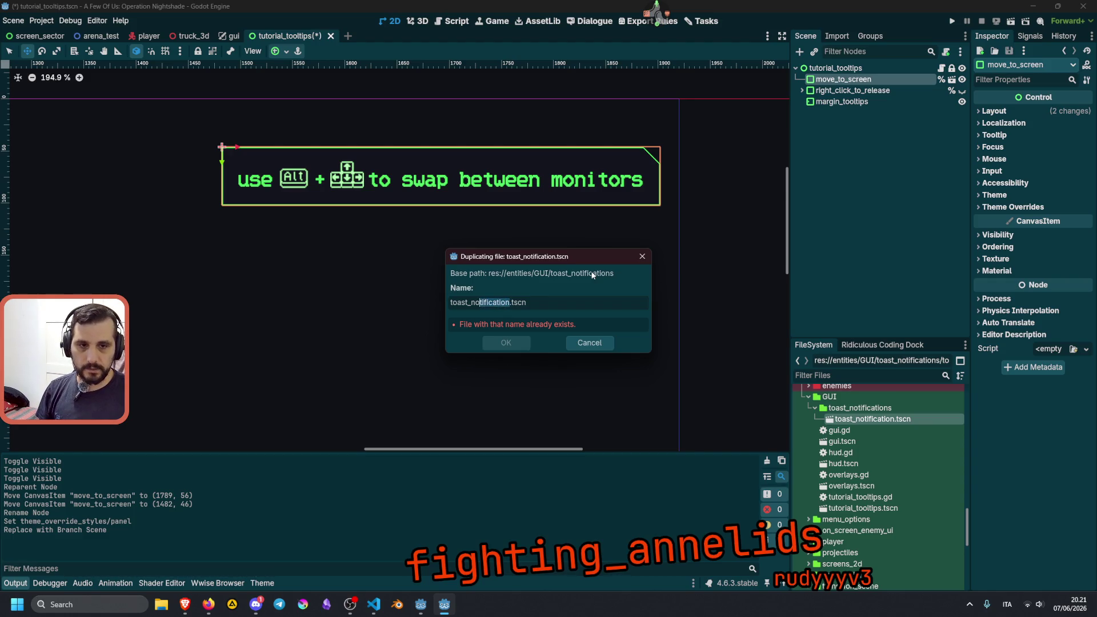
{"action": "key", "text": "BackSpace"}
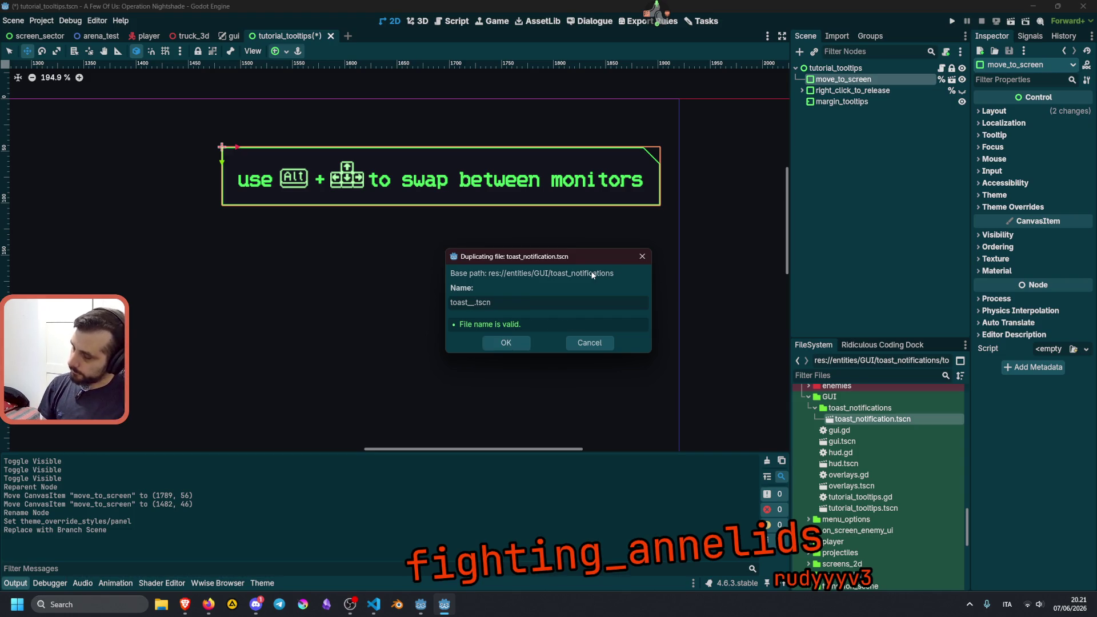
{"action": "type", "text": "abstract"}
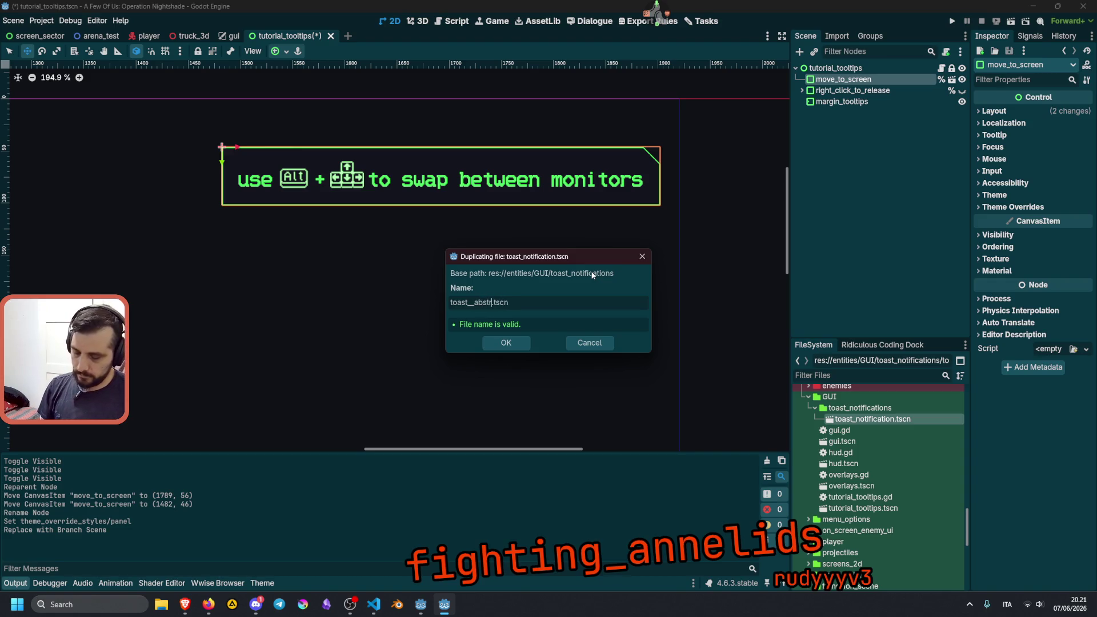
{"action": "key", "text": "Return"}
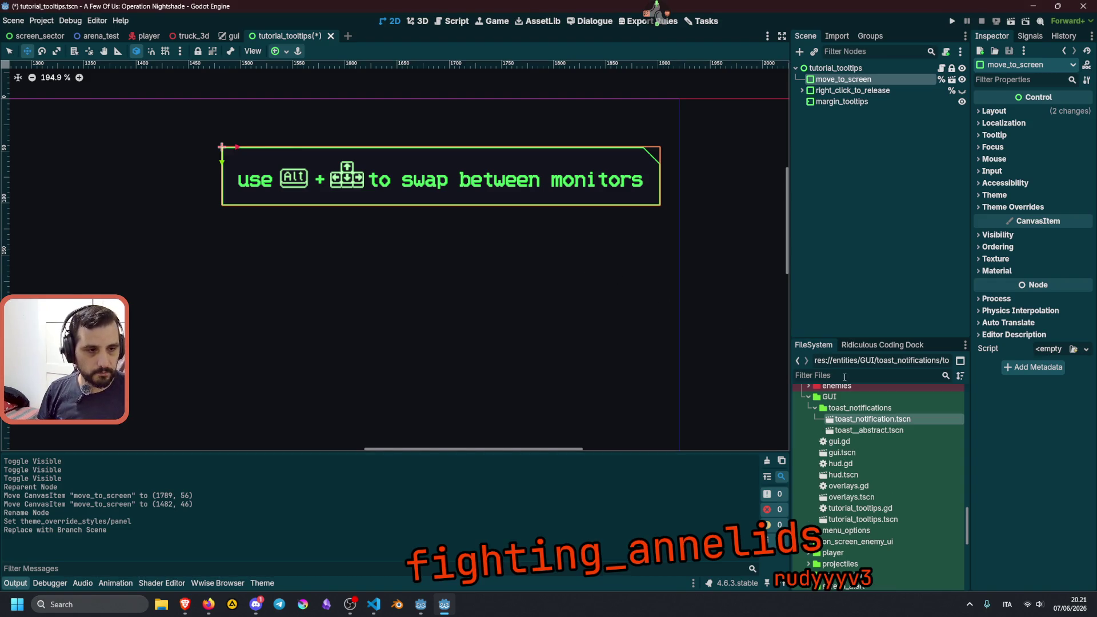
Filter the FileSystem file list with __abstr.
{"action": "left_click", "coordinate": [845, 376]}
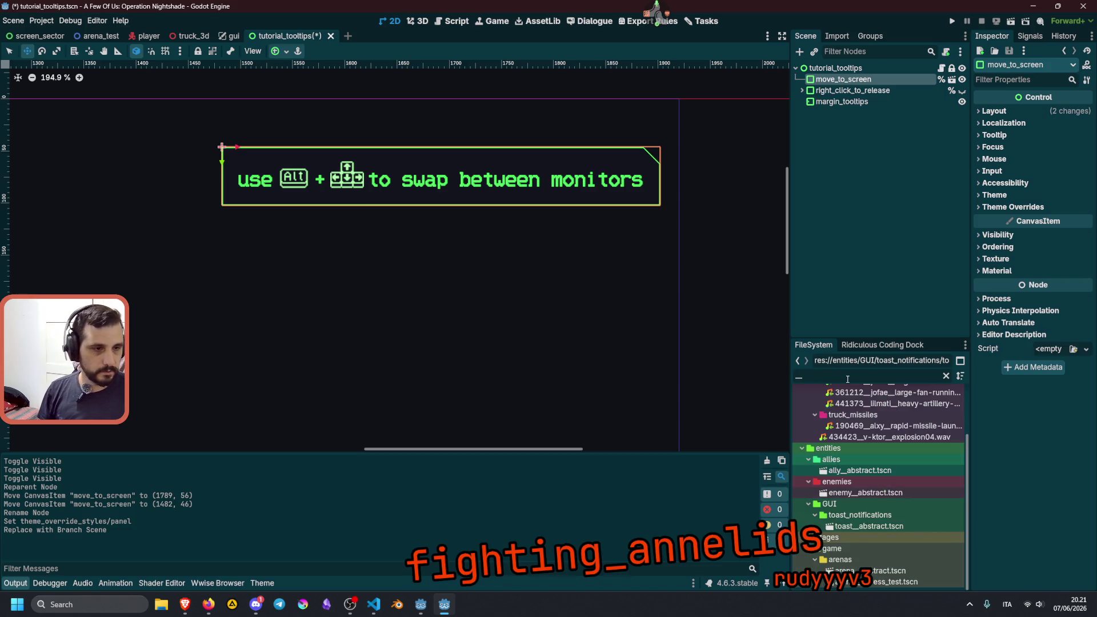
{"action": "key", "text": "Escape"}
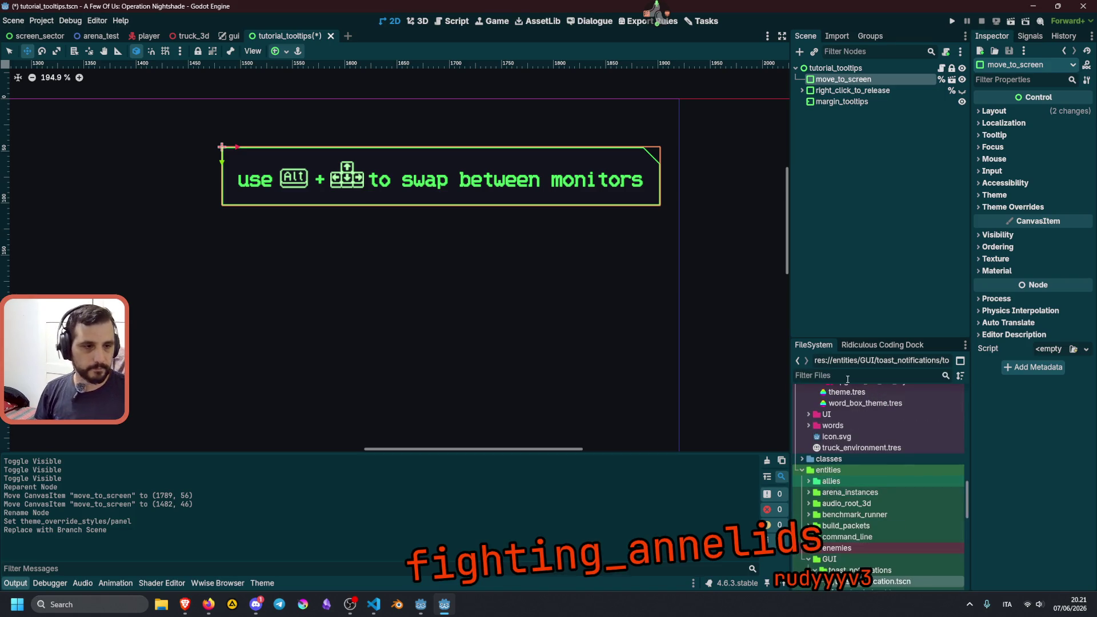
{"action": "type", "text": "__abstr"}
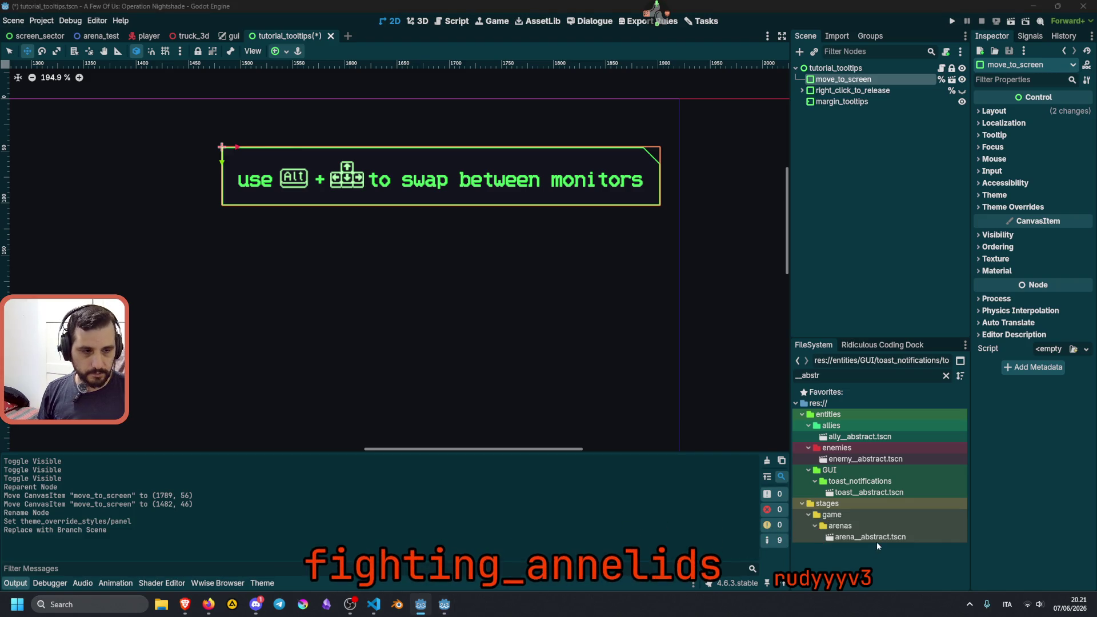
Open toast__abstract.tscn and rename its move_to_screen root node to toast.
{"action": "double_click", "coordinate": [865, 493]}
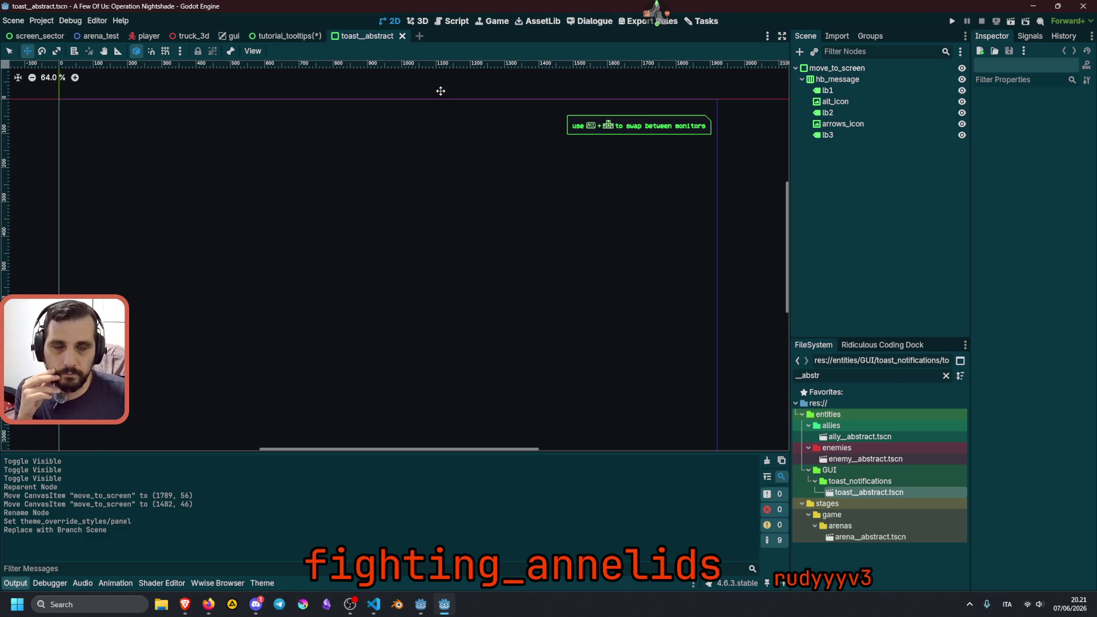
{"action": "left_click", "coordinate": [884, 67]}
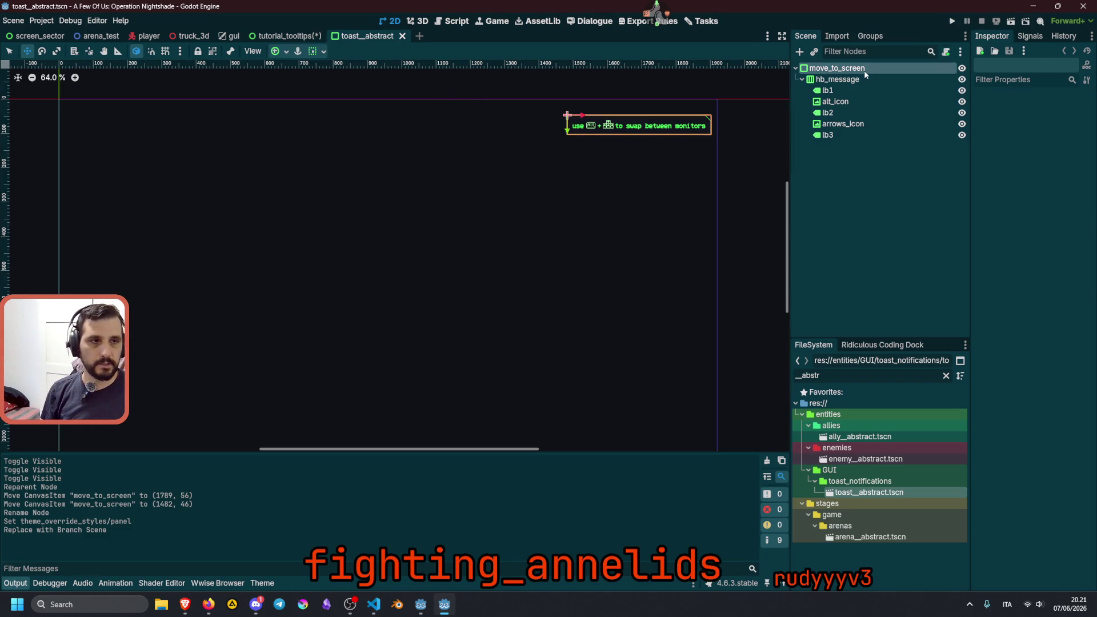
{"action": "left_click", "coordinate": [879, 68]}
{"action": "type", "text": "toast"}
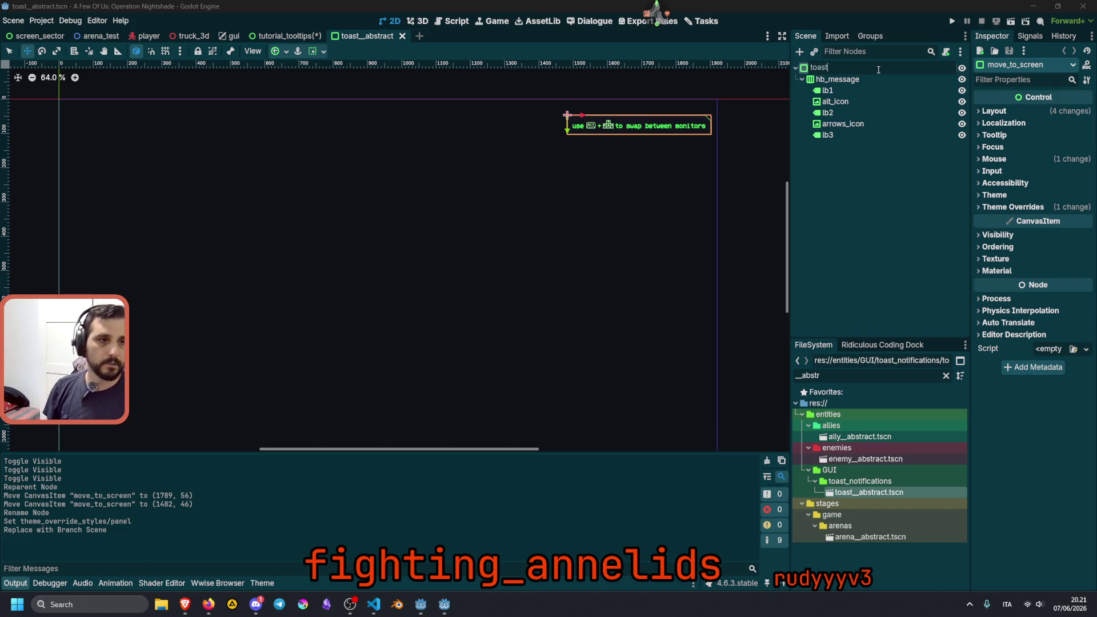
{"action": "key", "text": "Return"}
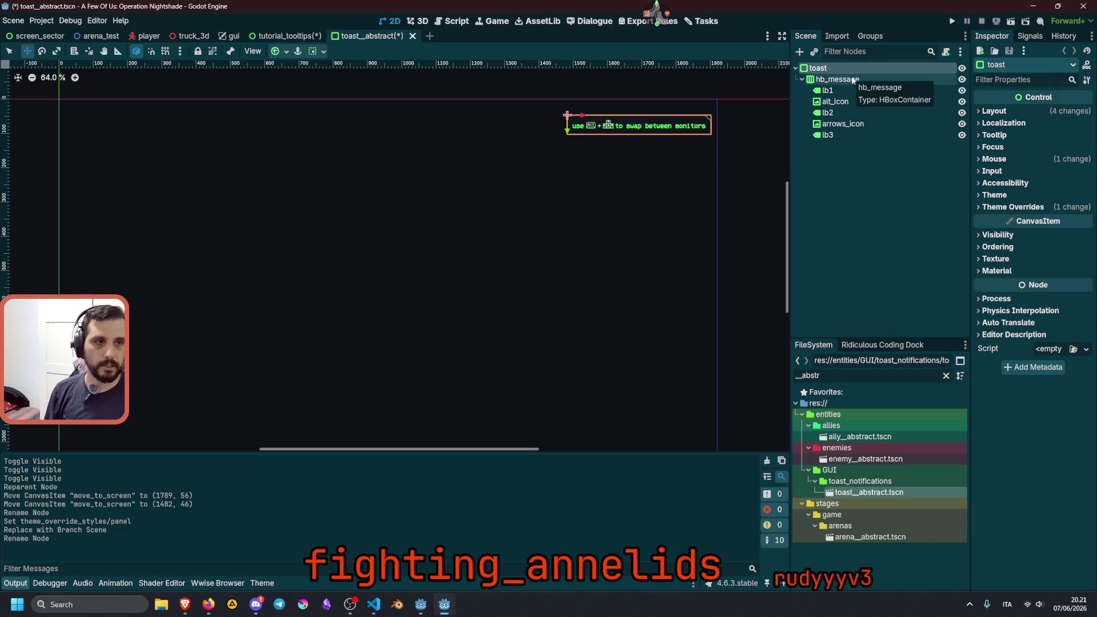
Inspect hb_message and lb1, then return to the tutorial_tooltips scene.
{"action": "left_click", "coordinate": [853, 79]}
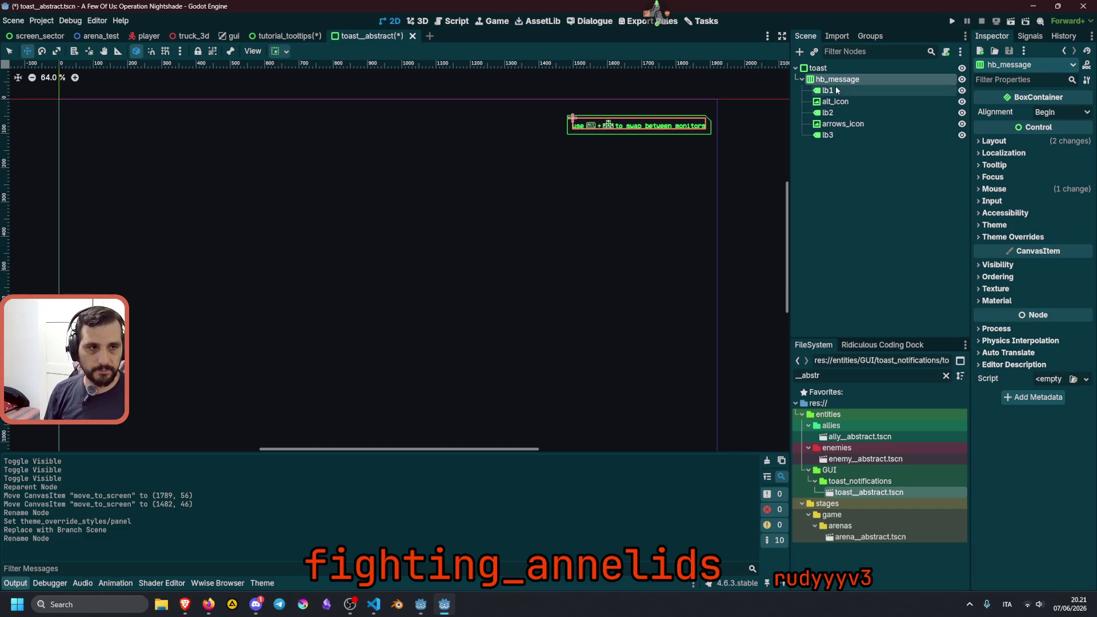
{"action": "left_click", "coordinate": [838, 91]}
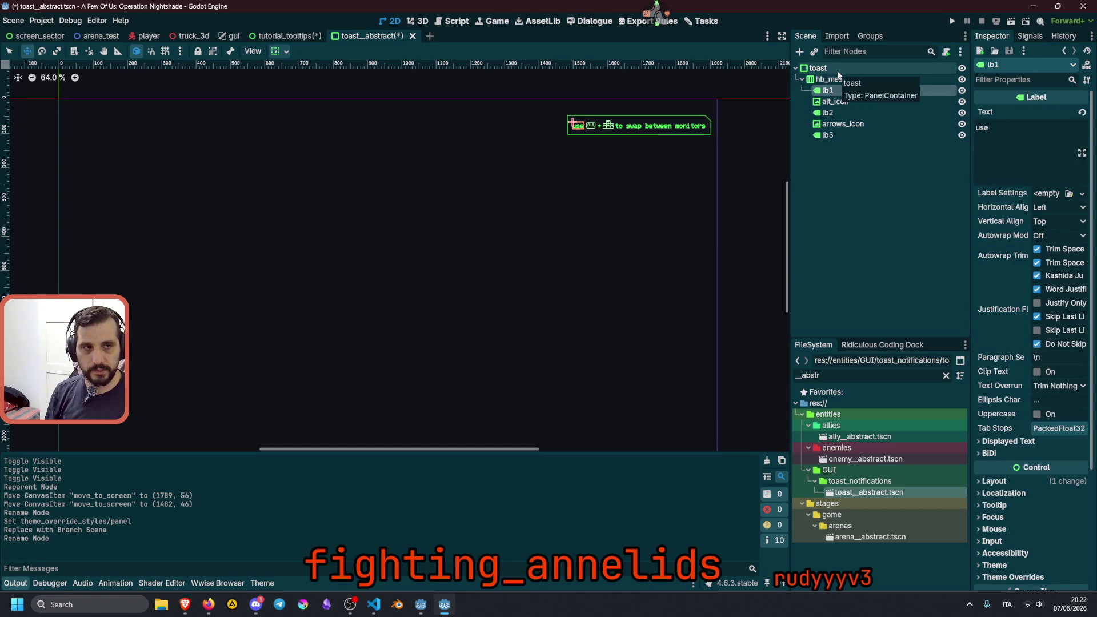
{"action": "left_click", "coordinate": [818, 68]}
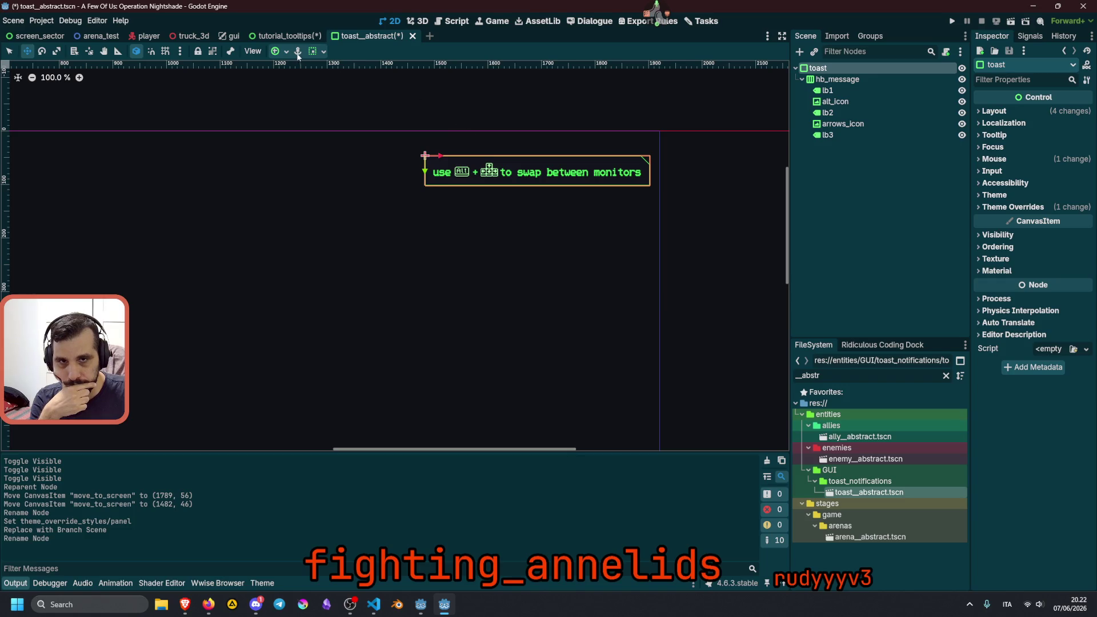
{"action": "key", "text": "ctrl+shift+Tab"}
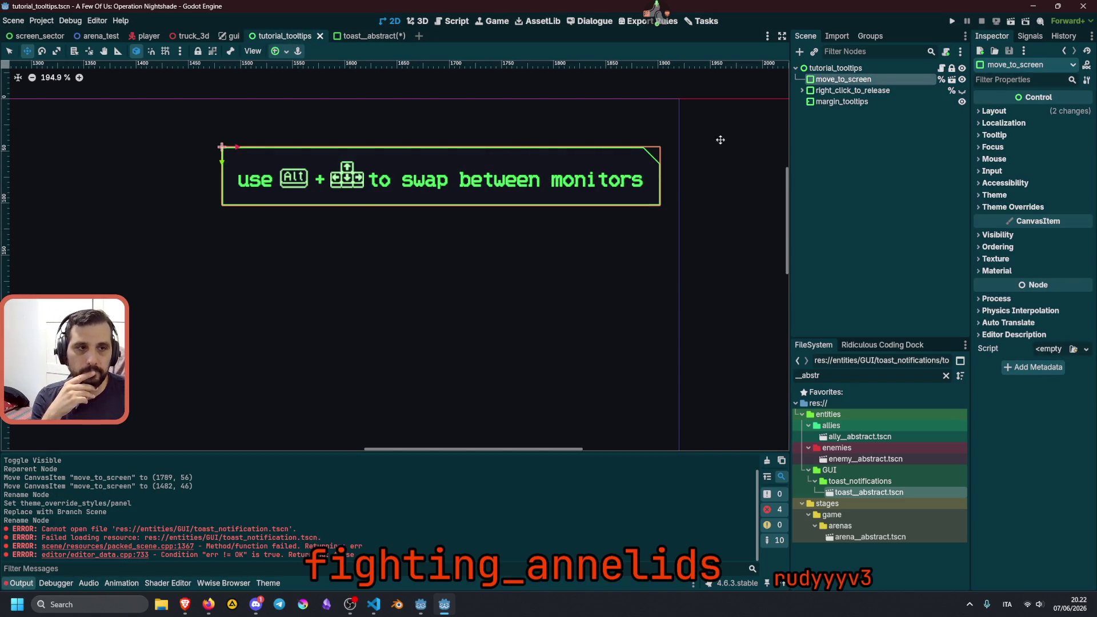
Make the move_to_screen instance local, filter files by 'toast', and cancel deleting toast_notification.tscn.
{"action": "right_click", "coordinate": [857, 83]}
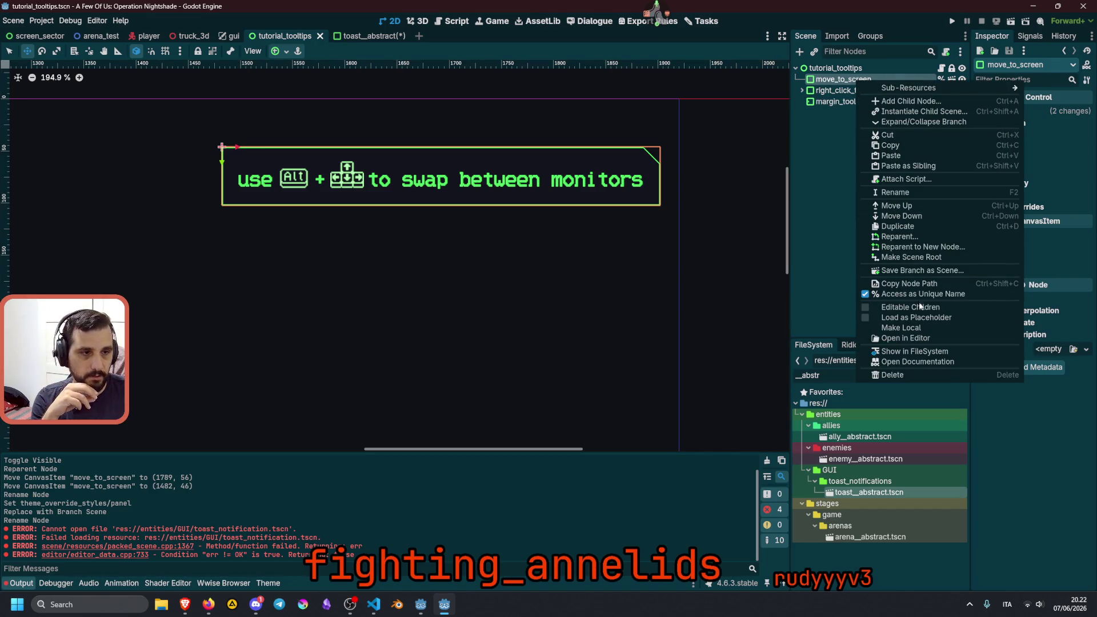
{"action": "left_click", "coordinate": [918, 328]}
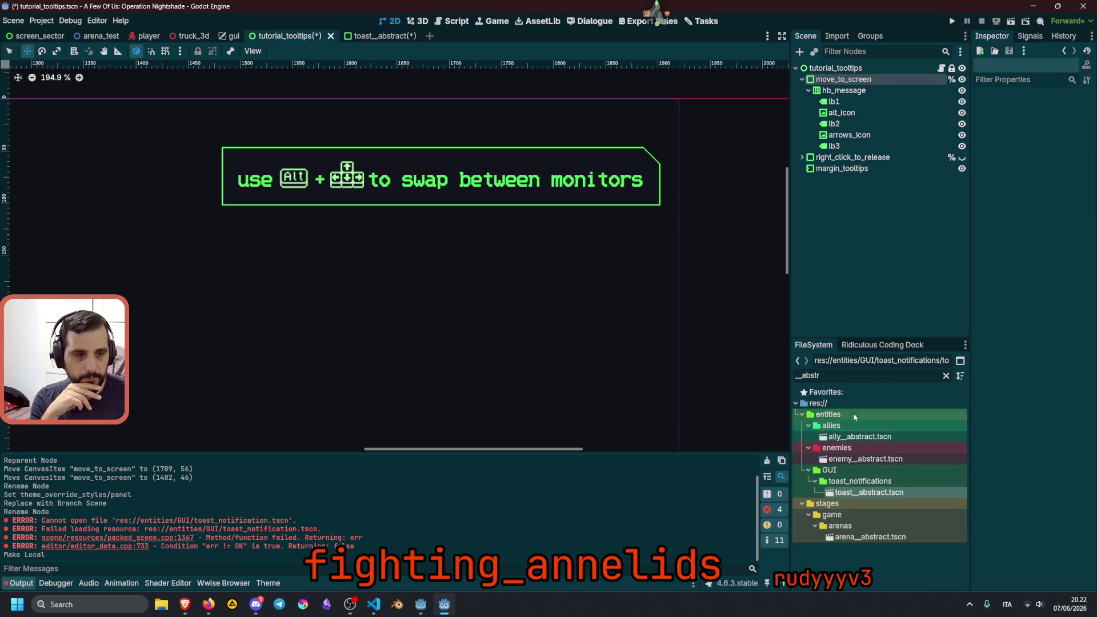
{"action": "double_click", "coordinate": [835, 376]}
{"action": "type", "text": "toast"}
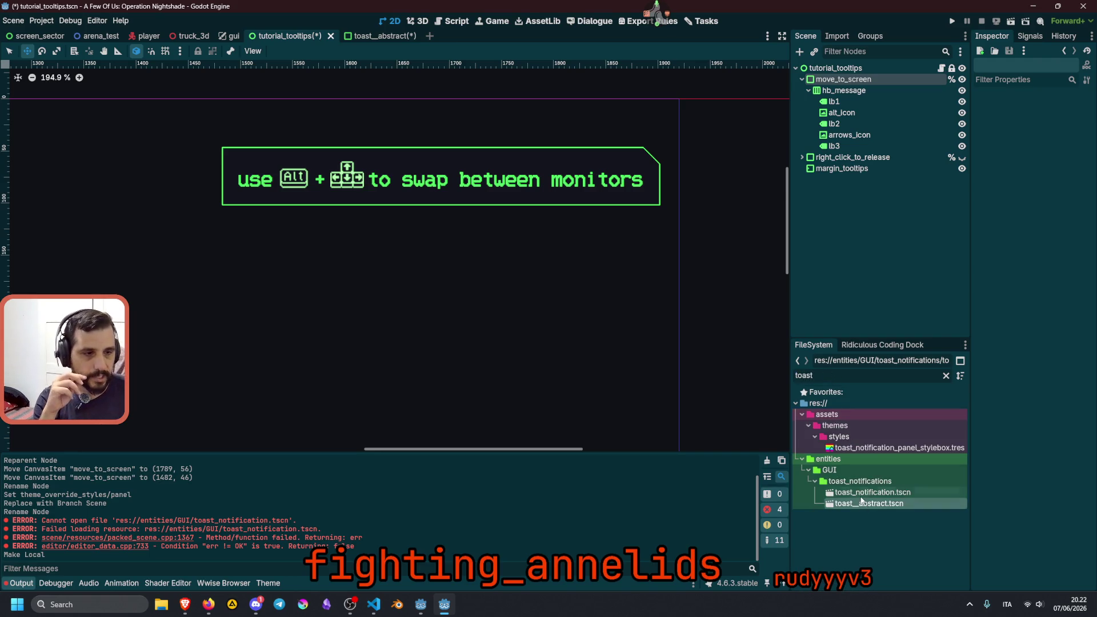
{"action": "left_click", "coordinate": [854, 494]}
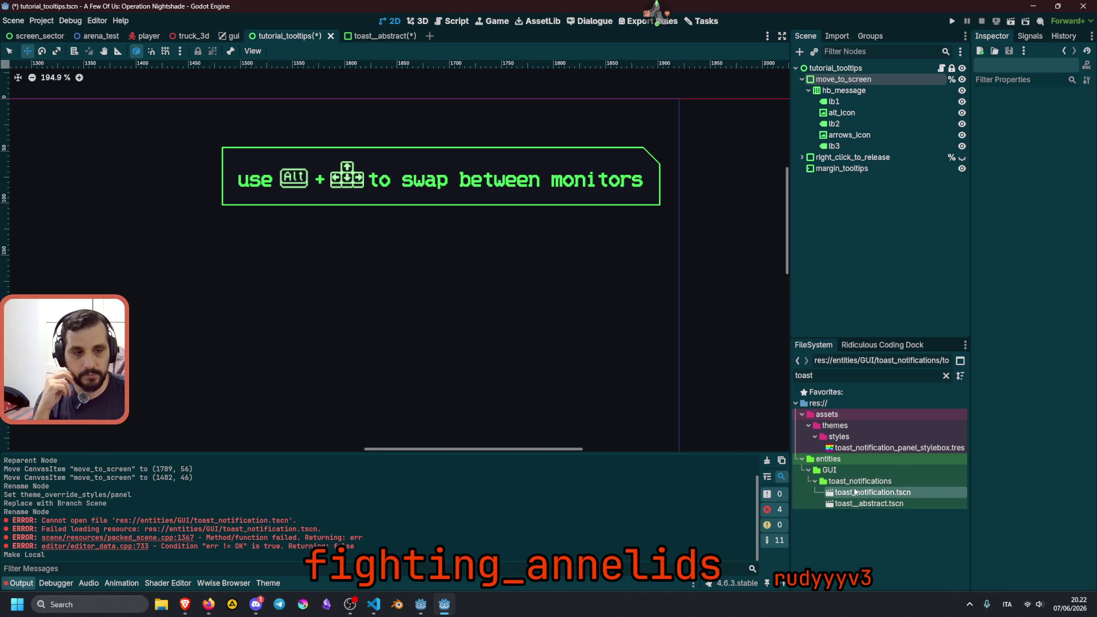
{"action": "key", "text": "Delete"}
{"action": "key", "text": "Return"}
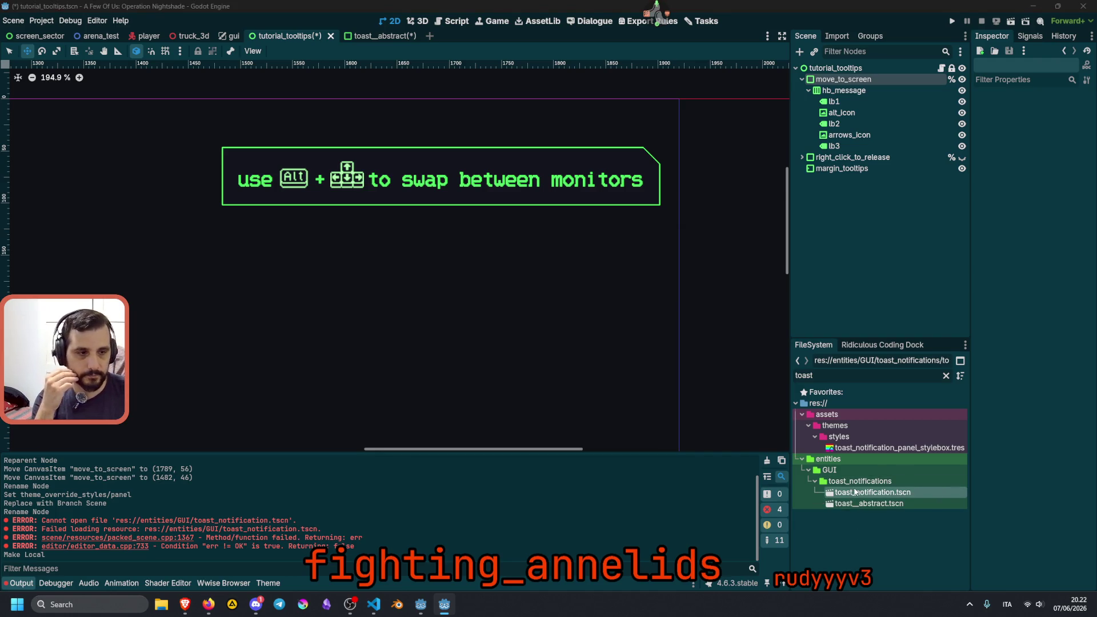
Create a new inherited scene from toast__abstract.tscn.
{"action": "right_click", "coordinate": [855, 492]}
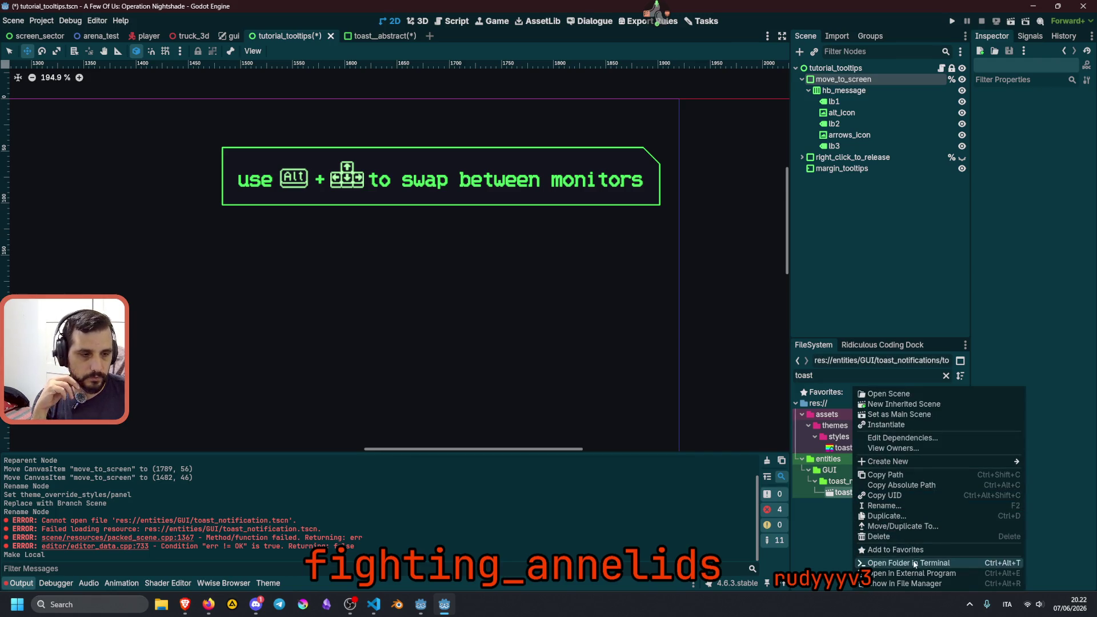
{"action": "mouse_move", "coordinate": [910, 461]}
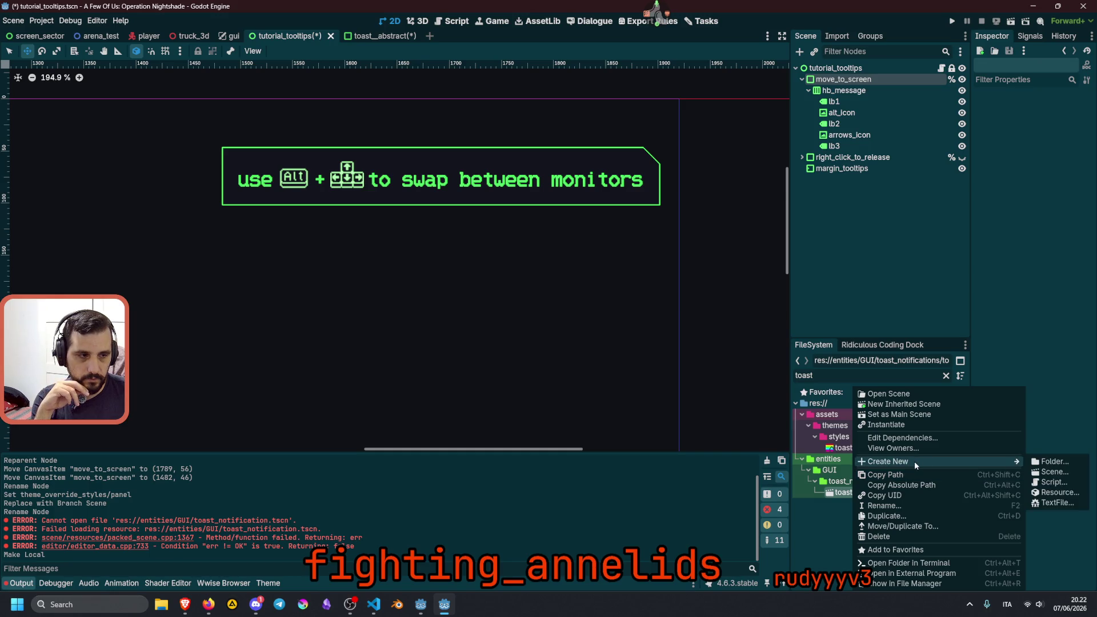
{"action": "right_click", "coordinate": [839, 494]}
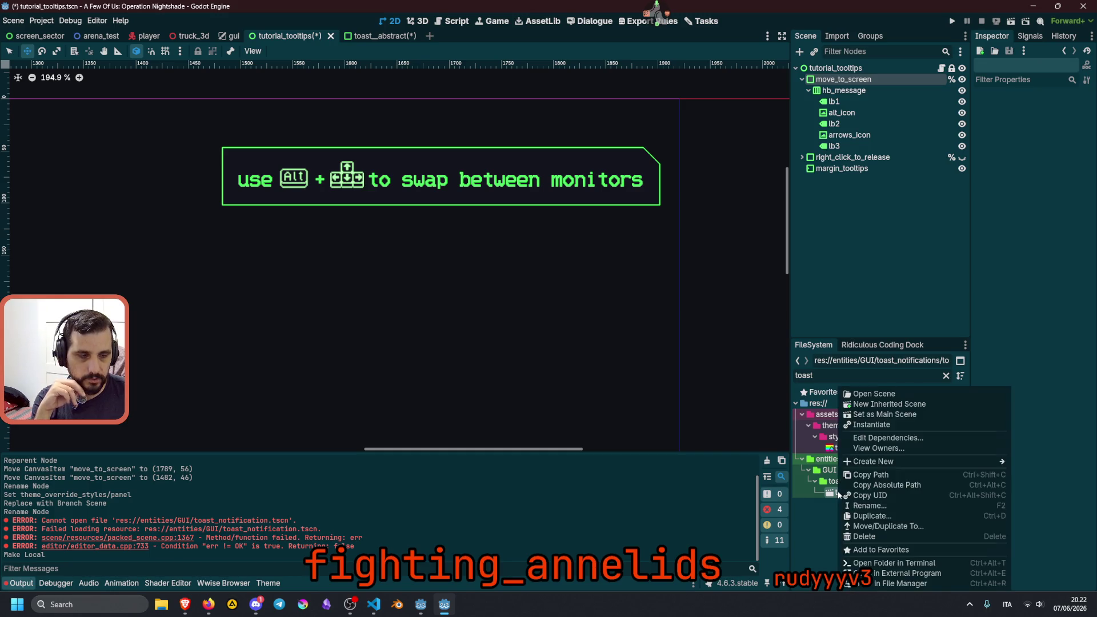
{"action": "left_click", "coordinate": [887, 404]}
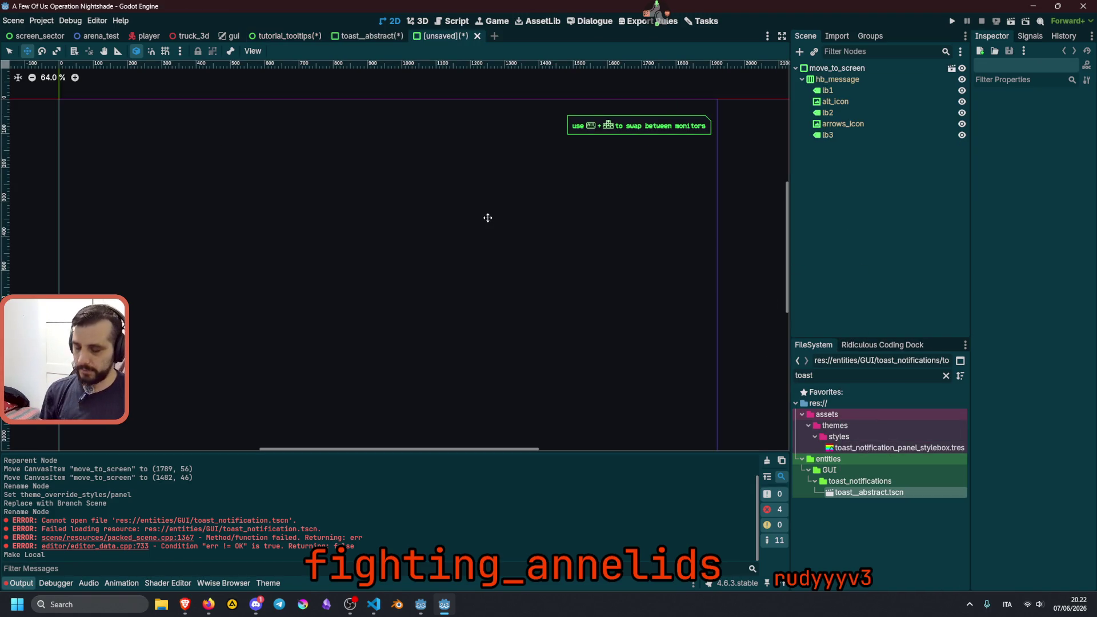
Save the inherited scene with the file name toast_tutorial_swap_screen.tscn.
{"action": "key", "text": "ctrl+s"}
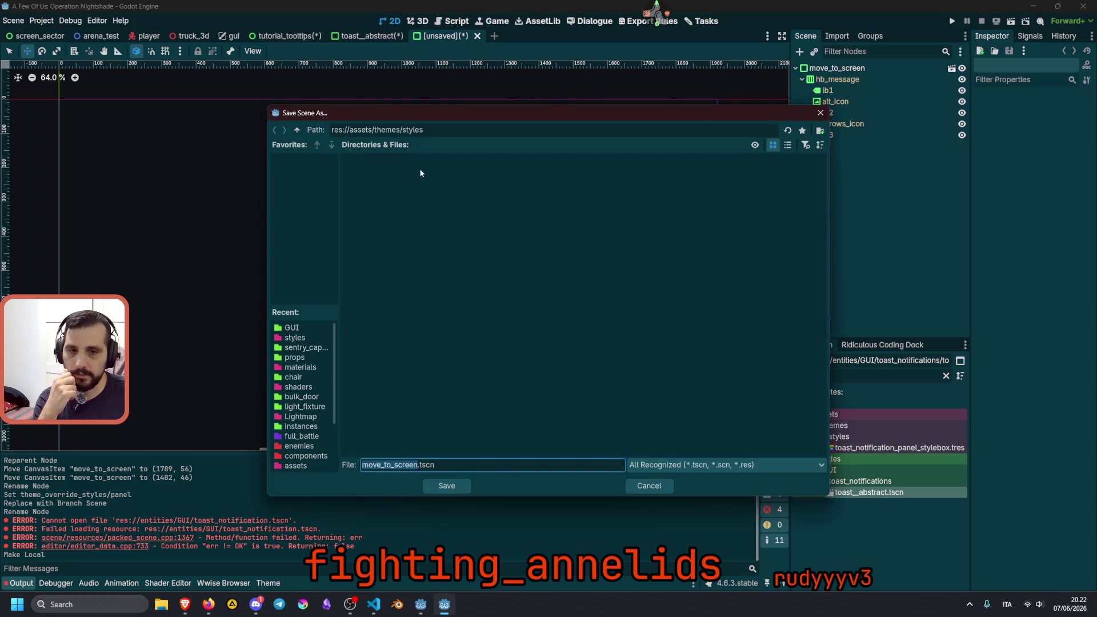
{"action": "left_click", "coordinate": [383, 464]}
{"action": "type", "text": "toast_"}
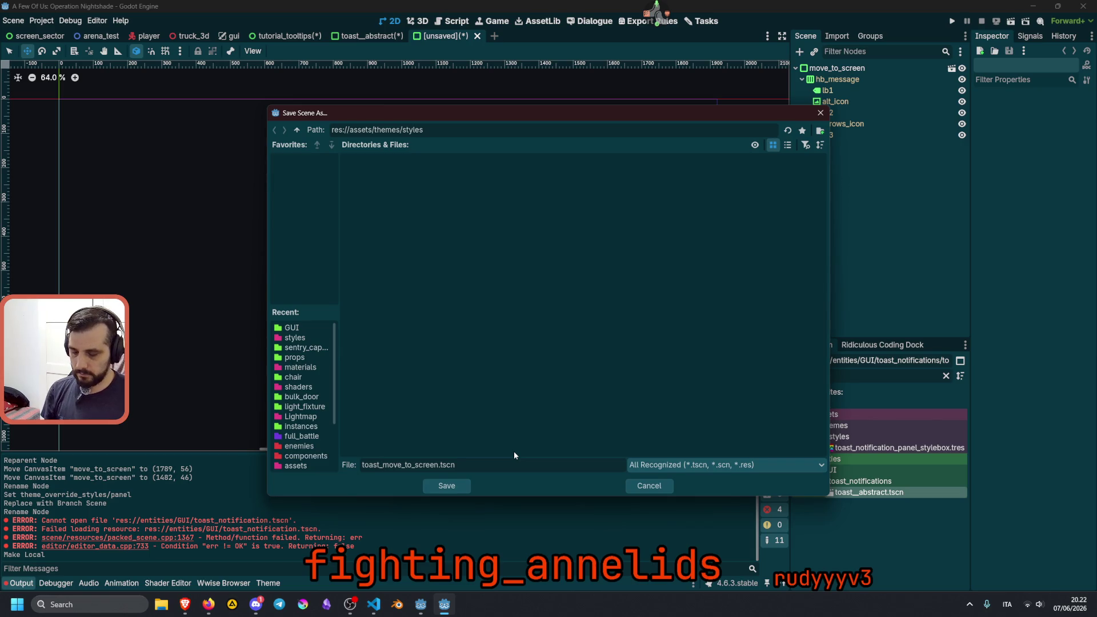
{"action": "type", "text": "tutorial_"}
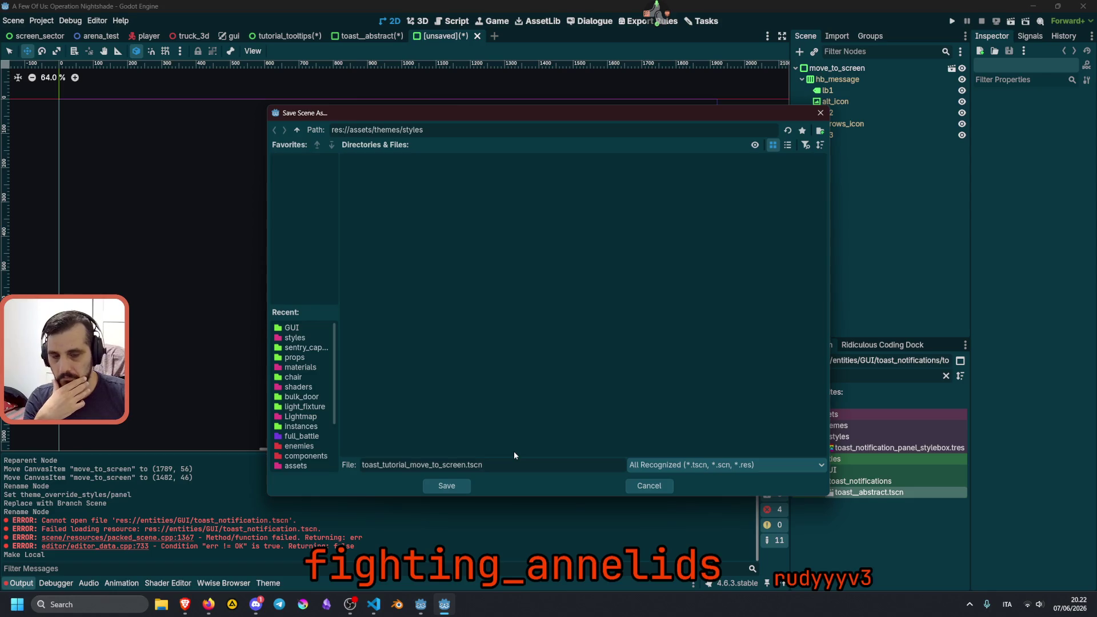
{"action": "key", "text": "Left"}
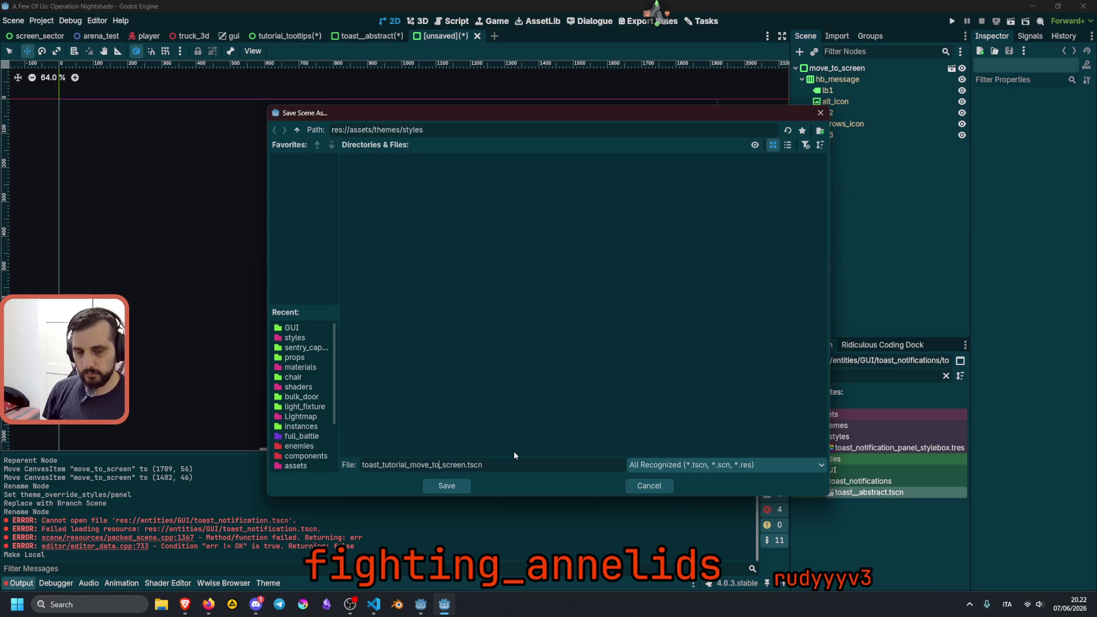
{"action": "key", "text": "BackSpace"}
{"action": "key", "text": "BackSpace"}
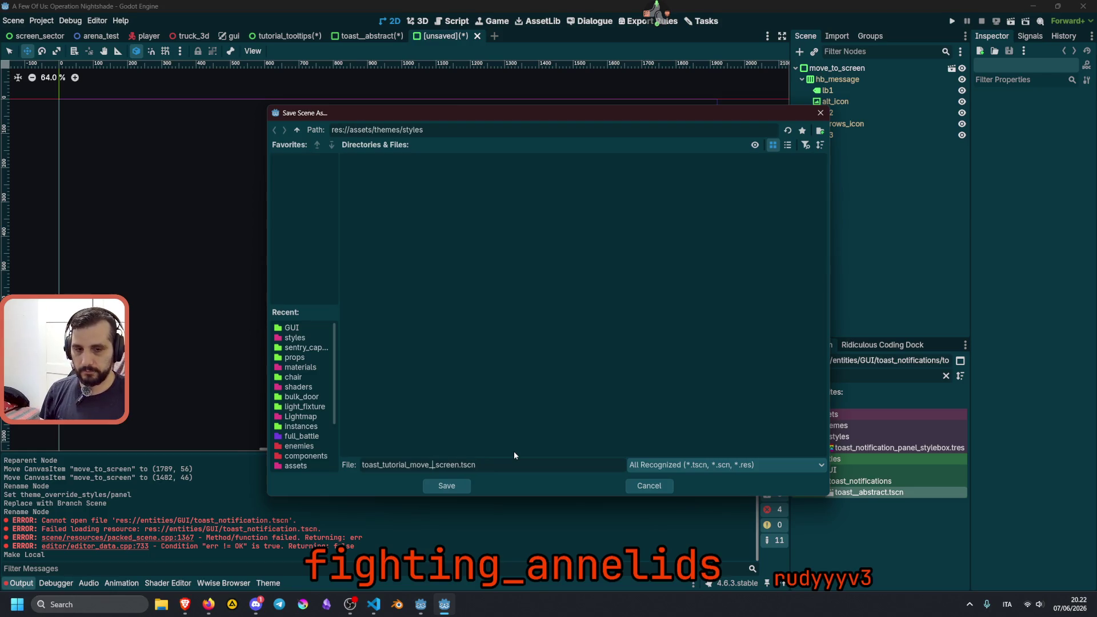
{"action": "key", "text": "BackSpace"}
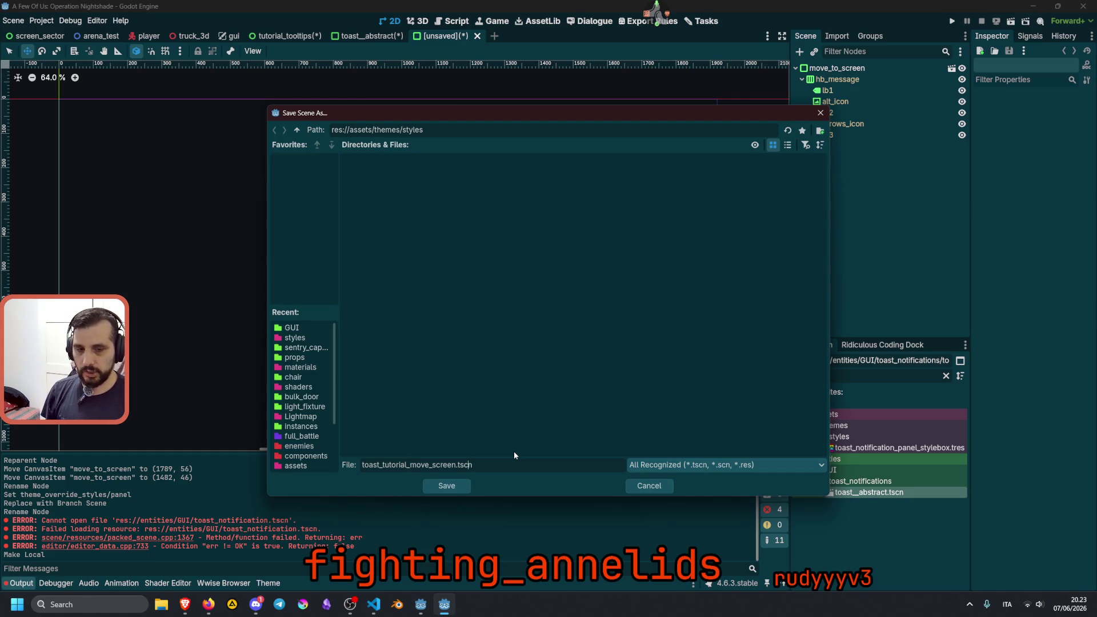
{"action": "key", "text": "BackSpace"}
{"action": "key", "text": "BackSpace"}
{"action": "key", "text": "BackSpace"}
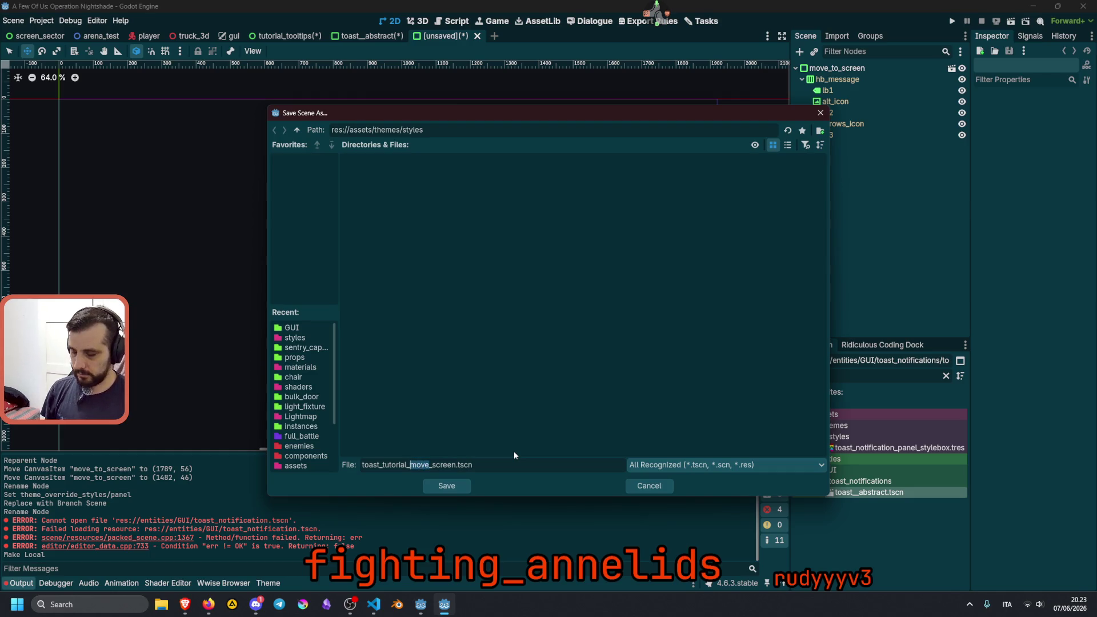
{"action": "type", "text": "swap"}
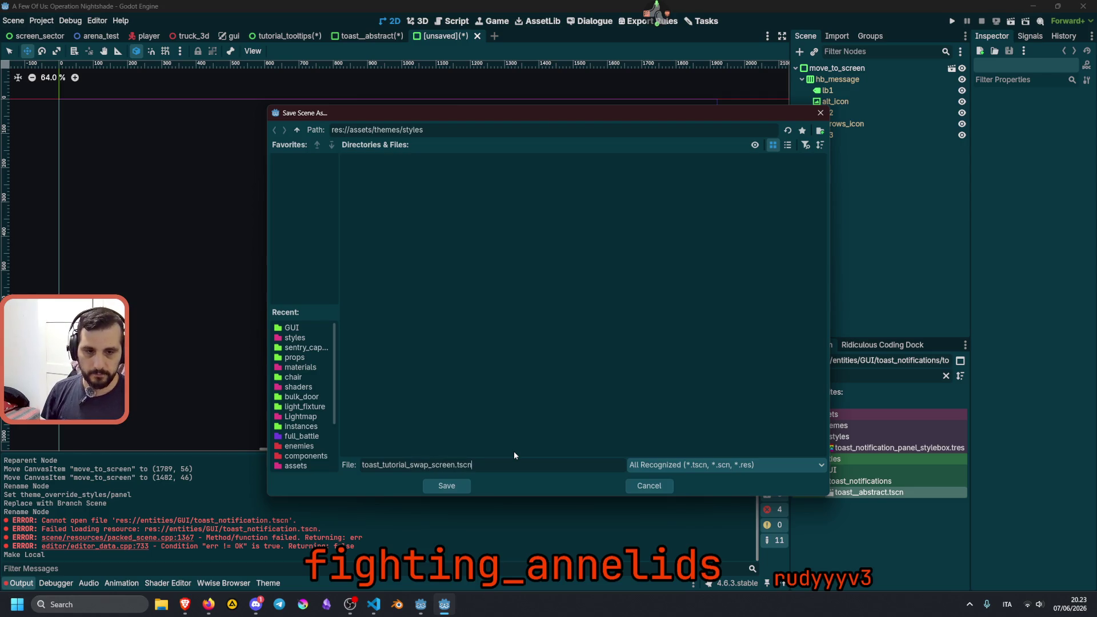
{"action": "key", "text": "Return"}
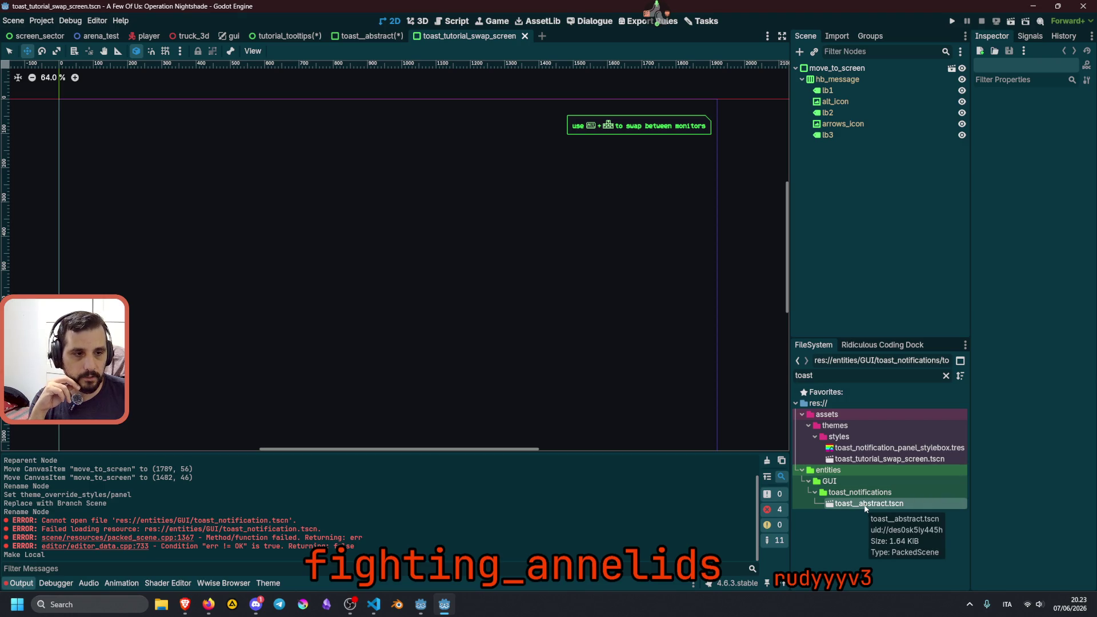
Move toast_tutorial_swap_screen.tscn into the entities/GUI/toast_notifications folder.
{"action": "left_click", "coordinate": [842, 460]}
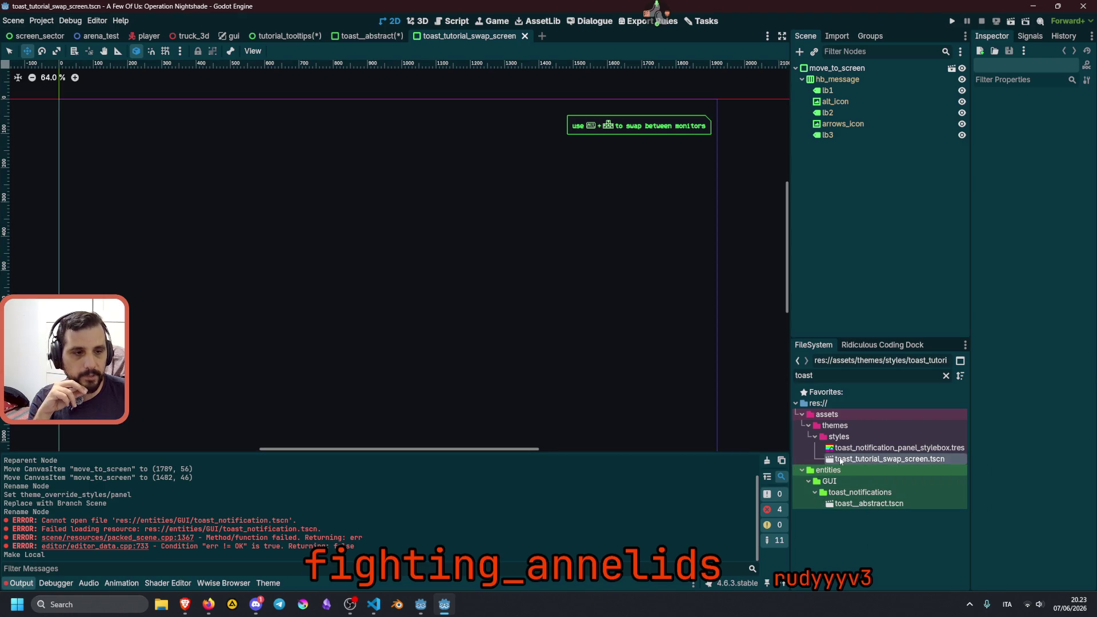
{"action": "left_click_drag", "start_coordinate": [841, 461], "coordinate": [860, 493]}
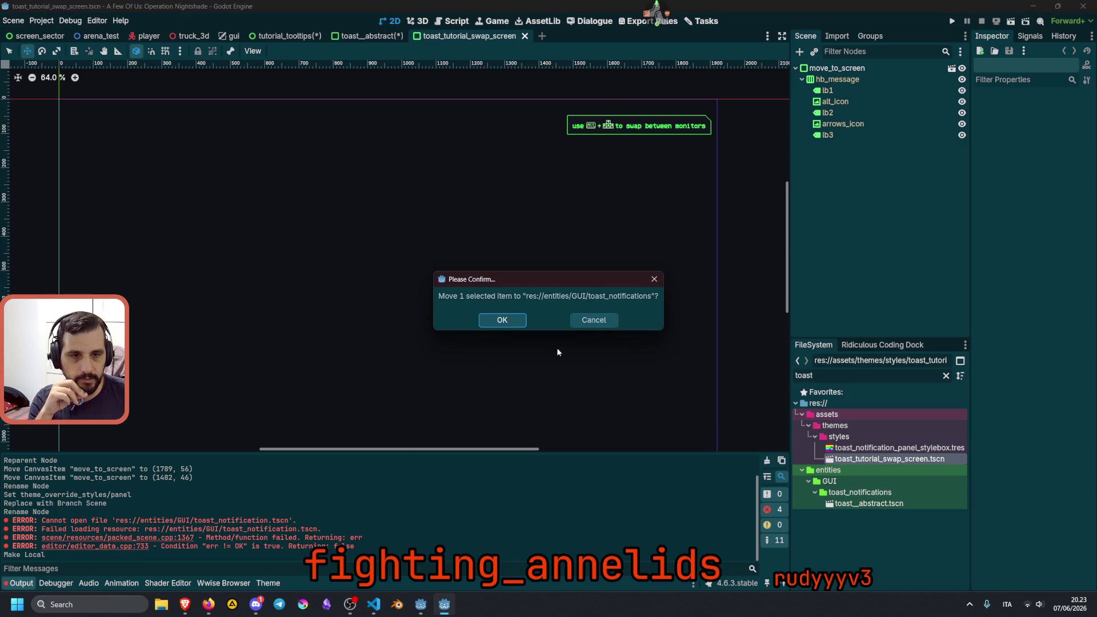
{"action": "left_click", "coordinate": [502, 321]}
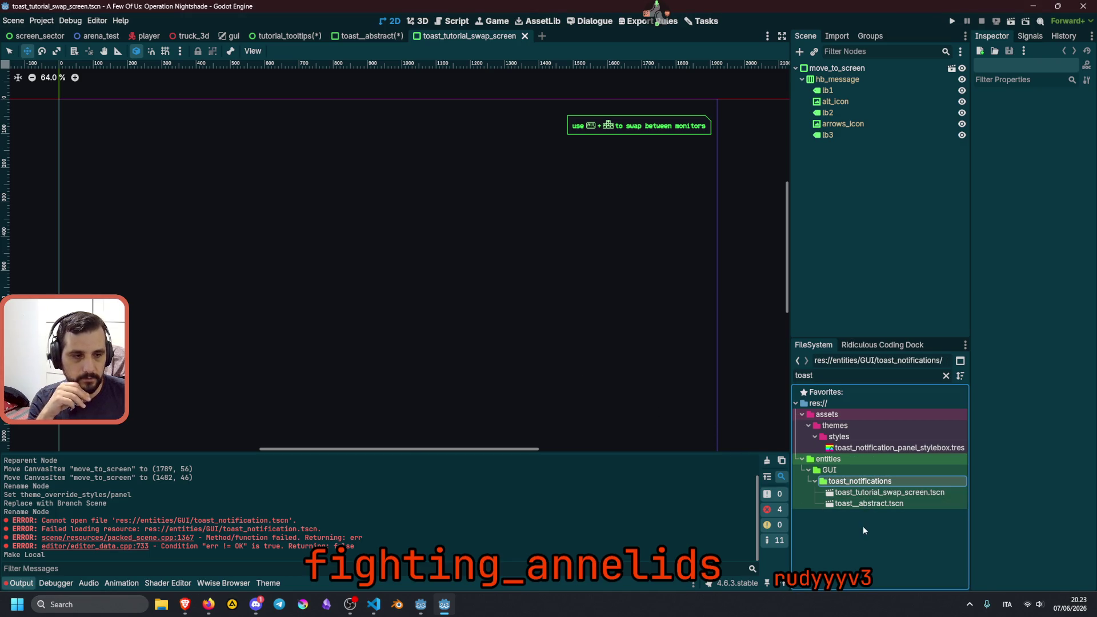
{"action": "left_click", "coordinate": [842, 493]}
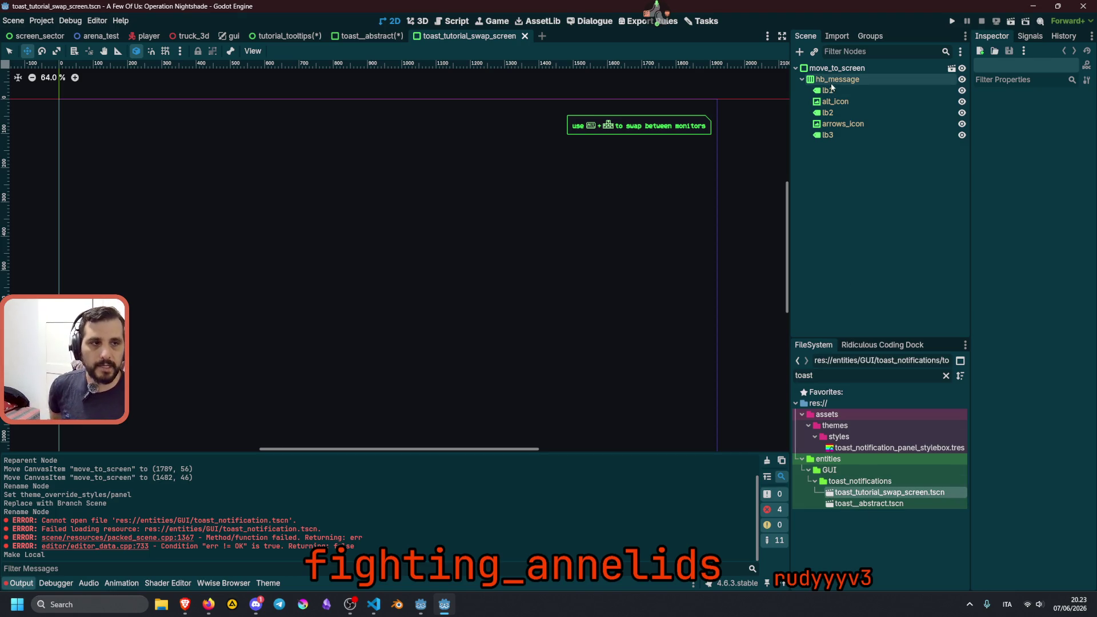
Inspect the icon and label nodes, then select lb1 through lb3 in toast__abstract.
{"action": "left_click", "coordinate": [835, 101]}
{"action": "left_click", "coordinate": [840, 123]}
{"action": "left_click", "coordinate": [827, 134]}
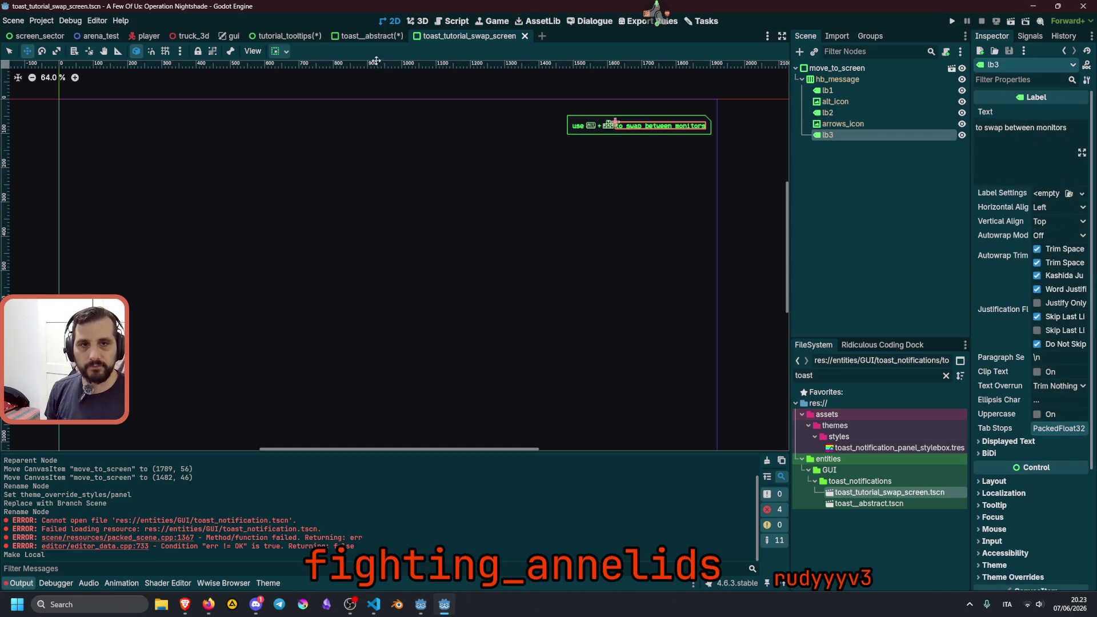
{"action": "left_click", "coordinate": [372, 36]}
{"action": "left_click", "coordinate": [828, 90]}
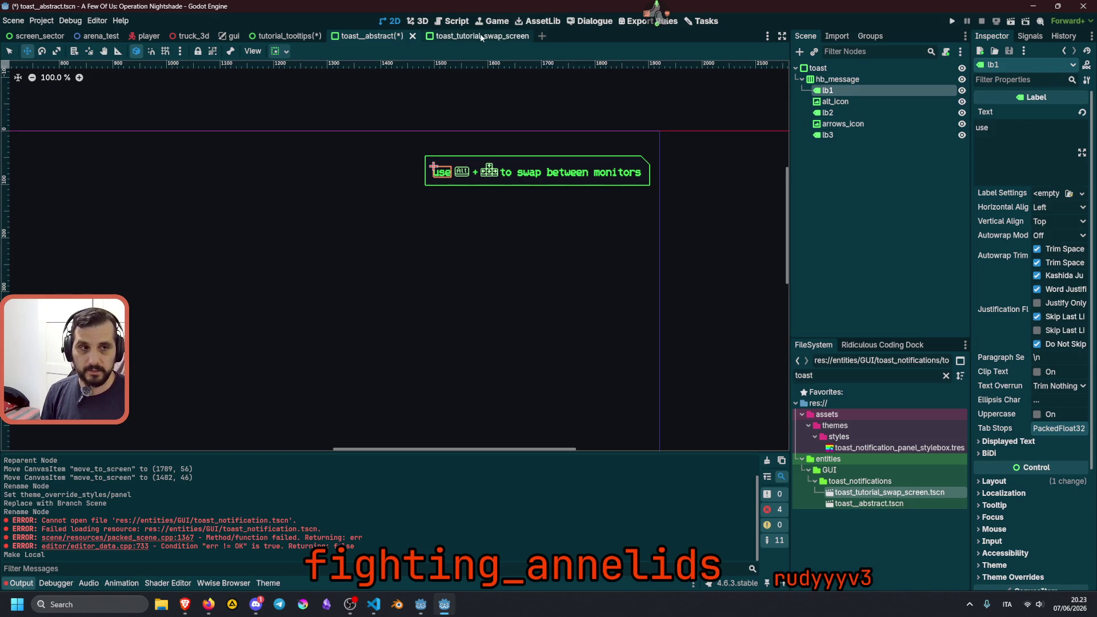
{"action": "left_click", "coordinate": [845, 135]}
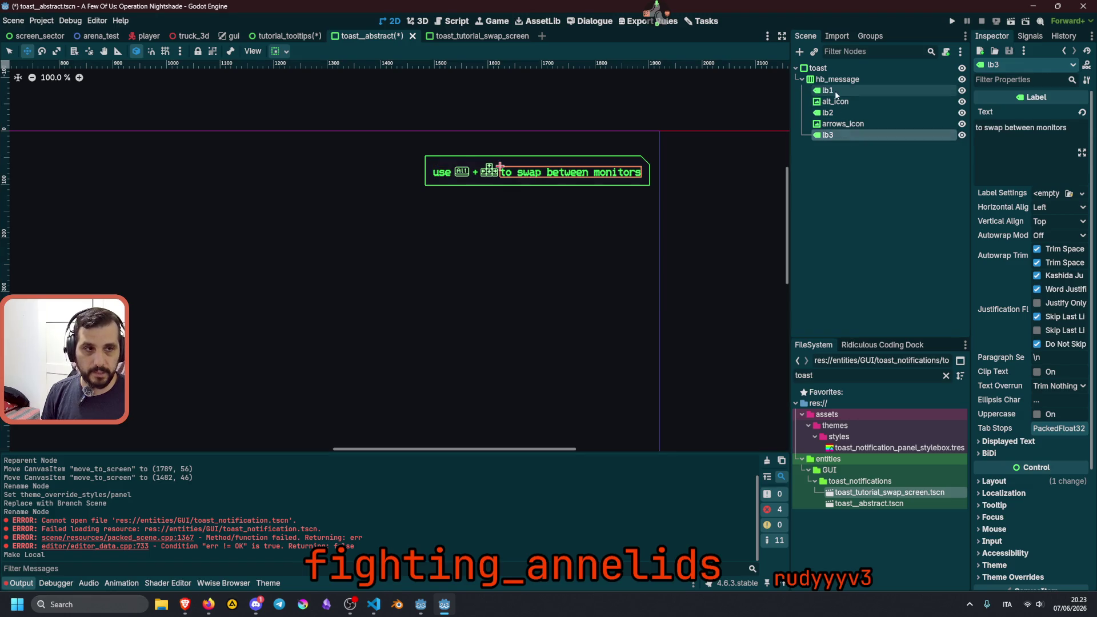
{"action": "left_click", "coordinate": [836, 91], "text": "shift"}
{"action": "left_click", "coordinate": [842, 160]}
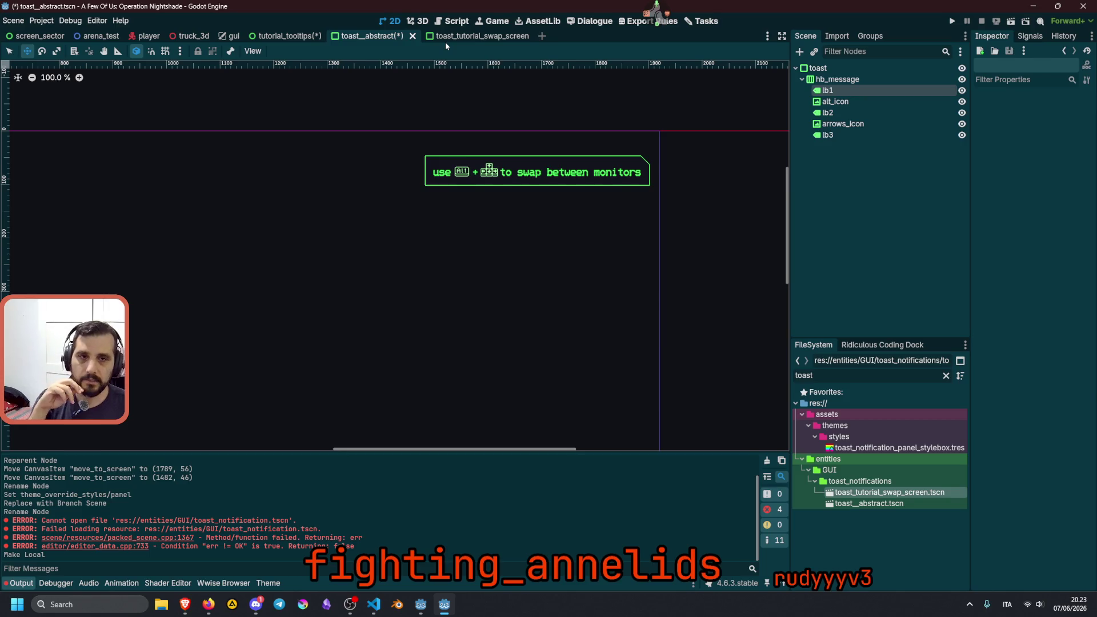
{"action": "left_click", "coordinate": [472, 38]}
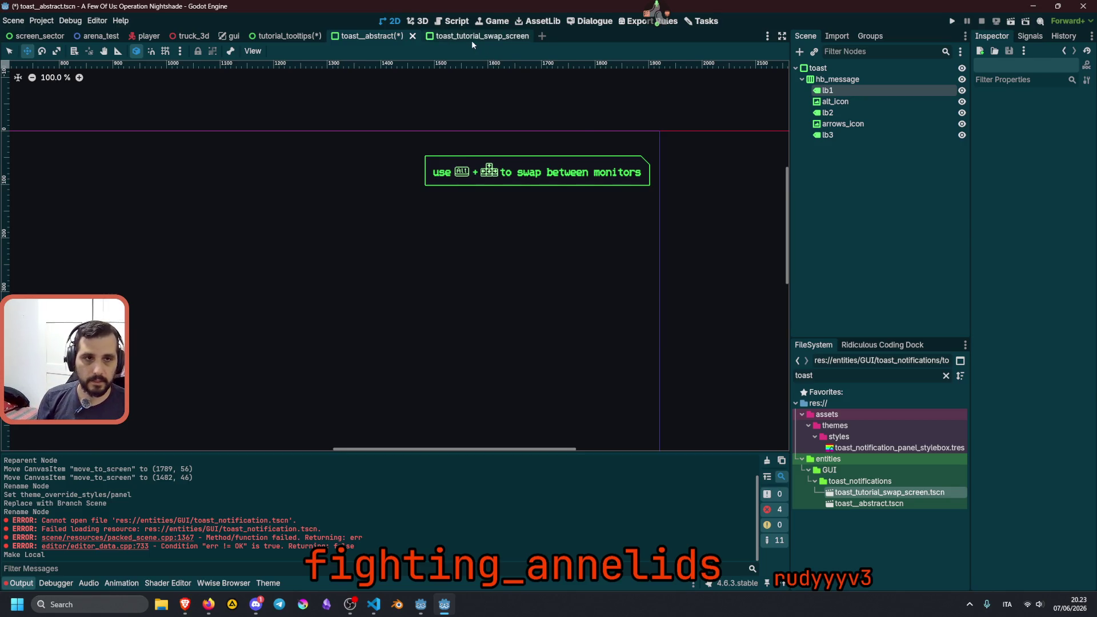
Paste the five message nodes under hb_message in toast_tutorial_swap_screen.
{"action": "left_click", "coordinate": [831, 82]}
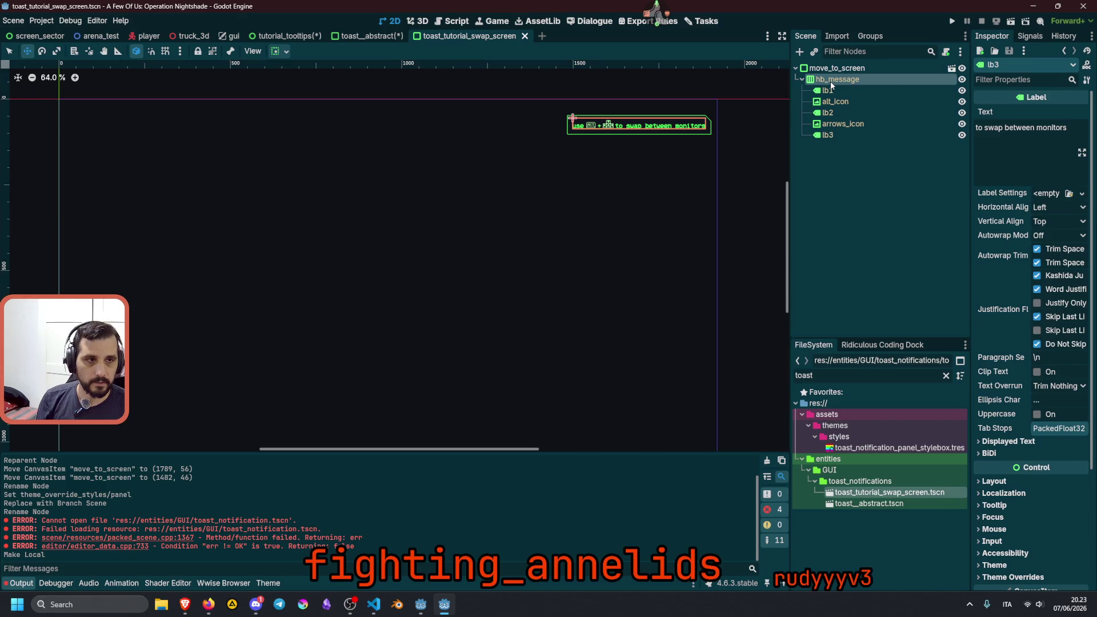
{"action": "key", "text": "ctrl+v"}
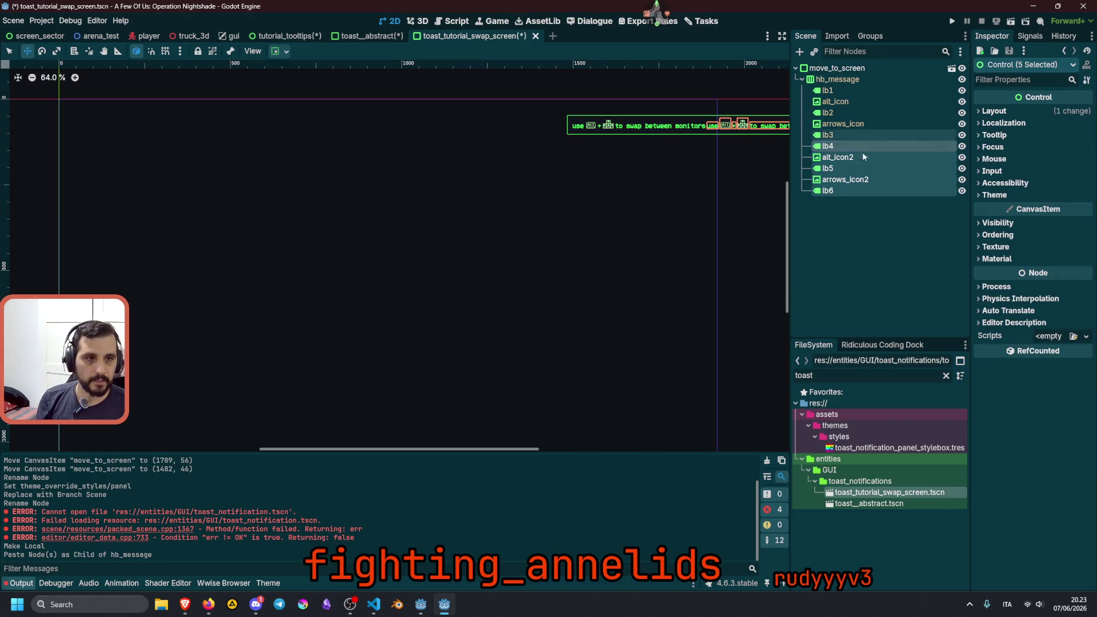
{"action": "left_click", "coordinate": [372, 36]}
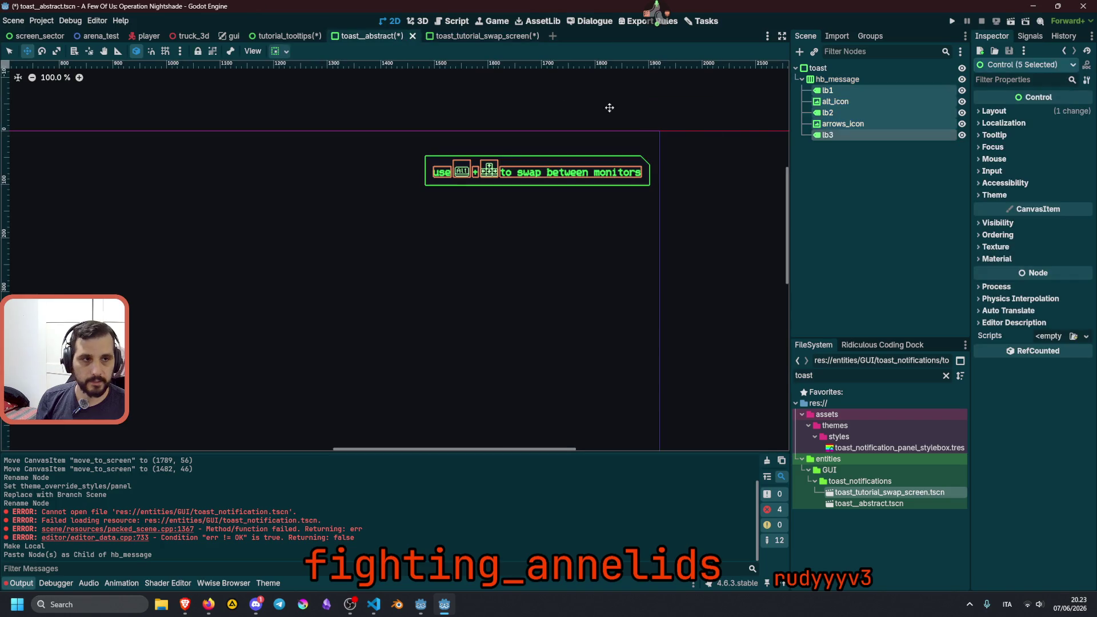
Delete the five message nodes from toast__abstract and save that scene.
{"action": "right_click", "coordinate": [855, 113]}
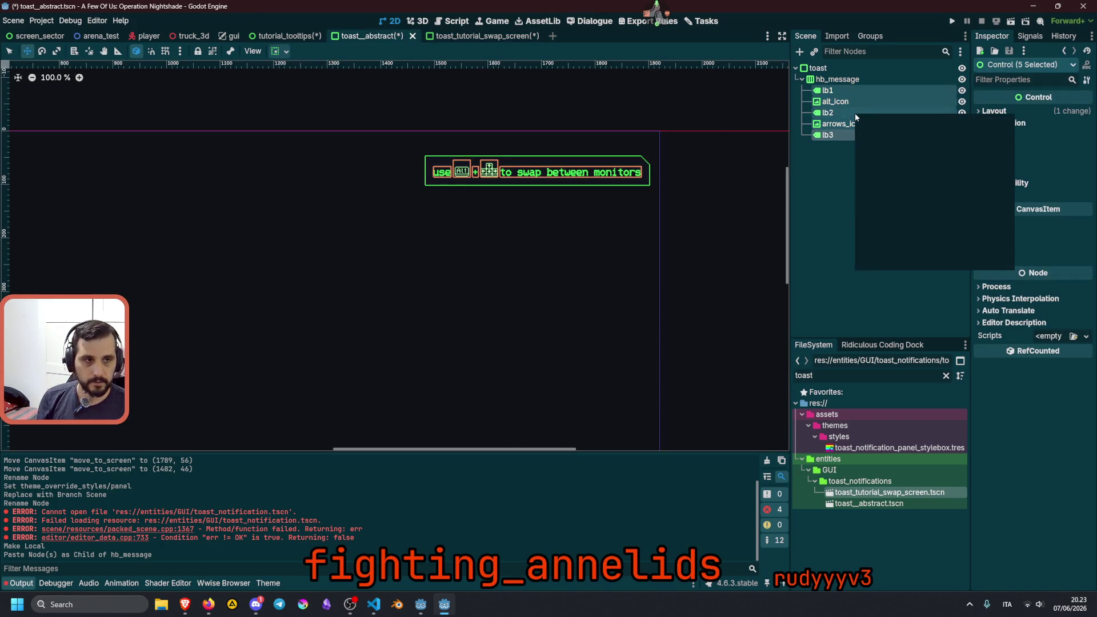
{"action": "left_click", "coordinate": [910, 261]}
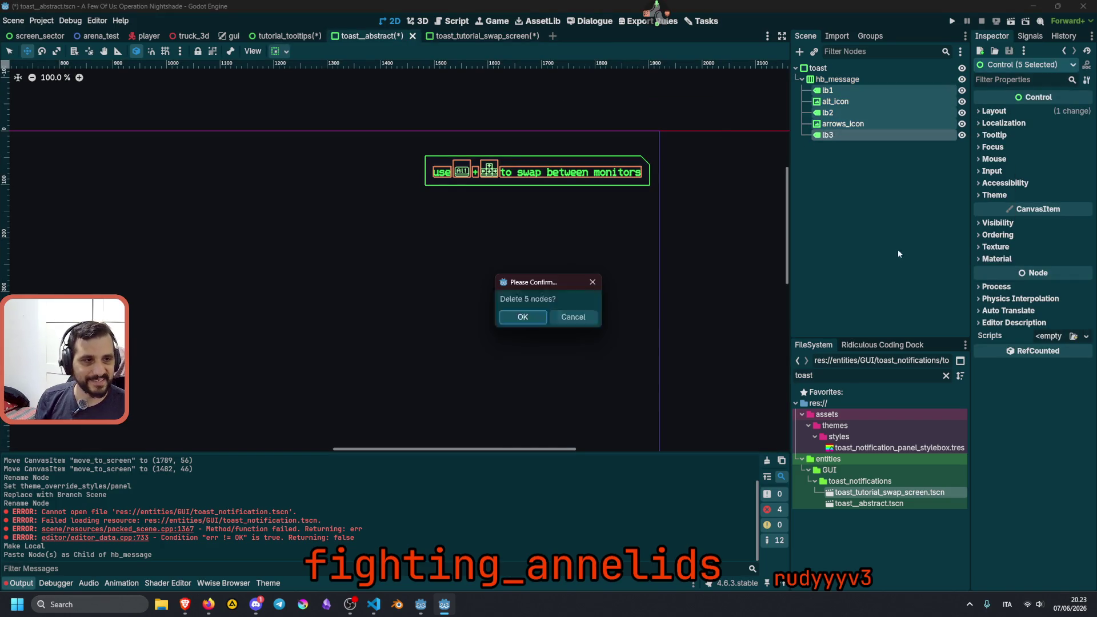
{"action": "left_click", "coordinate": [505, 318]}
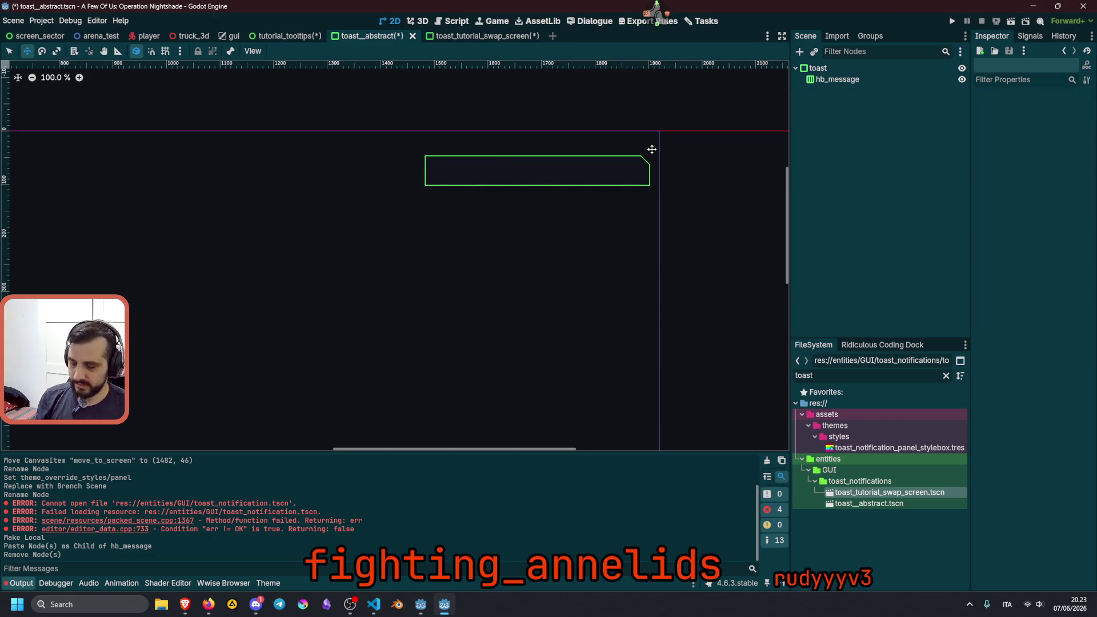
{"action": "key", "text": "ctrl+s"}
{"action": "left_click", "coordinate": [465, 37]}
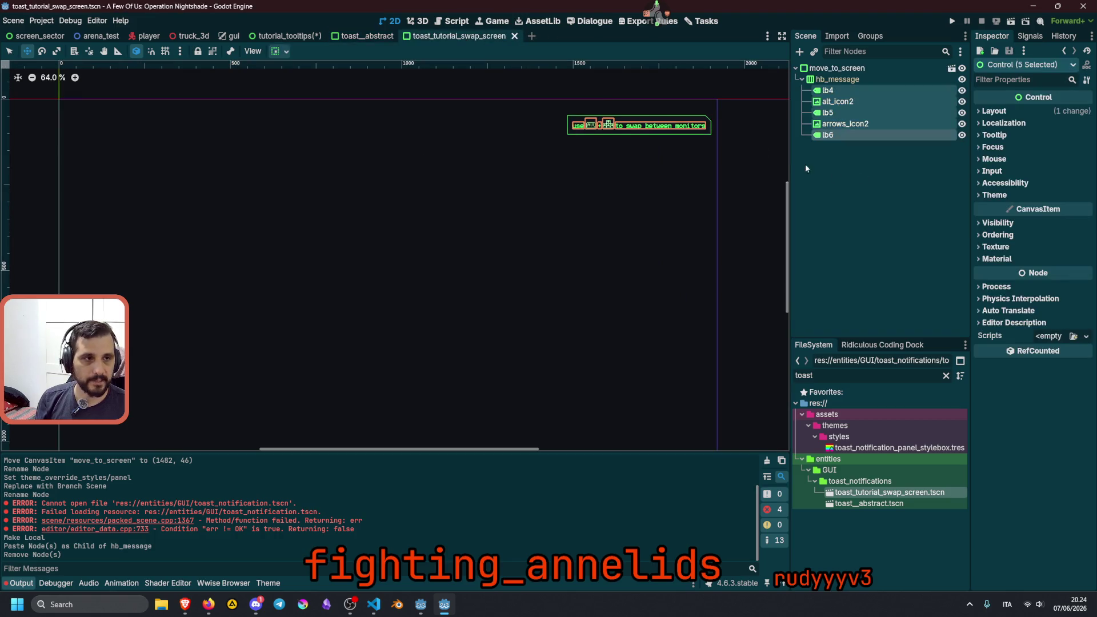
Reset the toast root's layout size and position to their defaults.
{"action": "left_click", "coordinate": [826, 184]}
{"action": "scroll", "coordinate": [524, 198], "scroll_direction": "up", "scroll_amount": 2}
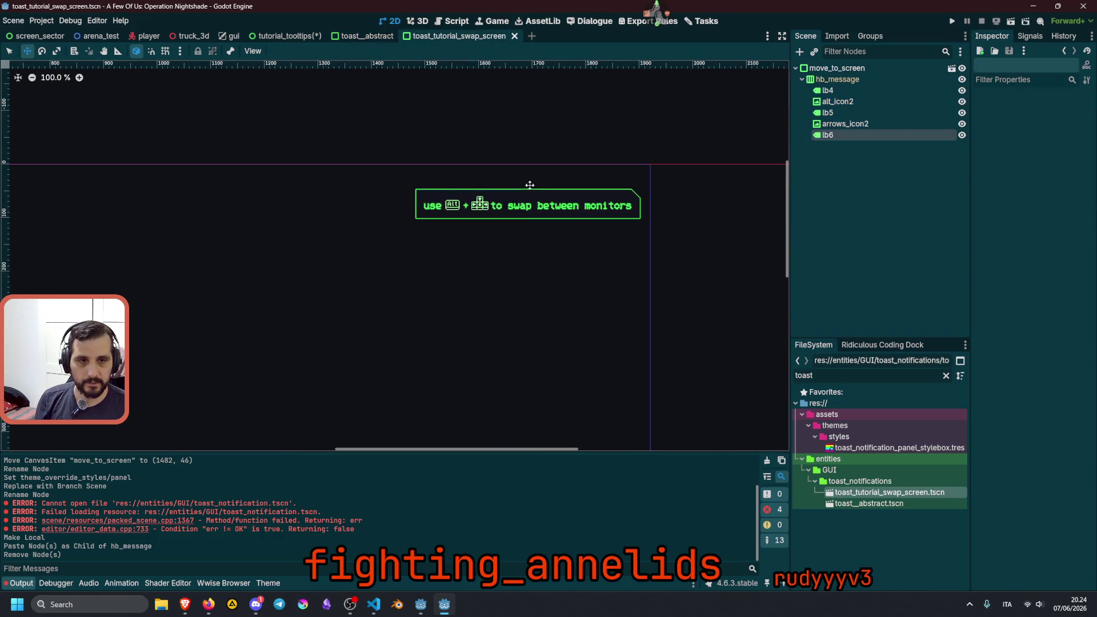
{"action": "left_click", "coordinate": [366, 36]}
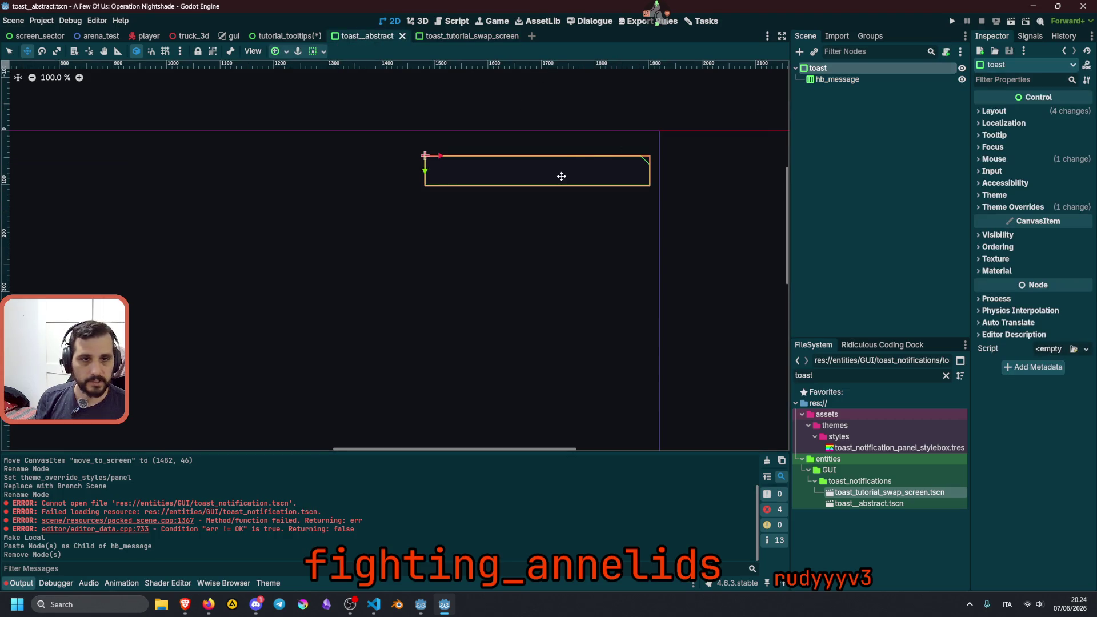
{"action": "scroll", "coordinate": [557, 174], "scroll_direction": "down", "scroll_amount": 5}
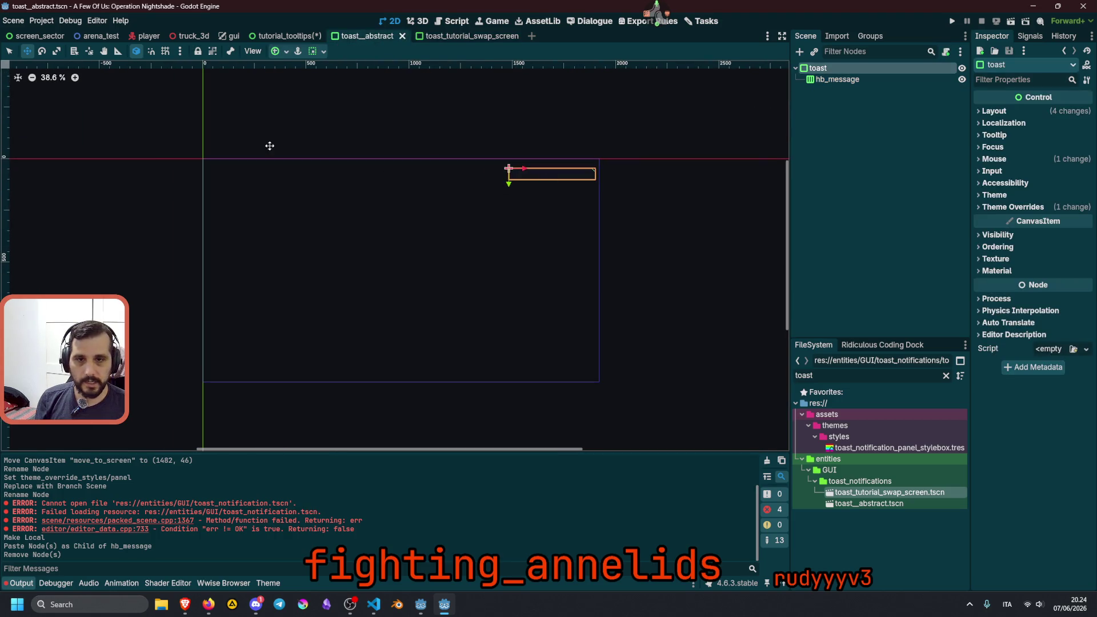
{"action": "left_click", "coordinate": [998, 111]}
{"action": "left_click", "coordinate": [1023, 239]}
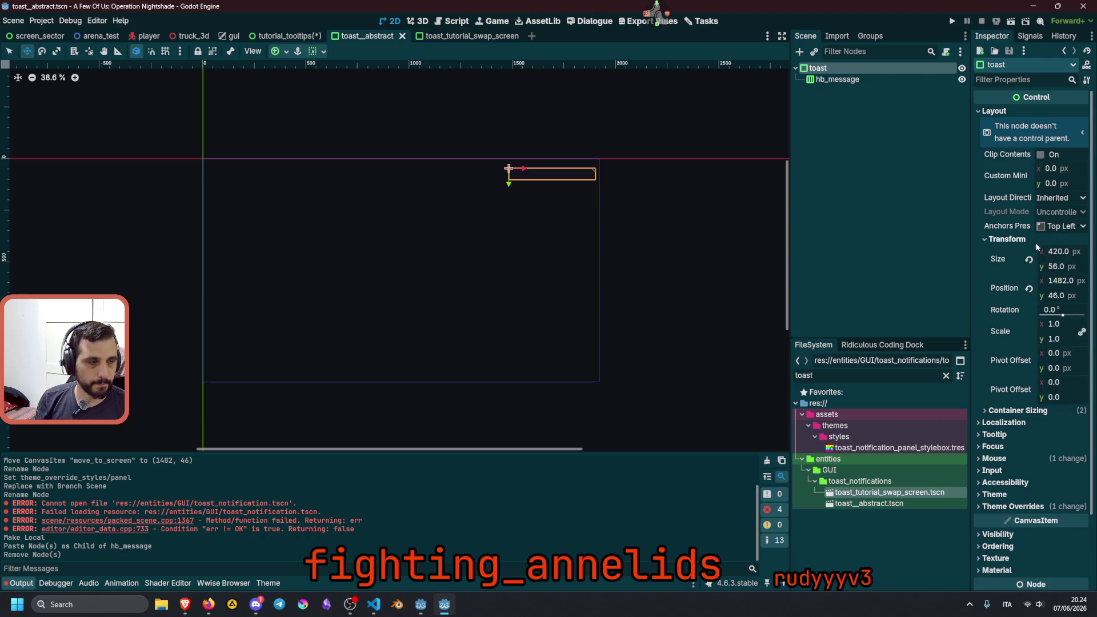
{"action": "left_click", "coordinate": [1030, 260]}
{"action": "left_click", "coordinate": [1029, 289]}
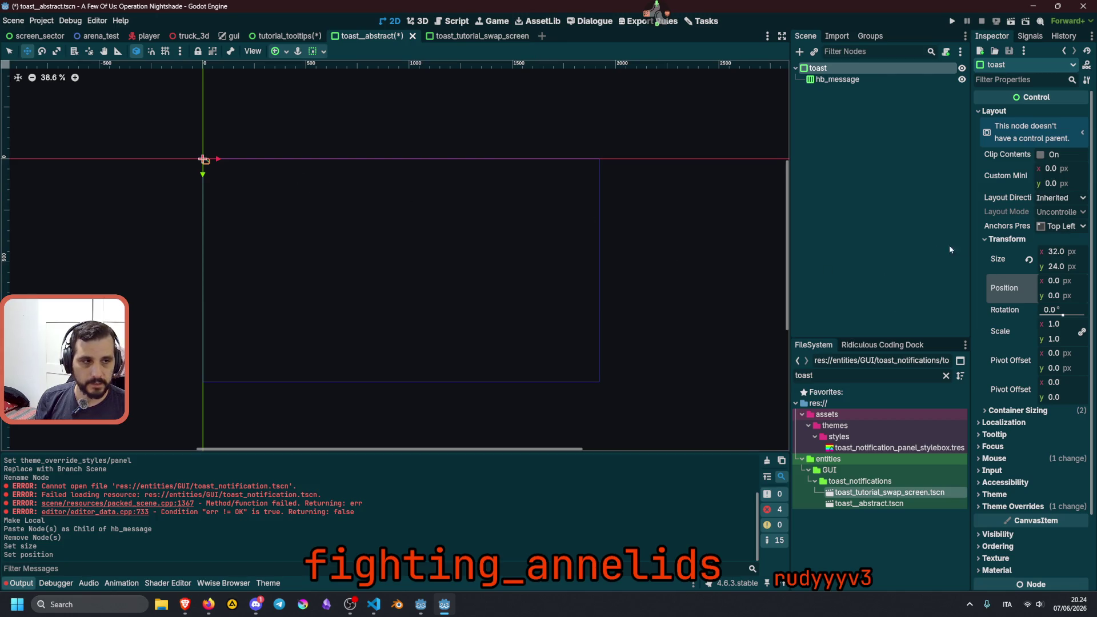
{"action": "left_click", "coordinate": [1029, 260]}
Drag the toast control's corner on the canvas until it measures 283 × 51 px.
{"action": "scroll", "coordinate": [239, 204], "scroll_direction": "up", "scroll_amount": 9}
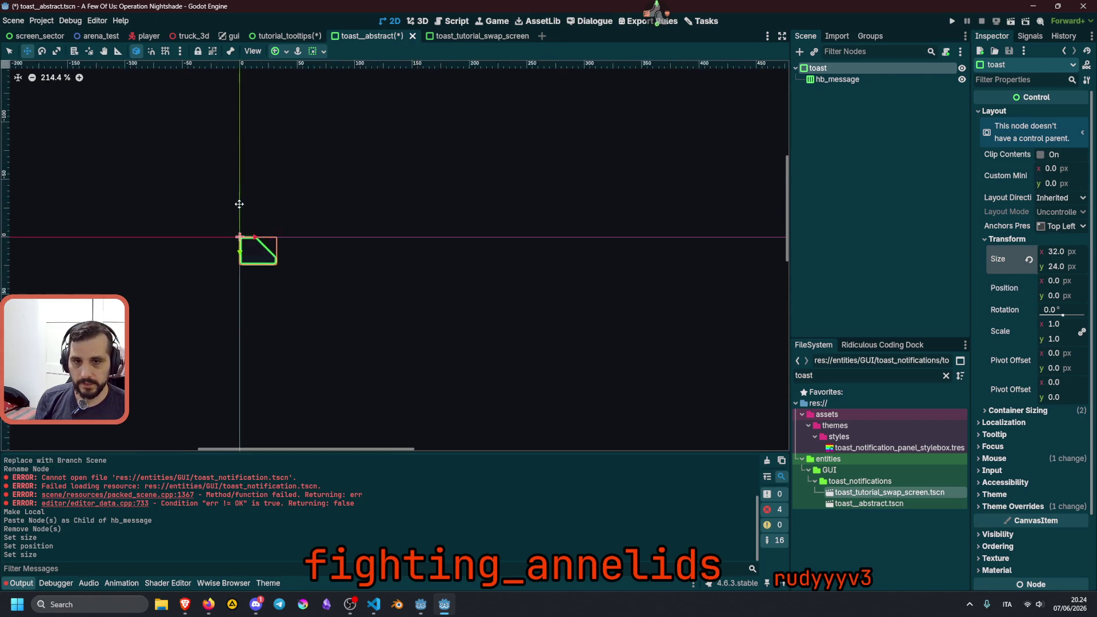
{"action": "scroll", "coordinate": [240, 204], "scroll_direction": "up", "scroll_amount": 1}
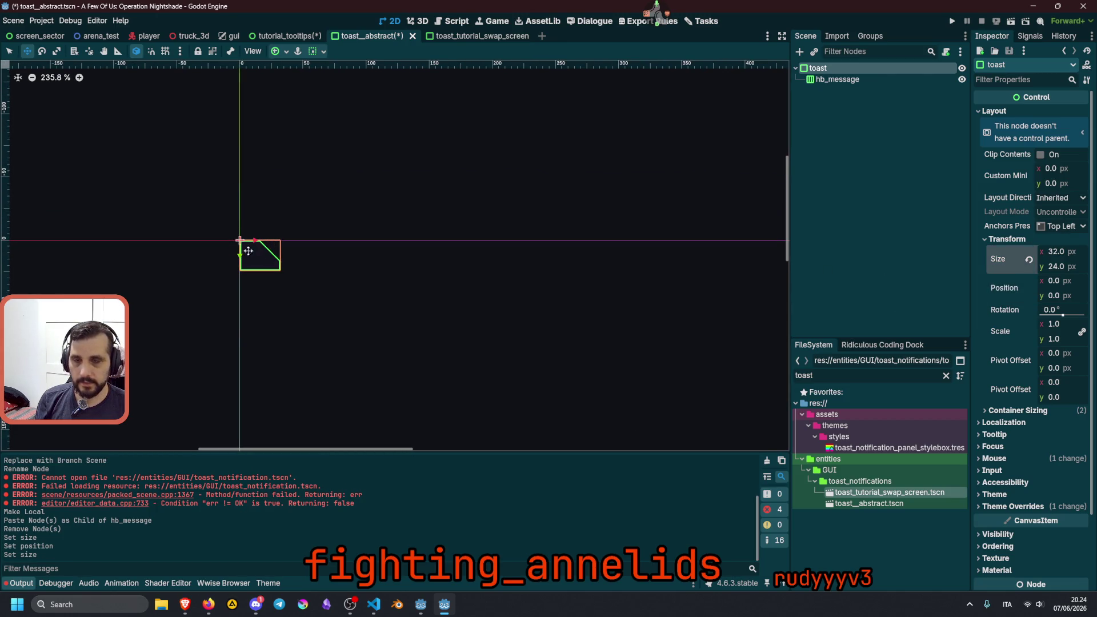
{"action": "left_click", "coordinate": [10, 51]}
{"action": "mouse_move", "coordinate": [283, 274]}
{"action": "left_mouse_down"}
{"action": "mouse_move", "coordinate": [522, 360]}
{"action": "mouse_move", "coordinate": [533, 303]}
{"action": "mouse_move", "coordinate": [561, 297]}
{"action": "mouse_move", "coordinate": [606, 311]}
{"action": "left_mouse_up"}
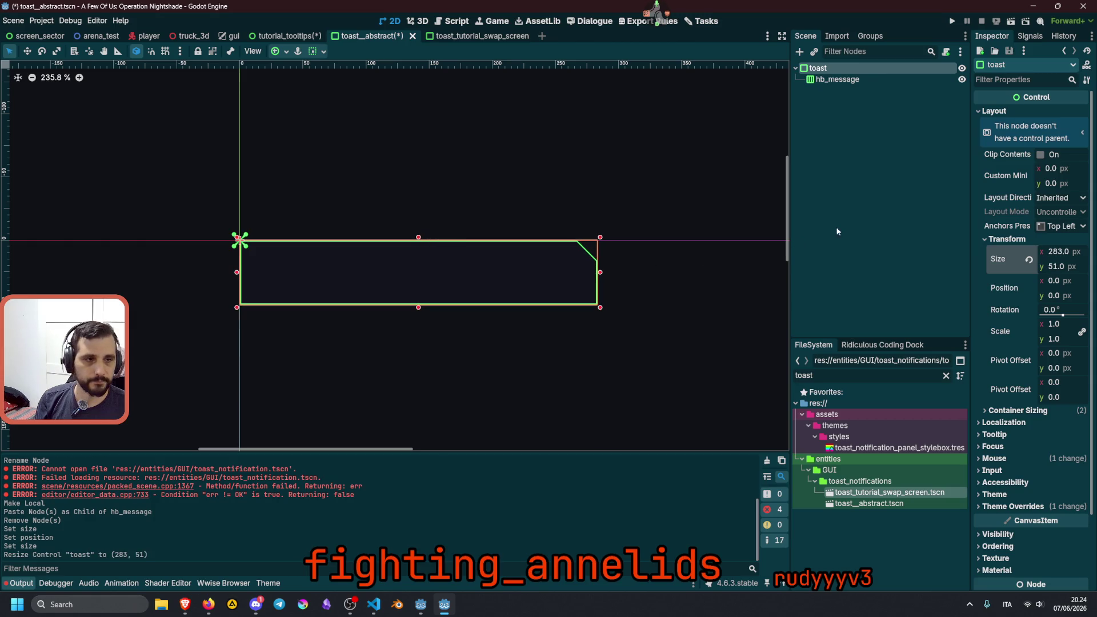
{"action": "left_click", "coordinate": [571, 366]}
{"action": "scroll", "coordinate": [549, 247], "scroll_direction": "down", "scroll_amount": 20}
{"action": "scroll", "coordinate": [548, 247], "scroll_direction": "up", "scroll_amount": 16}
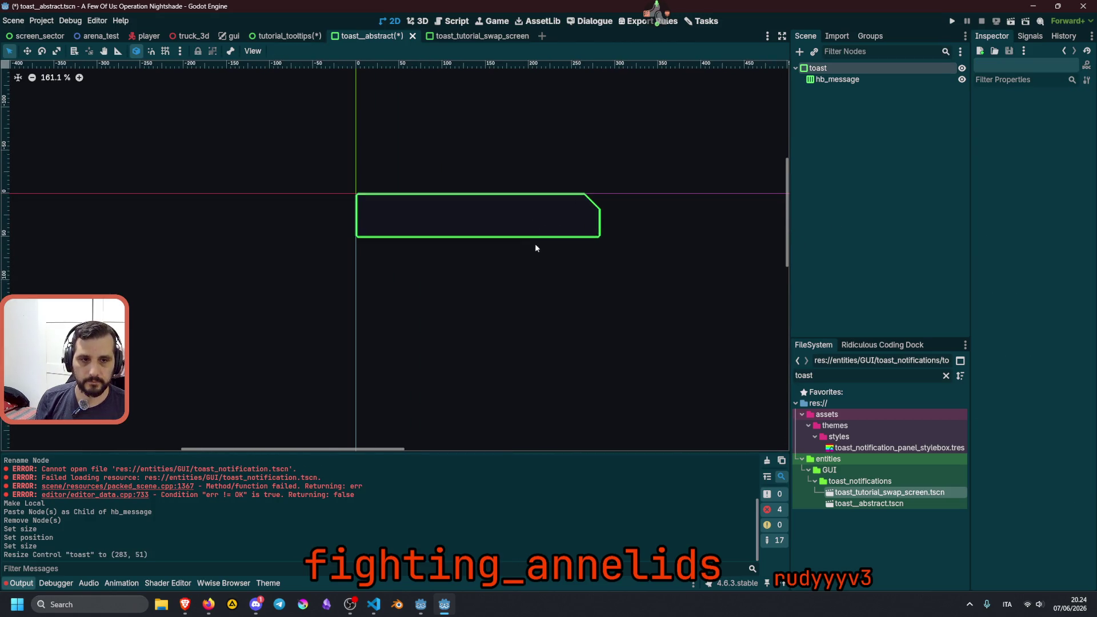
{"action": "left_click", "coordinate": [470, 246]}
{"action": "left_click", "coordinate": [838, 93]}
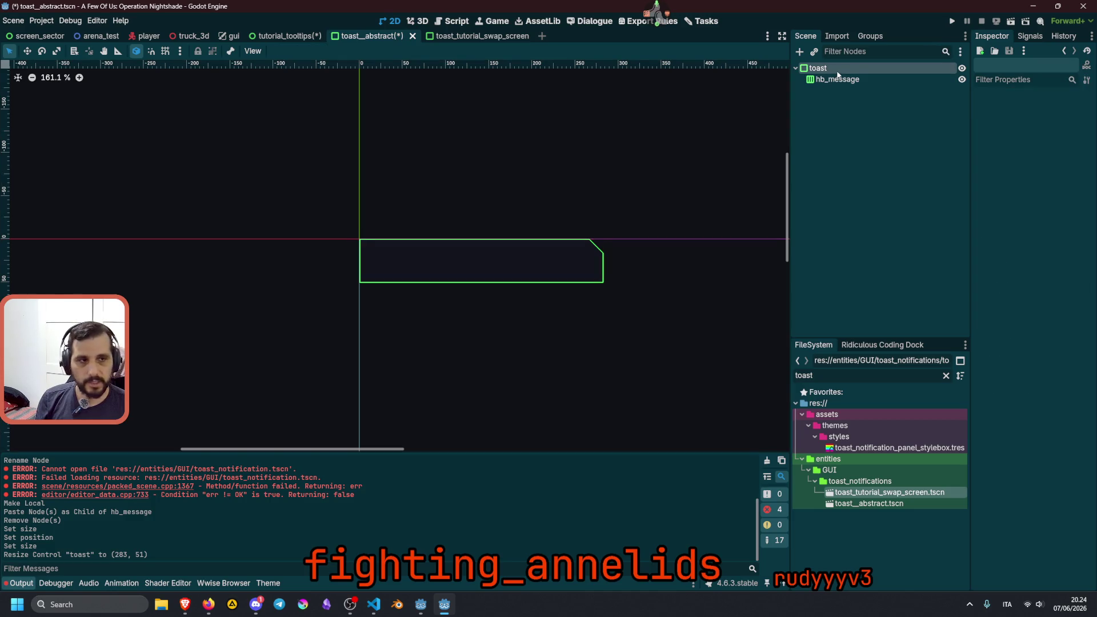
Add a VBoxContainer under toast and place hb_message inside it.
{"action": "left_click", "coordinate": [838, 69]}
{"action": "key", "text": "ctrl+a"}
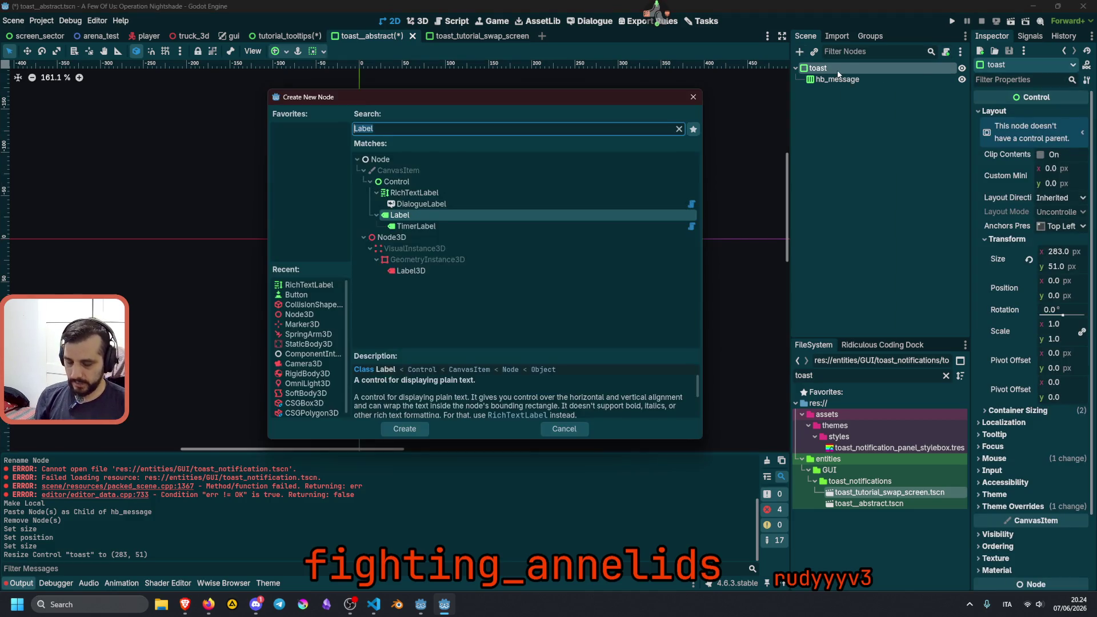
{"action": "type", "text": "vb"}
{"action": "key", "text": "Up"}
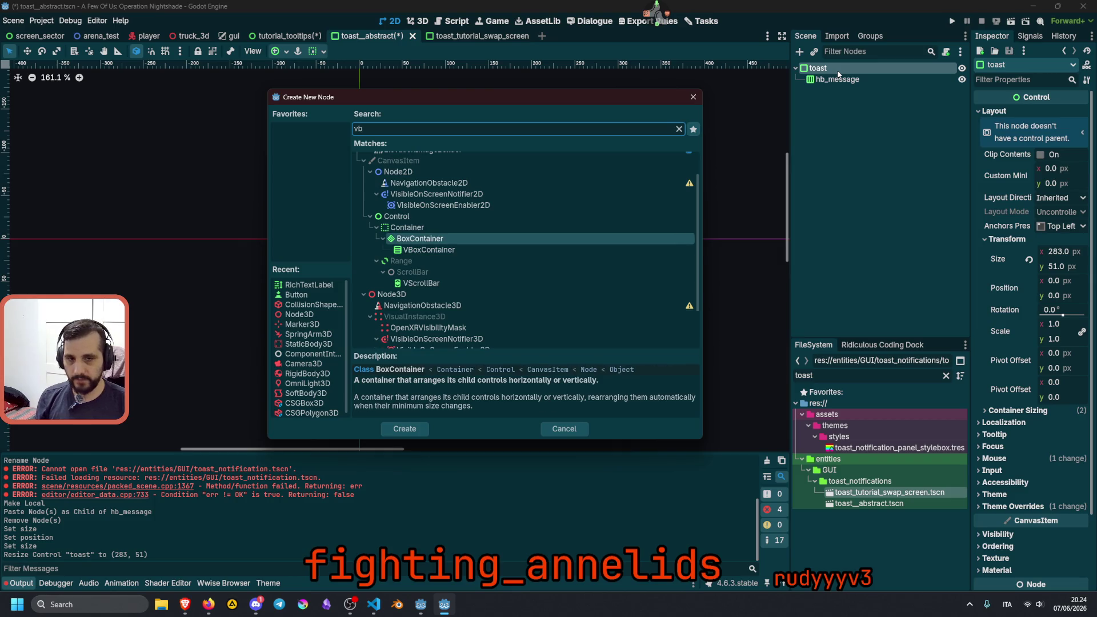
{"action": "key", "text": "Down"}
{"action": "key", "text": "Return"}
{"action": "mouse_move", "coordinate": [840, 90]}
{"action": "left_mouse_down"}
{"action": "mouse_move", "coordinate": [840, 76]}
{"action": "mouse_move", "coordinate": [852, 87]}
{"action": "mouse_move", "coordinate": [845, 80]}
{"action": "left_mouse_up"}
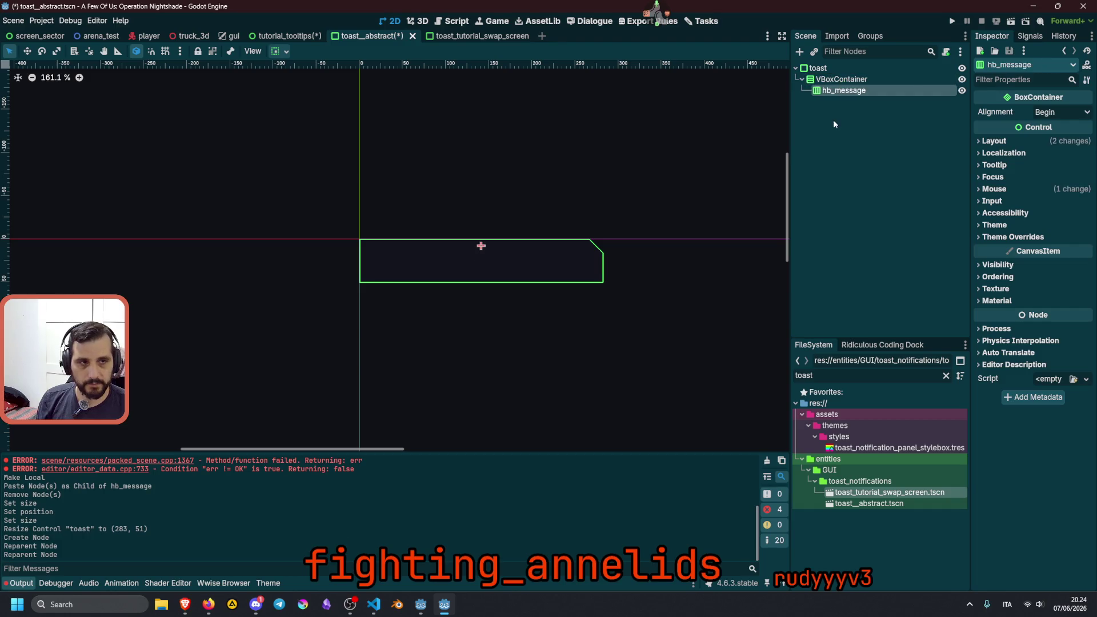
Add an HBoxContainer named hb to the VBoxContainer and move hb_message into it.
{"action": "left_click", "coordinate": [844, 80]}
{"action": "key", "text": "ctrl+a"}
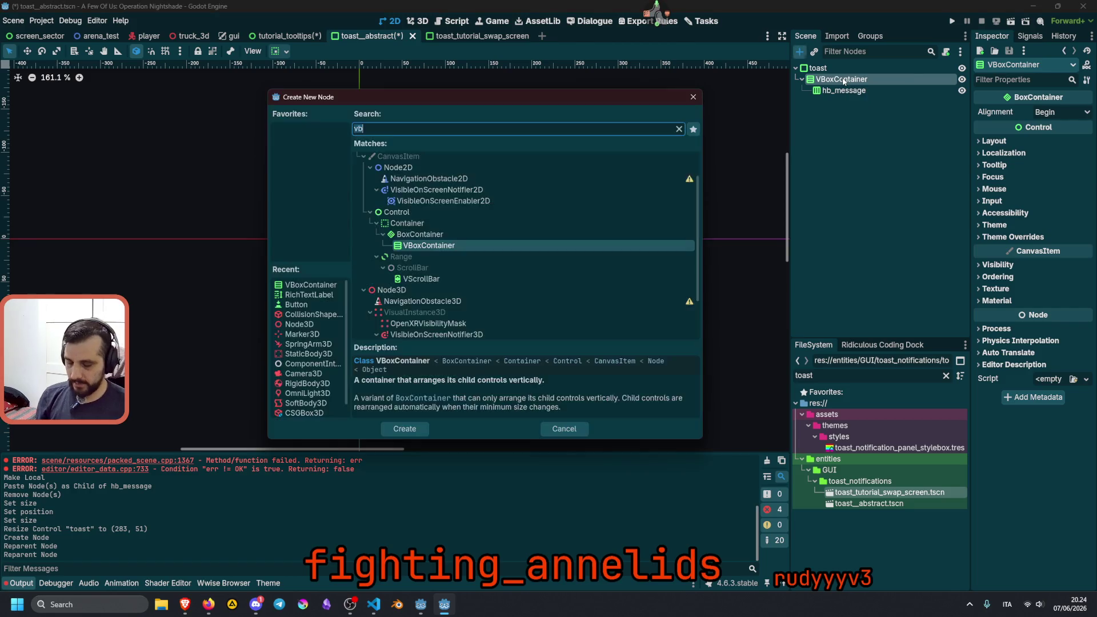
{"action": "type", "text": "hbox"}
{"action": "key", "text": "Return"}
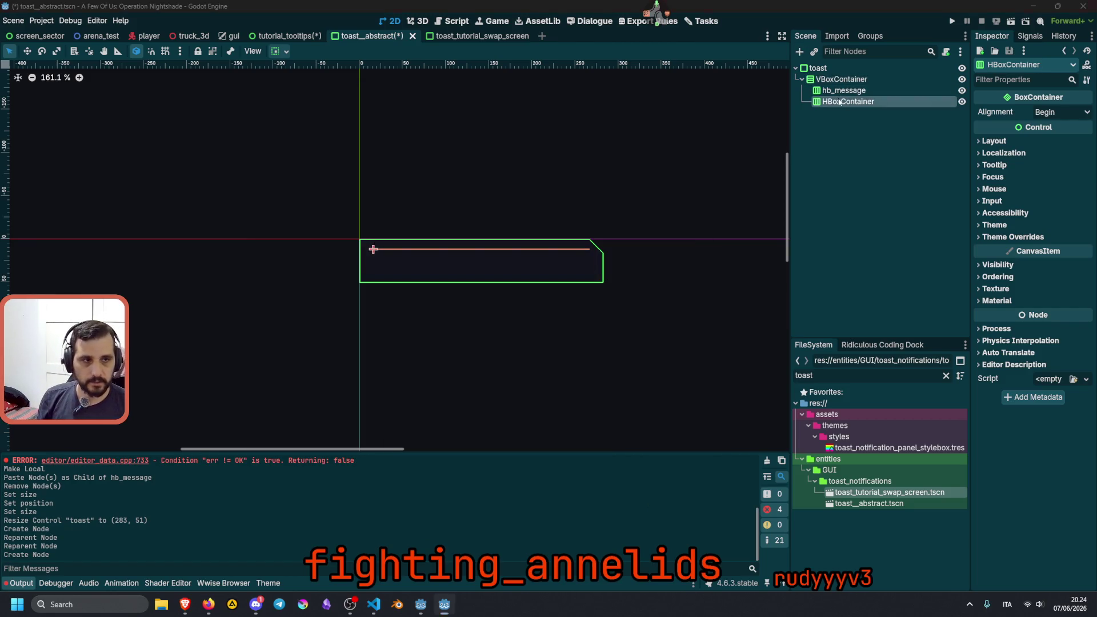
{"action": "double_click", "coordinate": [864, 101]}
{"action": "type", "text": "hb"}
{"action": "key", "text": "Return"}
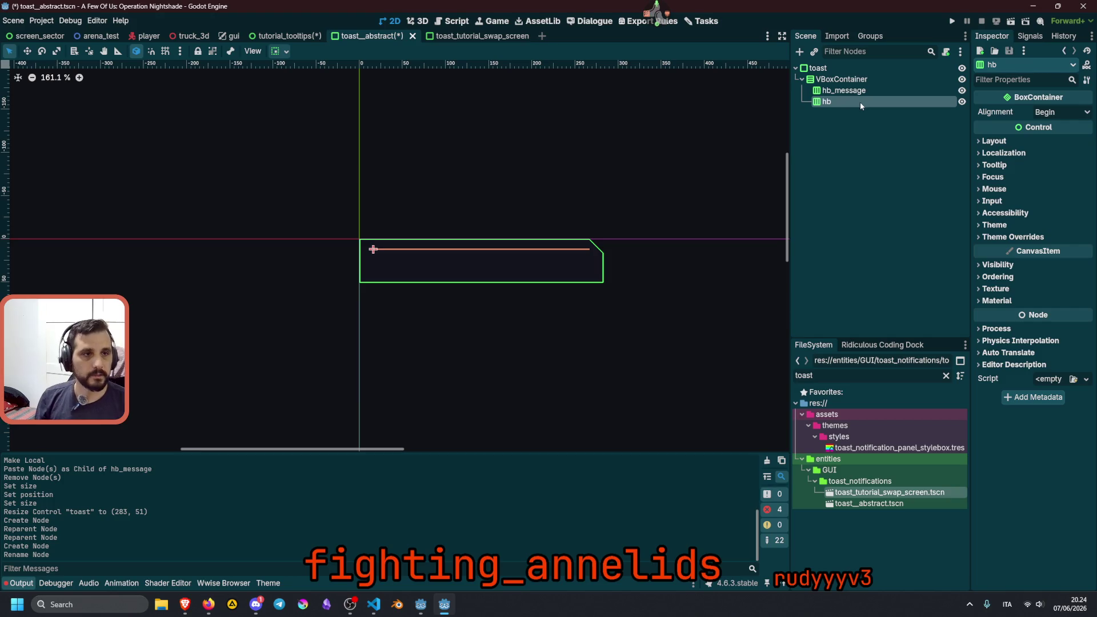
{"action": "mouse_move", "coordinate": [860, 101]}
{"action": "left_mouse_down"}
{"action": "mouse_move", "coordinate": [860, 88]}
{"action": "mouse_move", "coordinate": [848, 90]}
{"action": "left_mouse_up"}
Add a Button as a child of hb.
{"action": "left_click", "coordinate": [834, 91]}
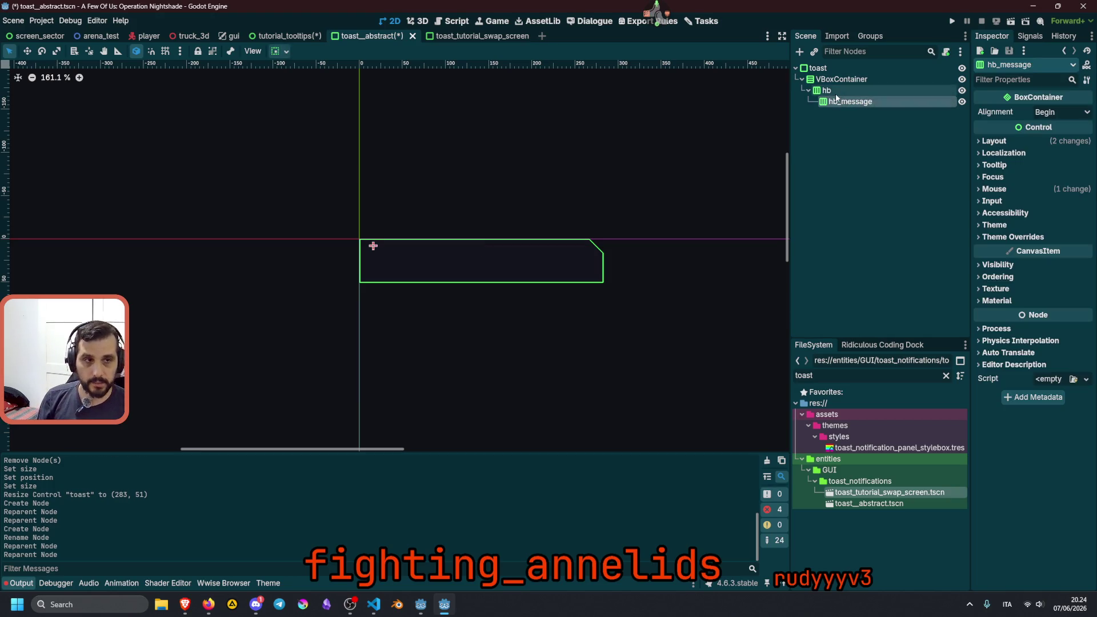
{"action": "key", "text": "ctrl+a"}
{"action": "type", "text": "button"}
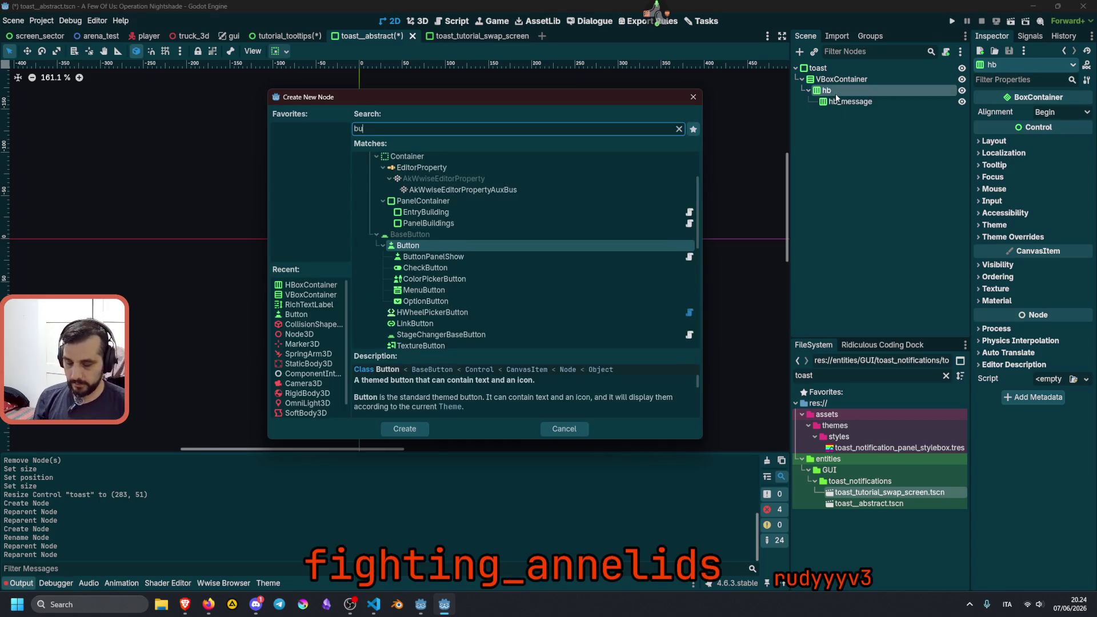
{"action": "key", "text": "Return"}
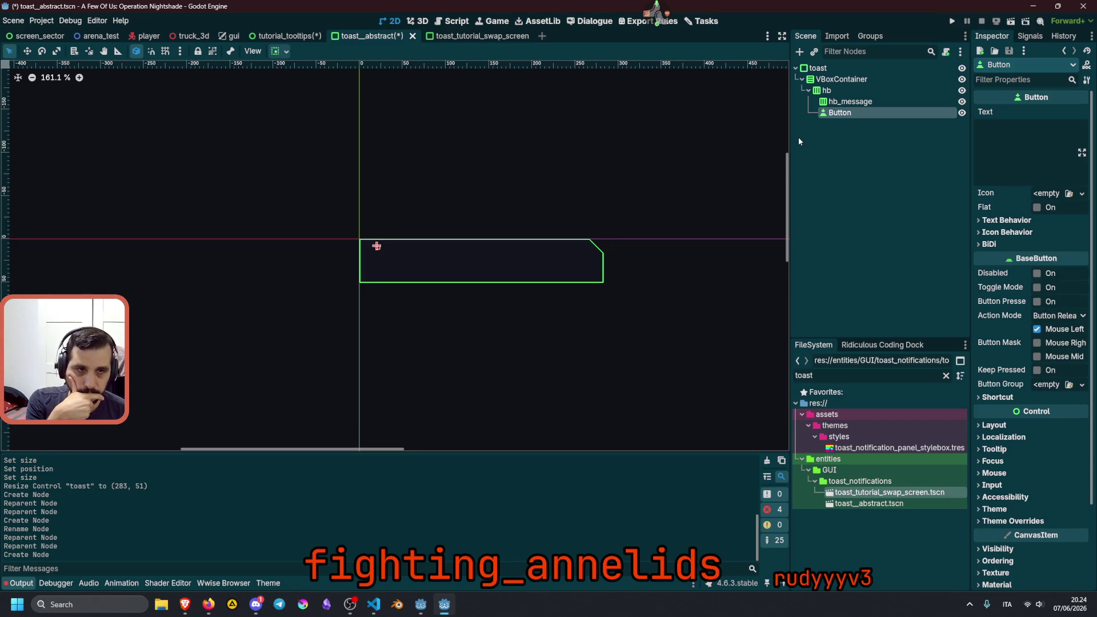
{"action": "left_click", "coordinate": [850, 101]}
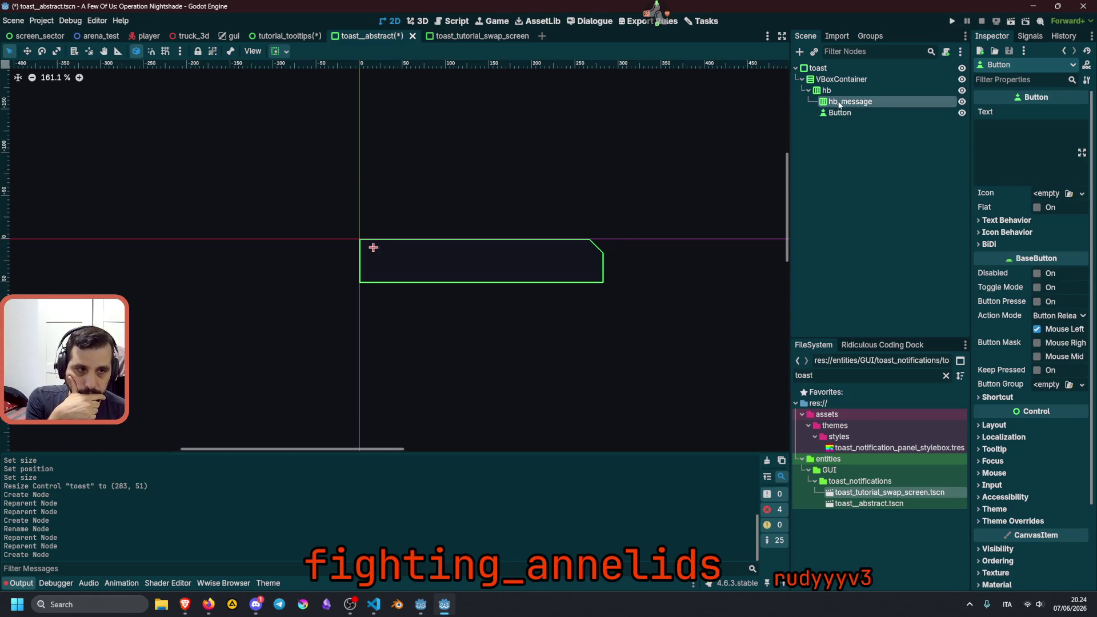
Set hb_message's horizontal sizing to Fill with Expand enabled.
{"action": "left_click", "coordinate": [284, 52]}
{"action": "left_click", "coordinate": [333, 83]}
{"action": "left_click", "coordinate": [336, 100]}
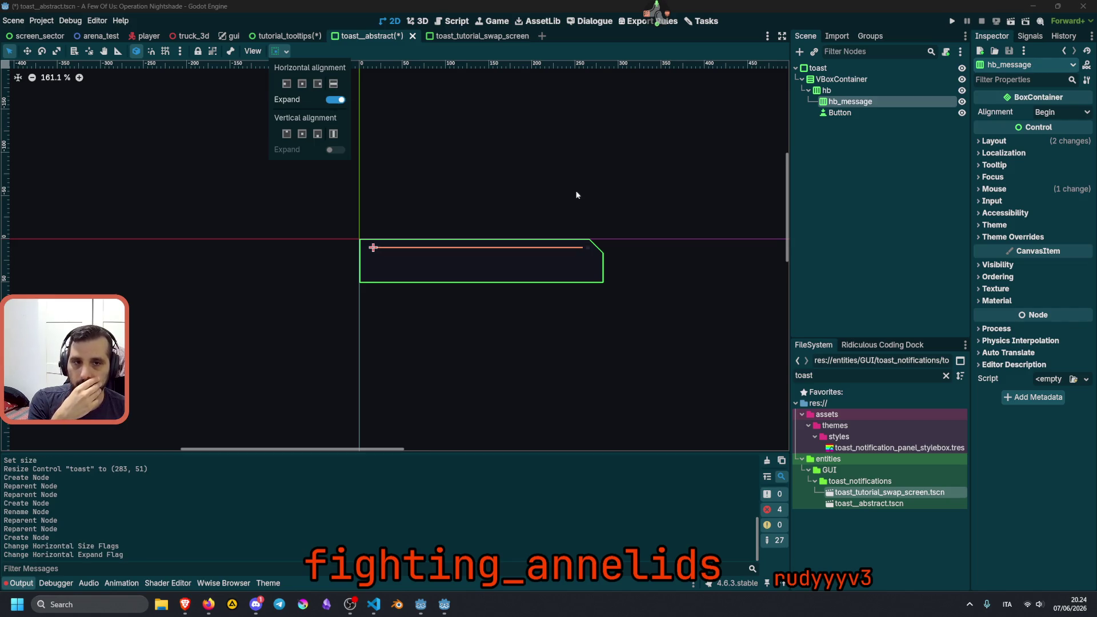
{"action": "left_click", "coordinate": [846, 121]}
Give the Button the text X and check it on the canvas.
{"action": "left_click", "coordinate": [848, 114]}
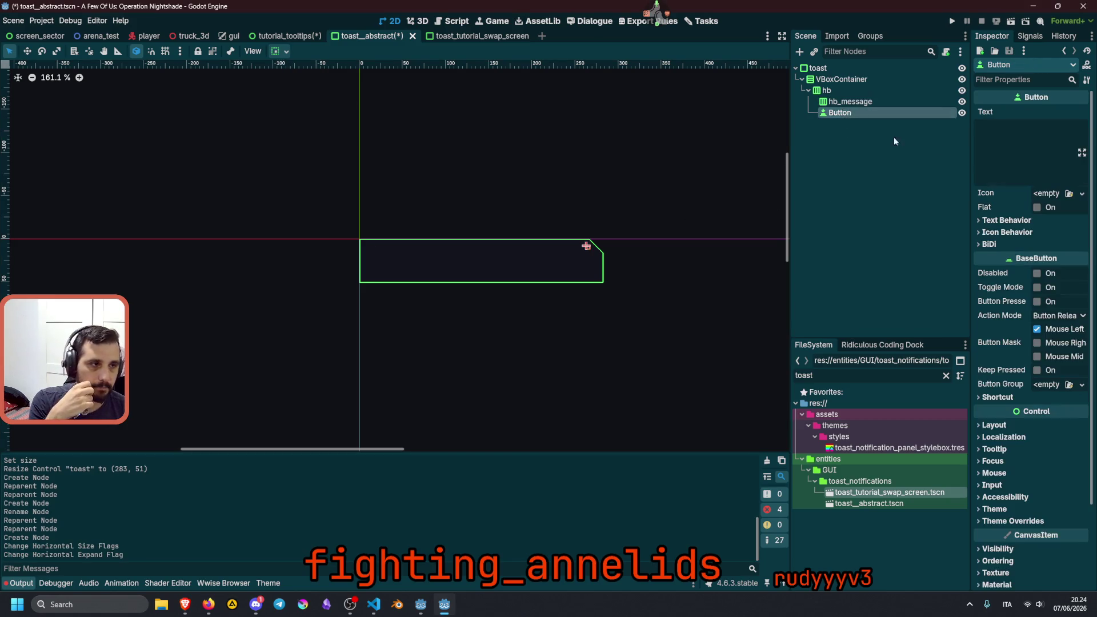
{"action": "left_click", "coordinate": [1002, 154]}
{"action": "type", "text": "X"}
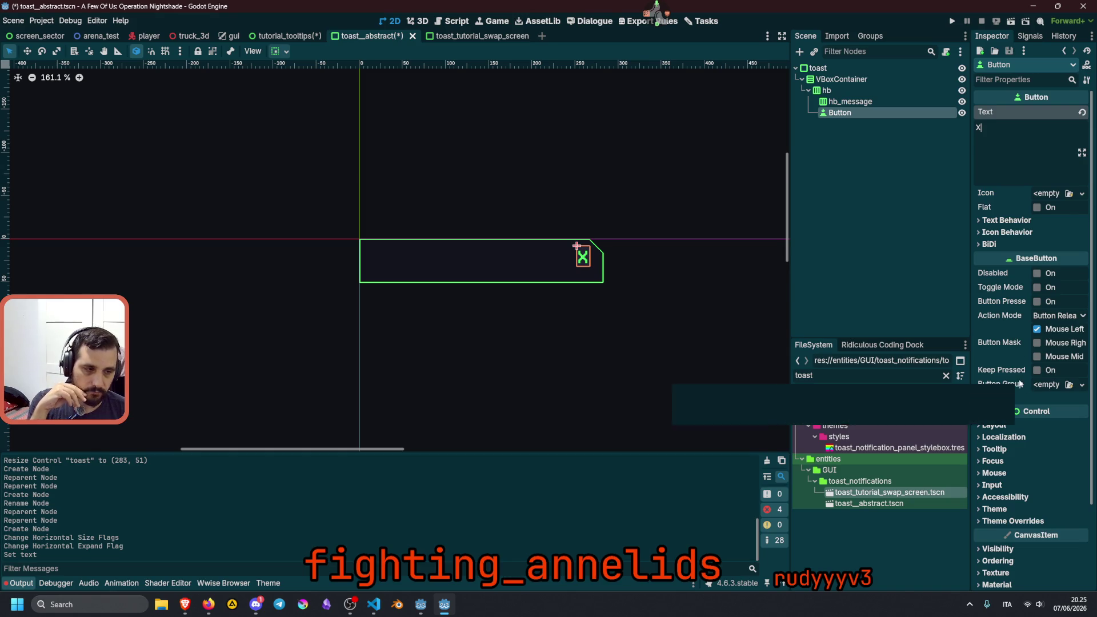
{"action": "left_click", "coordinate": [636, 245]}
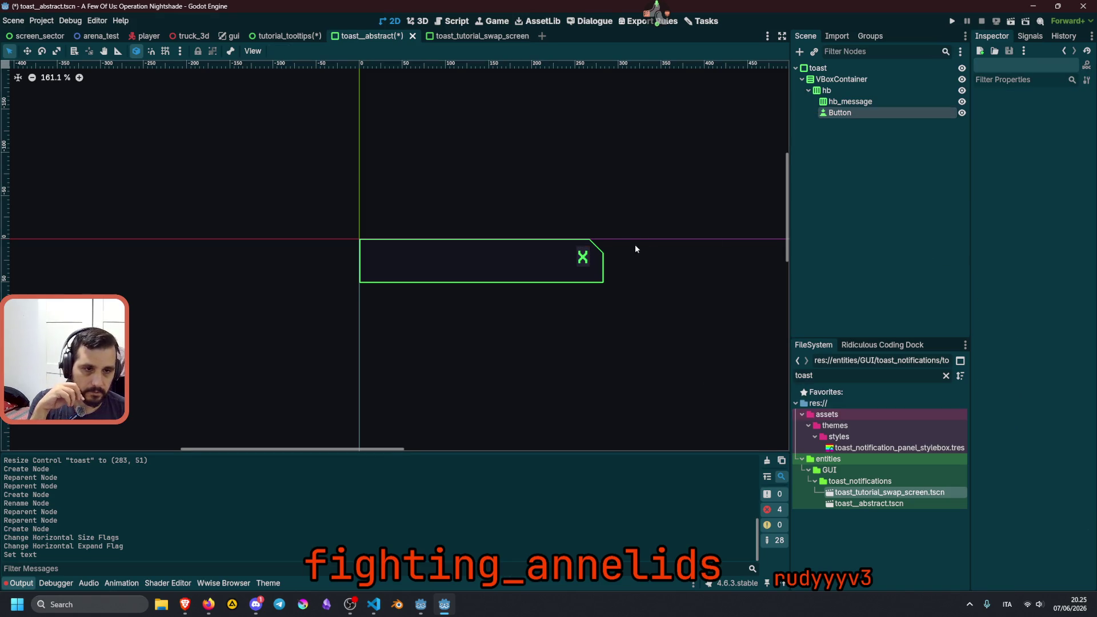
{"action": "scroll", "coordinate": [629, 246], "scroll_direction": "up", "scroll_amount": 5}
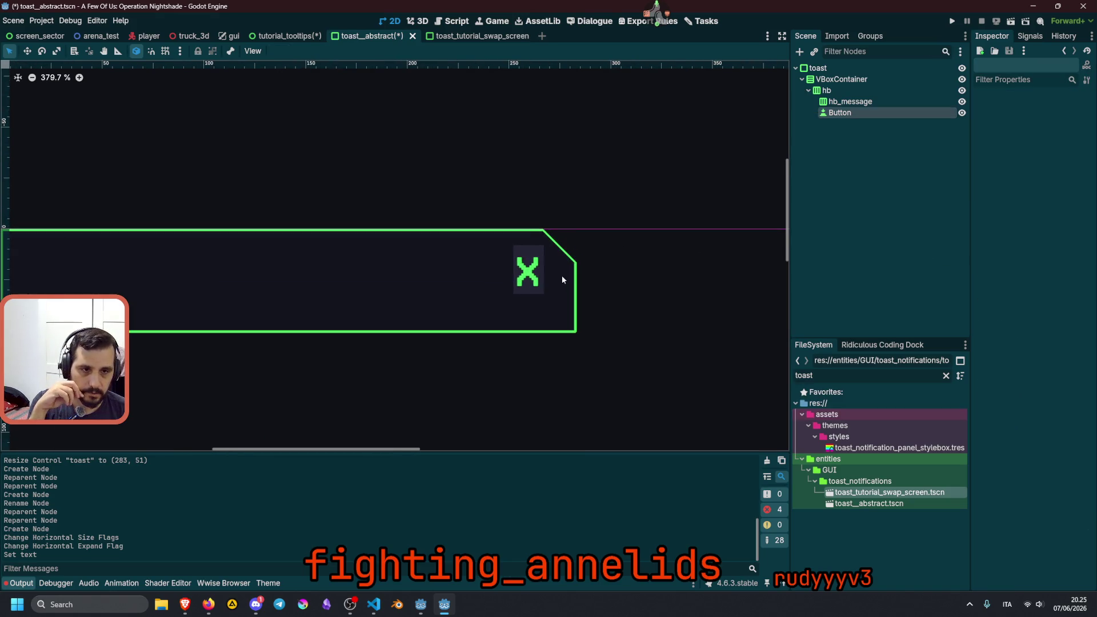
{"action": "left_click", "coordinate": [531, 286]}
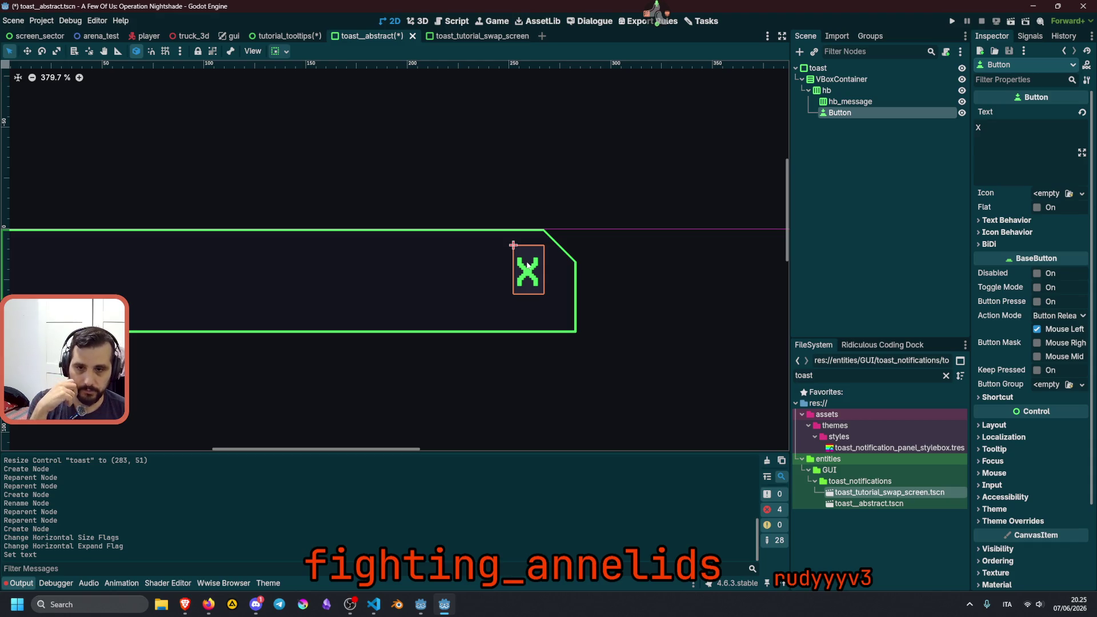
{"action": "scroll", "coordinate": [422, 280], "scroll_direction": "down", "scroll_amount": 3}
{"action": "left_click", "coordinate": [819, 68]}
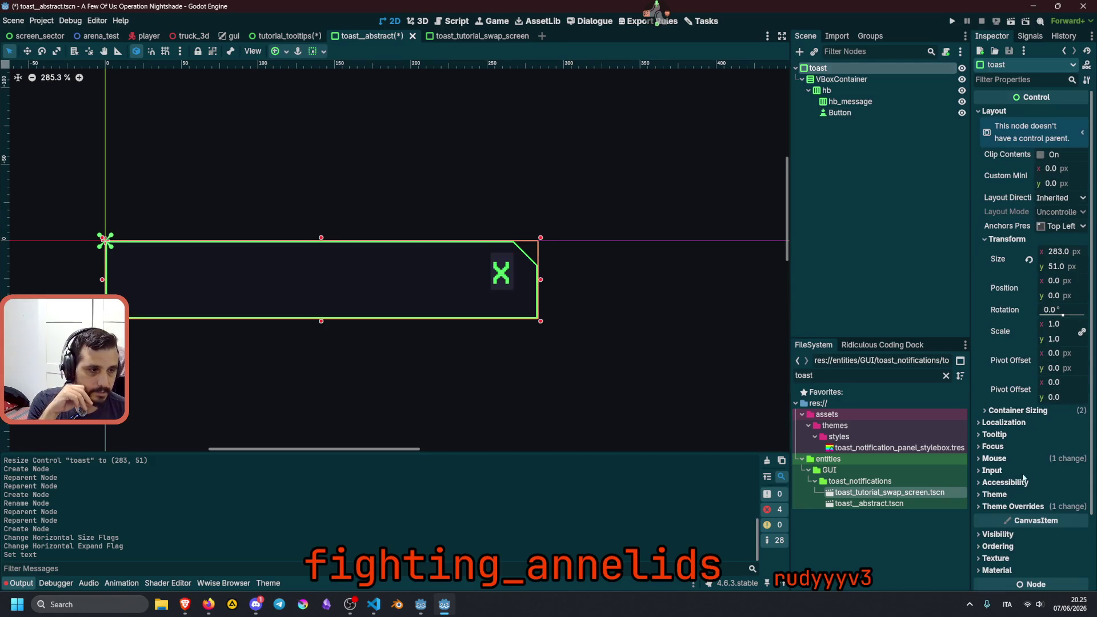
In toast's Panel style override, set Corner Radius Bottom Left to 16 and Top Right to 0.
{"action": "scroll", "coordinate": [1026, 474], "scroll_direction": "down", "scroll_amount": 3}
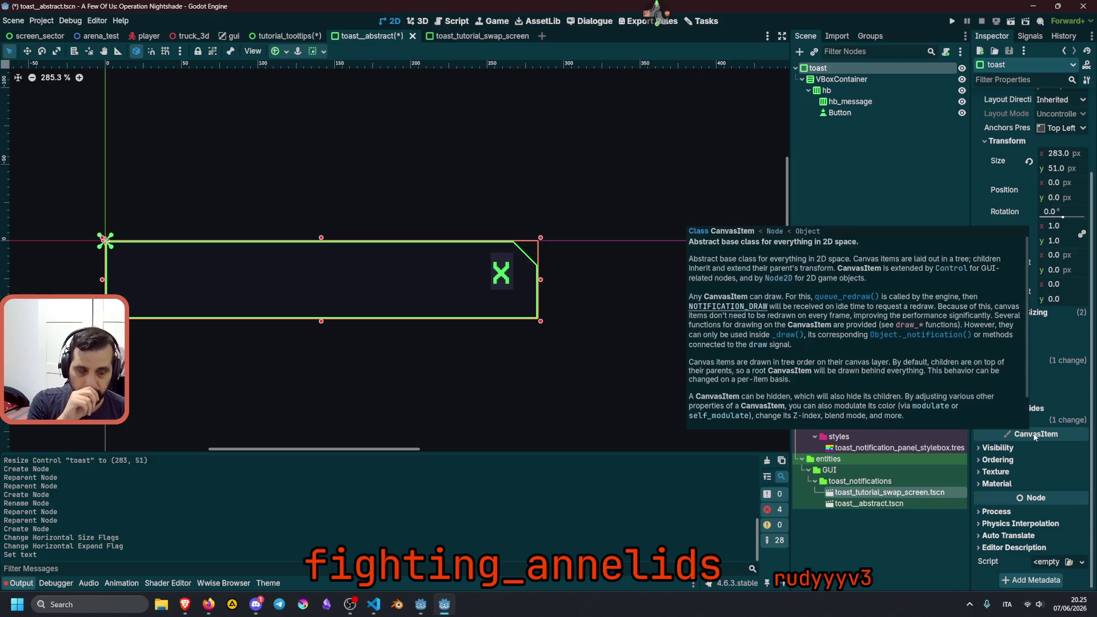
{"action": "left_click", "coordinate": [1033, 418]}
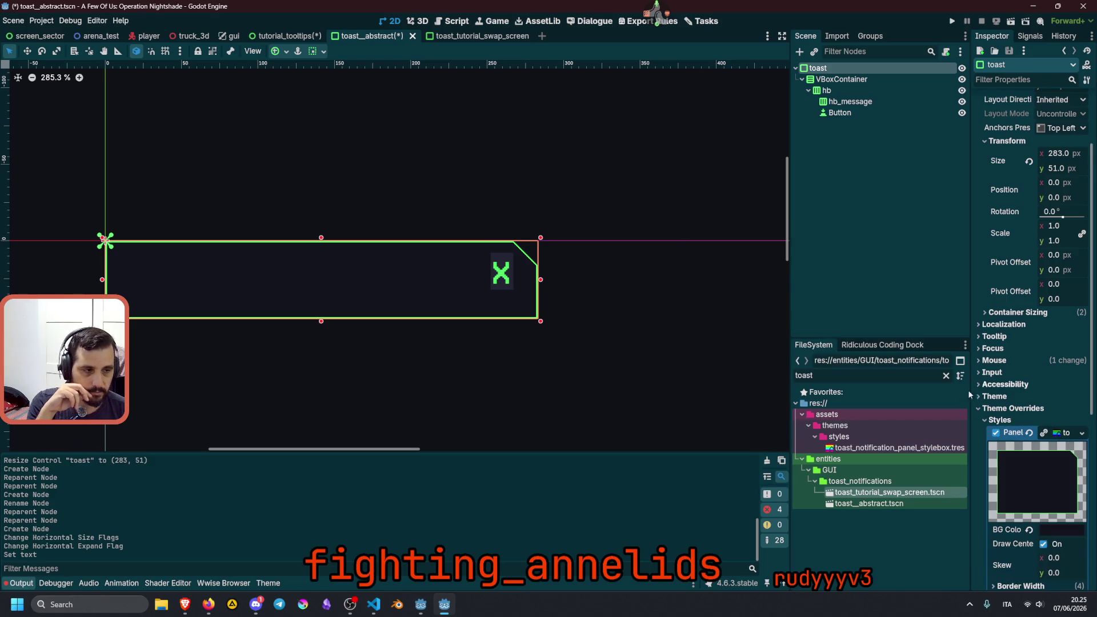
{"action": "scroll", "coordinate": [1038, 461], "scroll_direction": "down", "scroll_amount": 10}
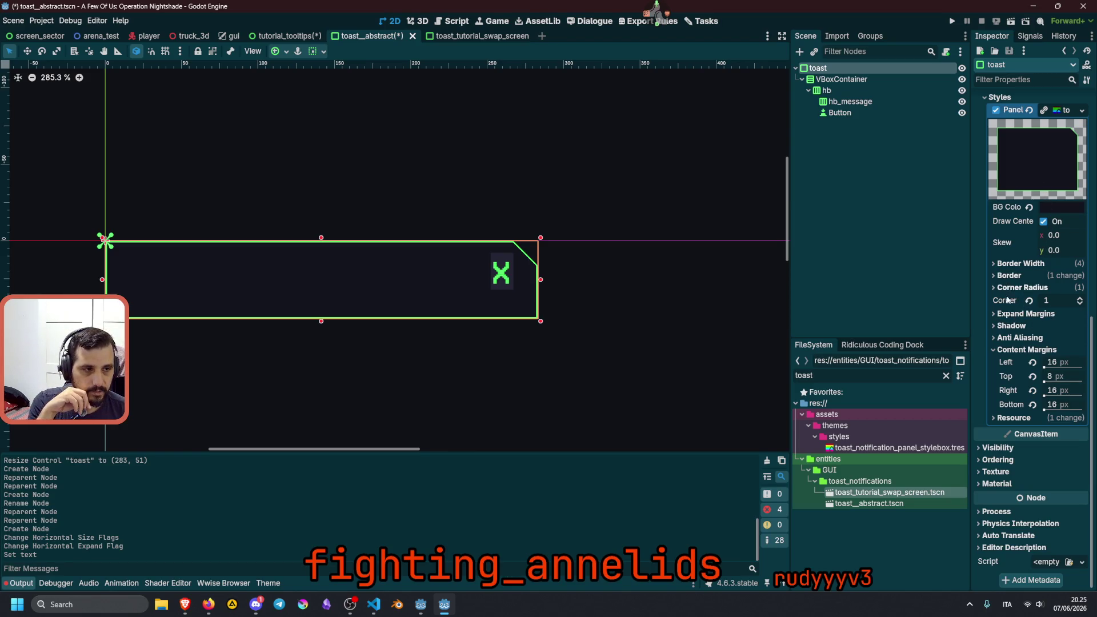
{"action": "left_click", "coordinate": [1021, 288]}
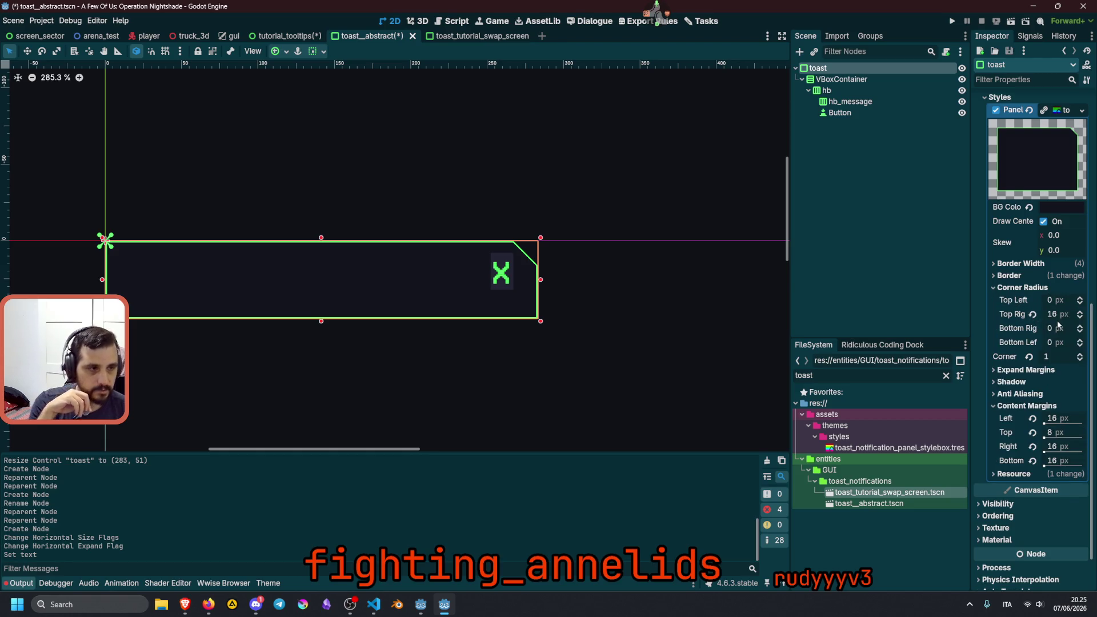
{"action": "left_click", "coordinate": [1058, 319]}
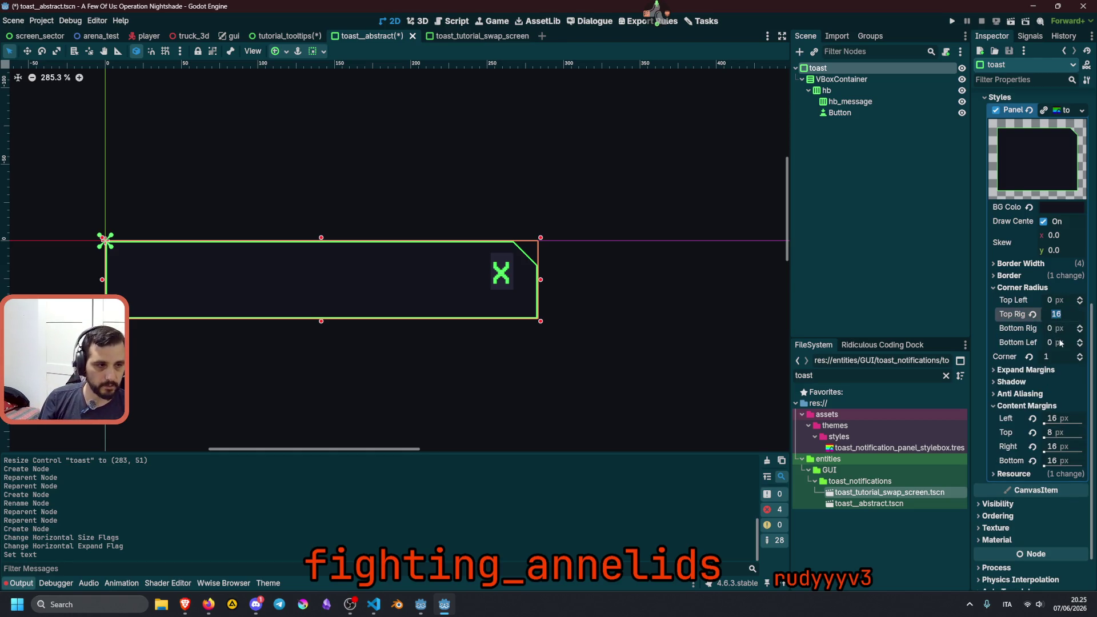
{"action": "left_click", "coordinate": [1060, 341]}
{"action": "type", "text": "16"}
{"action": "key", "text": "Return"}
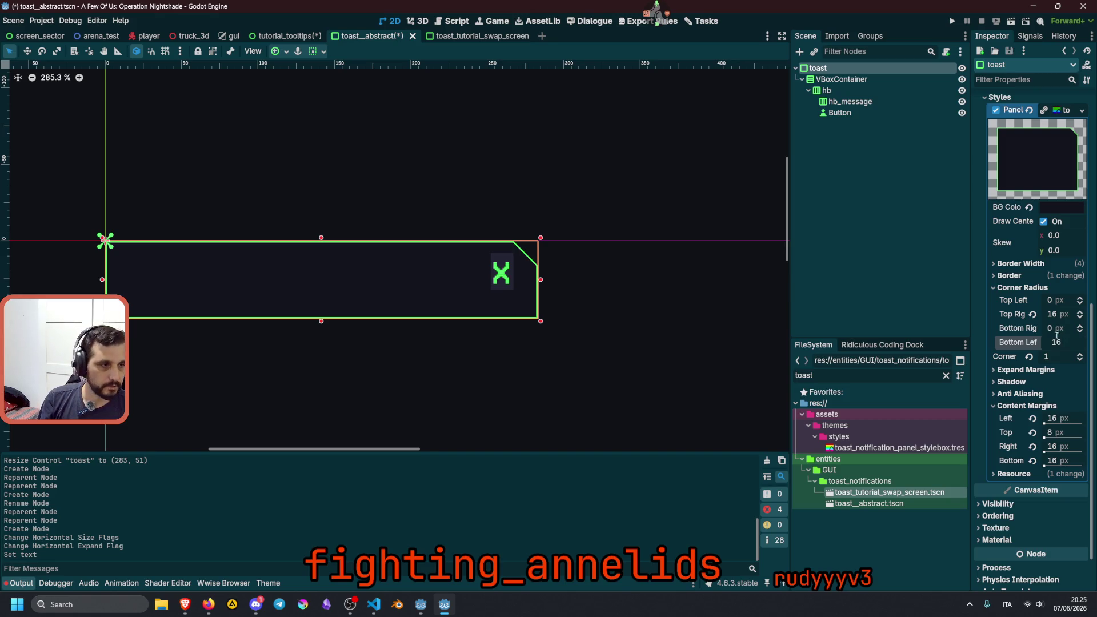
{"action": "left_click", "coordinate": [1057, 319]}
{"action": "type", "text": "0"}
{"action": "key", "text": "Return"}
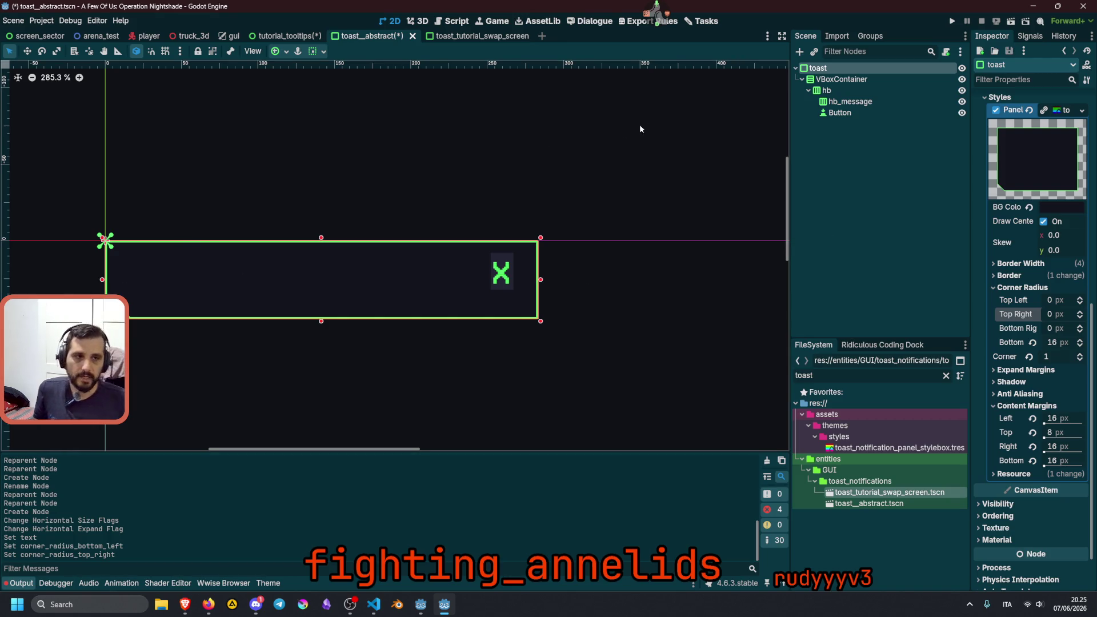
{"action": "left_click", "coordinate": [839, 81]}
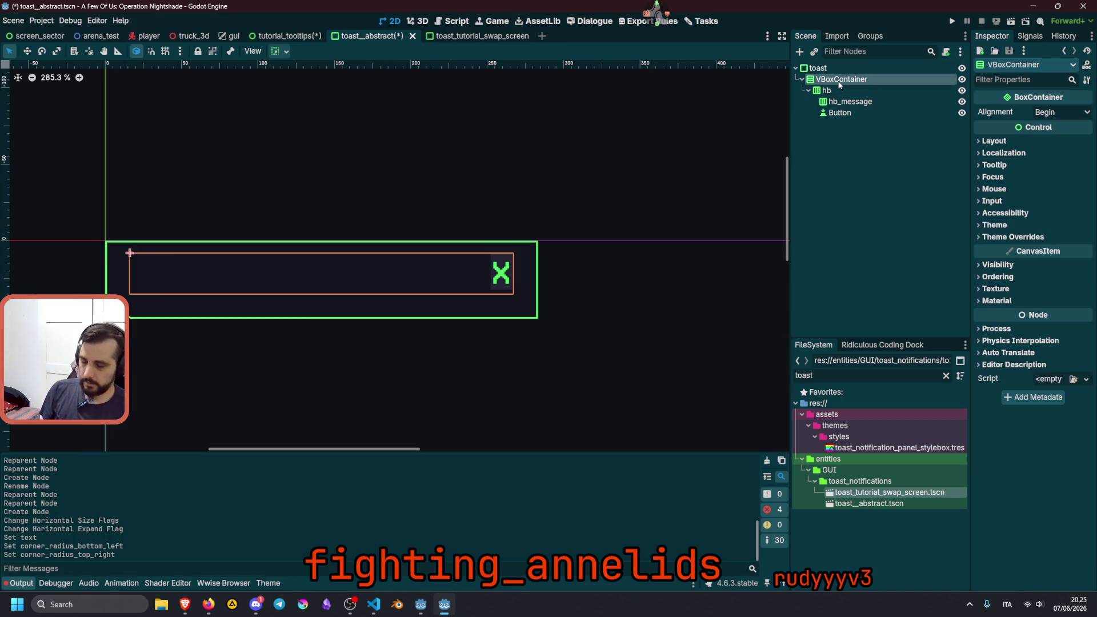
Add a ProgressBar to the VBoxContainer and uncheck Show Percentage.
{"action": "key", "text": "ctrl+a"}
{"action": "type", "text": "progre"}
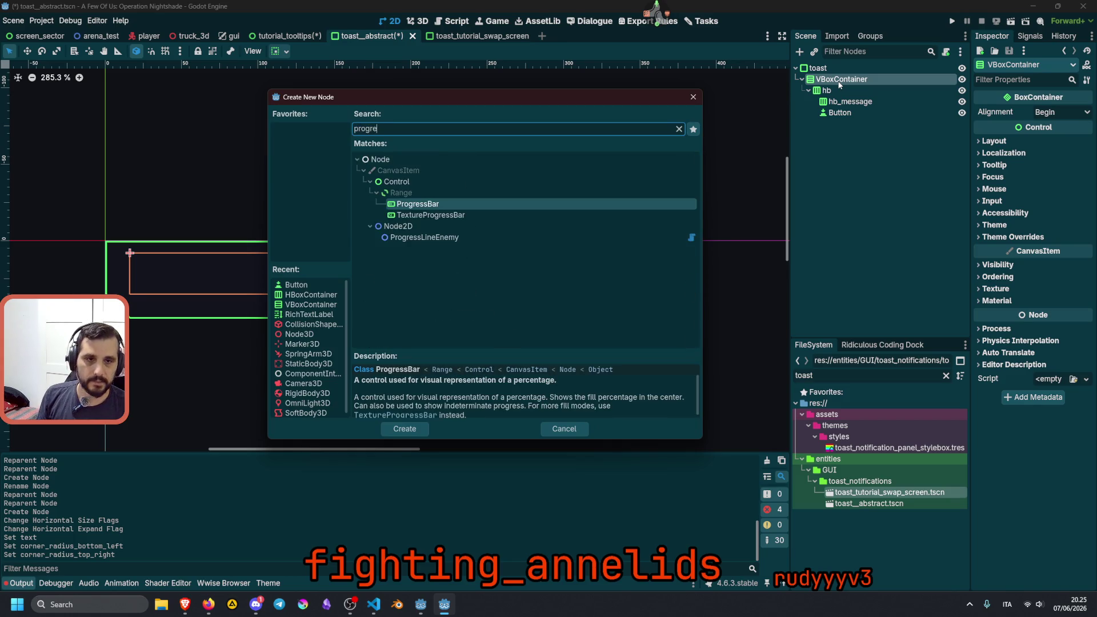
{"action": "key", "text": "Return"}
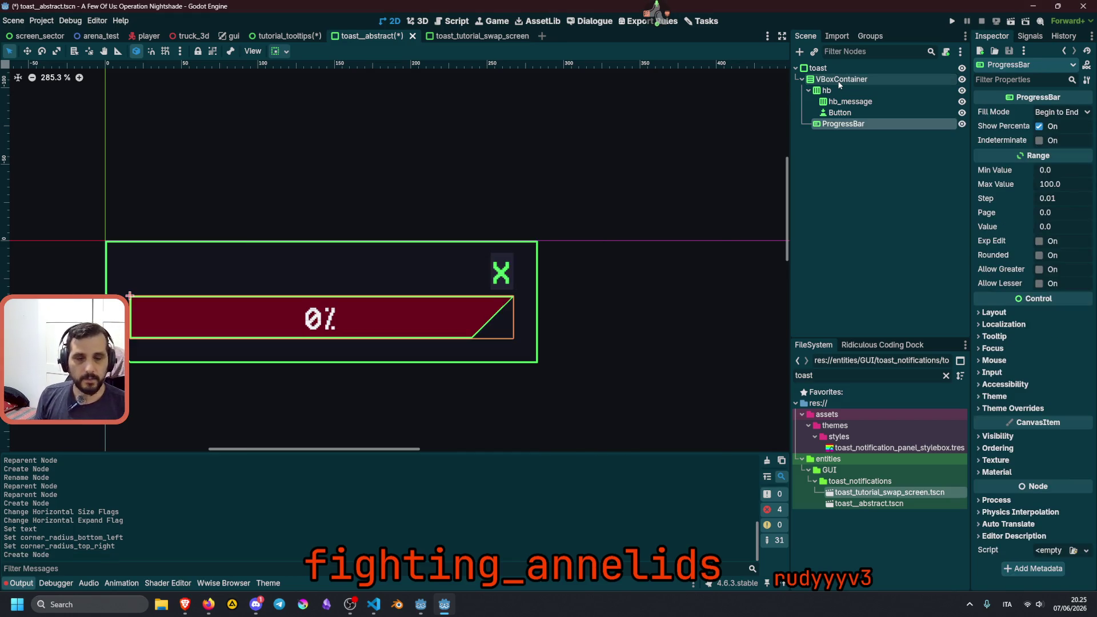
{"action": "left_click", "coordinate": [1039, 126]}
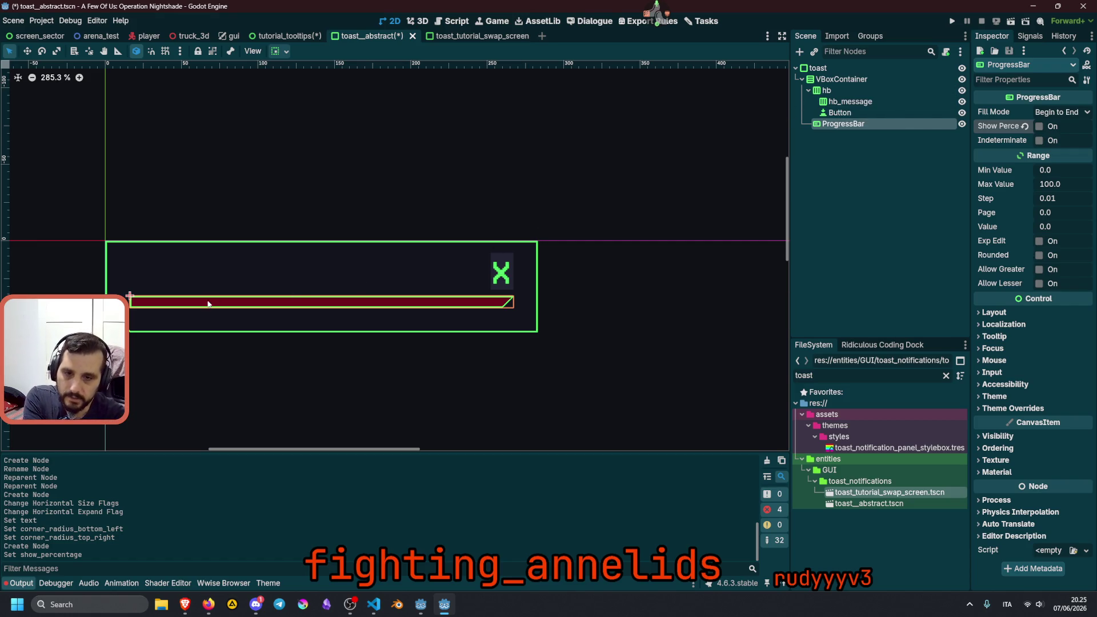
{"action": "left_click", "coordinate": [182, 332]}
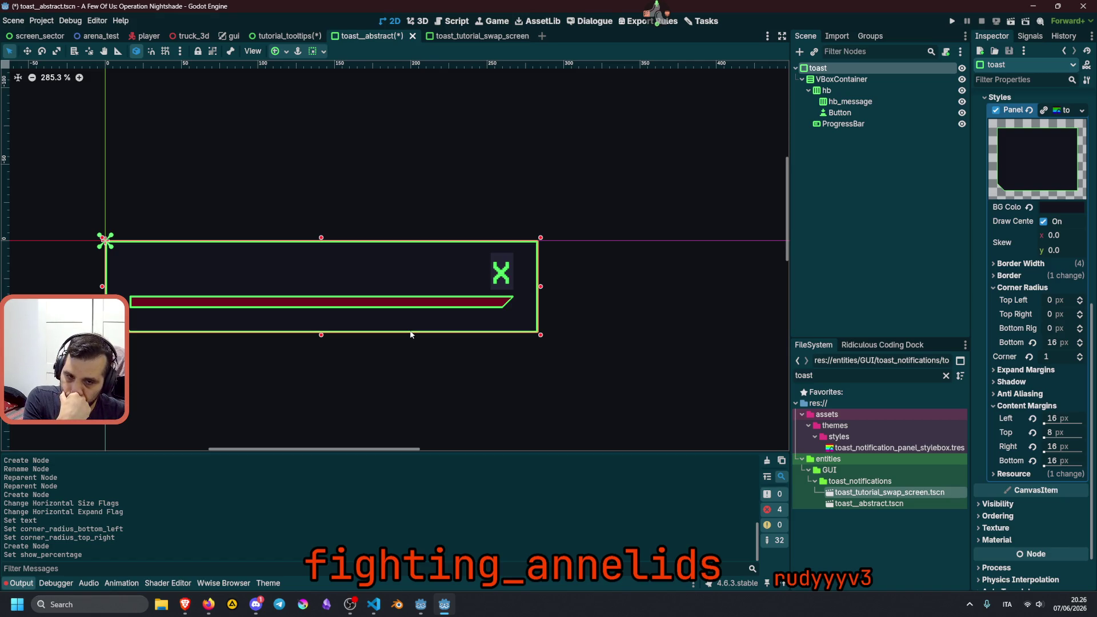
{"action": "scroll", "coordinate": [410, 335], "scroll_direction": "down", "scroll_amount": 4}
{"action": "scroll", "coordinate": [411, 335], "scroll_direction": "up", "scroll_amount": 4}
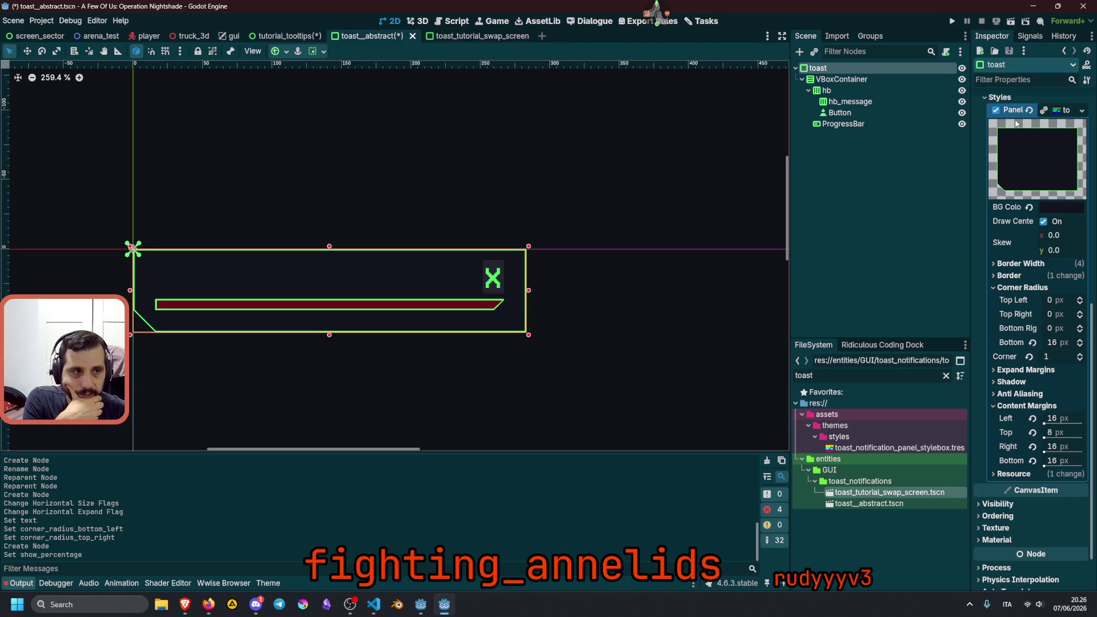
{"action": "left_click", "coordinate": [843, 124]}
Rename the ProgressBar node to progress_autoclose.
{"action": "left_click", "coordinate": [845, 124]}
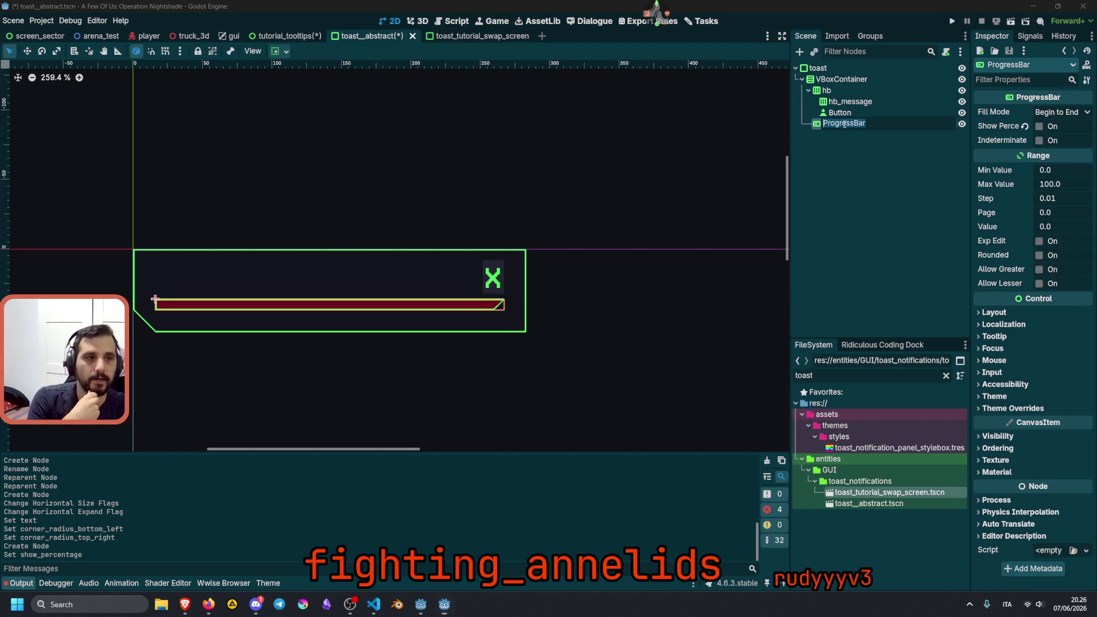
{"action": "type", "text": "progr"}
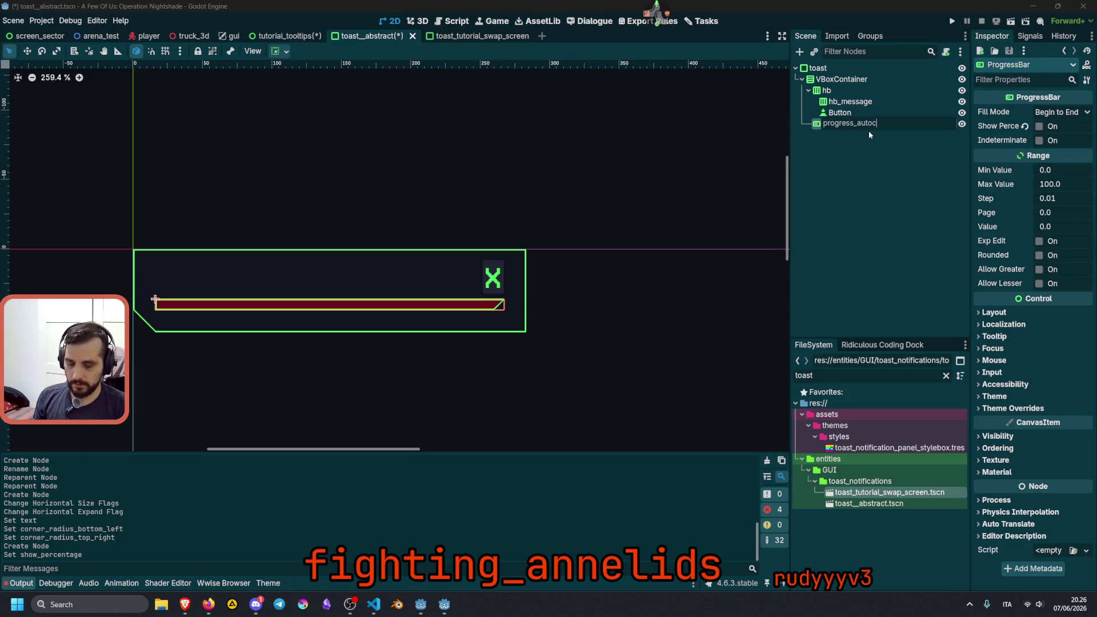
{"action": "type", "text": "e"}
{"action": "key", "text": "Return"}
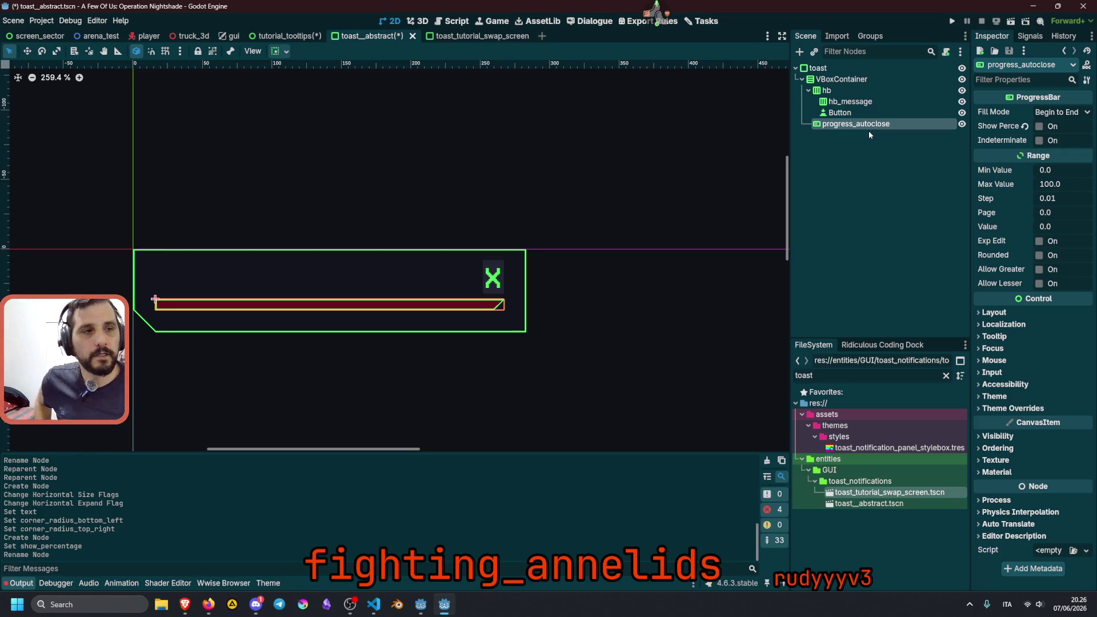
Set progress_autoclose's Mouse Filter to Ignore, then select hb_message, hb and VBoxContainer.
{"action": "left_click", "coordinate": [994, 360]}
{"action": "left_click", "coordinate": [1054, 373]}
{"action": "left_click", "coordinate": [1045, 398]}
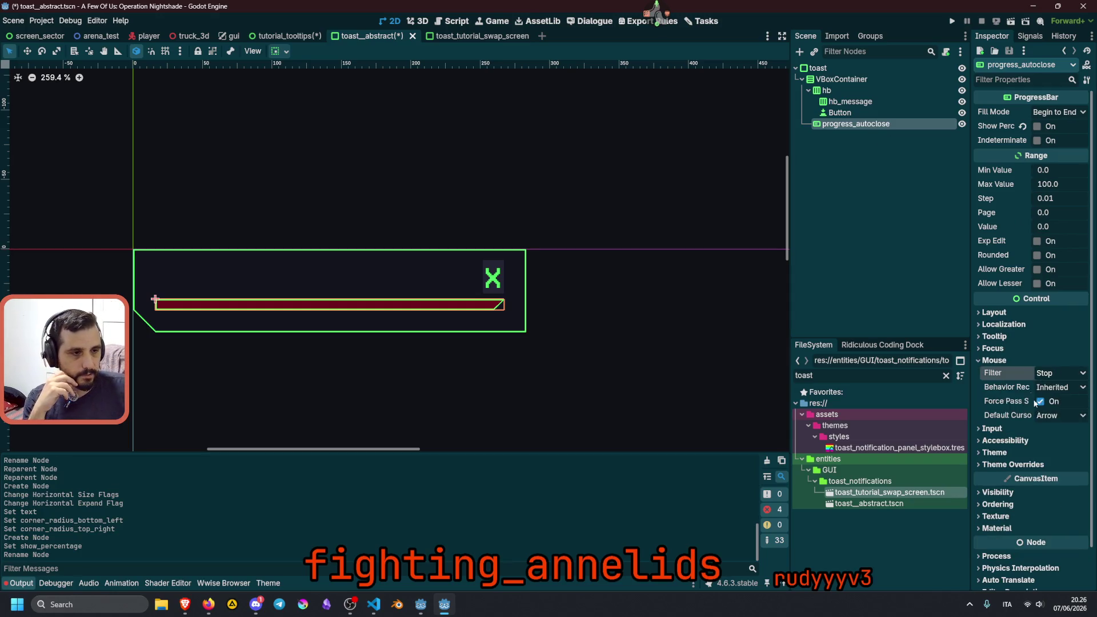
{"action": "left_click", "coordinate": [896, 204]}
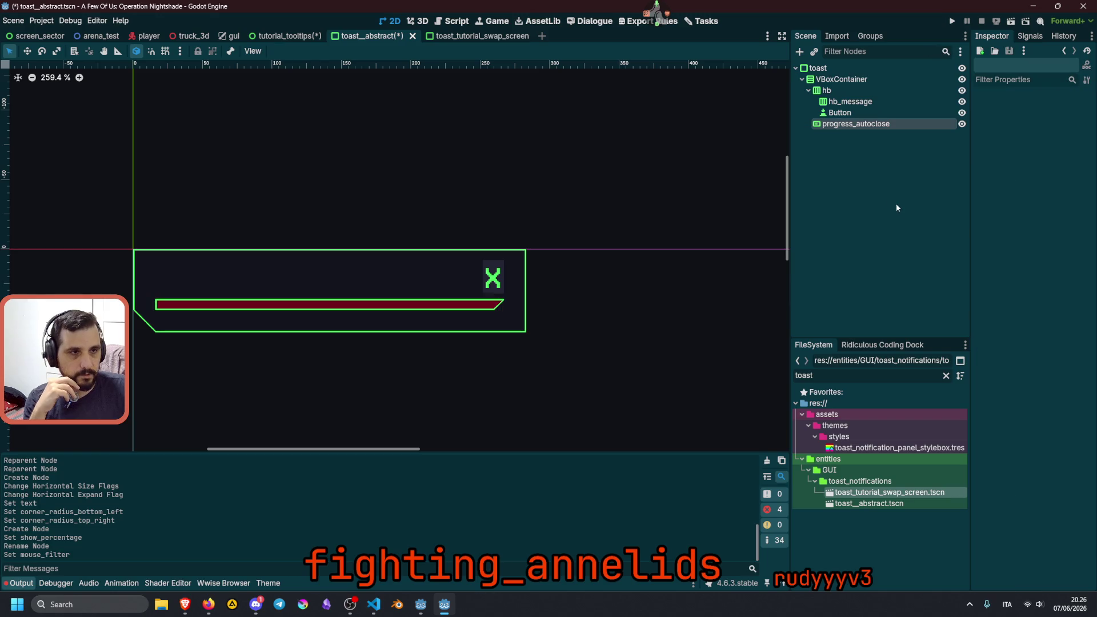
{"action": "left_click", "coordinate": [840, 104]}
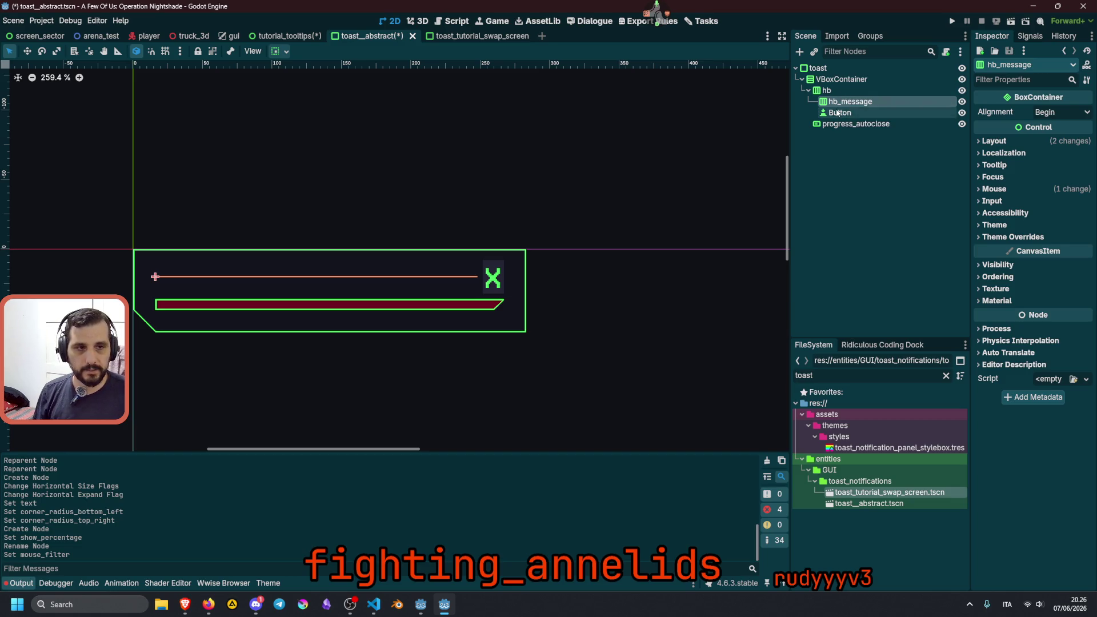
{"action": "left_click", "coordinate": [832, 91], "text": "ctrl"}
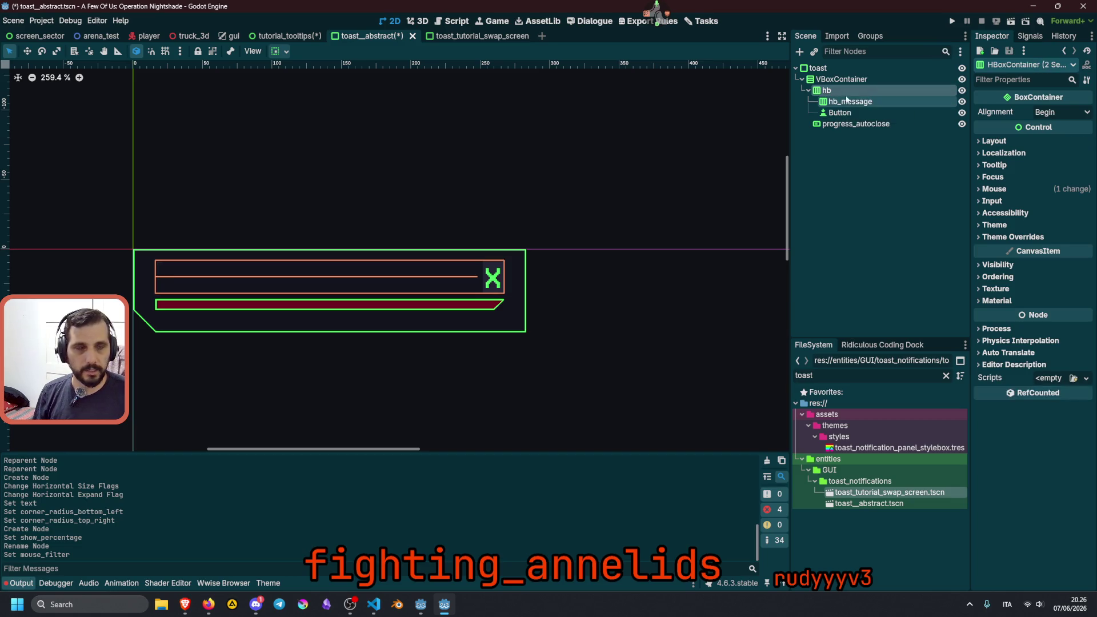
{"action": "left_click", "coordinate": [858, 82], "text": "ctrl"}
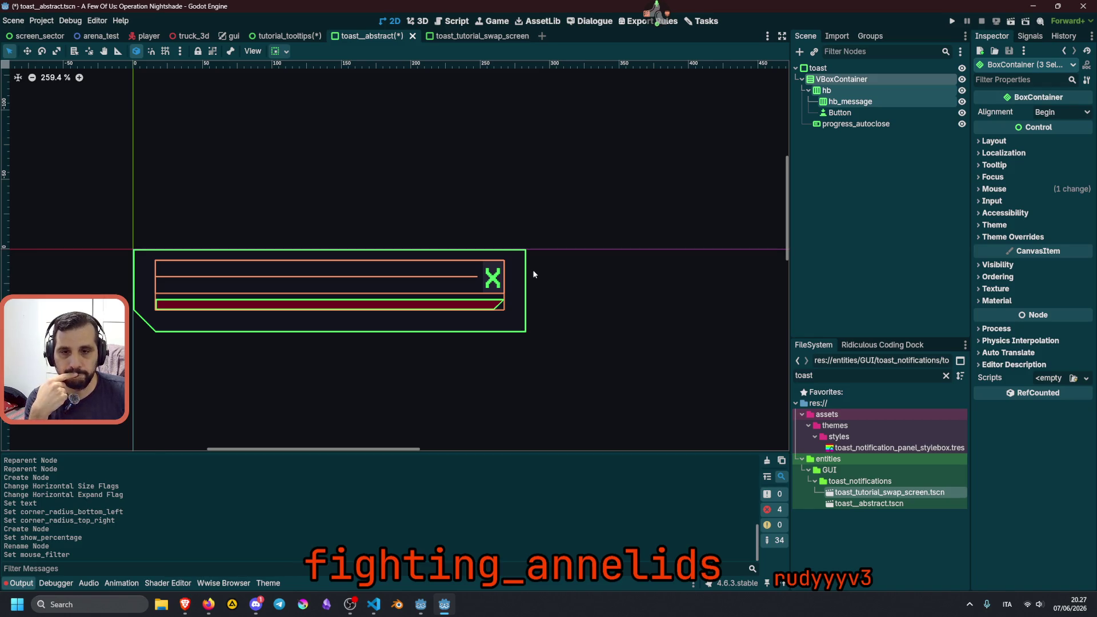
Set the Mouse Filter of hb_message, hb and VBoxContainer to Ignore.
{"action": "left_click", "coordinate": [996, 189]}
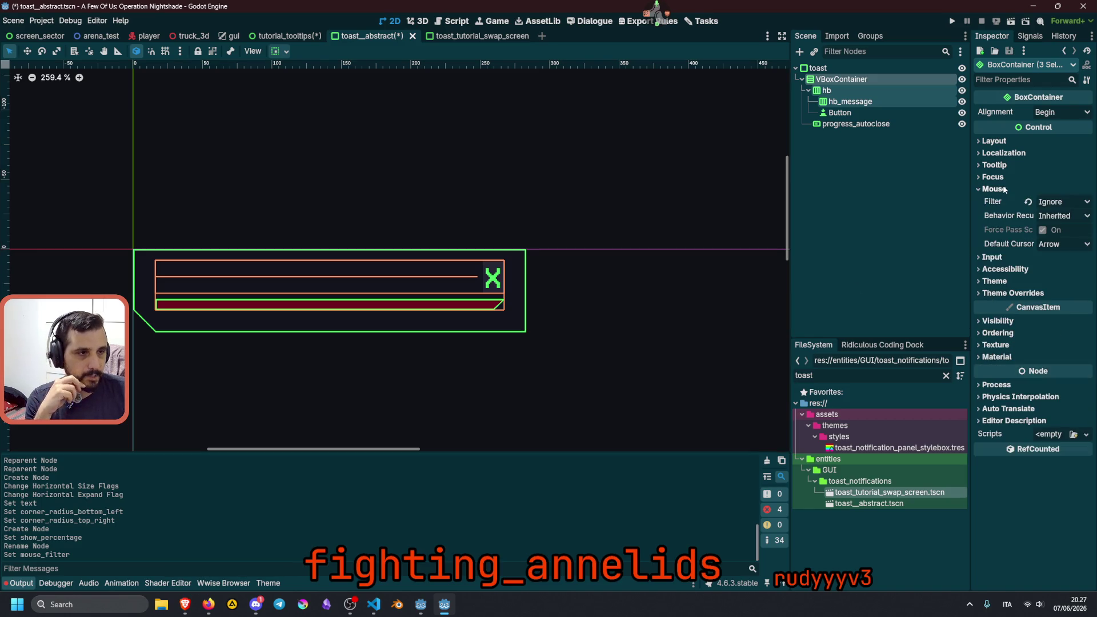
{"action": "left_click", "coordinate": [1051, 204]}
{"action": "left_click", "coordinate": [1023, 216]}
{"action": "left_click", "coordinate": [1061, 200]}
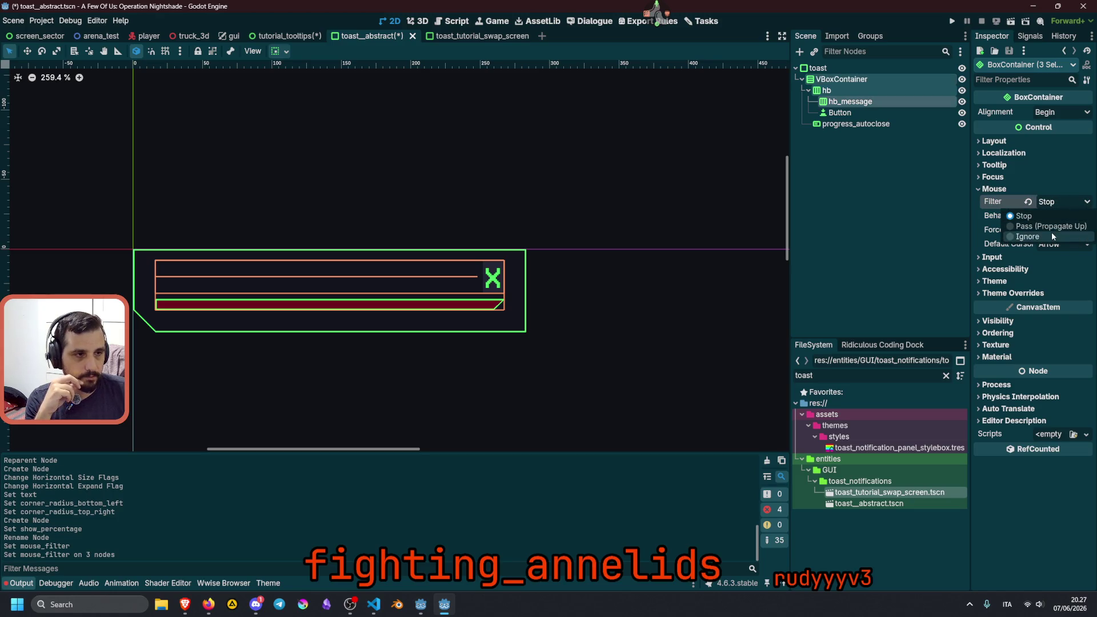
{"action": "left_click", "coordinate": [1052, 235]}
{"action": "left_click", "coordinate": [830, 170]}
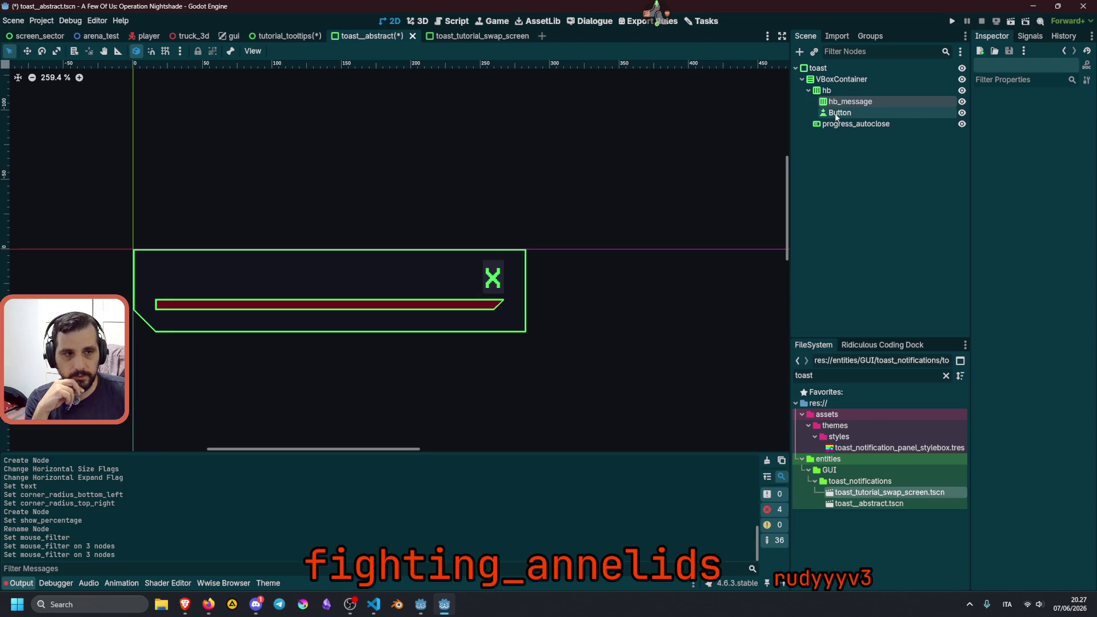
Rename the Button node to btn_close.
{"action": "left_click", "coordinate": [838, 112]}
{"action": "left_click", "coordinate": [845, 124]}
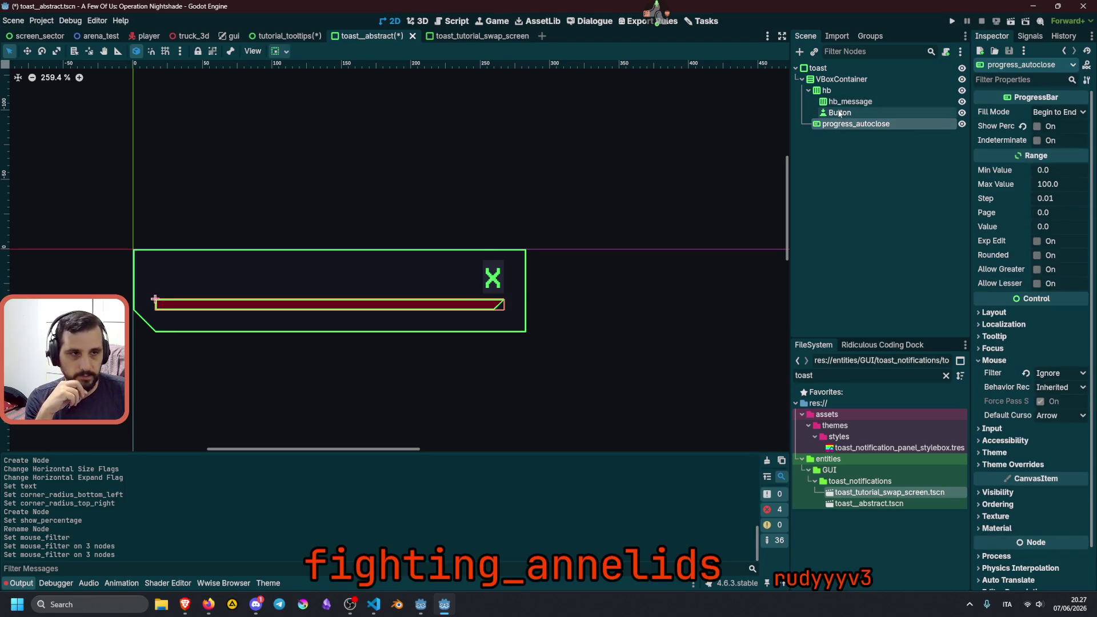
{"action": "left_click", "coordinate": [839, 112]}
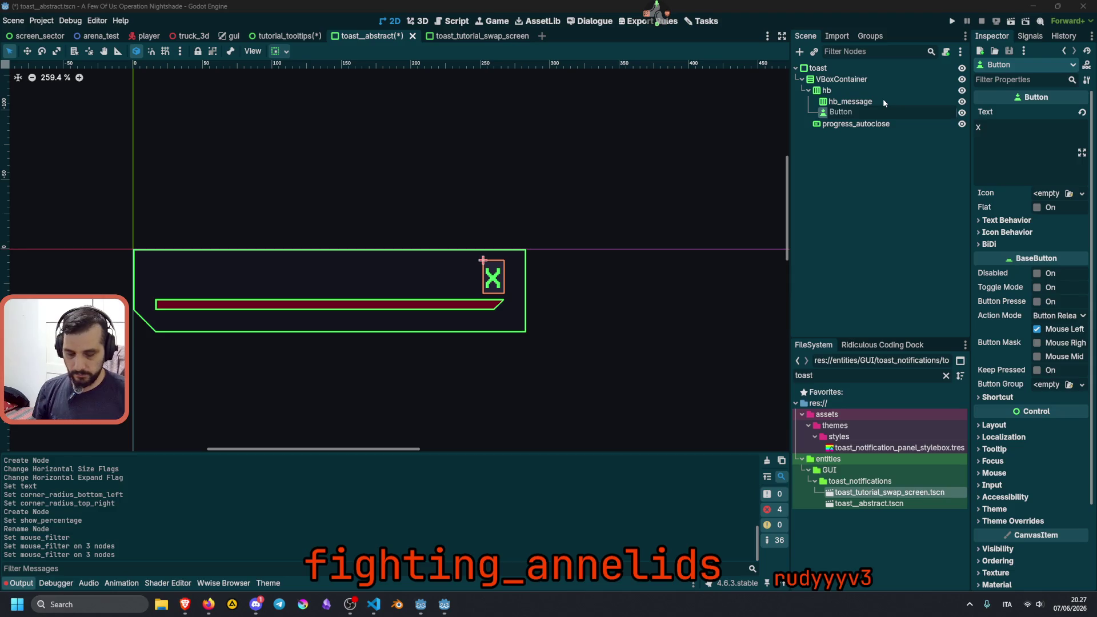
{"action": "key", "text": "F2"}
{"action": "type", "text": "btn_close"}
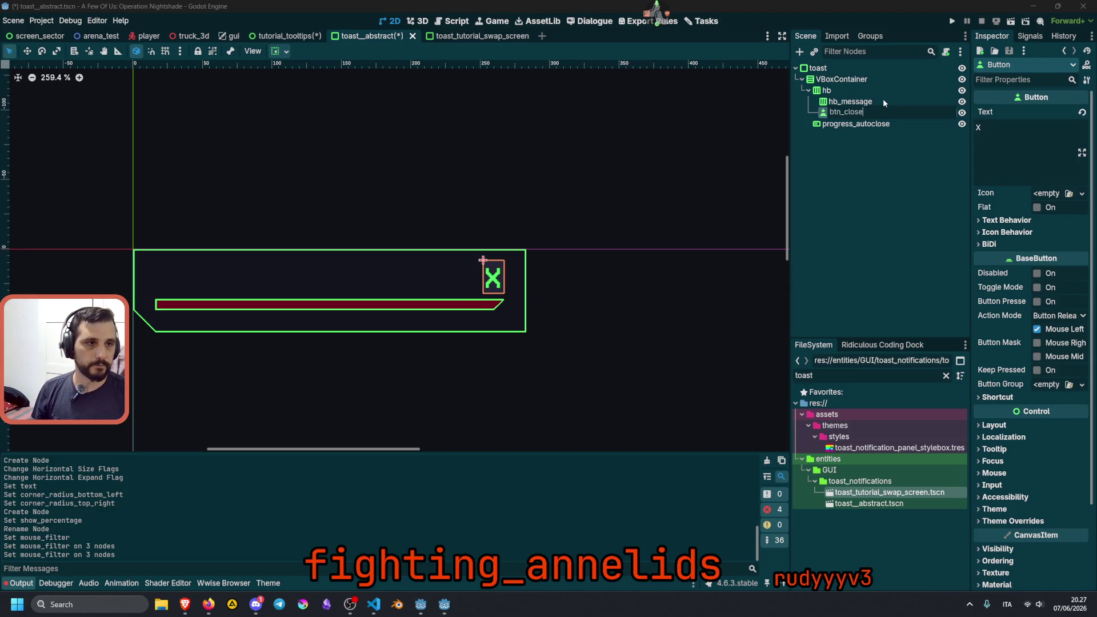
{"action": "key", "text": "Return"}
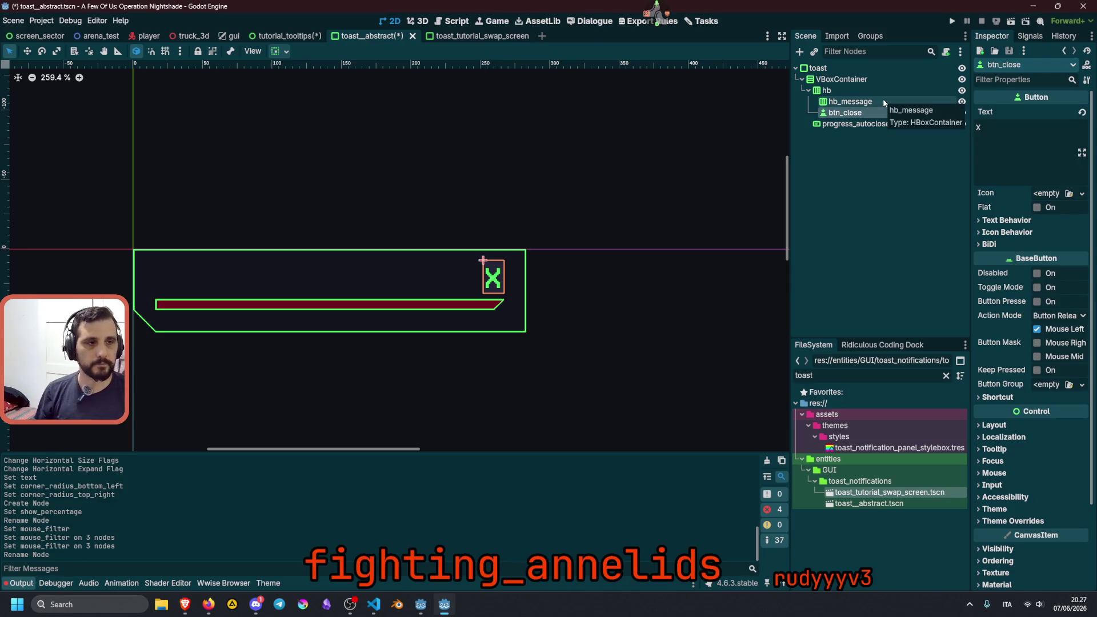
{"action": "left_click", "coordinate": [870, 68]}
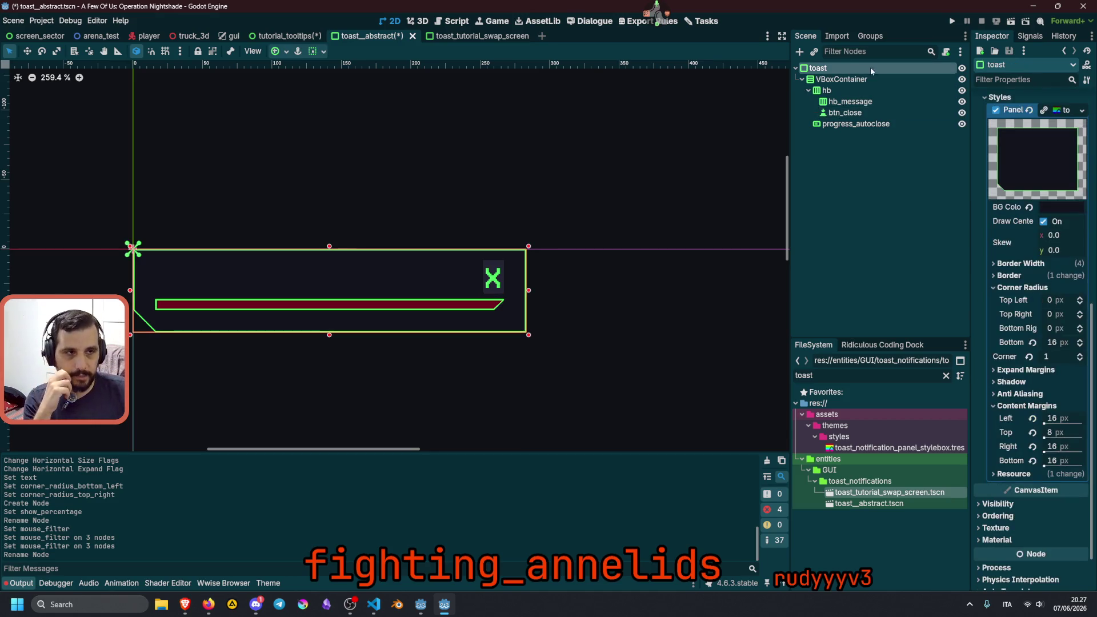
Attach a new GDScript to toast, naming the file toast_notification.gd.
{"action": "left_click", "coordinate": [946, 52]}
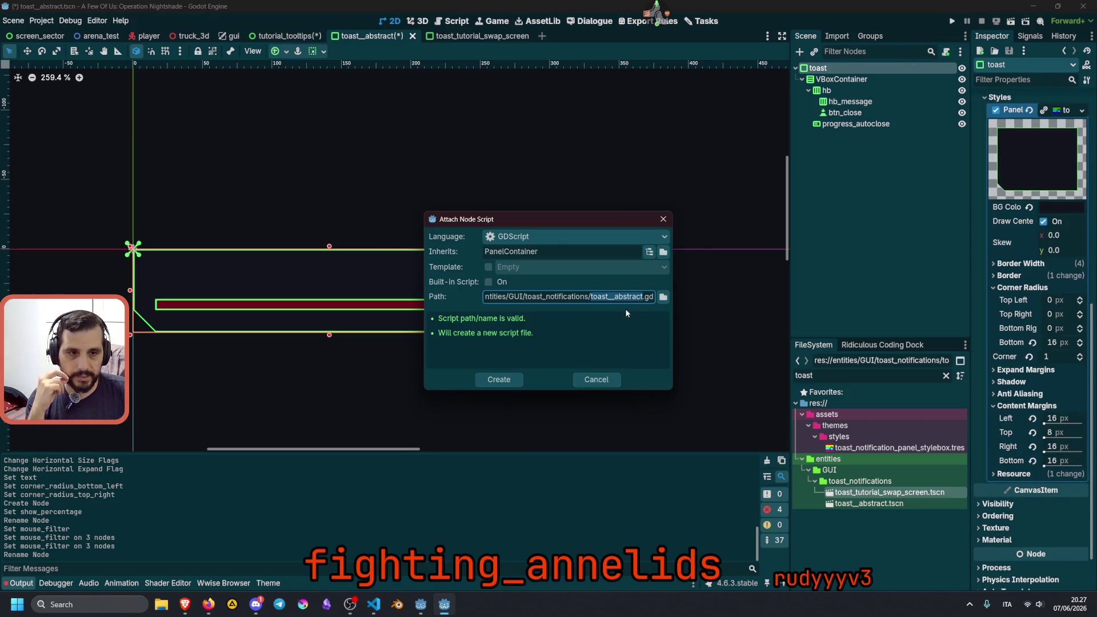
{"action": "left_click", "coordinate": [611, 297]}
{"action": "type", "text": "not"}
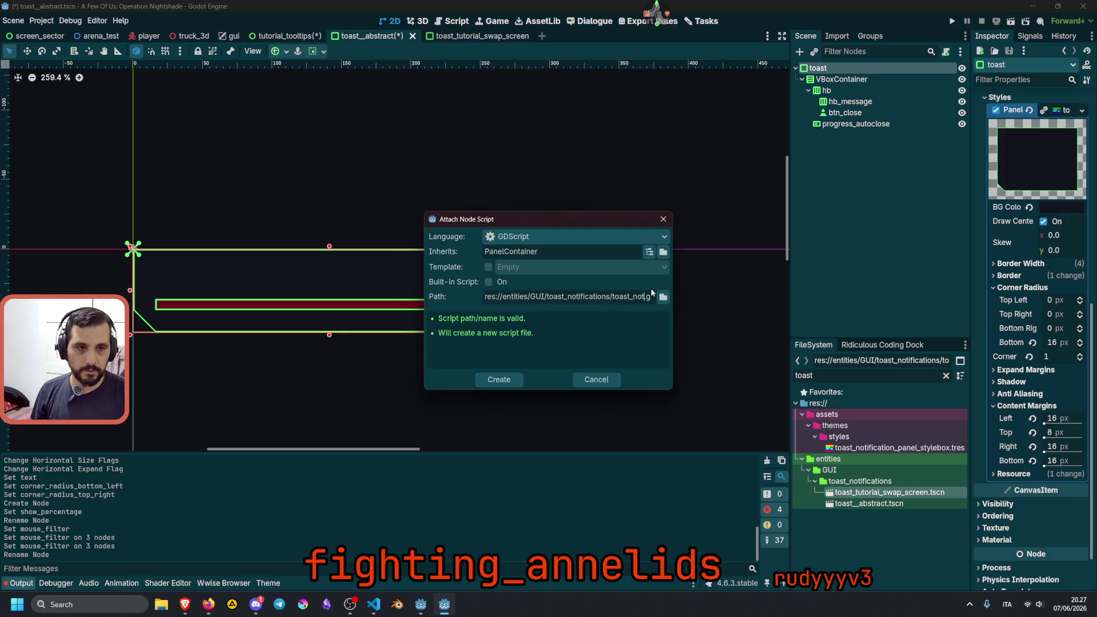
{"action": "type", "text": "ication"}
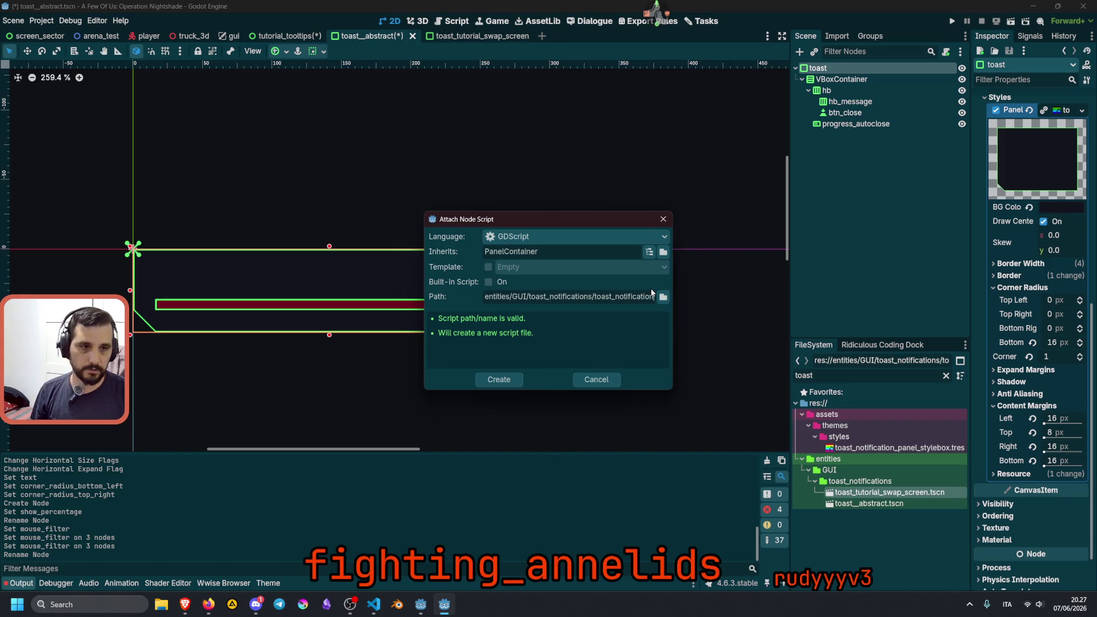
{"action": "key", "text": "Return"}
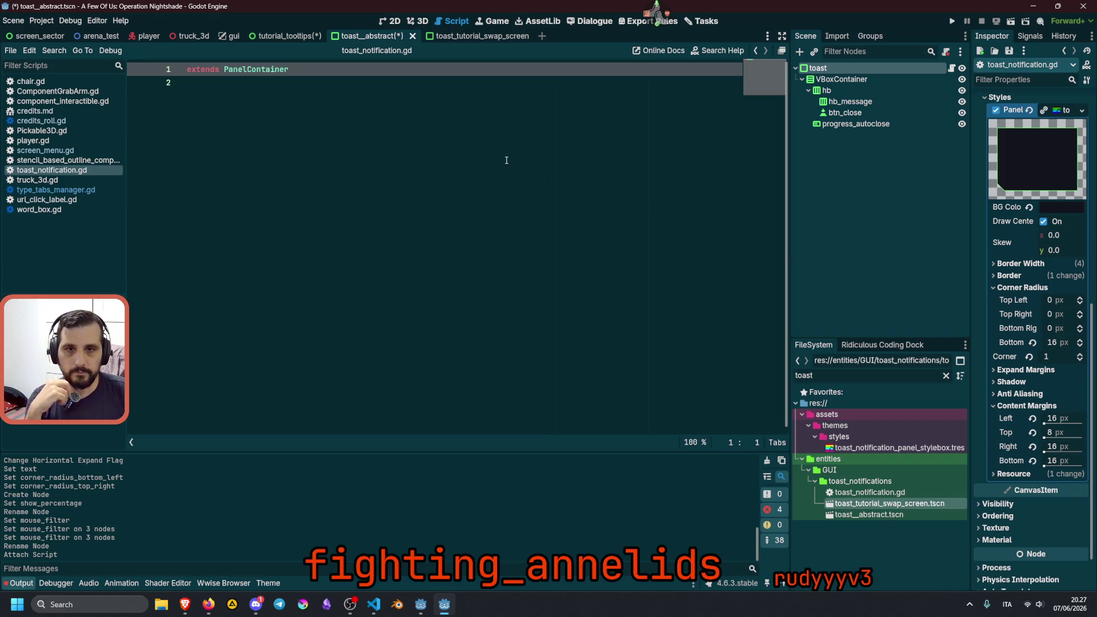
Declare 'class_name ToastNotification' on a new first line above extends.
{"action": "key", "text": "Return"}
{"action": "key", "text": "Up"}
{"action": "type", "text": "class_name"}
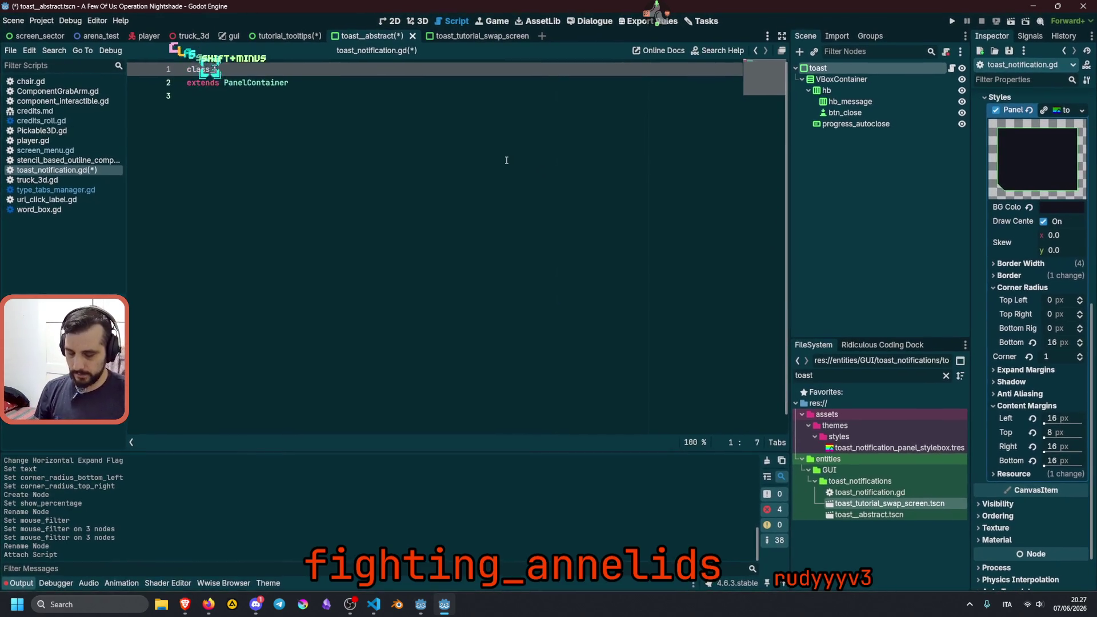
{"action": "type", "text": " Toast_"}
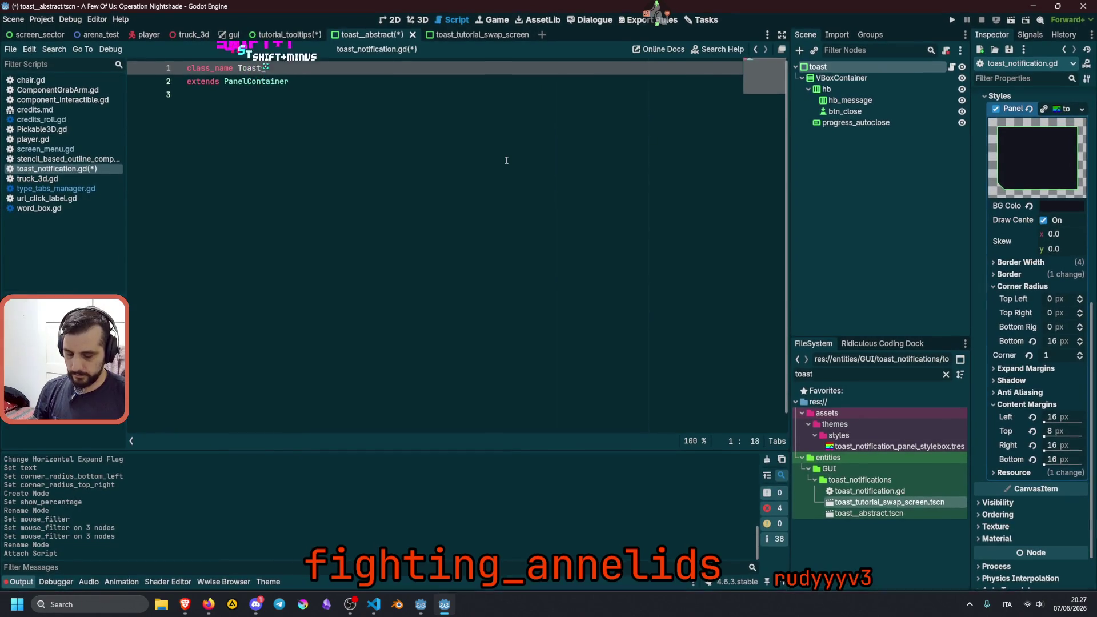
{"action": "key", "text": "BackSpace"}
{"action": "type", "text": "No"}
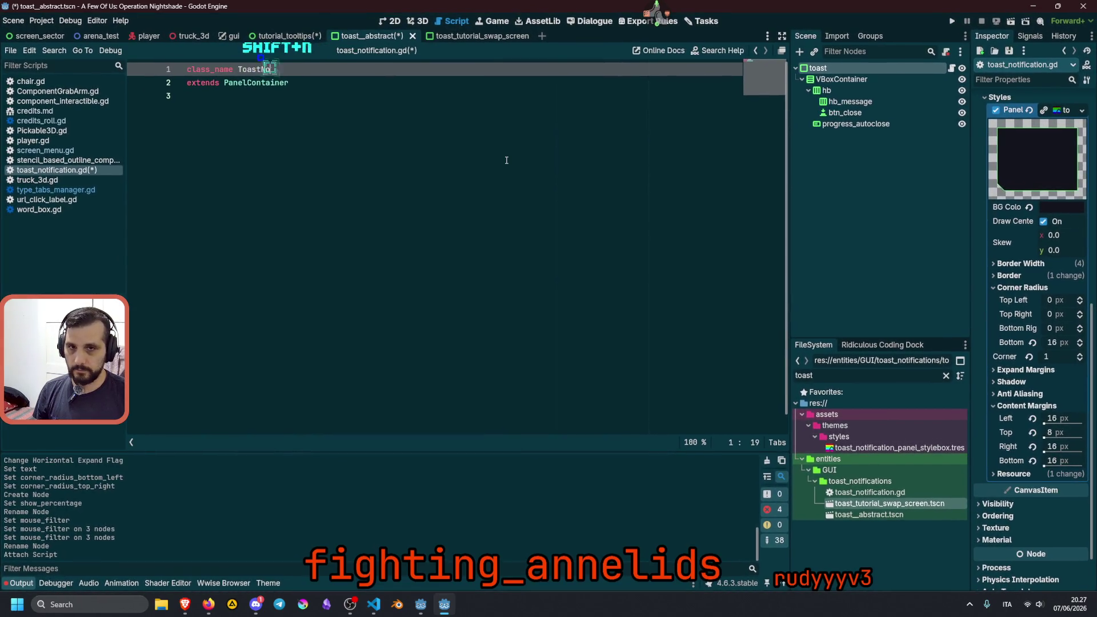
{"action": "type", "text": "tifications"}
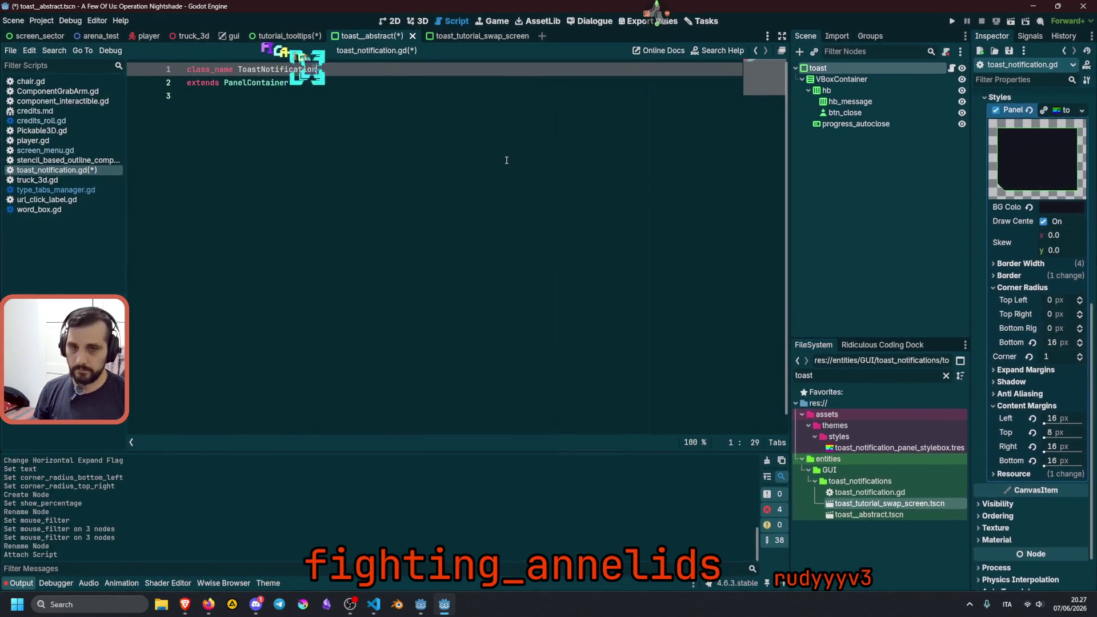
{"action": "key", "text": "BackSpace"}
{"action": "left_click", "coordinate": [405, 134]}
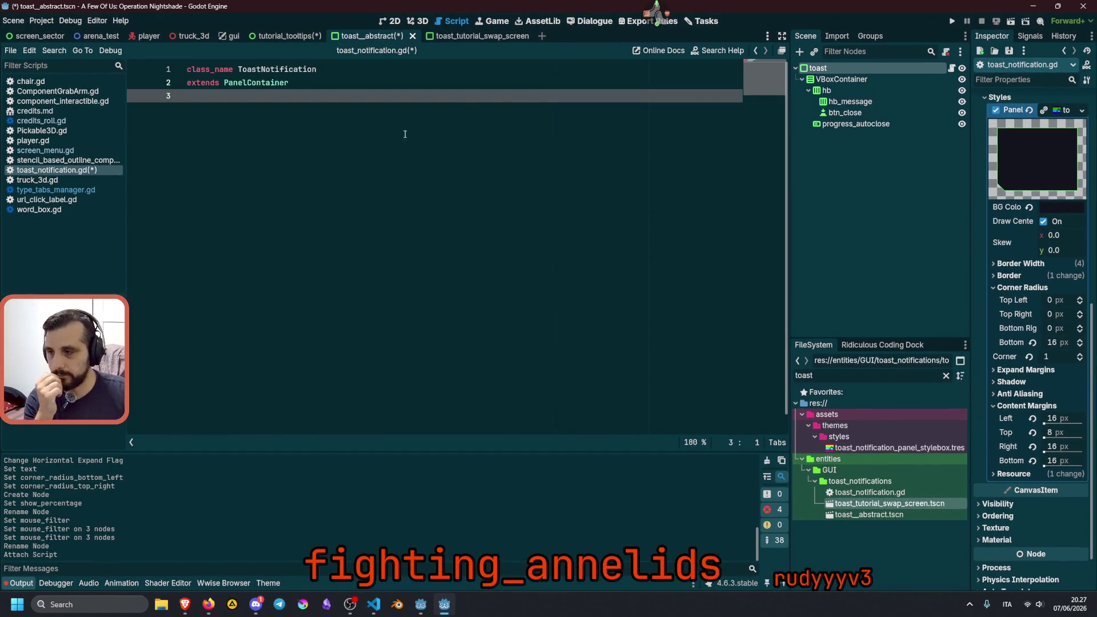
Save the scene and script, then go to the toast_tutorial_swap_screen scene.
{"action": "key", "text": "alt+Tab"}
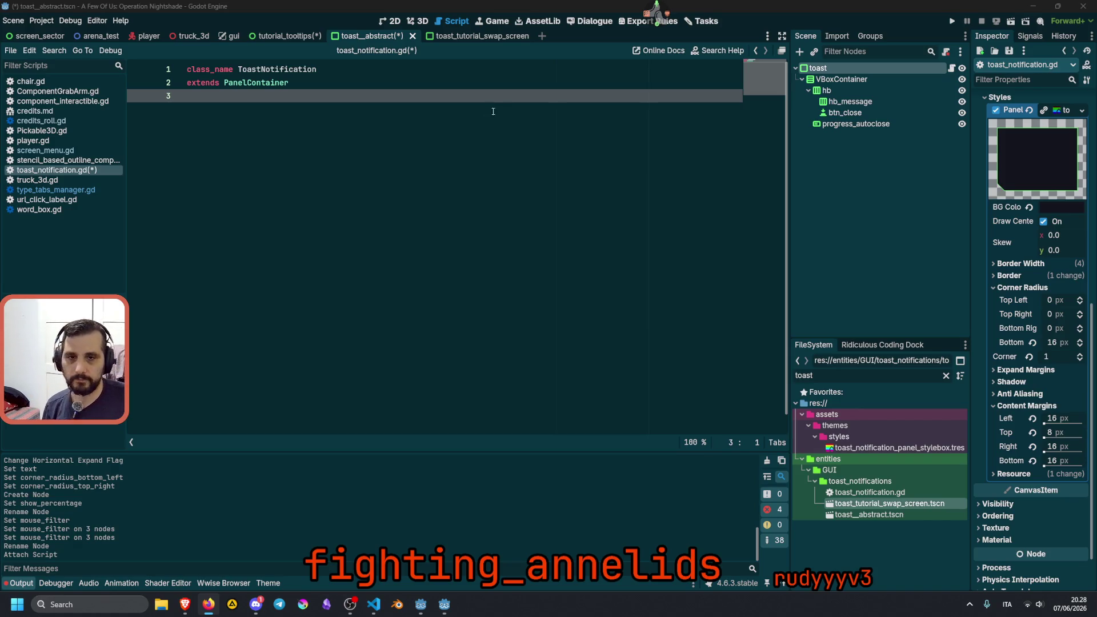
{"action": "left_click", "coordinate": [482, 145]}
{"action": "key", "text": "ctrl+s"}
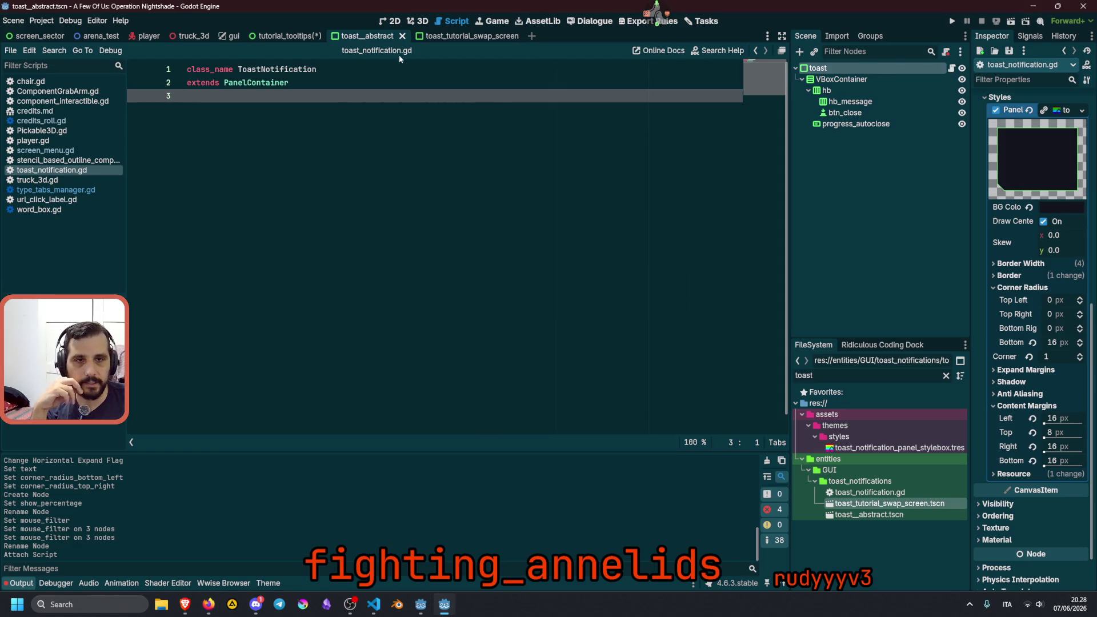
{"action": "left_click", "coordinate": [457, 35]}
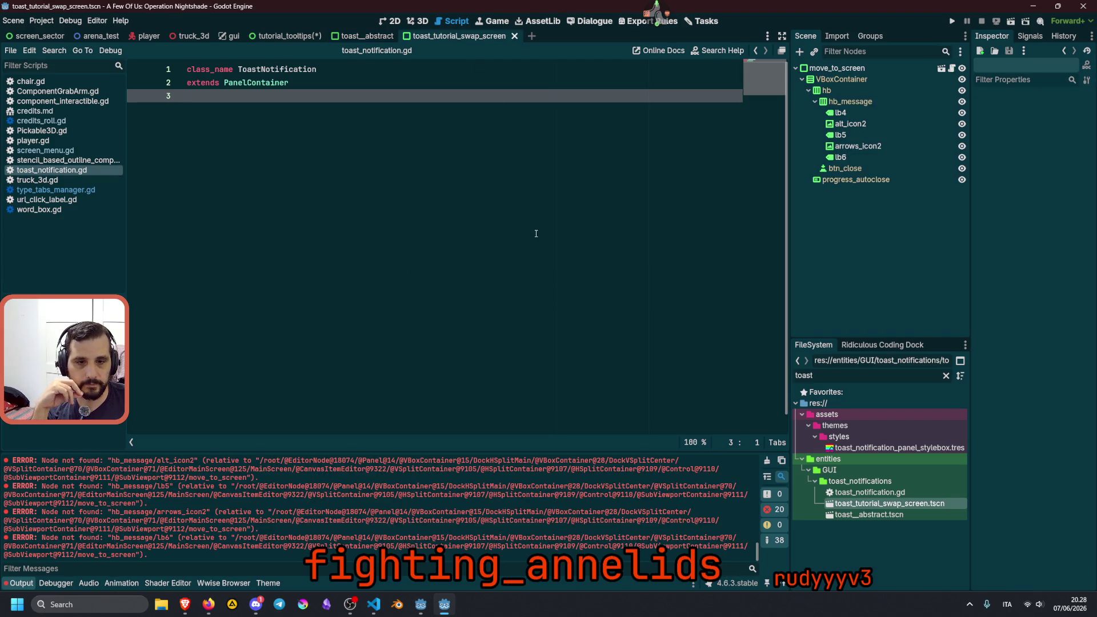
Clear the output log and inspect the lb4 and lb6 labels.
{"action": "left_click", "coordinate": [767, 460]}
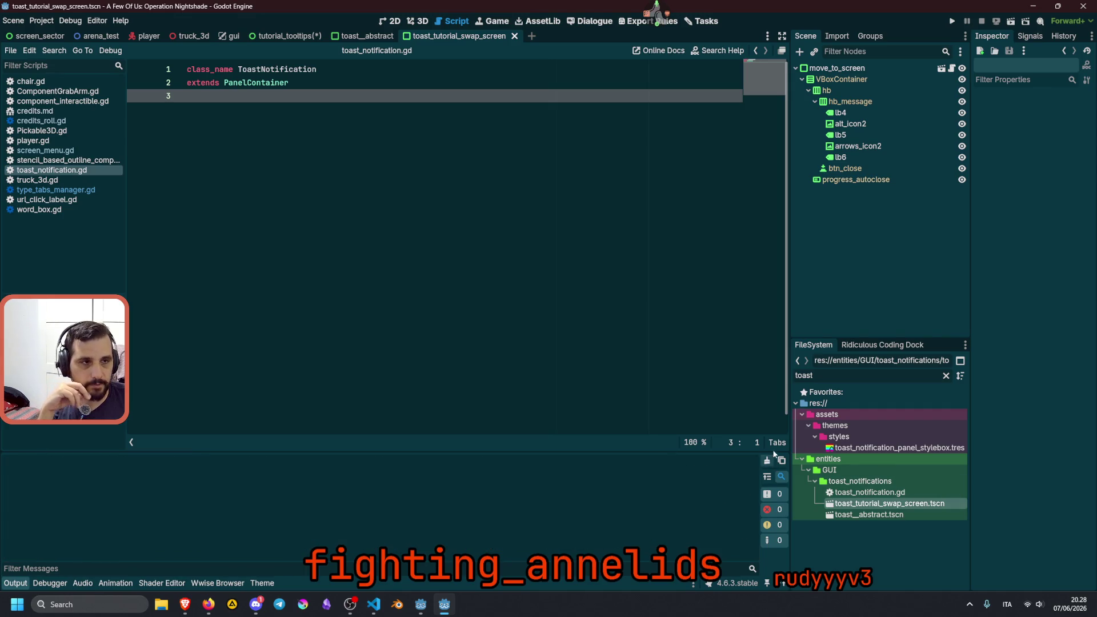
{"action": "left_click", "coordinate": [869, 111]}
{"action": "left_click", "coordinate": [861, 157]}
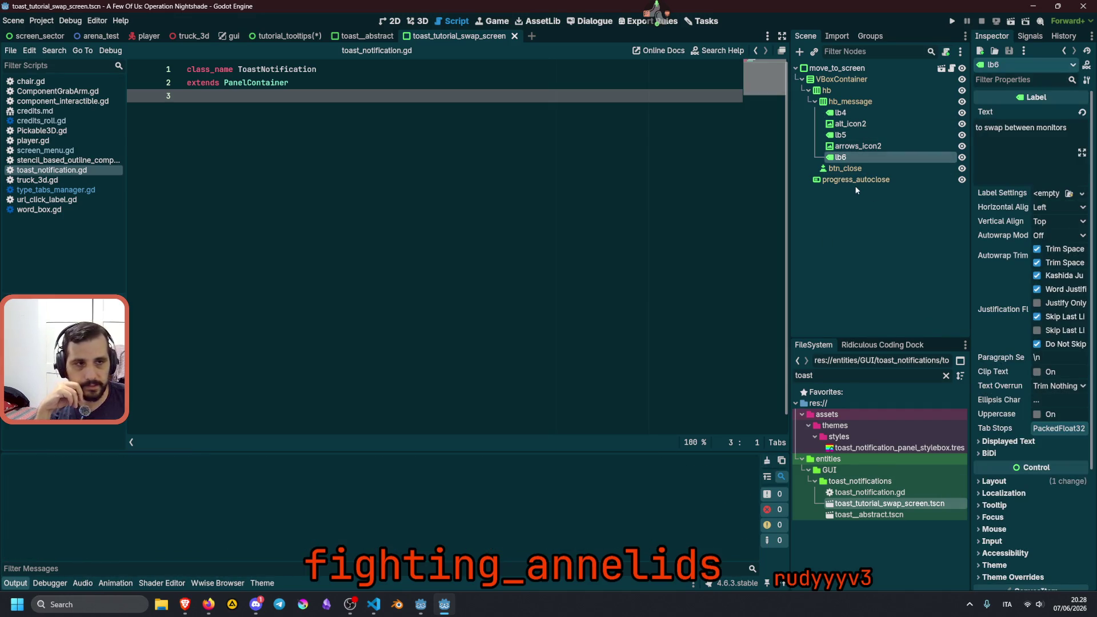
In the toast_abstract scene, rename the VBoxContainer node to vb.
{"action": "left_click", "coordinate": [368, 36]}
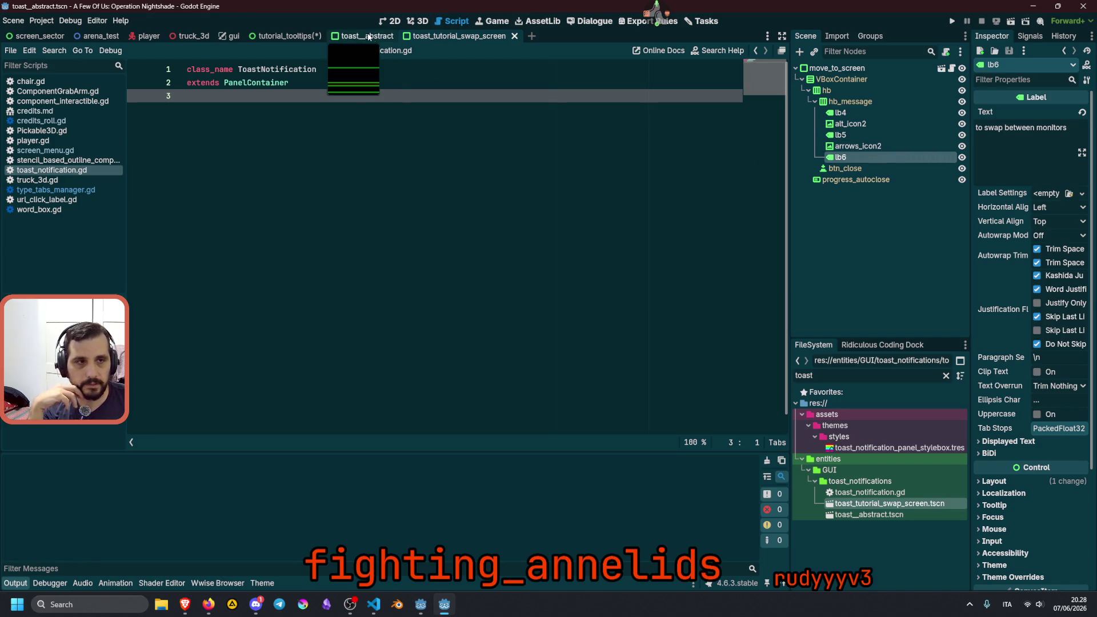
{"action": "left_click", "coordinate": [925, 79]}
{"action": "left_click", "coordinate": [901, 79]}
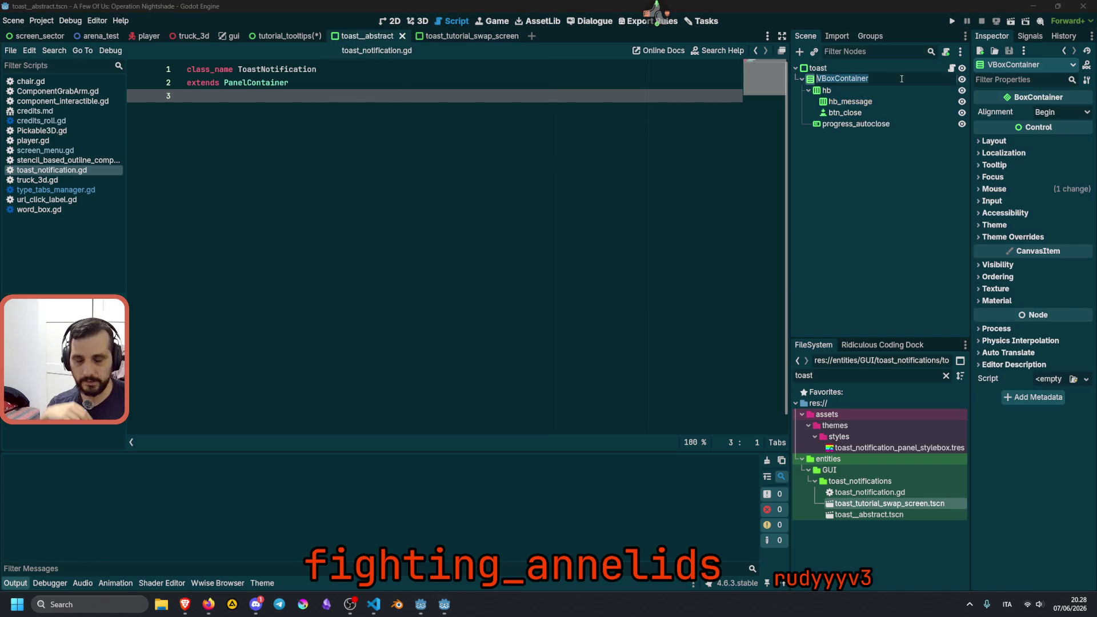
{"action": "type", "text": "vb"}
{"action": "key", "text": "Return"}
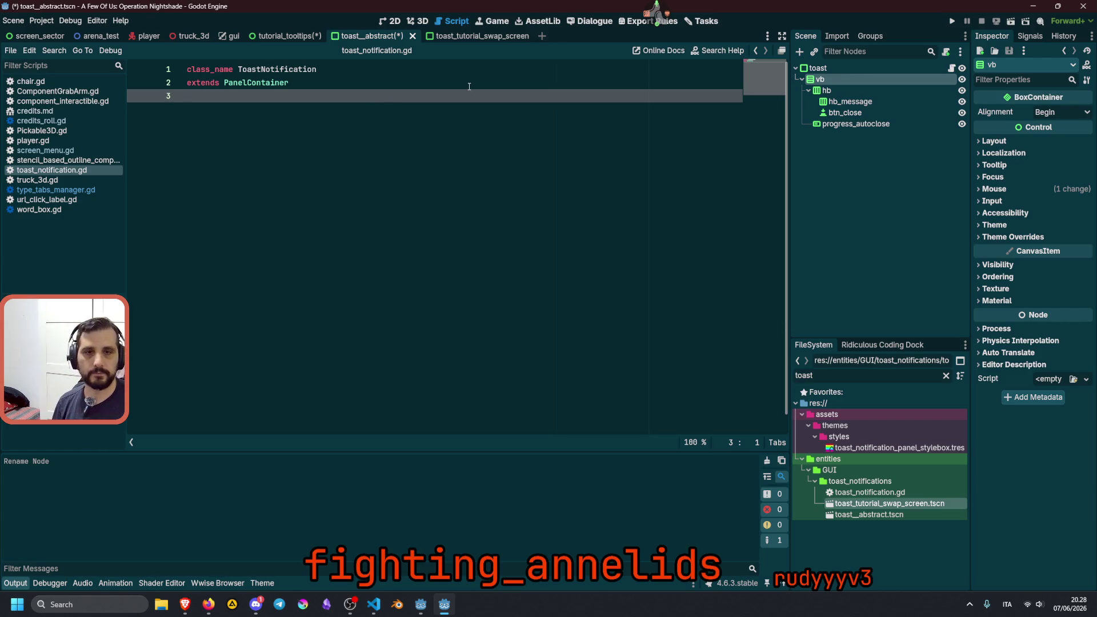
{"action": "key", "text": "Return"}
{"action": "key", "text": "Return"}
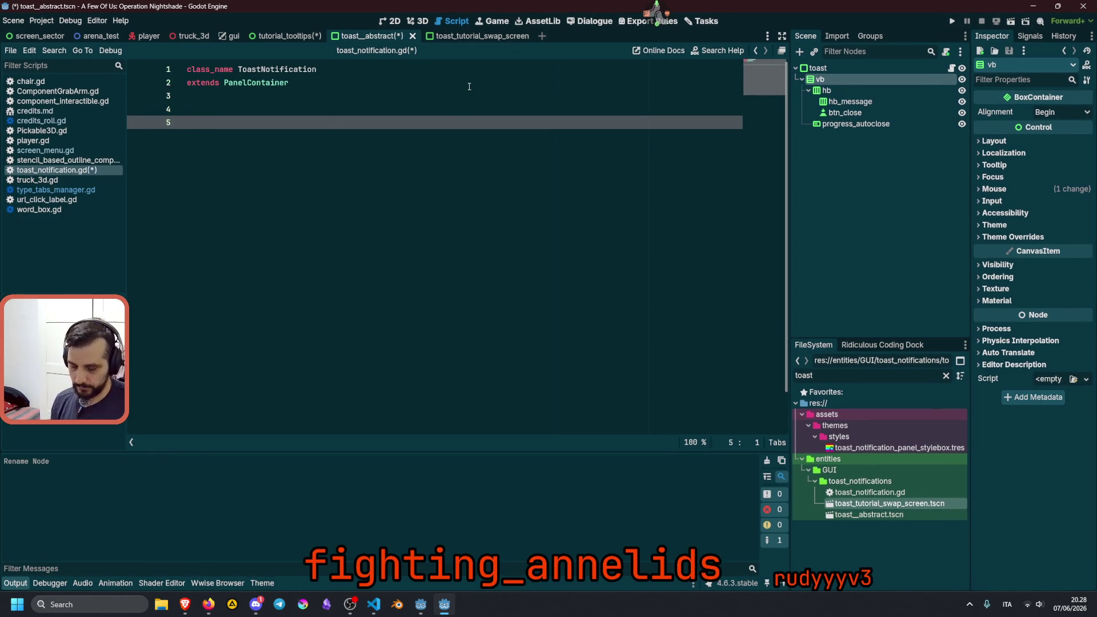
{"action": "type", "text": "@export var "}
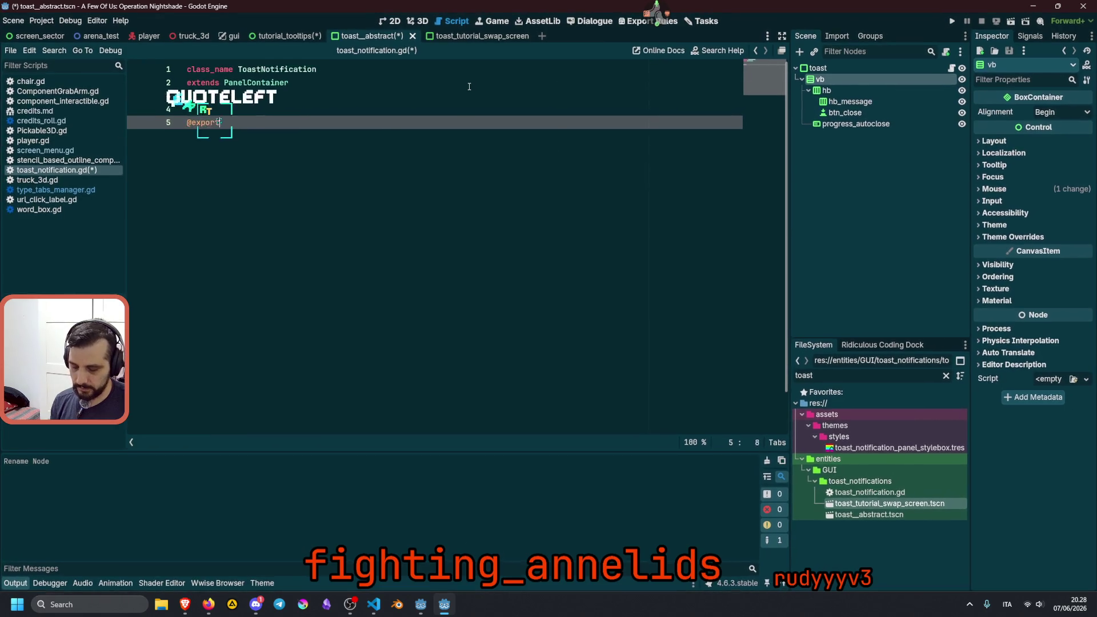
{"action": "type", "text": "autoclo"}
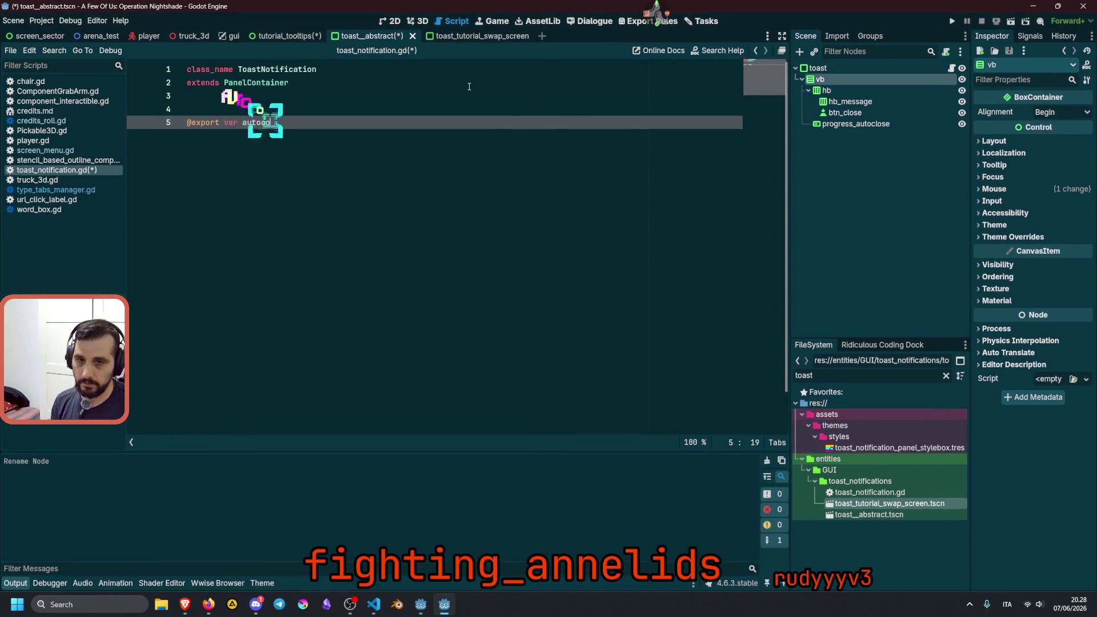
{"action": "type", "text": "se:"}
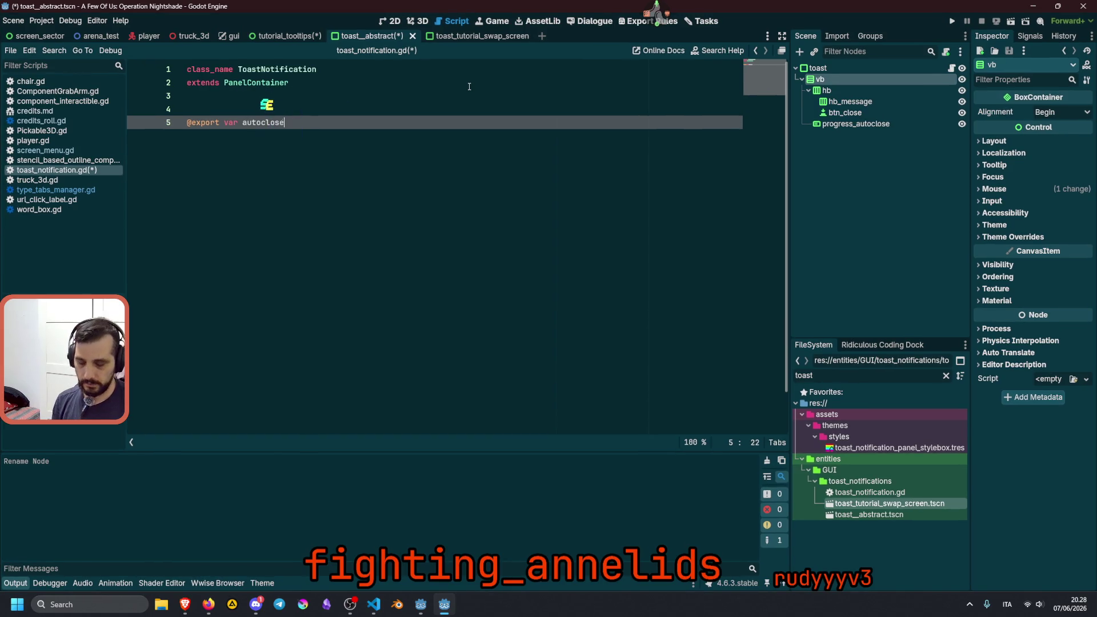
{"action": "type", "text": " boo"}
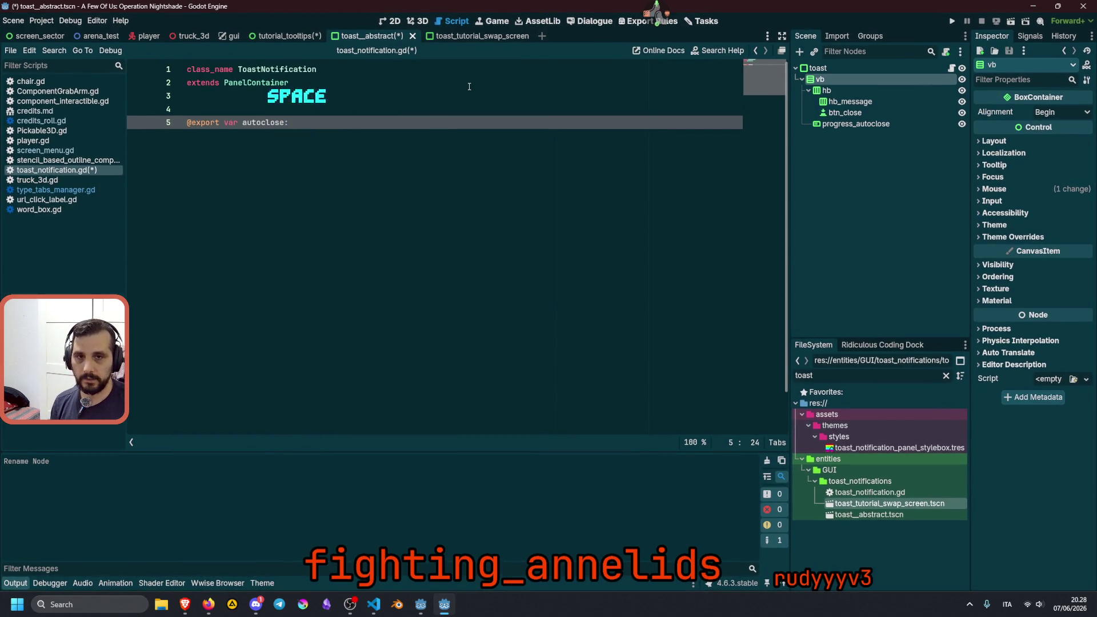
{"action": "type", "text": "l = "}
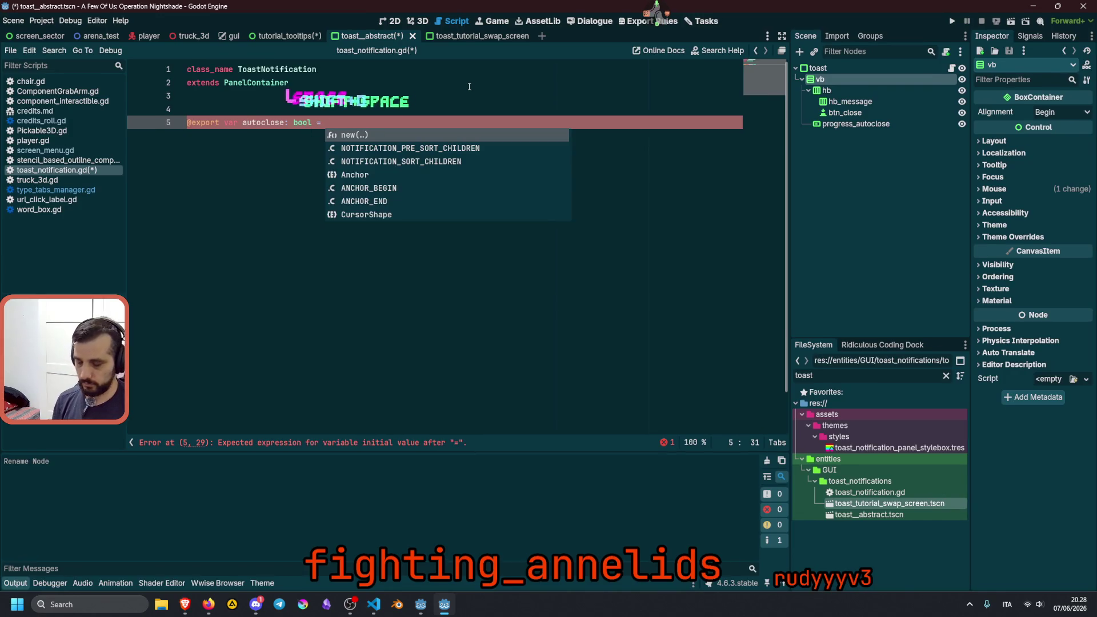
{"action": "type", "text": "true"}
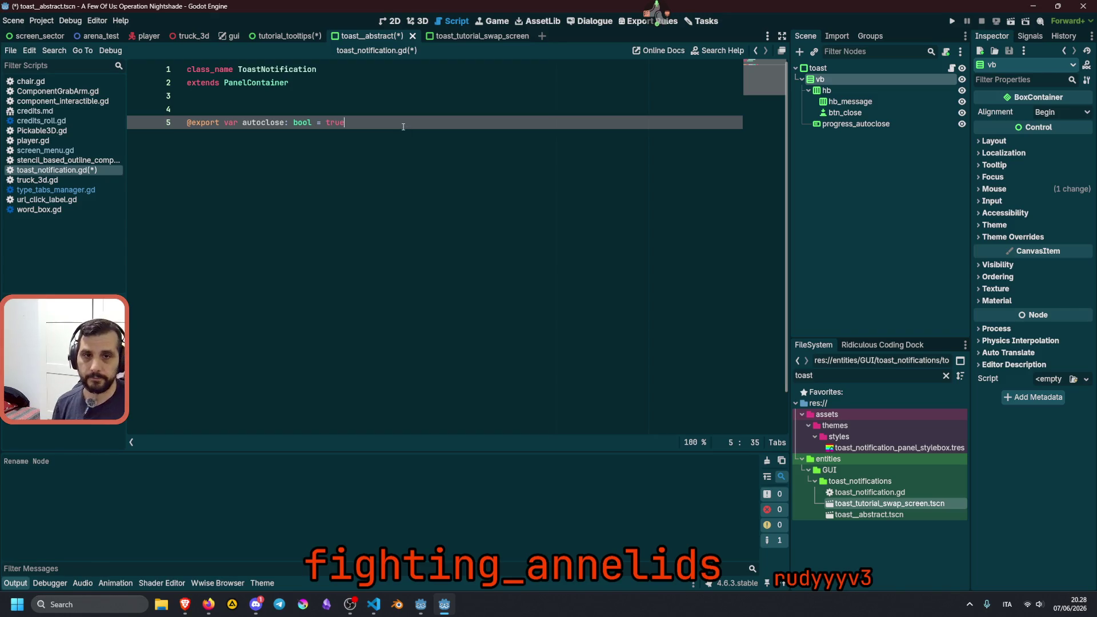
{"action": "key", "text": "Return"}
{"action": "key", "text": "Return"}
{"action": "key", "text": "Return"}
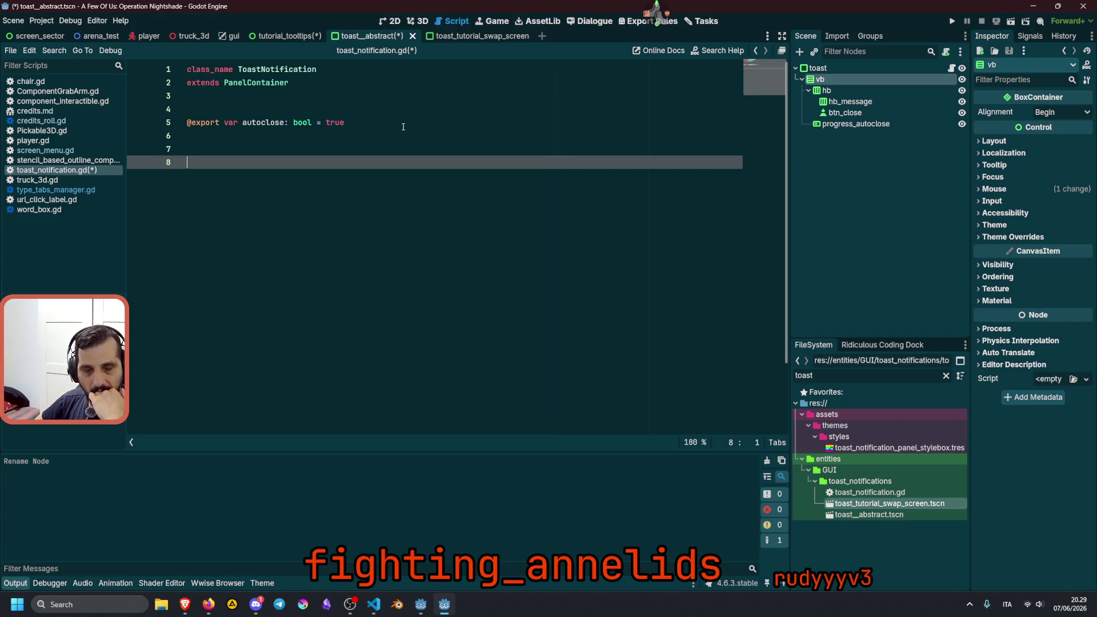
Add an empty _ready() function and change the toast root node's type to Control.
{"action": "type", "text": "func _re"}
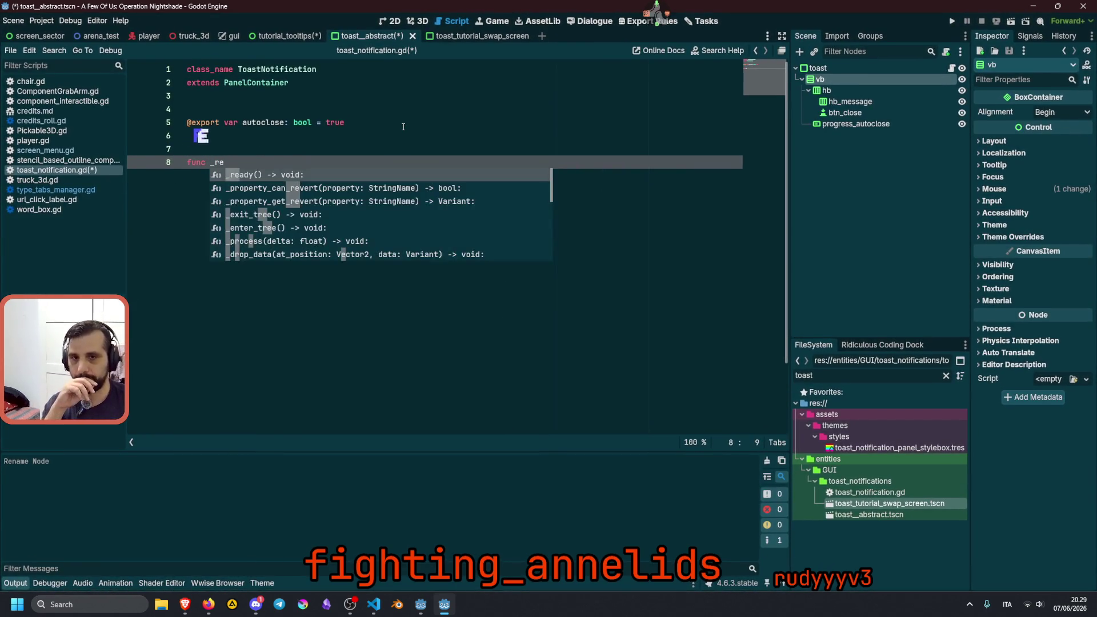
{"action": "key", "text": "Return"}
{"action": "key", "text": "Return"}
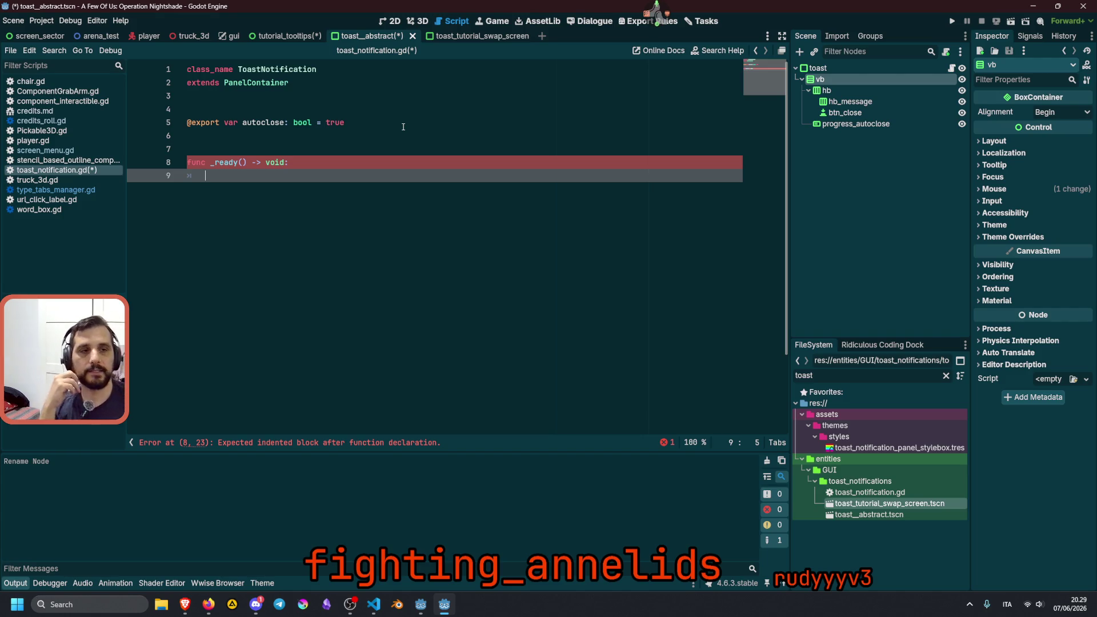
{"action": "right_click", "coordinate": [816, 67]}
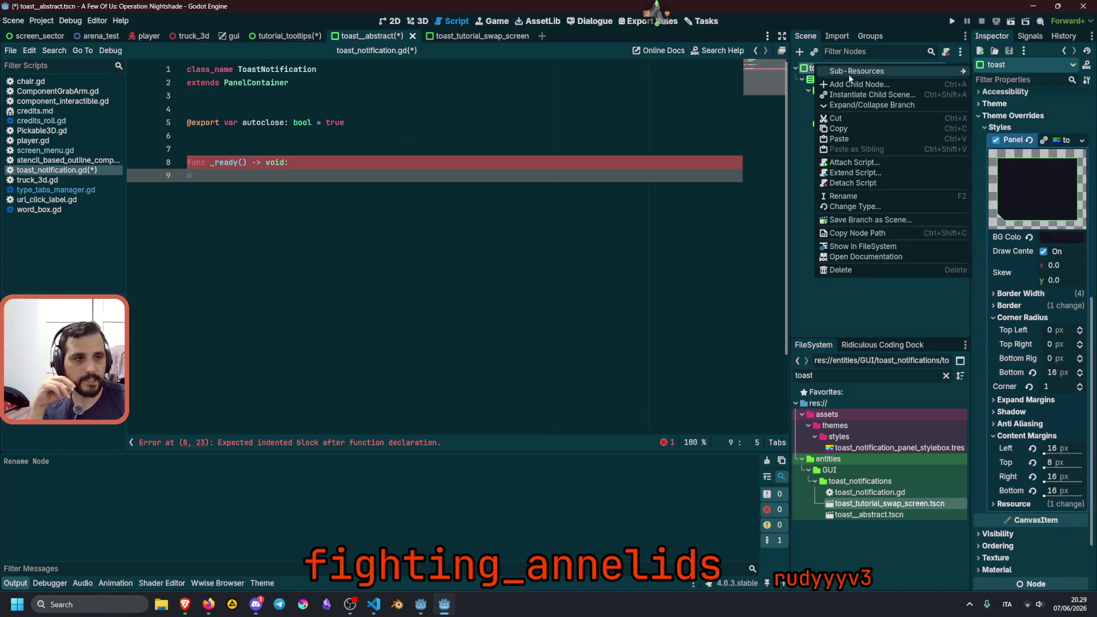
{"action": "left_click", "coordinate": [855, 206]}
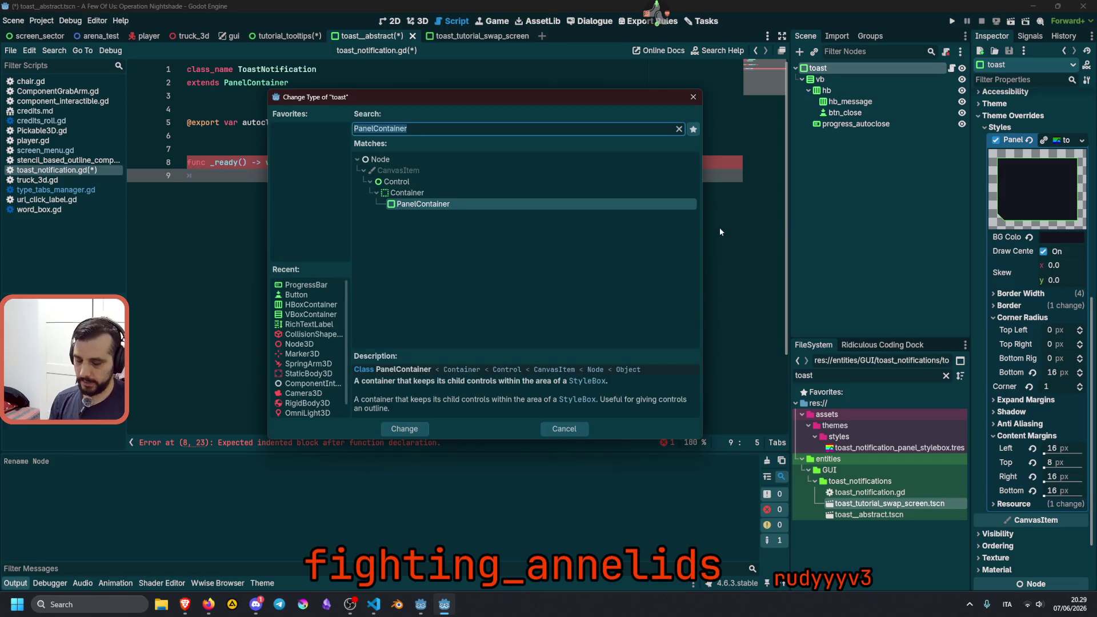
{"action": "type", "text": "control"}
{"action": "key", "text": "Return"}
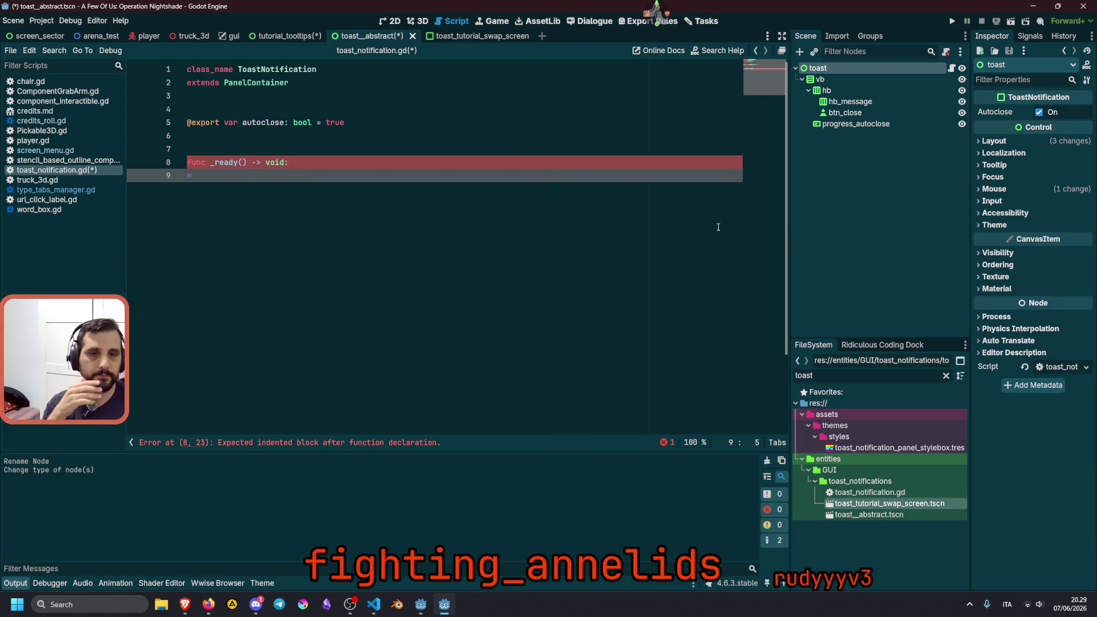
Change the script's base class on line 2 from PanelContainer to Control.
{"action": "double_click", "coordinate": [257, 83]}
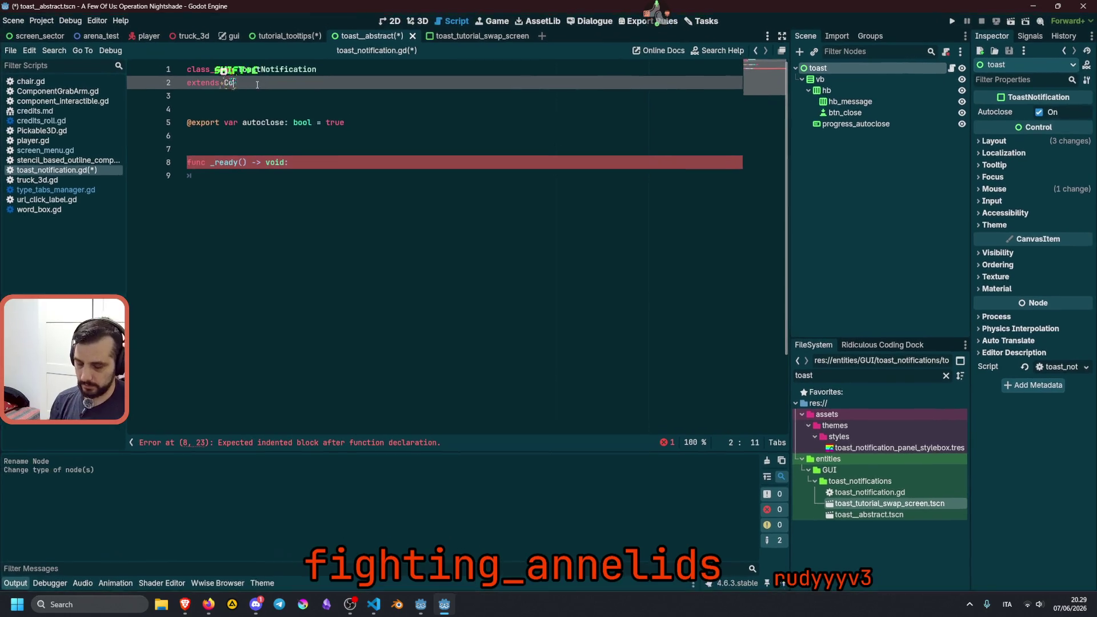
{"action": "type", "text": "Control"}
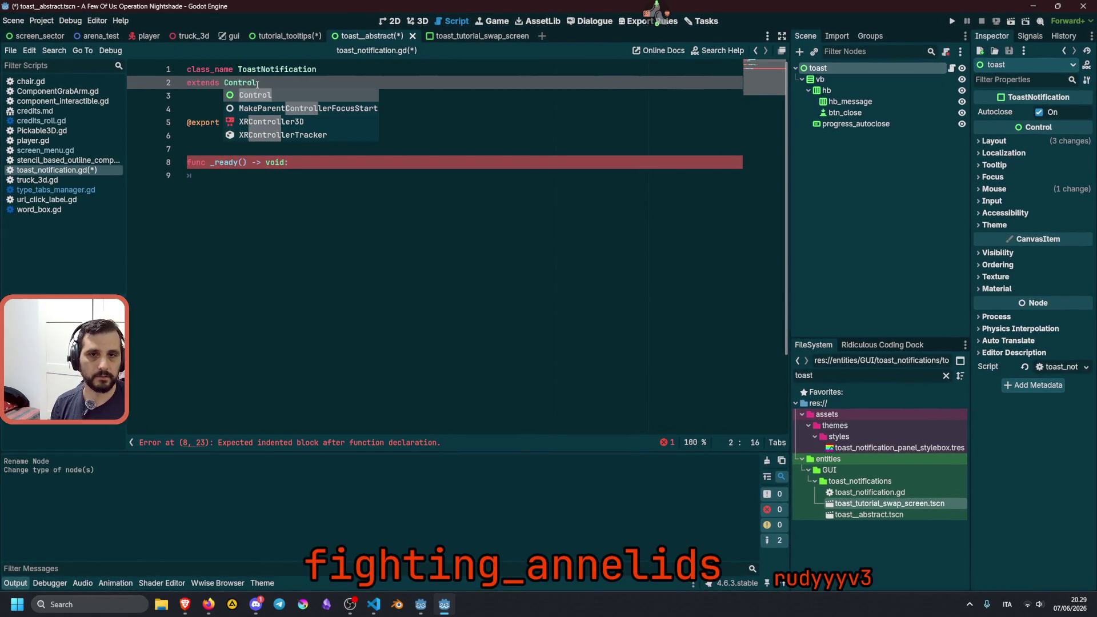
{"action": "key", "text": "Return"}
{"action": "left_click", "coordinate": [821, 139]}
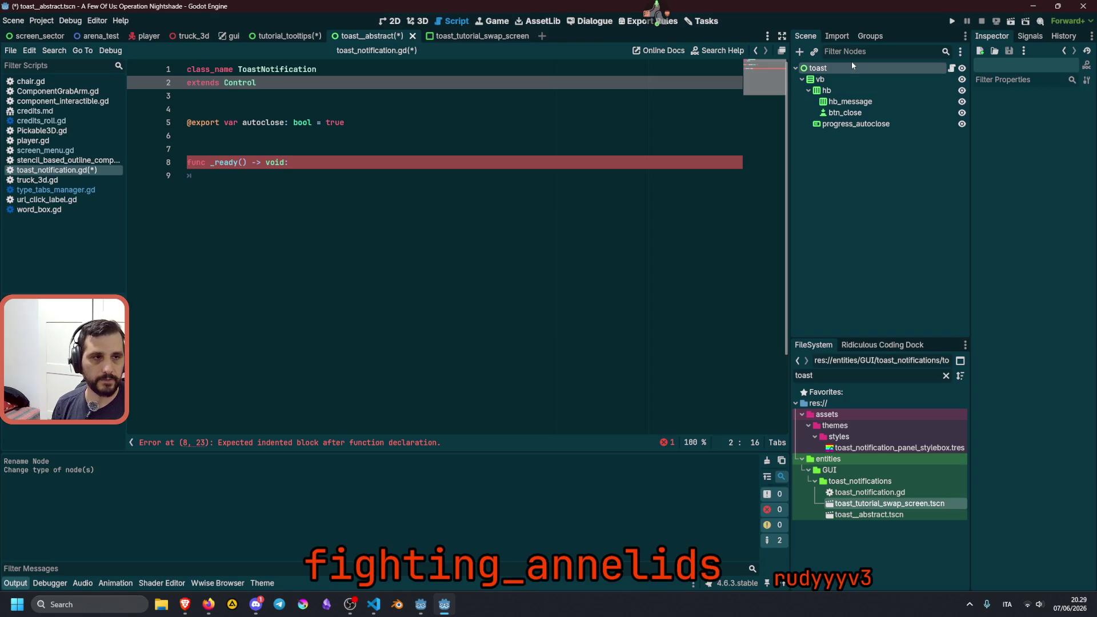
{"action": "left_click", "coordinate": [851, 66]}
{"action": "key", "text": "ctrl+a"}
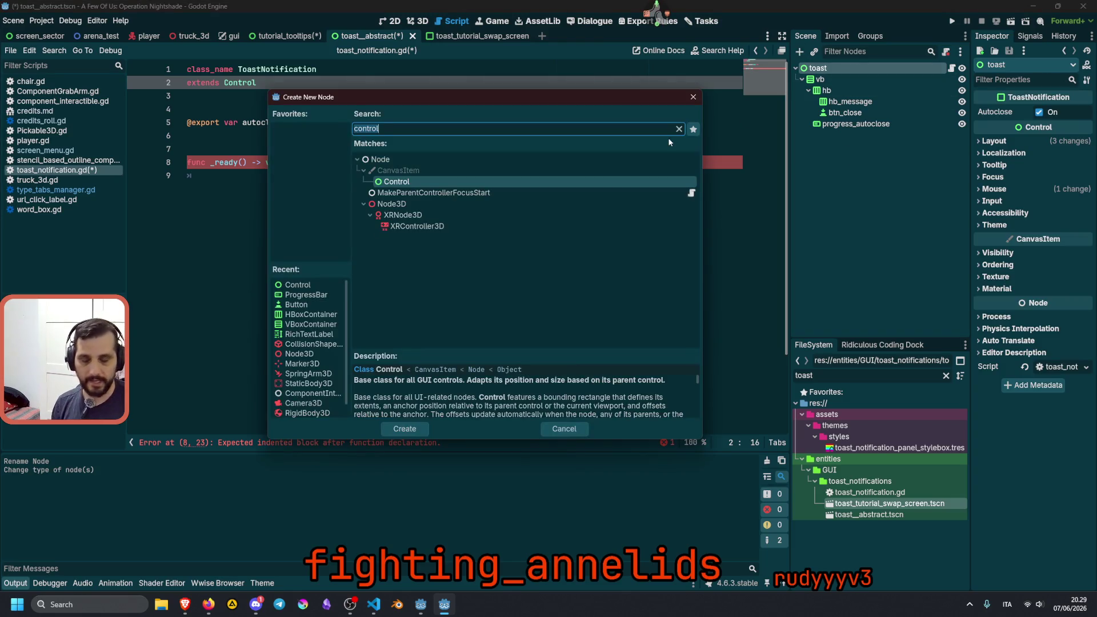
Add a PanelContainer under toast and nest vb inside it.
{"action": "type", "text": "panel"}
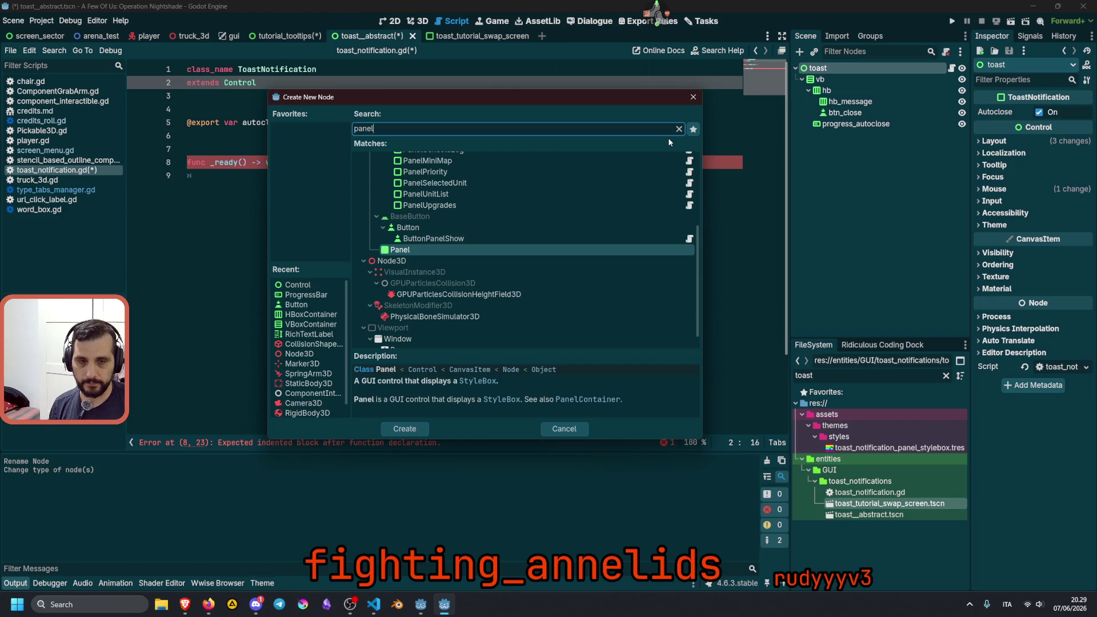
{"action": "type", "text": "c"}
{"action": "key", "text": "Up"}
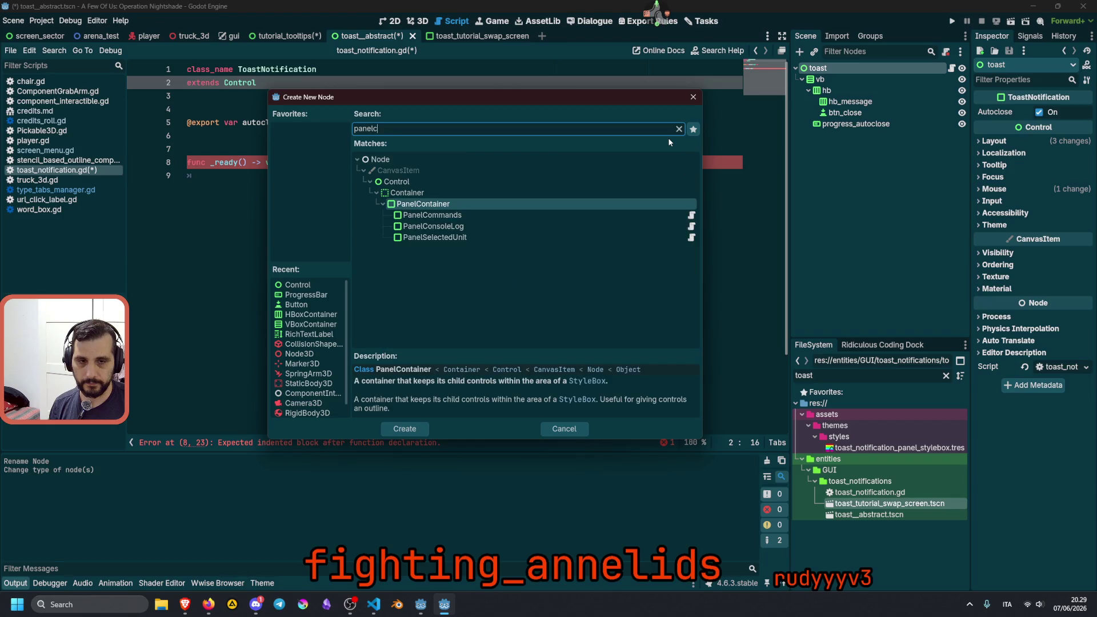
{"action": "key", "text": "Return"}
{"action": "mouse_move", "coordinate": [831, 132]}
{"action": "left_mouse_down"}
{"action": "mouse_move", "coordinate": [830, 76]}
{"action": "mouse_move", "coordinate": [840, 80]}
{"action": "left_mouse_up"}
{"action": "left_click", "coordinate": [830, 92]}
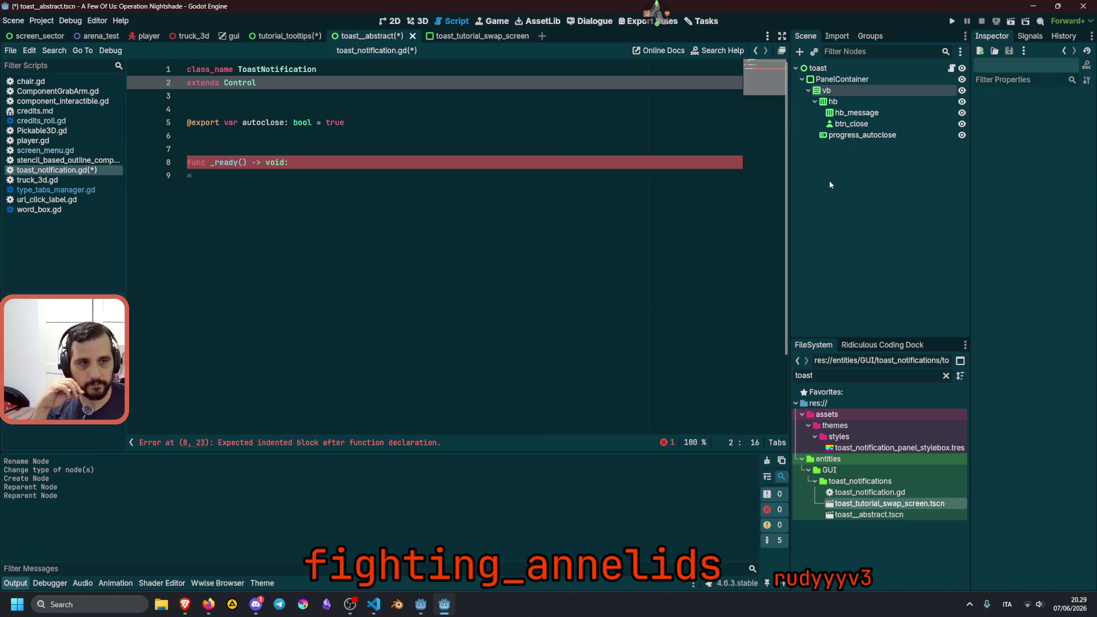
{"action": "left_click", "coordinate": [836, 80]}
{"action": "left_click", "coordinate": [836, 81]}
{"action": "type", "text": "panel"}
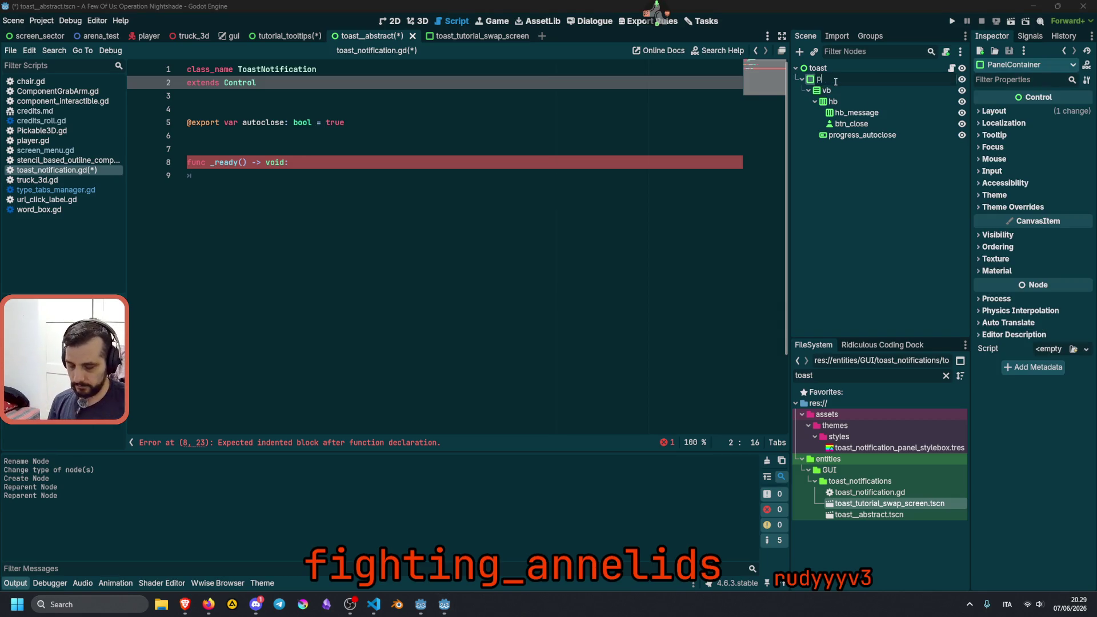
{"action": "key", "text": "Return"}
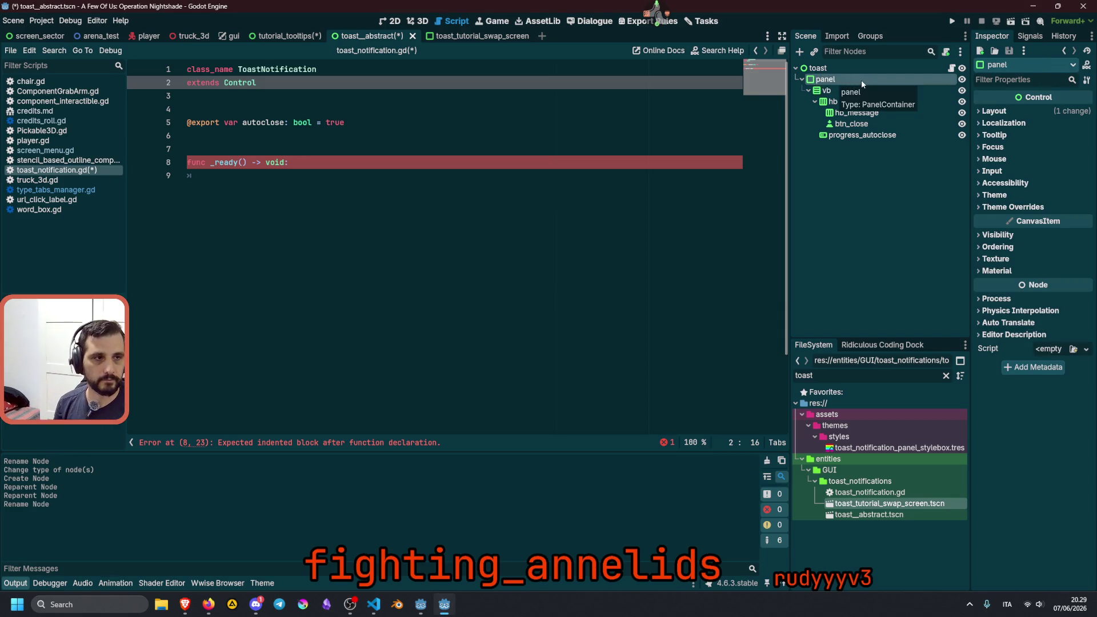
{"action": "mouse_move", "coordinate": [862, 80]}
{"action": "left_mouse_down"}
{"action": "mouse_move", "coordinate": [406, 152]}
{"action": "mouse_move", "coordinate": [257, 140]}
{"action": "mouse_move", "coordinate": [279, 138]}
{"action": "left_mouse_up"}
{"action": "key", "text": "Return"}
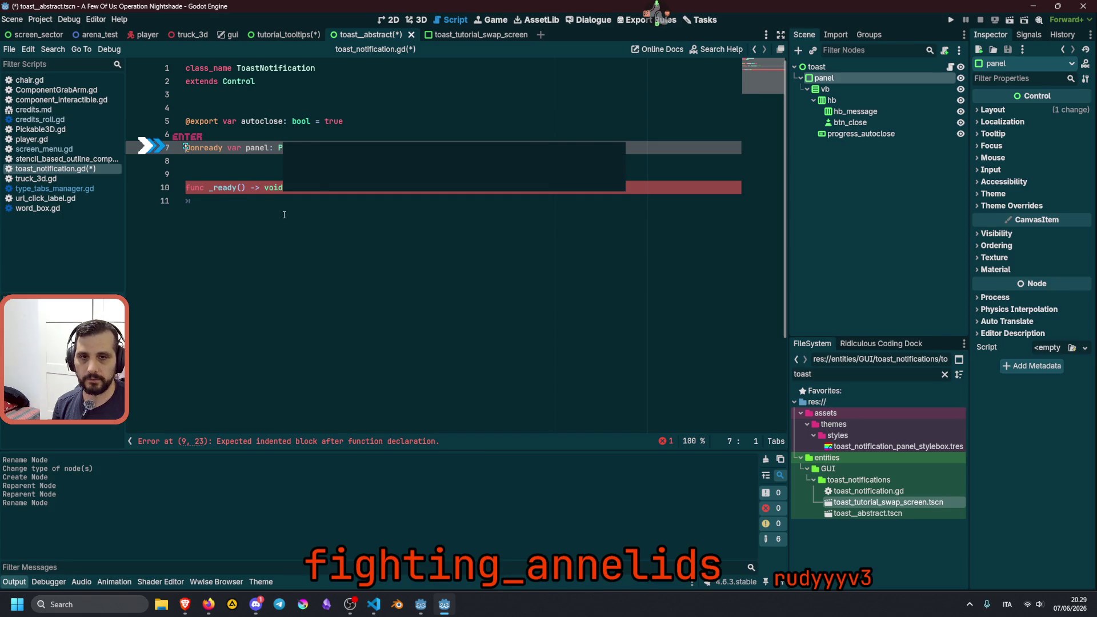
{"action": "left_click", "coordinate": [260, 224]}
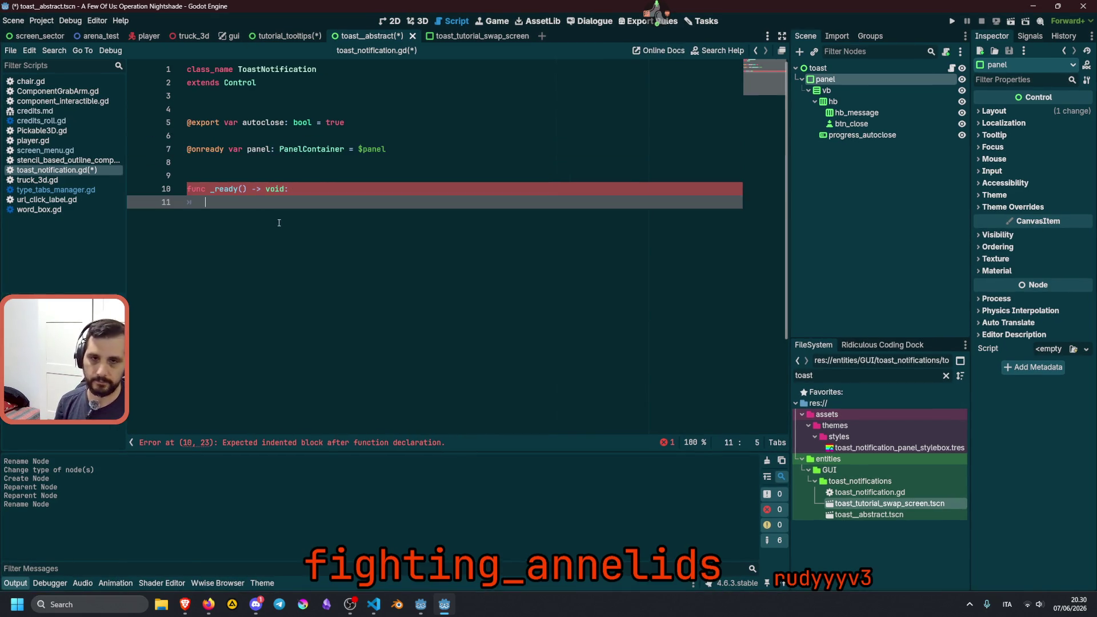
{"action": "type", "text": "pass"}
{"action": "left_click", "coordinate": [391, 165]}
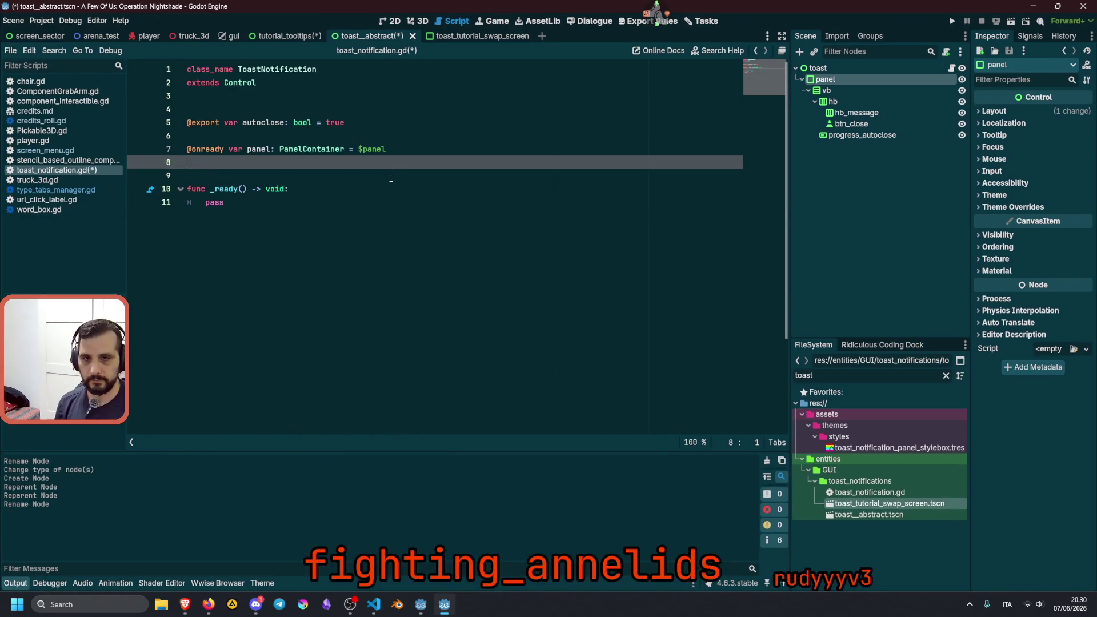
{"action": "key", "text": "ctrl+s"}
{"action": "left_click", "coordinate": [387, 148]}
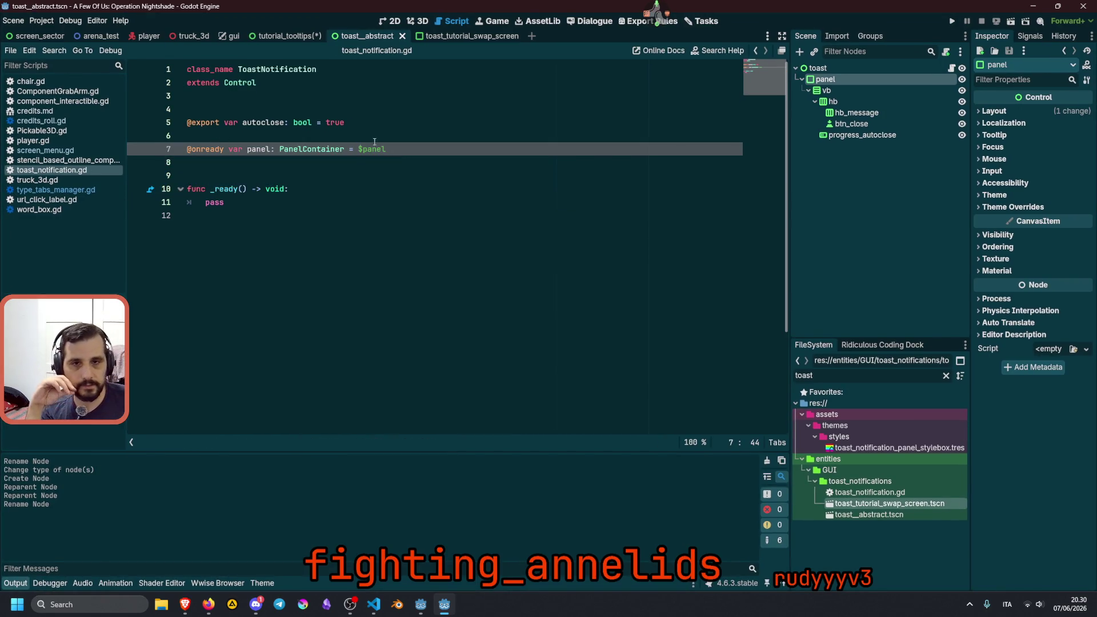
{"action": "left_click", "coordinate": [863, 135]}
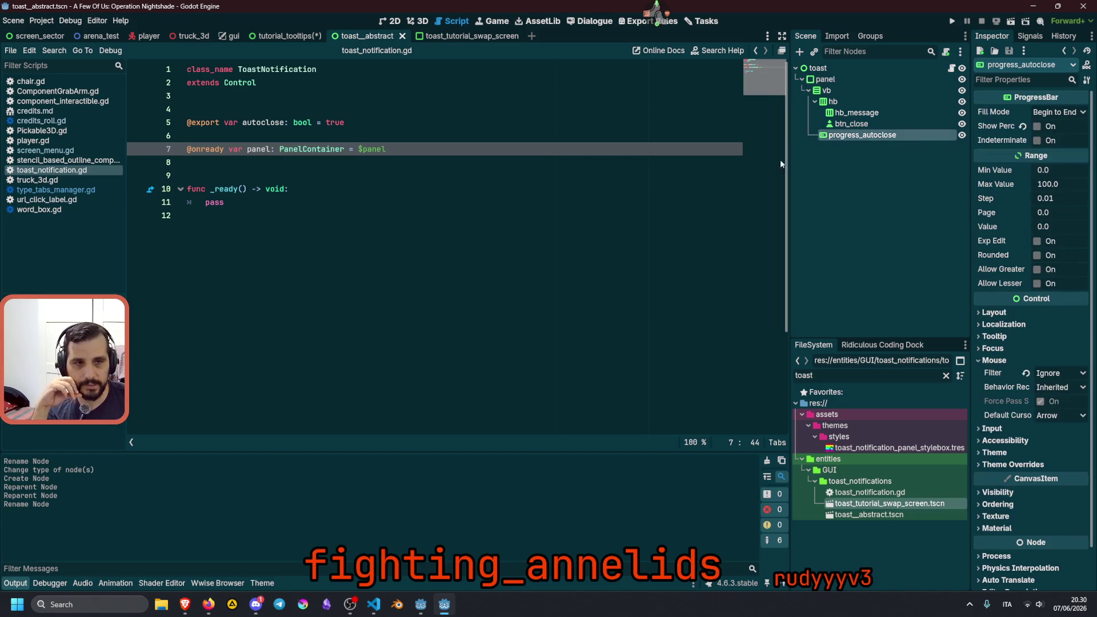
{"action": "double_click", "coordinate": [214, 202]}
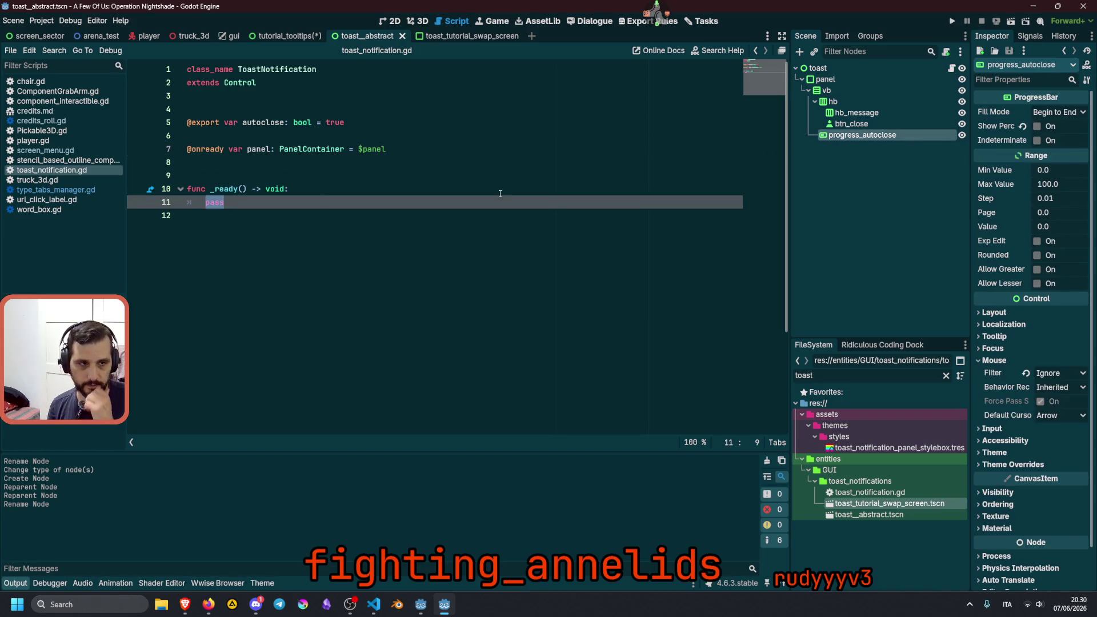
{"action": "right_click", "coordinate": [855, 137]}
{"action": "left_click", "coordinate": [847, 125]}
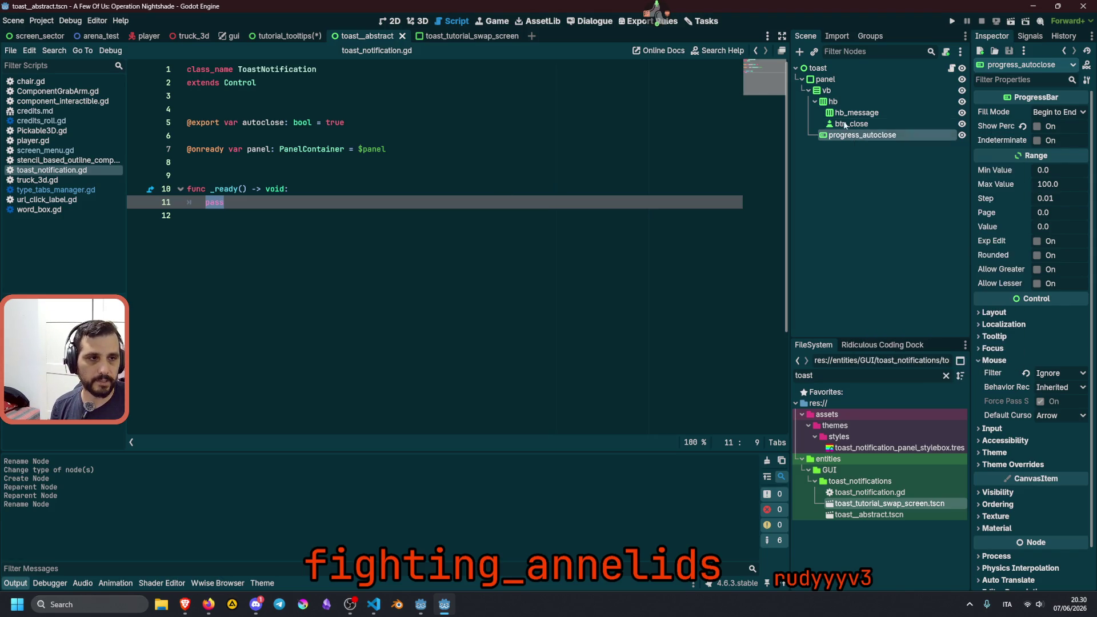
{"action": "left_click", "coordinate": [849, 114]}
{"action": "left_click", "coordinate": [847, 135]}
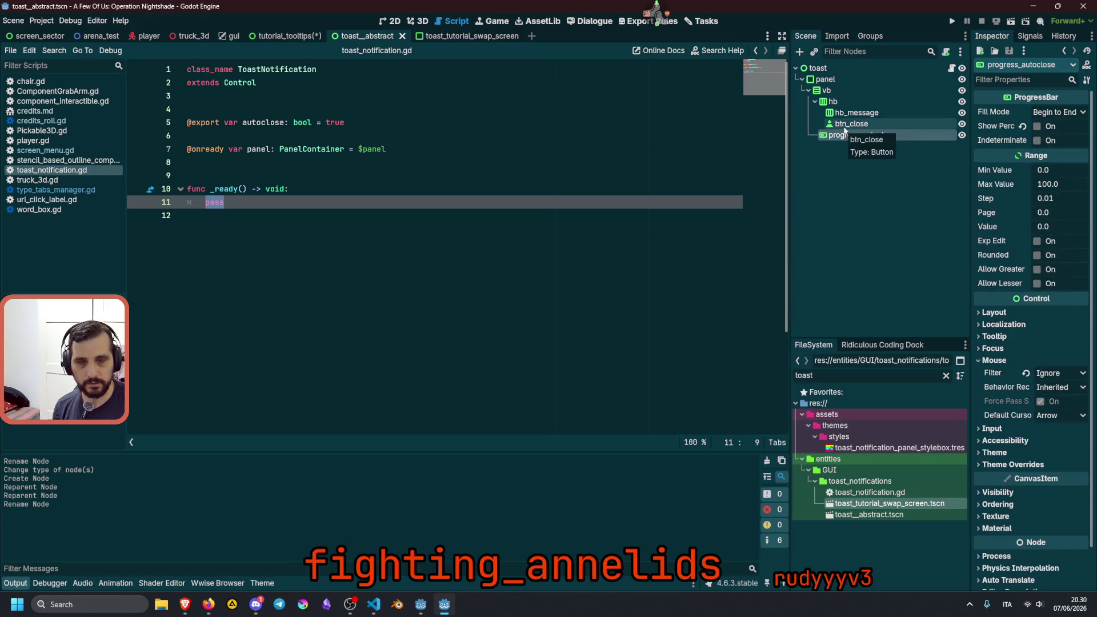
{"action": "right_click", "coordinate": [836, 139]}
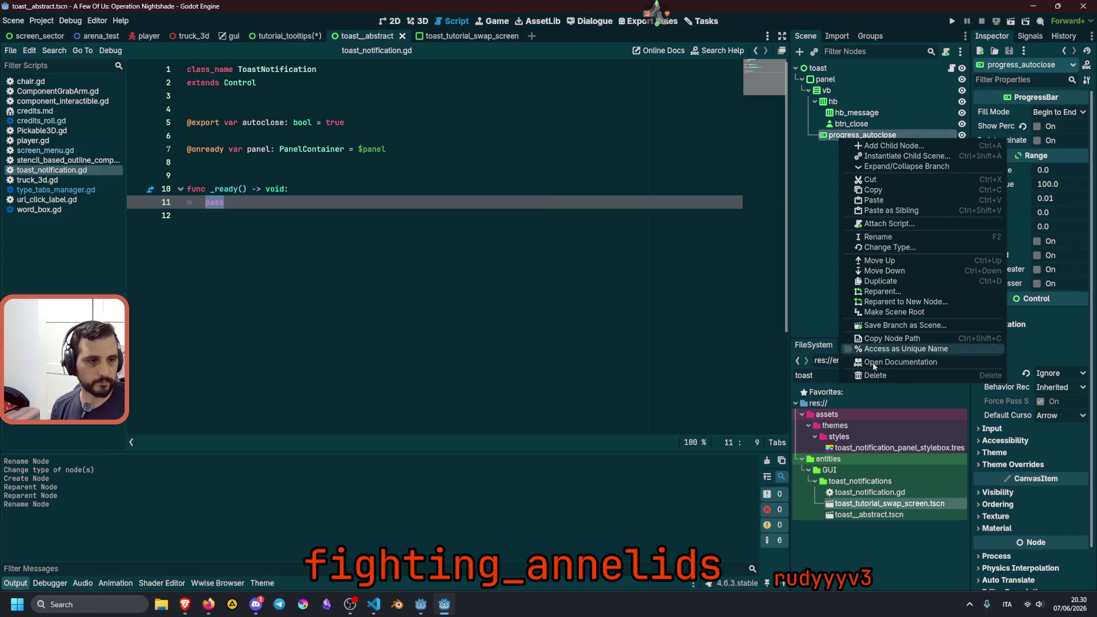
{"action": "left_click", "coordinate": [881, 349]}
{"action": "mouse_move", "coordinate": [857, 136]}
{"action": "left_mouse_down"}
{"action": "mouse_move", "coordinate": [355, 214]}
{"action": "mouse_move", "coordinate": [231, 166]}
{"action": "left_mouse_up"}
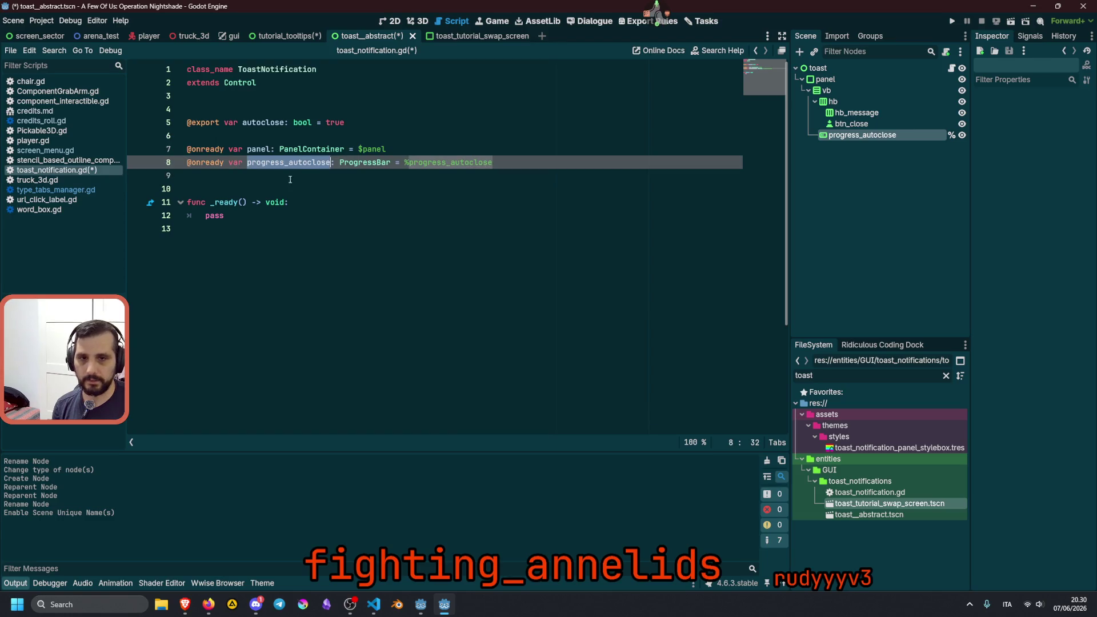
{"action": "left_click", "coordinate": [338, 232]}
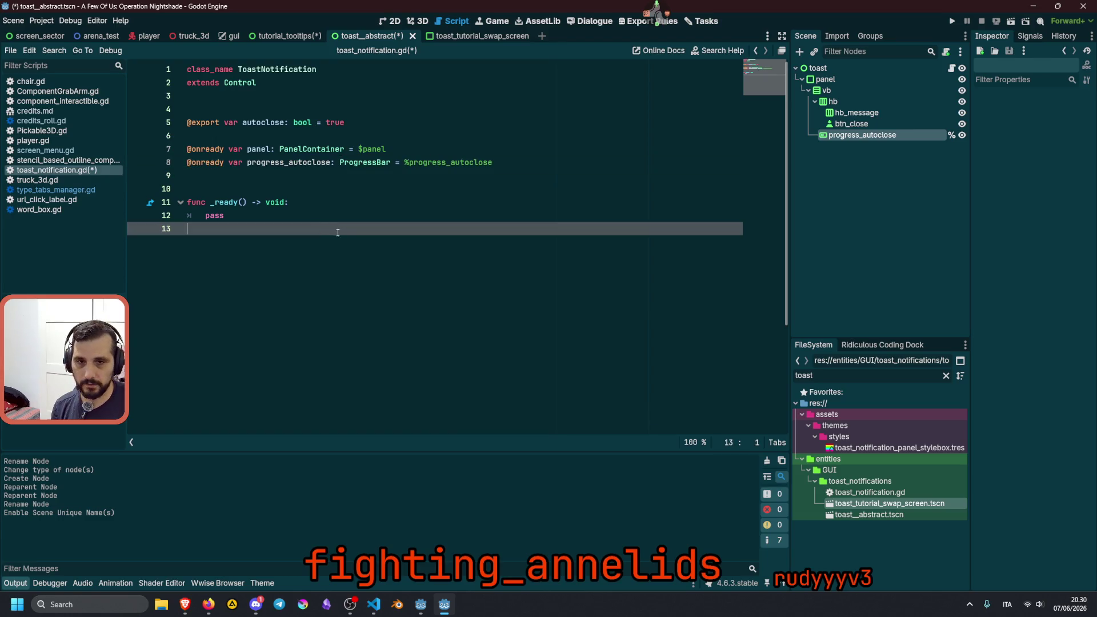
{"action": "left_click", "coordinate": [295, 179]}
{"action": "key", "text": "Return"}
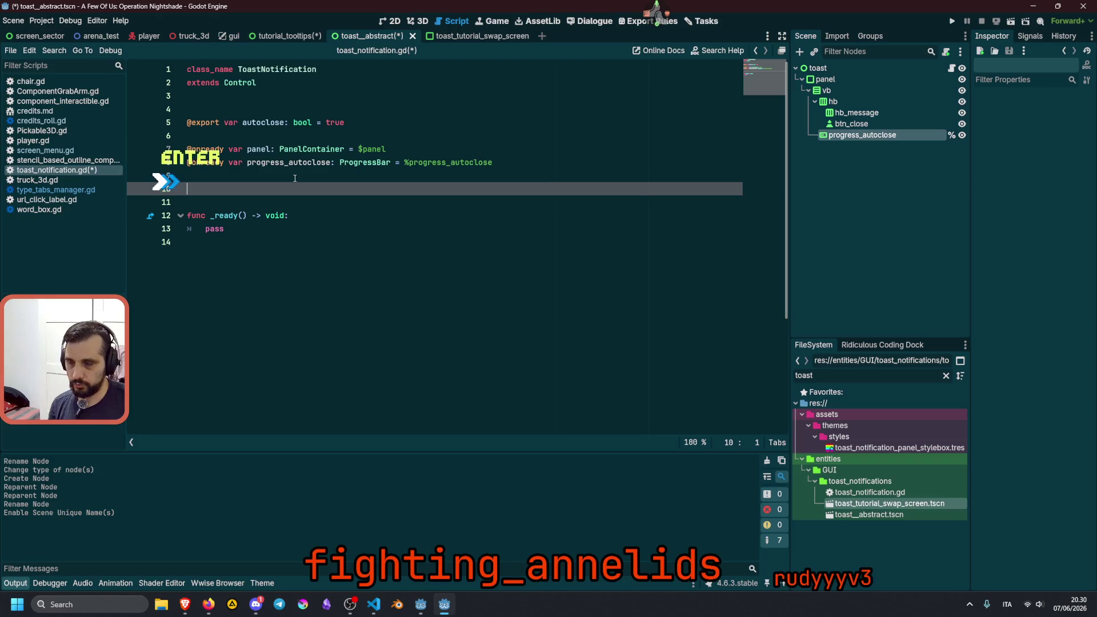
{"action": "key", "text": "BackSpace"}
{"action": "key", "text": "Up"}
{"action": "key", "text": "Up"}
{"action": "key", "text": "Up"}
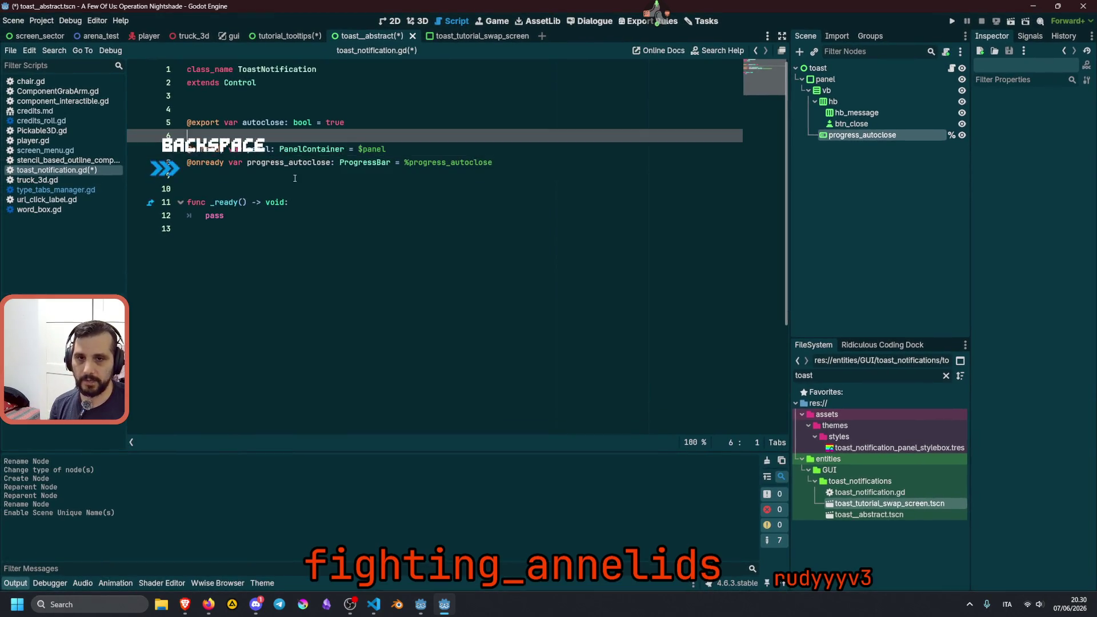
{"action": "key", "text": "Return"}
{"action": "key", "text": "Up"}
{"action": "type", "text": "@export "}
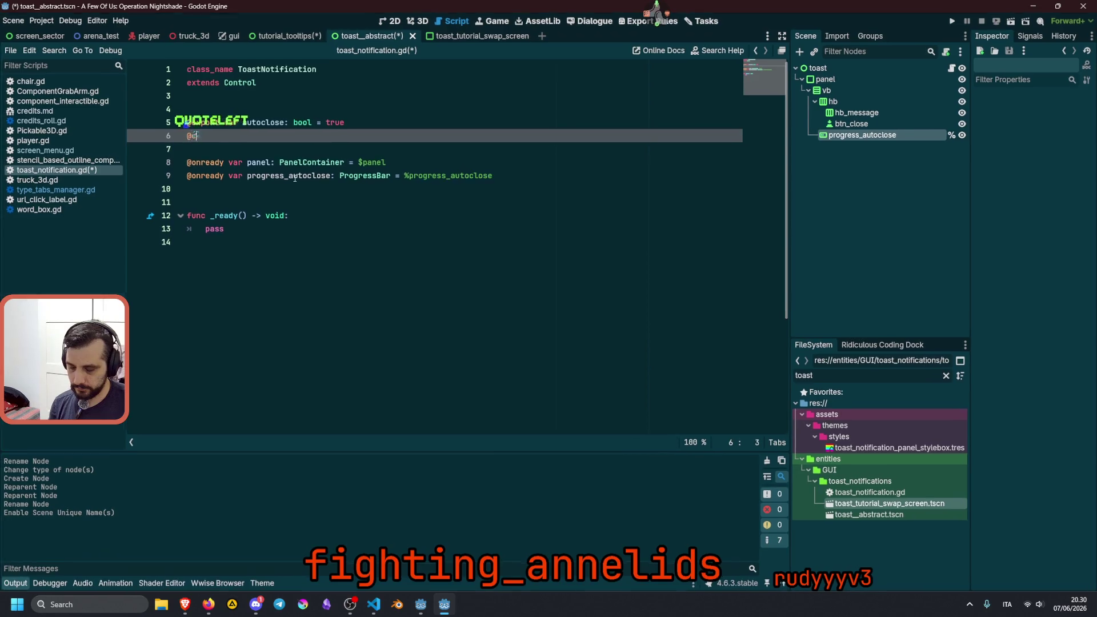
{"action": "type", "text": "var st"}
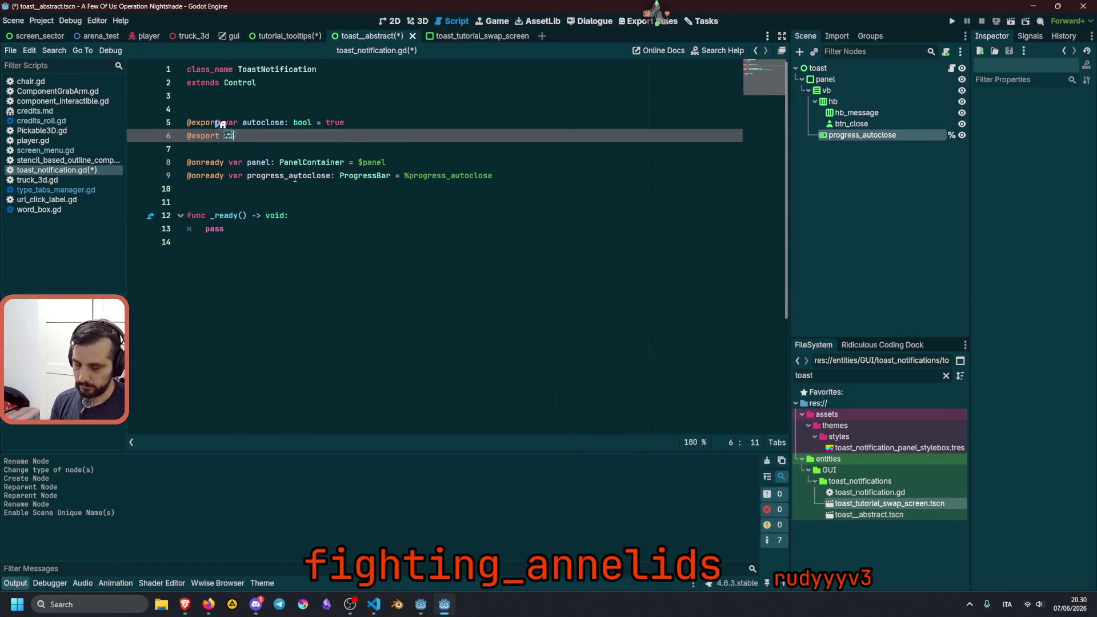
{"action": "type", "text": "ay_on_sc"}
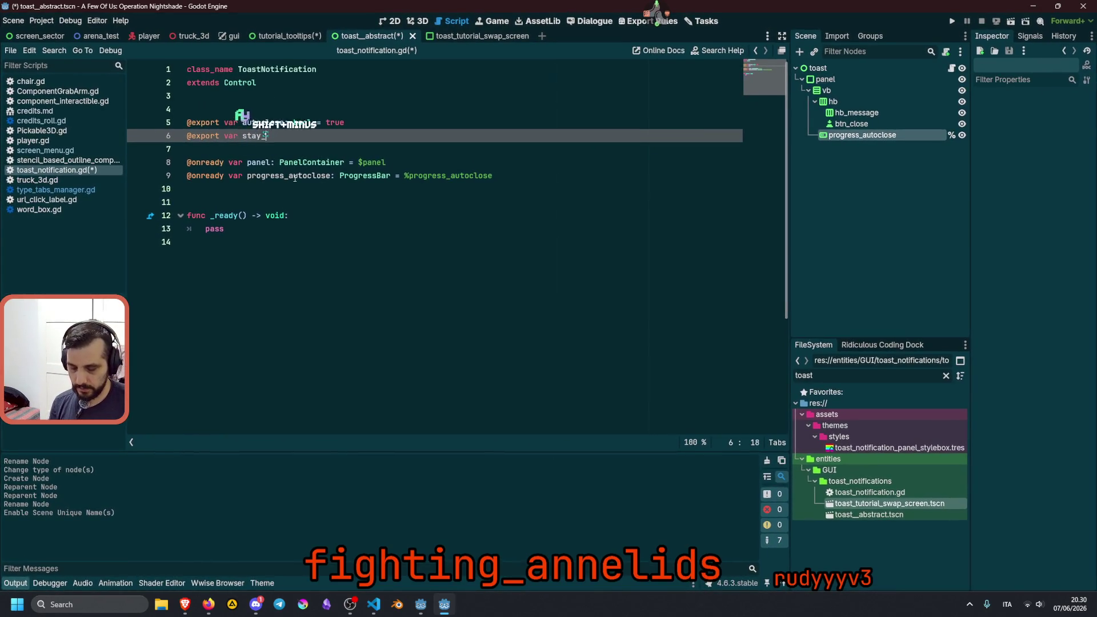
{"action": "type", "text": "reen_se"}
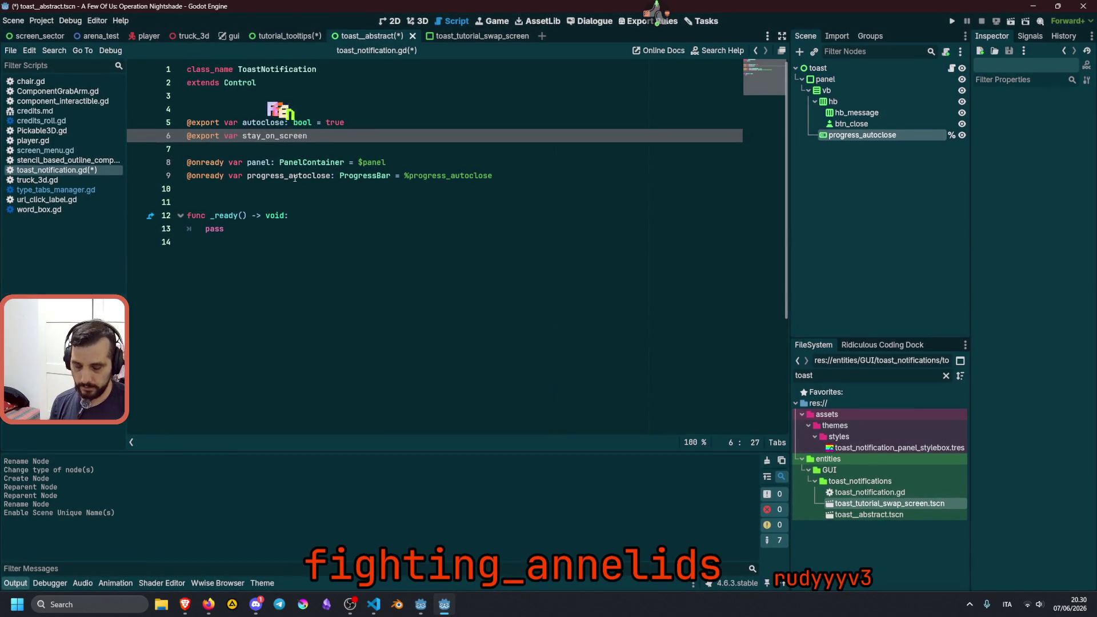
{"action": "type", "text": "conds: fl"}
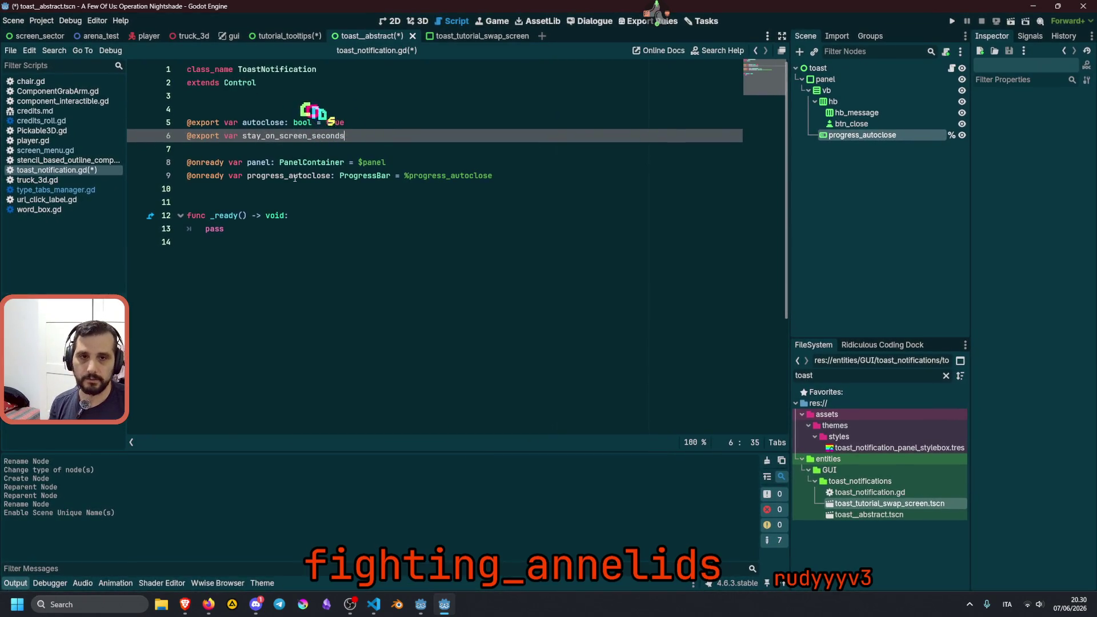
{"action": "type", "text": "oat = "}
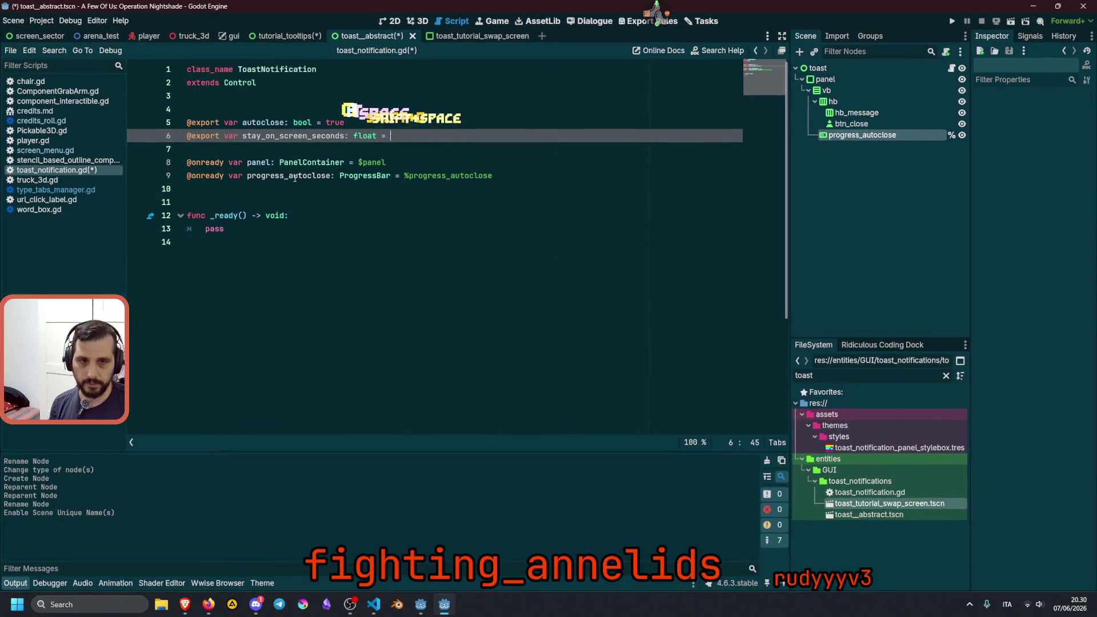
{"action": "type", "text": "5.0"}
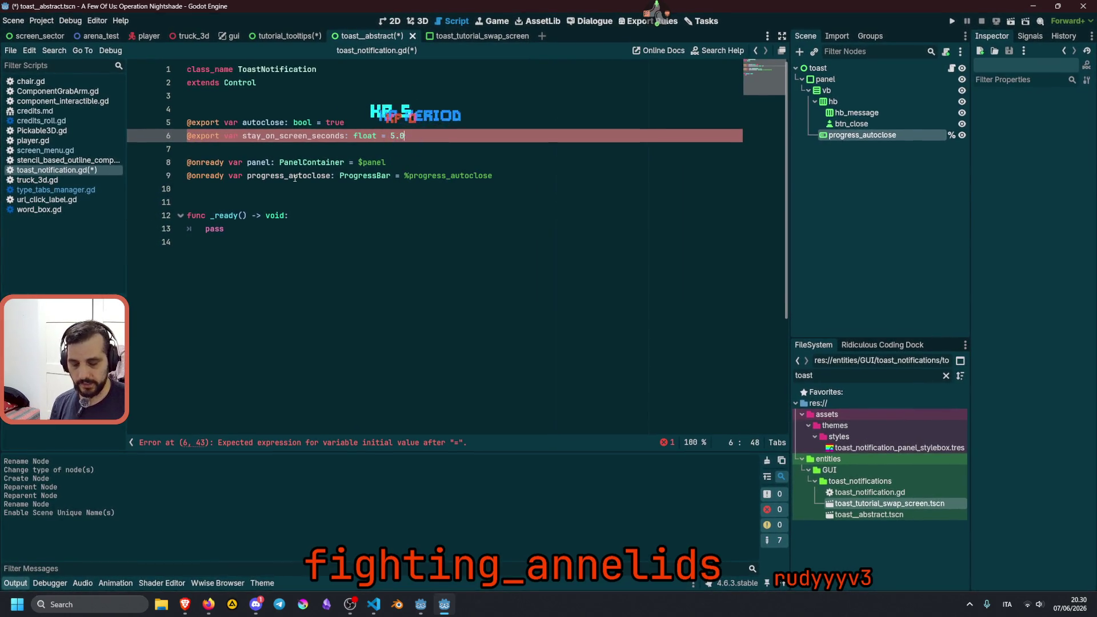
{"action": "type", "text": " #secodns"}
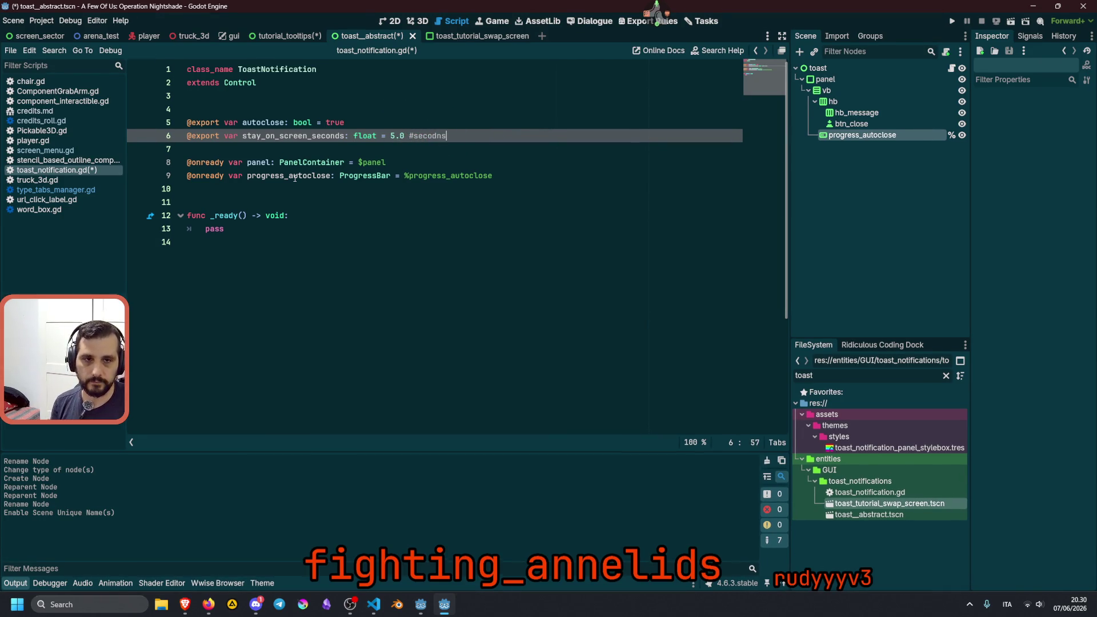
{"action": "key", "text": "BackSpace"}
{"action": "key", "text": "BackSpace"}
{"action": "type", "text": "n"}
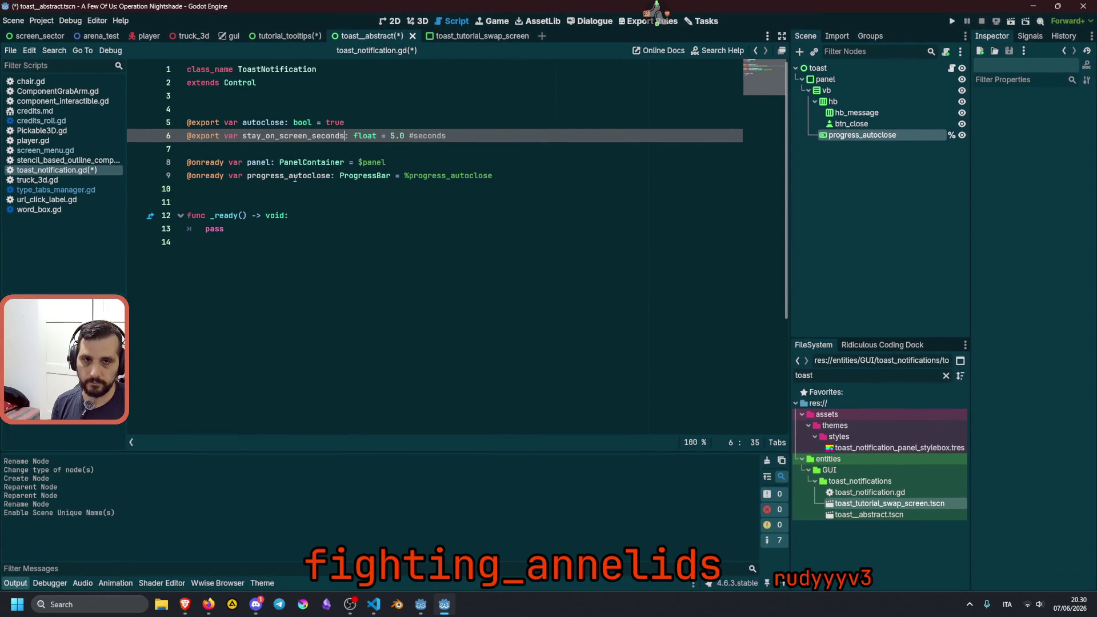
{"action": "key", "text": "shift+Left"}
{"action": "key", "text": "shift+Left"}
{"action": "key", "text": "shift+Left"}
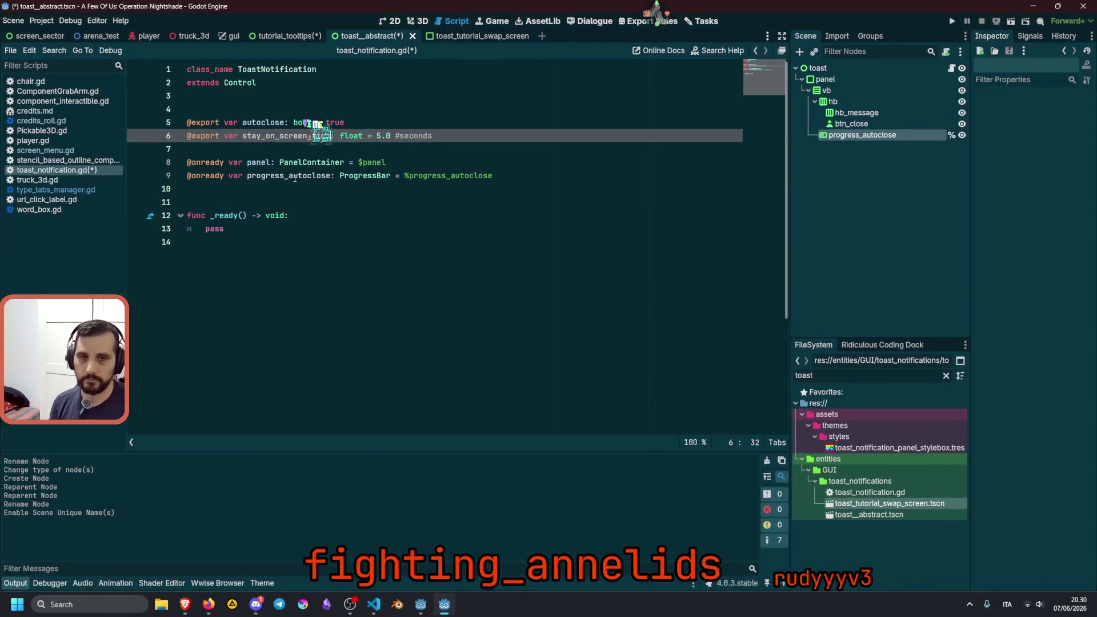
{"action": "type", "text": "time"}
{"action": "double_click", "coordinate": [269, 137]}
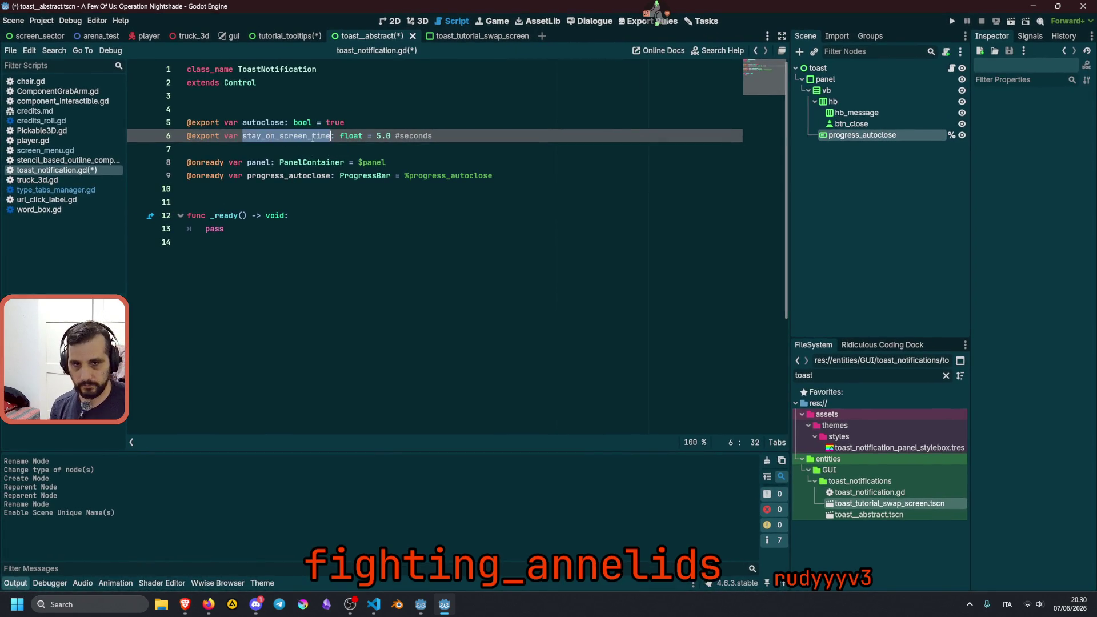
{"action": "left_click", "coordinate": [351, 192]}
{"action": "key", "text": "Return"}
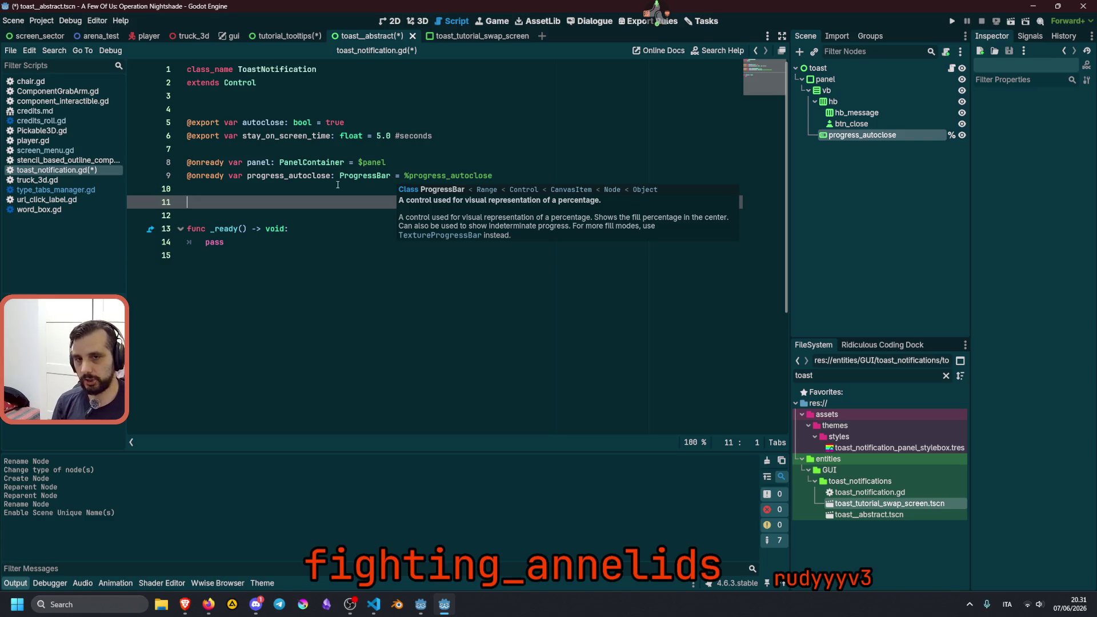
Declare 'var _time_left: float' above the _ready function.
{"action": "type", "text": "var _"}
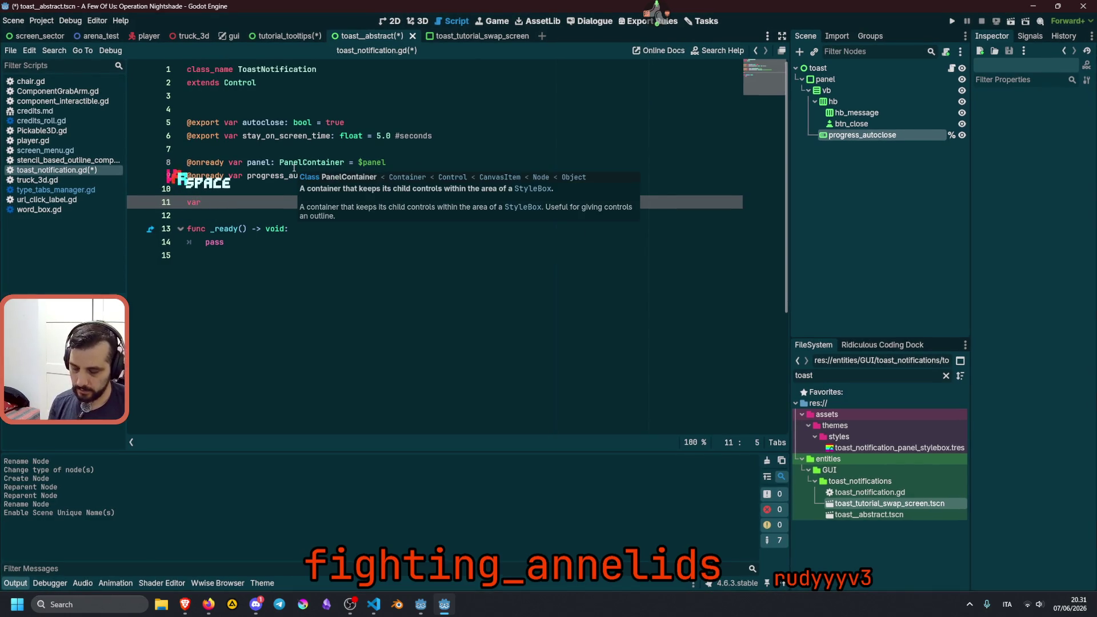
{"action": "type", "text": "time_le"}
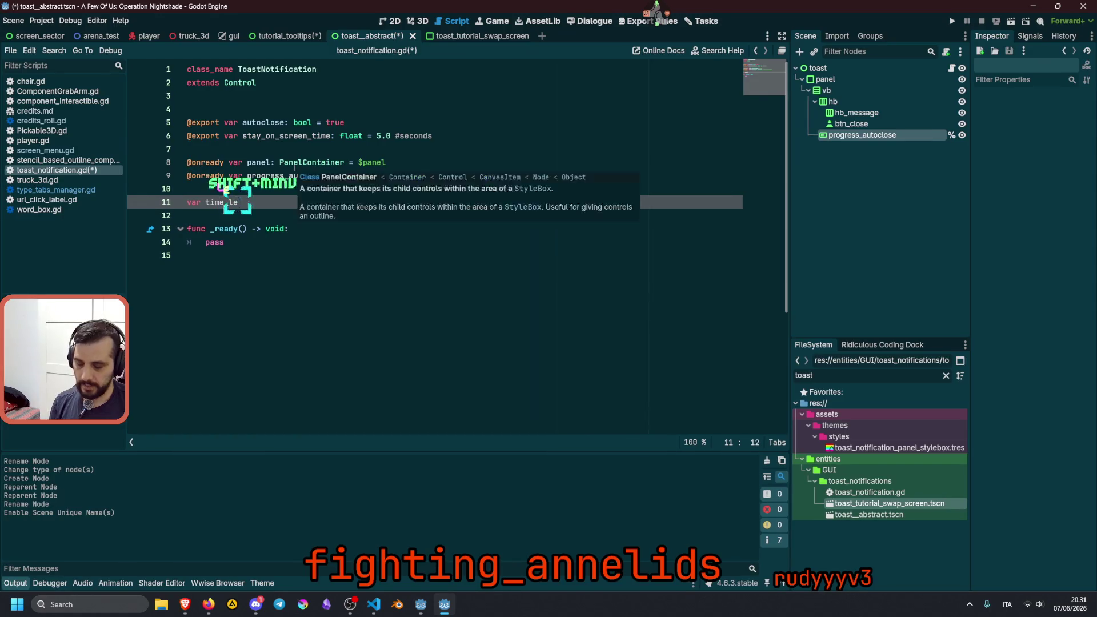
{"action": "type", "text": "ft"}
{"action": "key", "text": "ctrl+Left"}
{"action": "type", "text": "_"}
{"action": "key", "text": "End"}
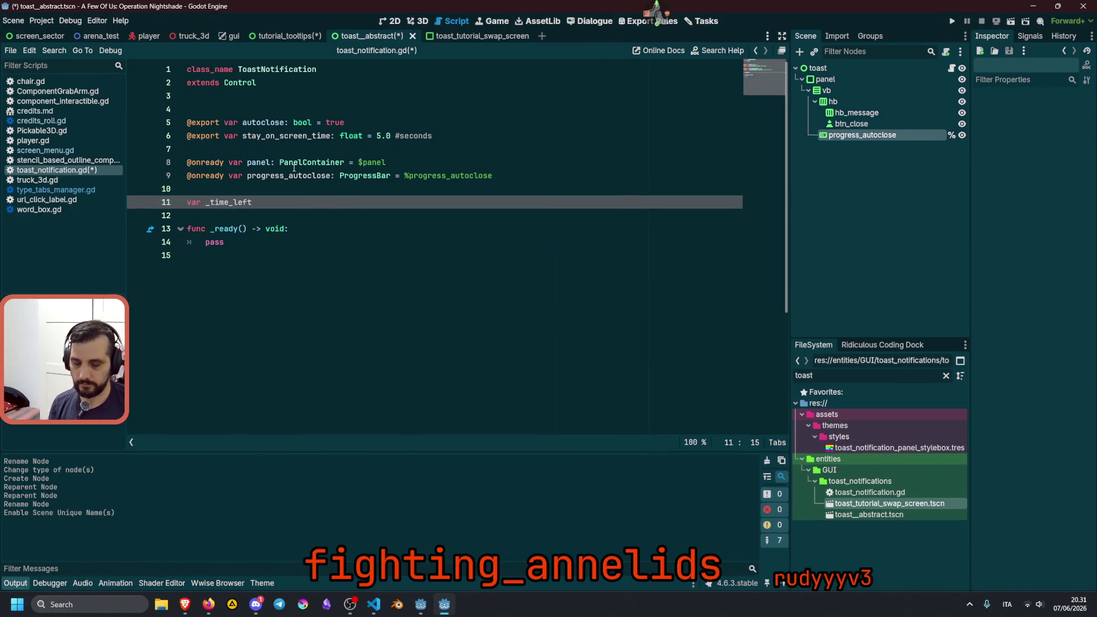
{"action": "type", "text": ": float"}
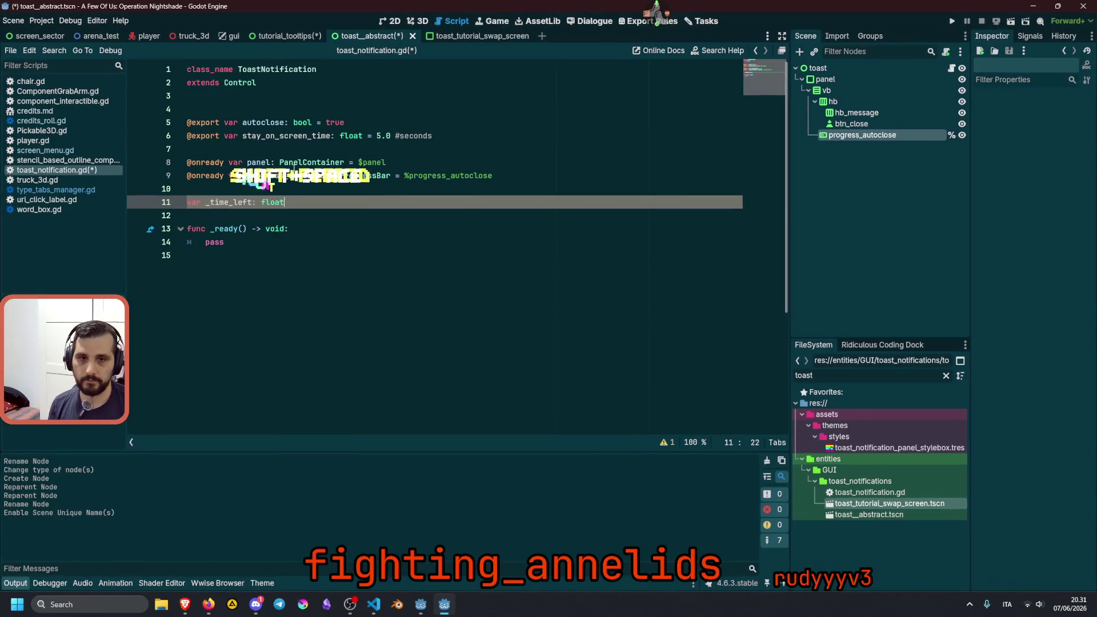
{"action": "key", "text": "ctrl+space"}
{"action": "key", "text": "ctrl+Left"}
{"action": "key", "text": "ctrl+Left"}
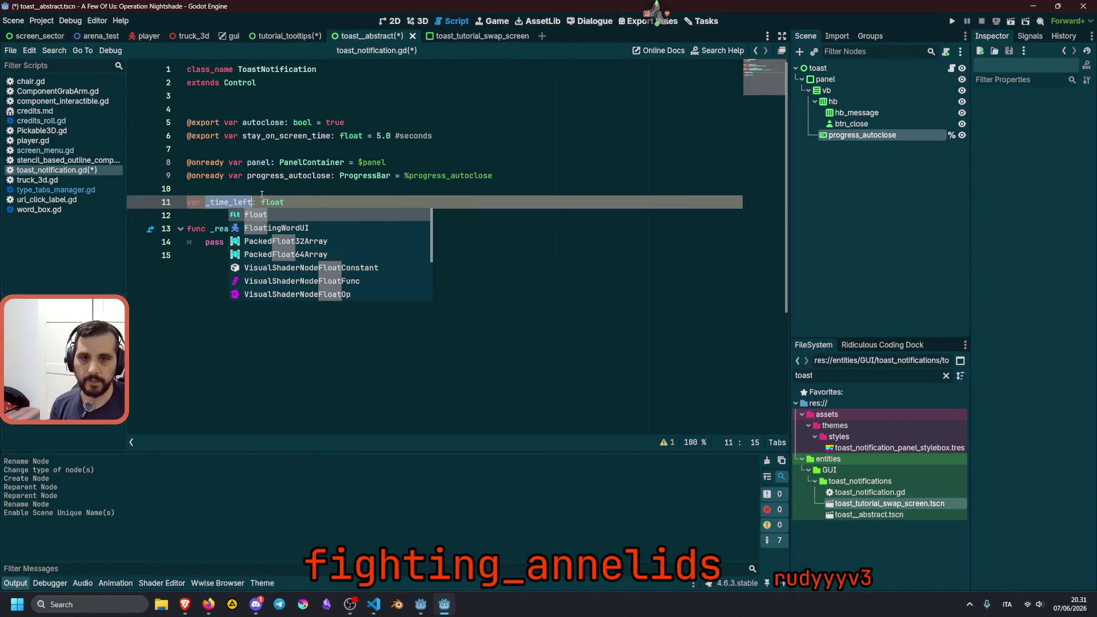
{"action": "key", "text": "Escape"}
{"action": "left_click", "coordinate": [355, 216]}
{"action": "key", "text": "Return"}
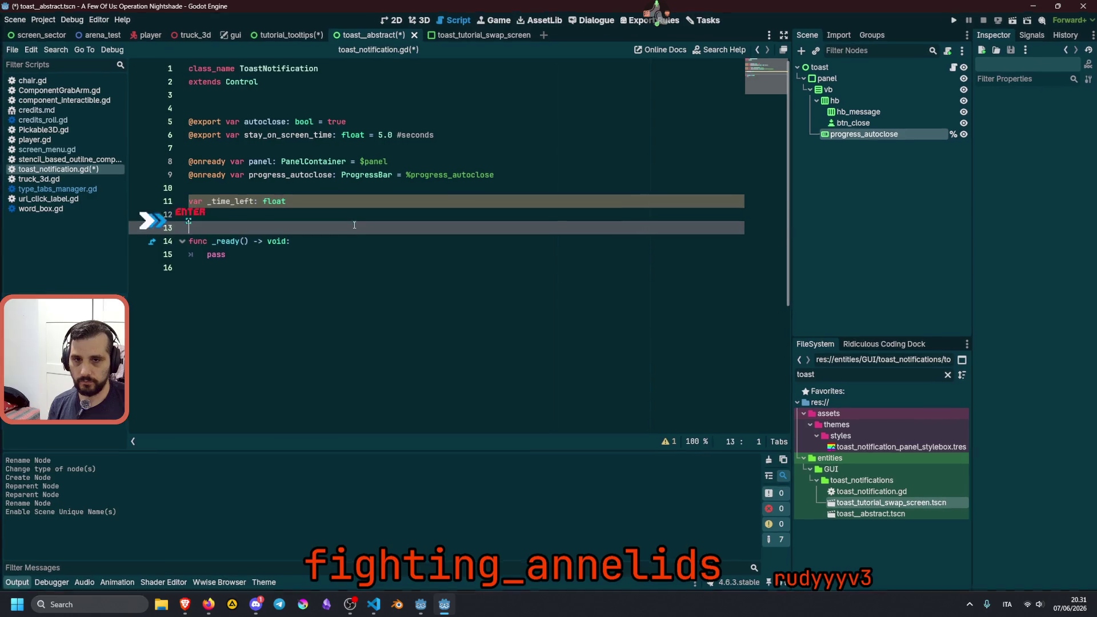
Replace pass in _ready with 'if autoclose:' setting _time_left = stay_on_screen_time.
{"action": "key", "text": "Down"}
{"action": "key", "text": "Down"}
{"action": "key", "text": "End"}
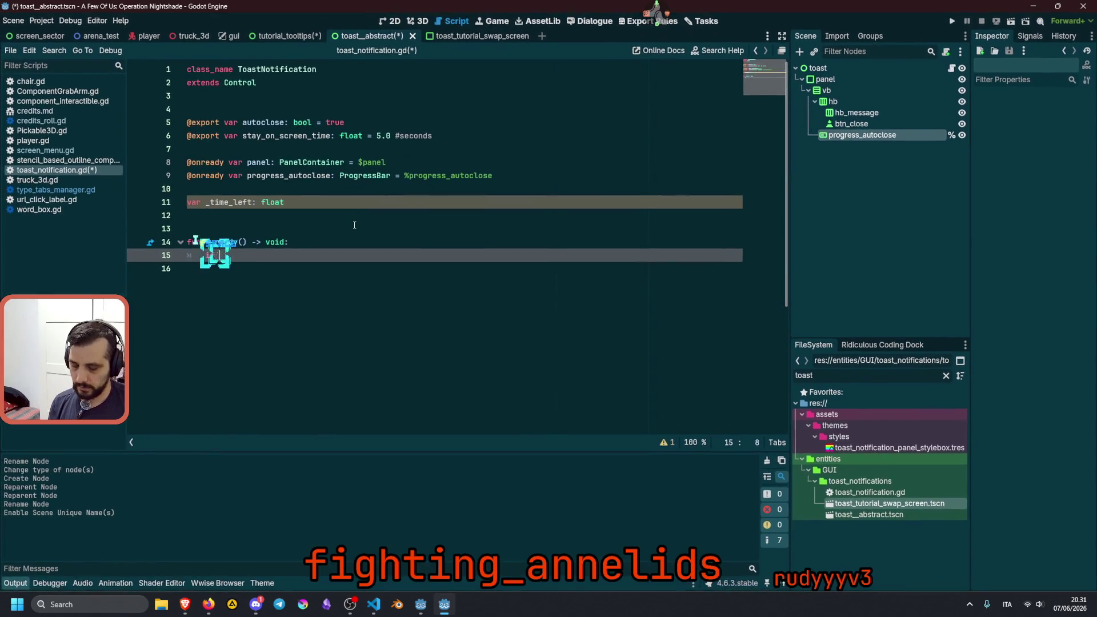
{"action": "key", "text": "ctrl+BackSpace"}
{"action": "type", "text": "if auto"}
{"action": "key", "text": "Return"}
{"action": "type", "text": ":"}
{"action": "key", "text": "Return"}
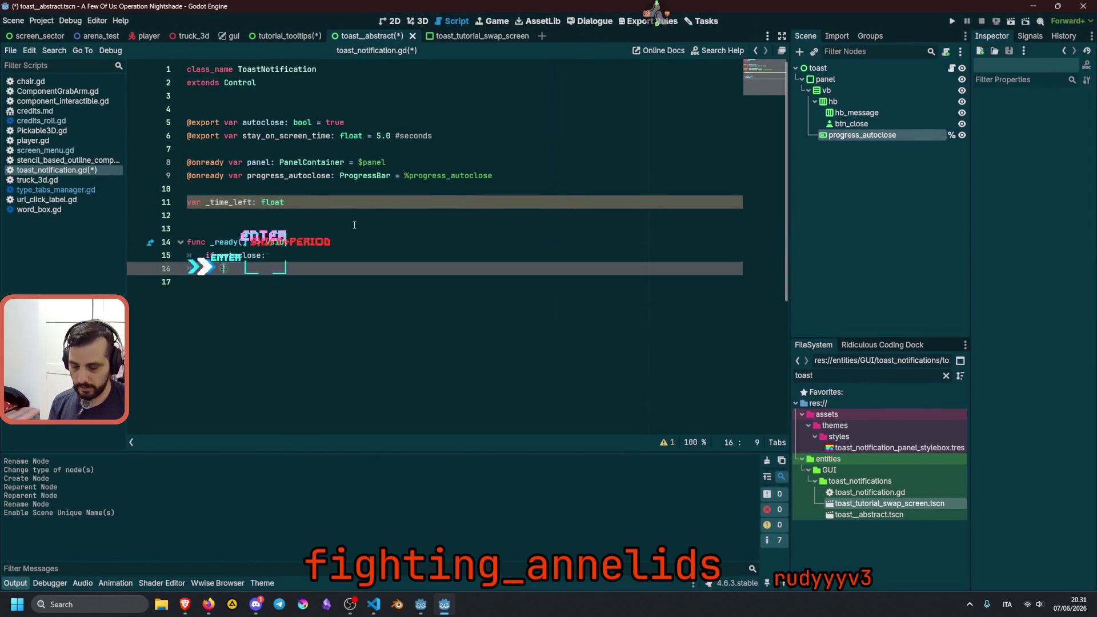
{"action": "key", "text": "ctrl+v"}
{"action": "type", "text": "="}
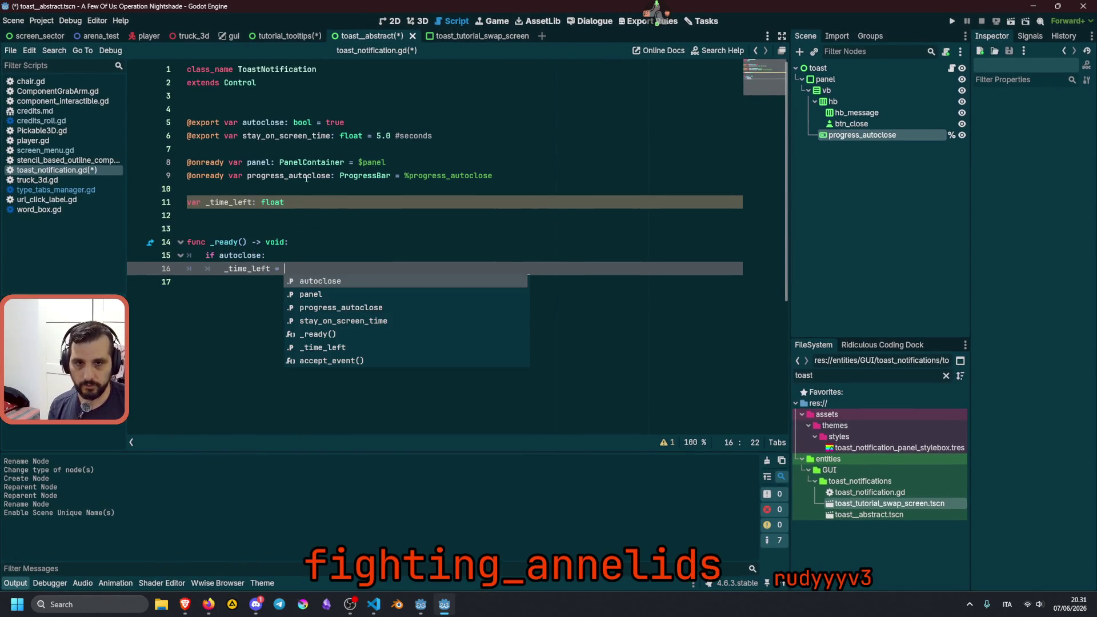
{"action": "triple_click", "coordinate": [293, 136]}
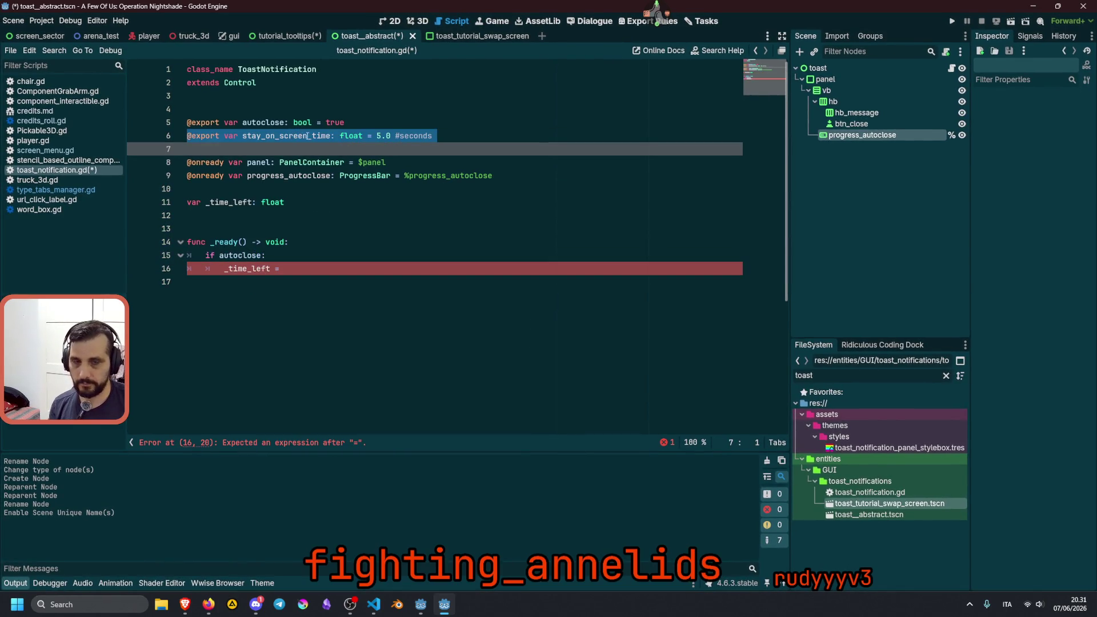
{"action": "double_click", "coordinate": [308, 136]}
{"action": "key", "text": "ctrl+c"}
{"action": "left_click", "coordinate": [293, 274]}
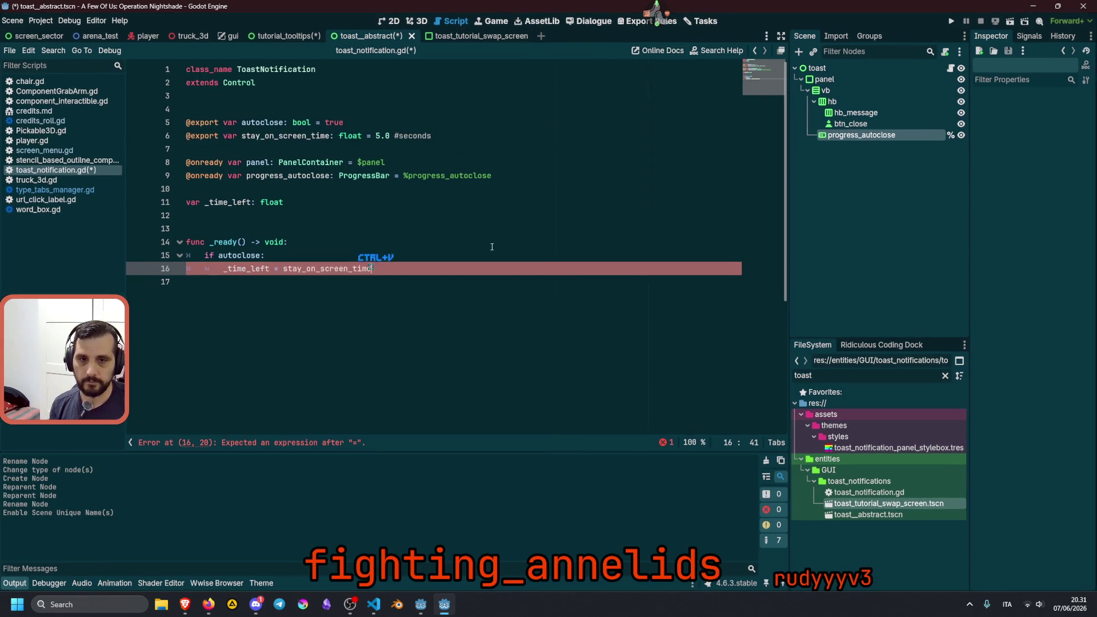
{"action": "key", "text": "ctrl+v"}
{"action": "key", "text": "Return"}
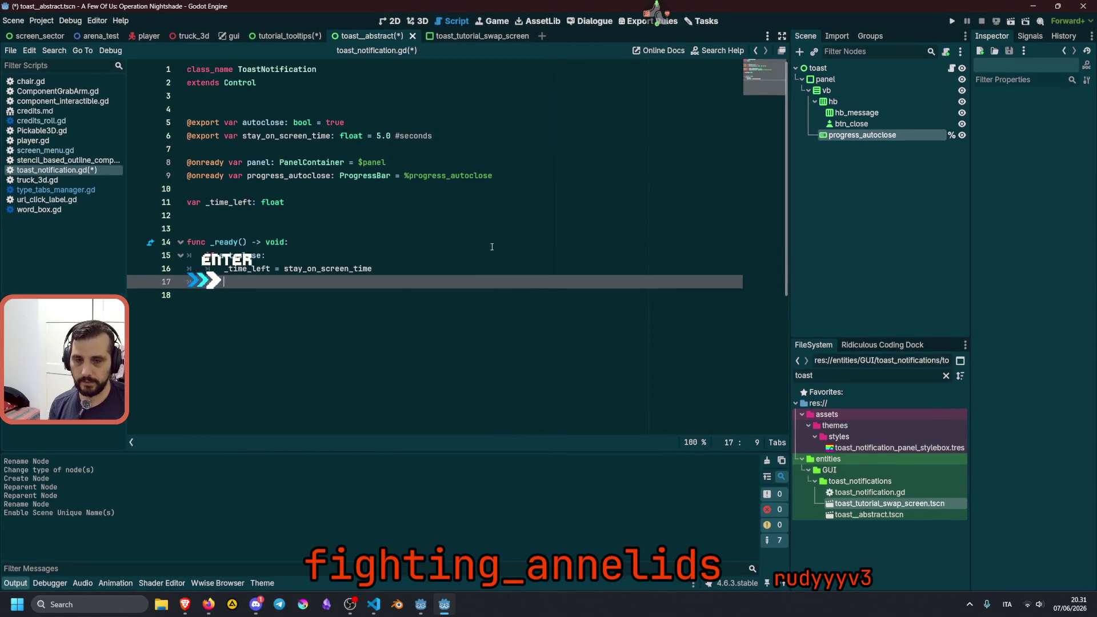
Start _ready with 'progress_autoclose.visible = autoclose' and add blank lines after the function.
{"action": "key", "text": "Up"}
{"action": "key", "text": "Up"}
{"action": "key", "text": "ctrl+shift+Return"}
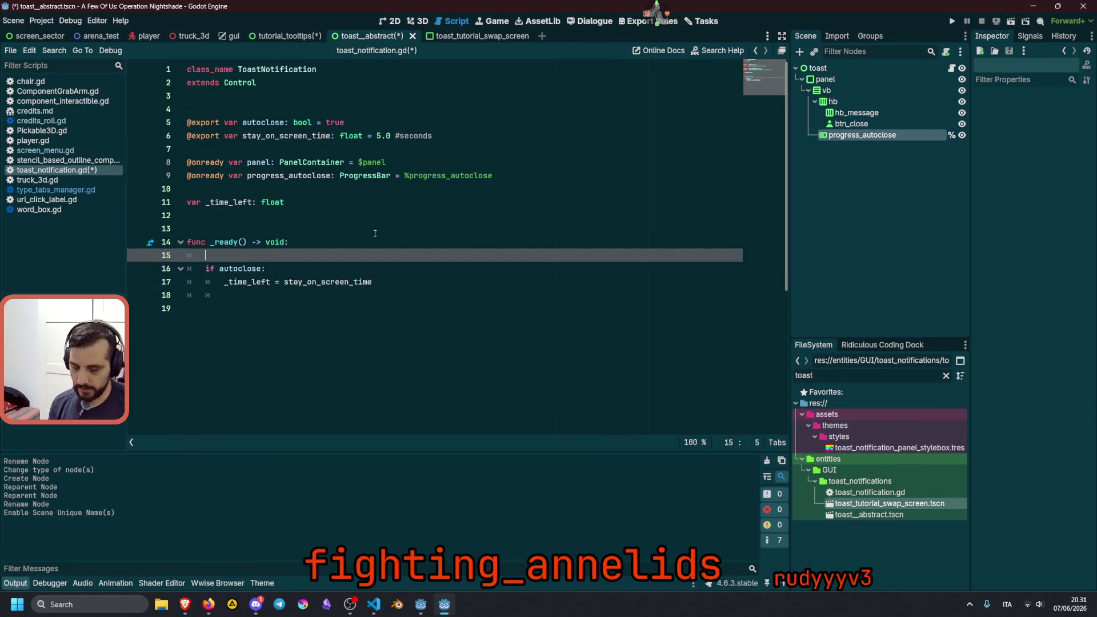
{"action": "type", "text": "progr"}
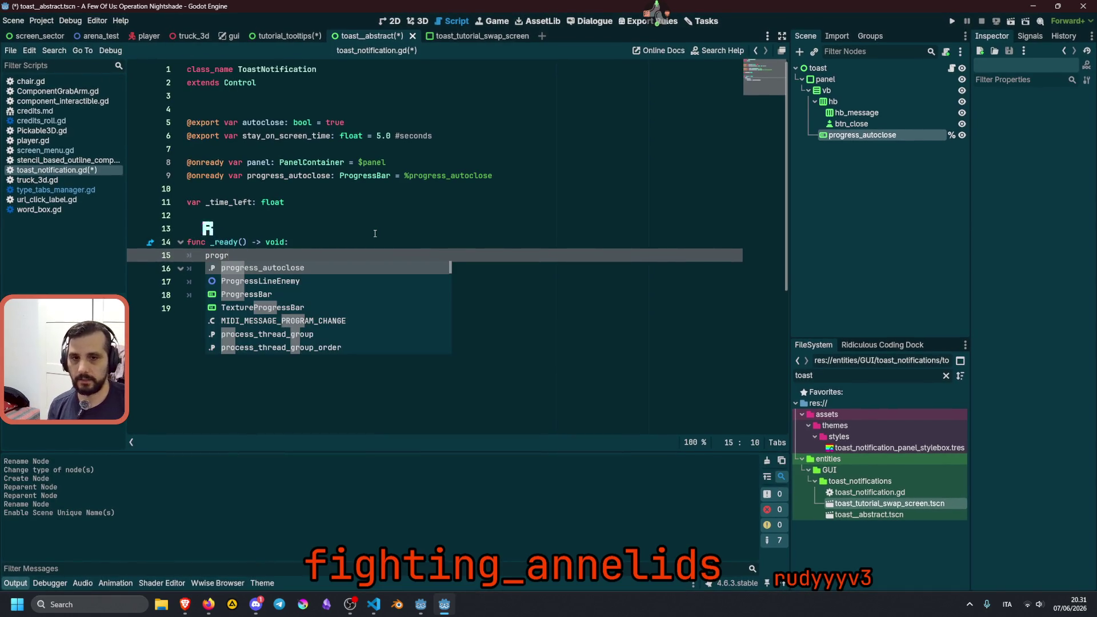
{"action": "key", "text": "Return"}
{"action": "type", "text": "="}
{"action": "key", "text": "BackSpace"}
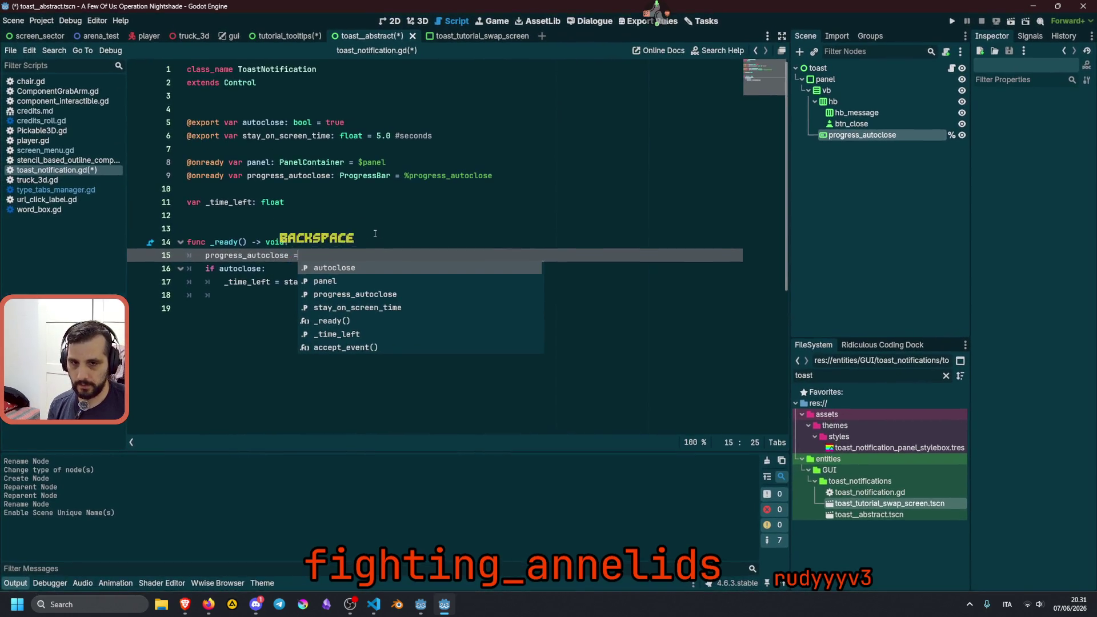
{"action": "key", "text": "BackSpace"}
{"action": "key", "text": "BackSpace"}
{"action": "type", "text": ".vi"}
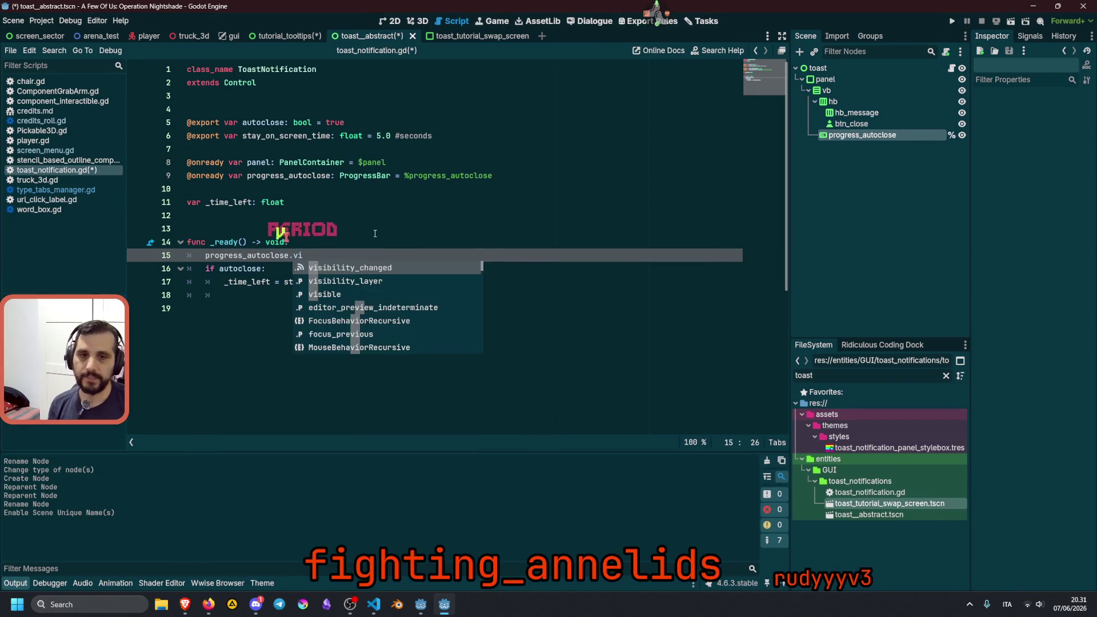
{"action": "key", "text": "Down"}
{"action": "key", "text": "Down"}
{"action": "key", "text": "Return"}
{"action": "type", "text": "= "}
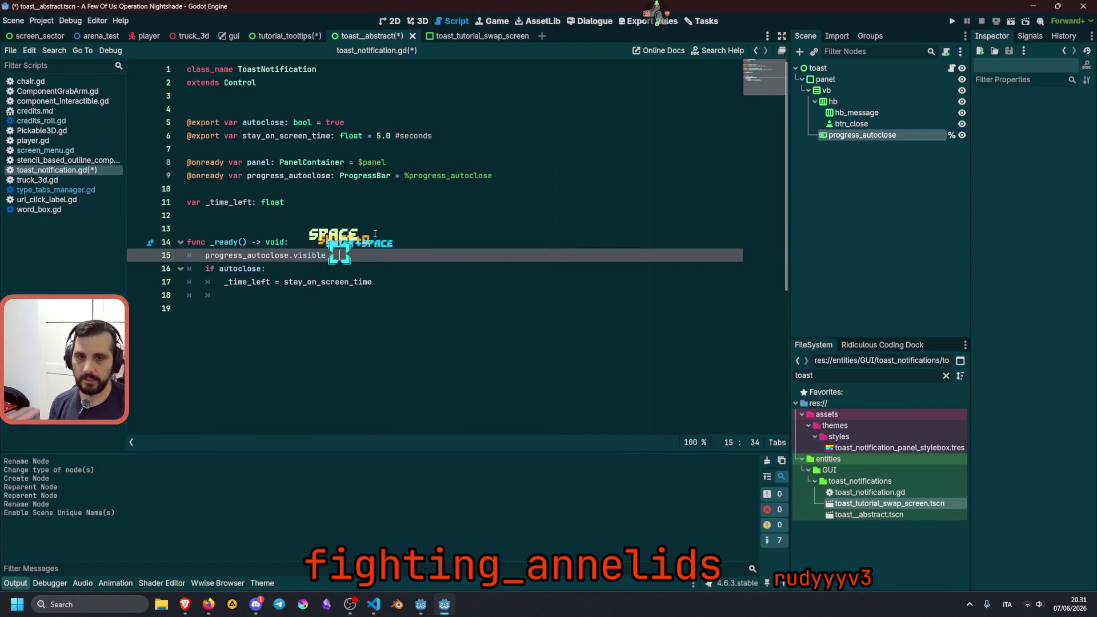
{"action": "type", "text": "au"}
{"action": "key", "text": "Return"}
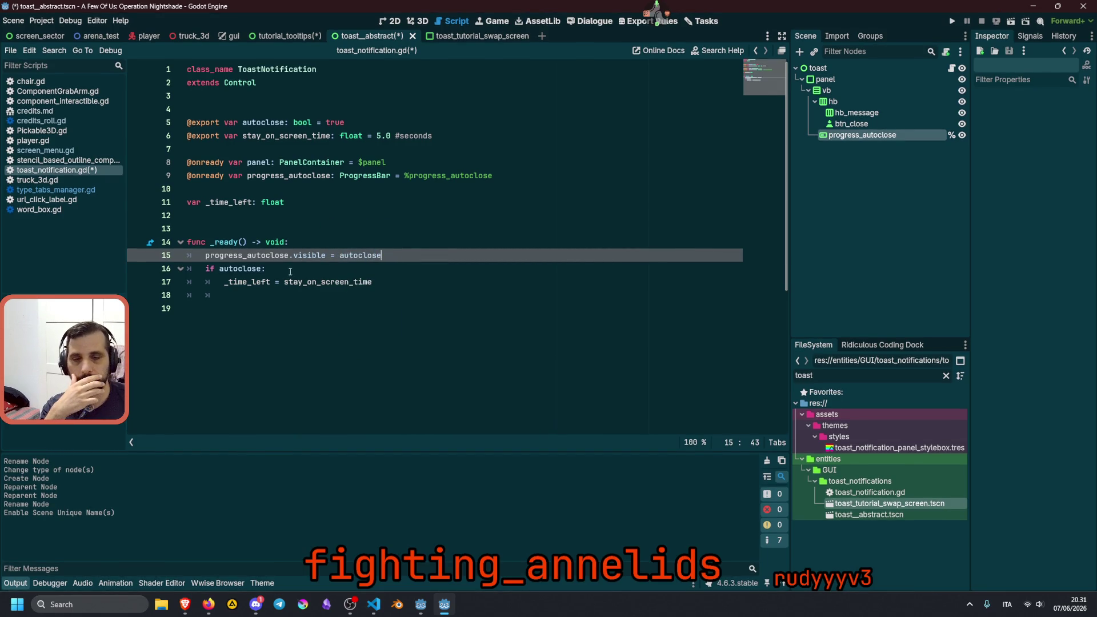
{"action": "left_click", "coordinate": [274, 291]}
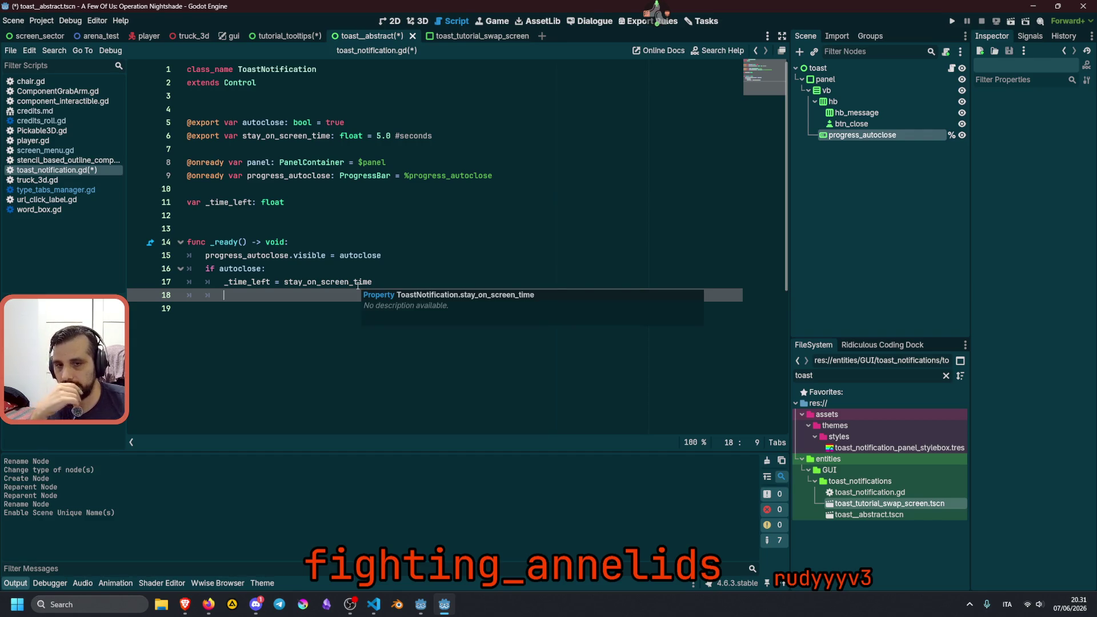
{"action": "key", "text": "BackSpace"}
{"action": "key", "text": "BackSpace"}
{"action": "key", "text": "Return"}
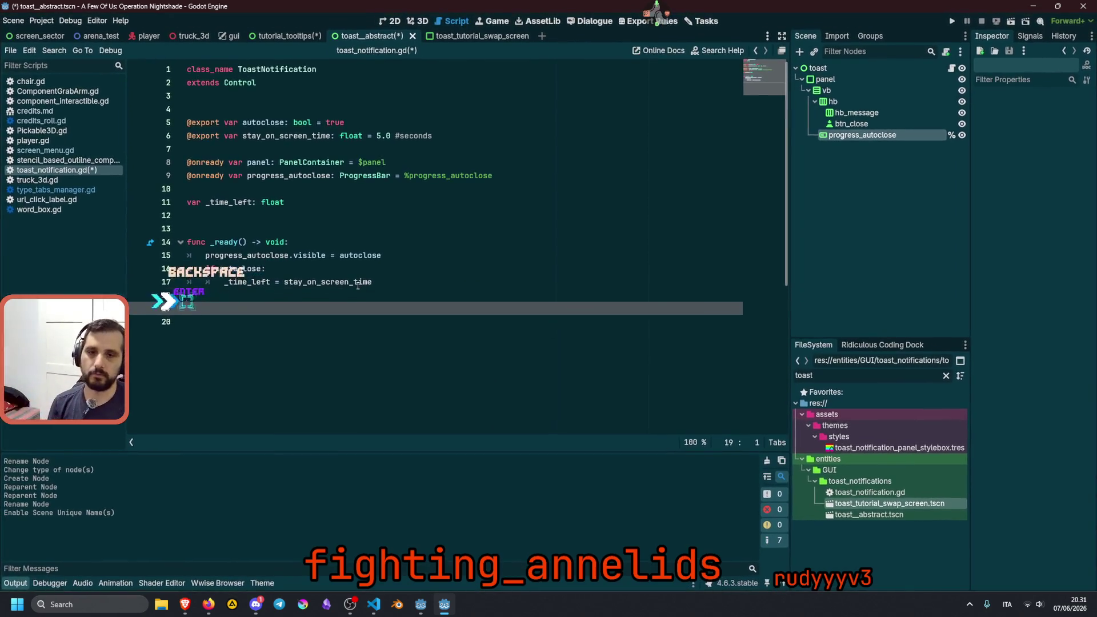
{"action": "key", "text": "Return"}
Add 'set_process(autoclose)' inside _ready.
{"action": "type", "text": "func"}
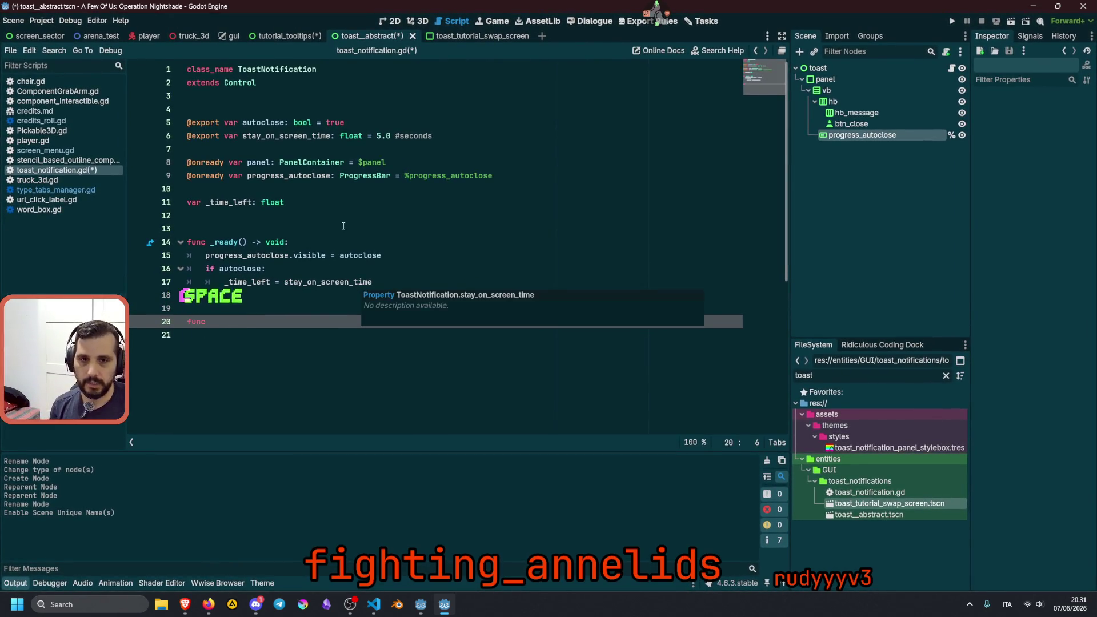
{"action": "left_click", "coordinate": [426, 255]}
{"action": "key", "text": "Return"}
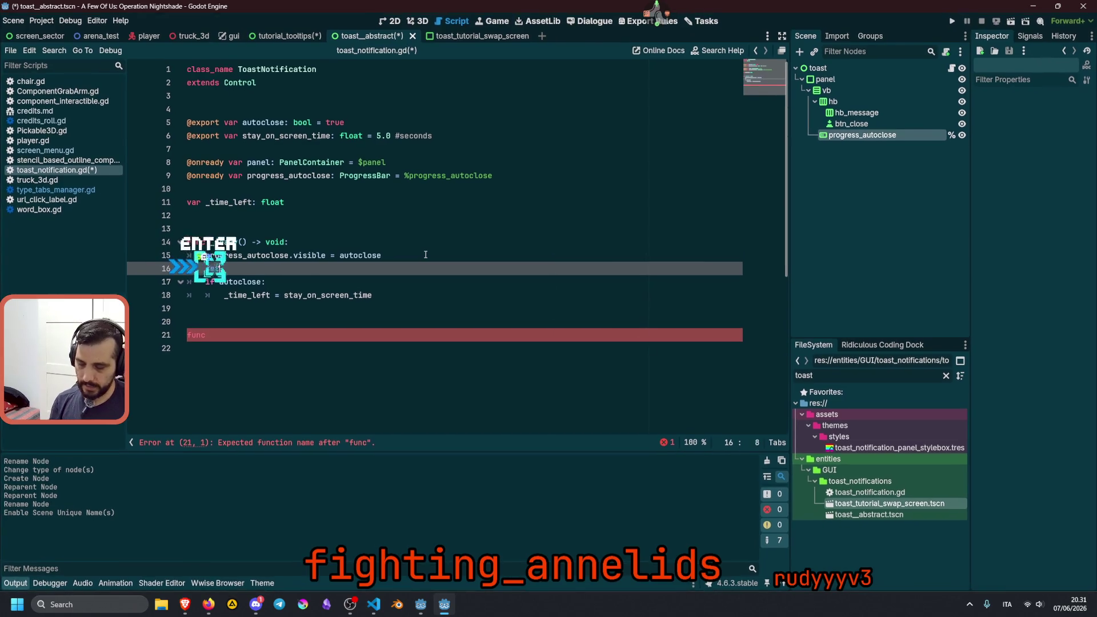
{"action": "type", "text": "_pro"}
{"action": "key", "text": "Return"}
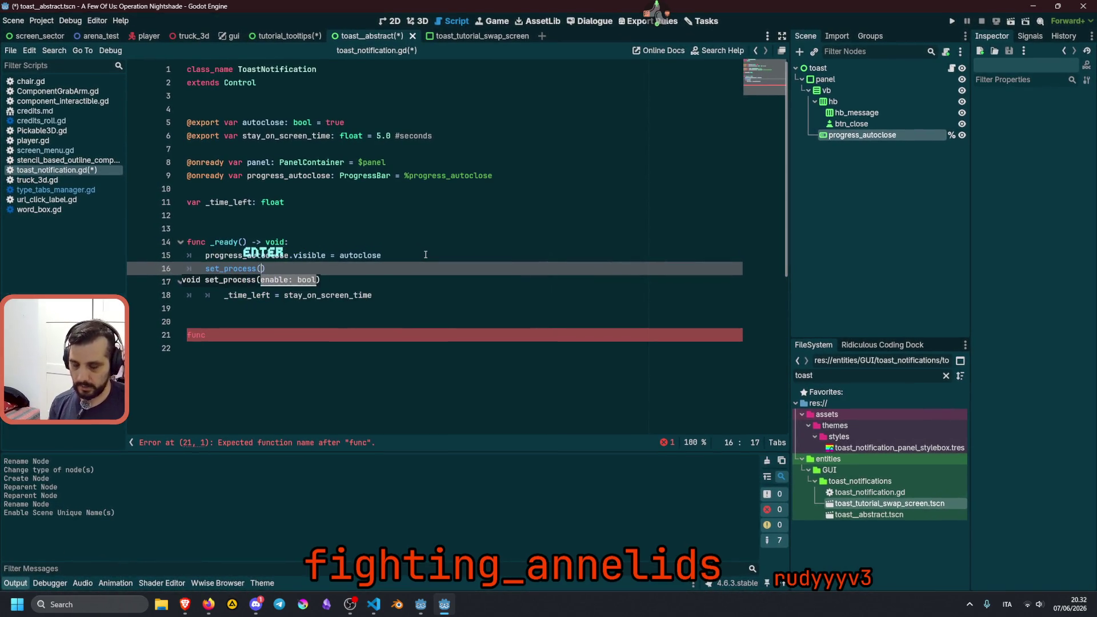
{"action": "type", "text": "auto"}
{"action": "key", "text": "Return"}
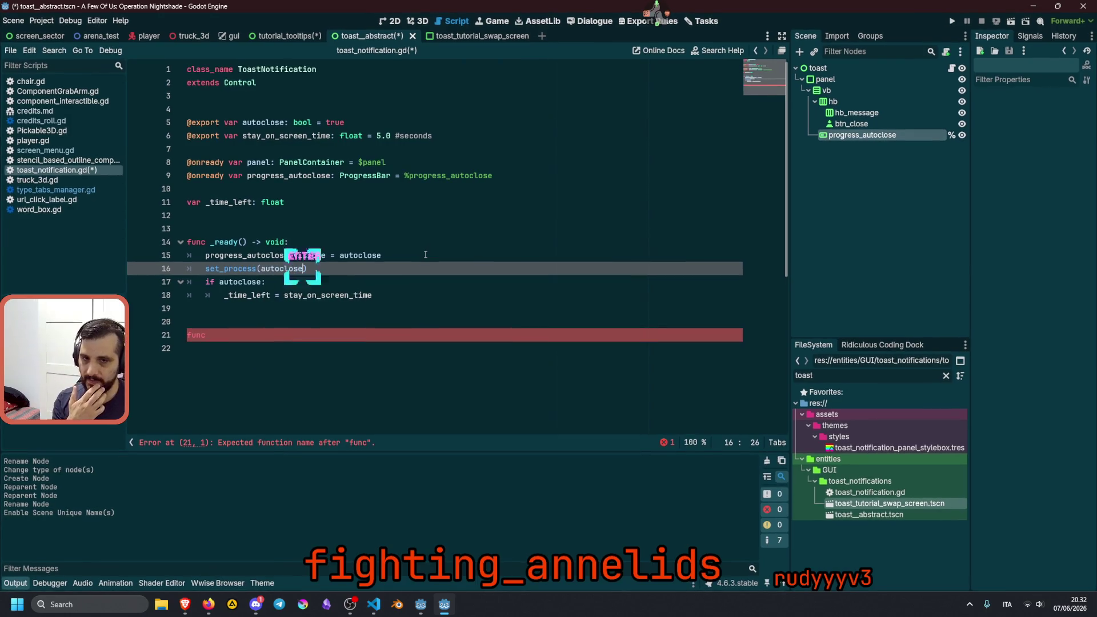
Write 'func _process(delta: float) -> void:' with the body '_time_left -= delta'.
{"action": "left_click", "coordinate": [286, 340]}
{"action": "type", "text": "_"}
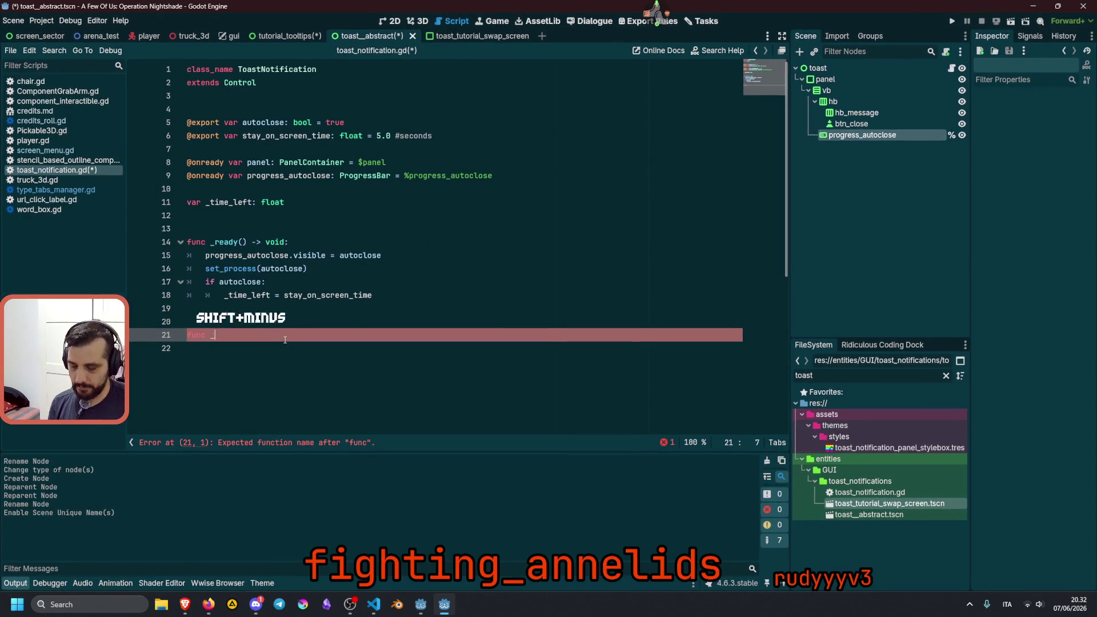
{"action": "type", "text": "pro"}
{"action": "key", "text": "Return"}
{"action": "key", "text": "Return"}
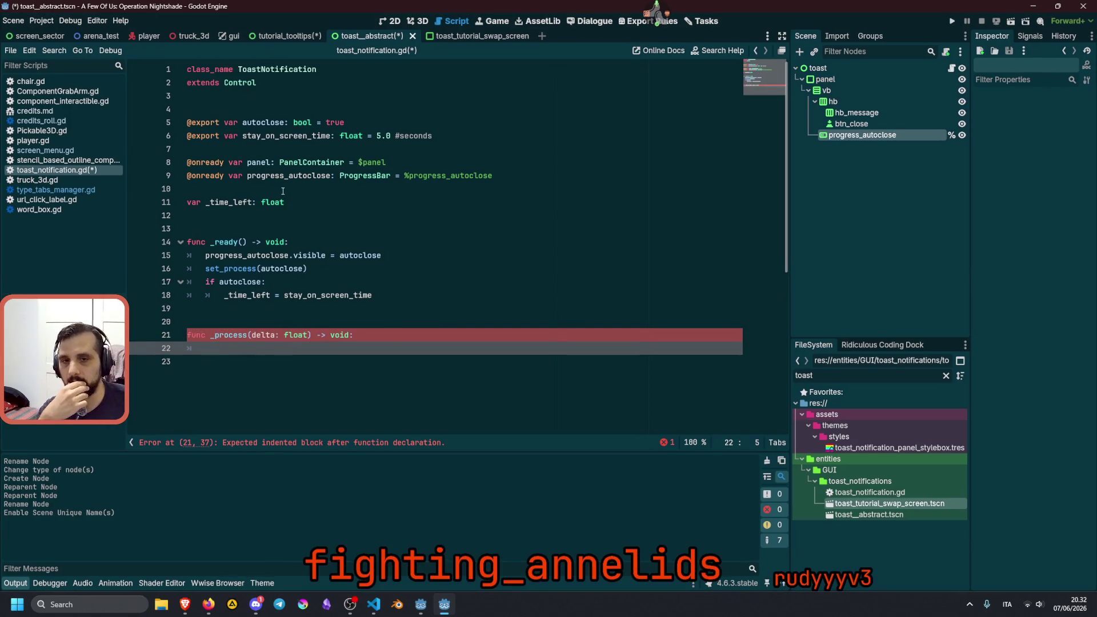
{"action": "double_click", "coordinate": [234, 201]}
{"action": "key", "text": "ctrl+c"}
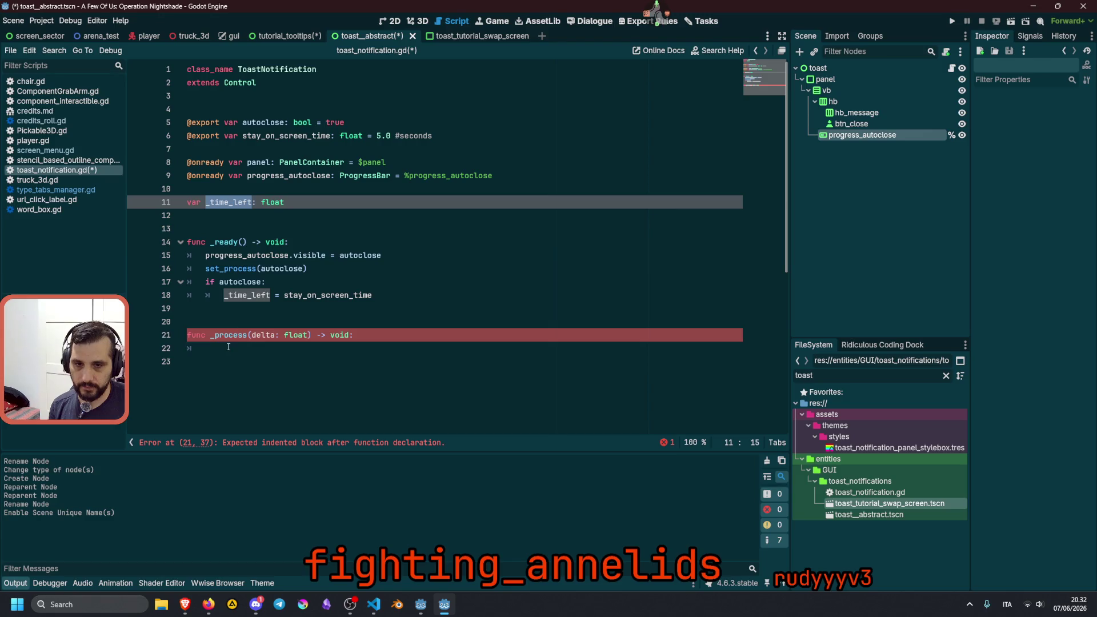
{"action": "left_click", "coordinate": [228, 347]}
{"action": "key", "text": "ctrl+v"}
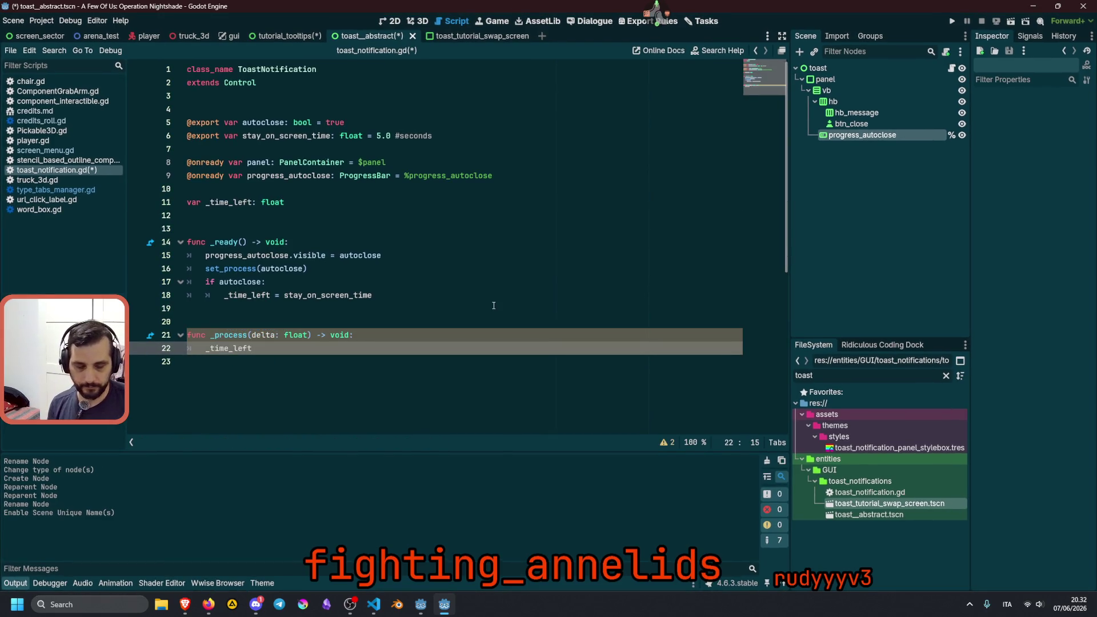
{"action": "type", "text": "-= delta"}
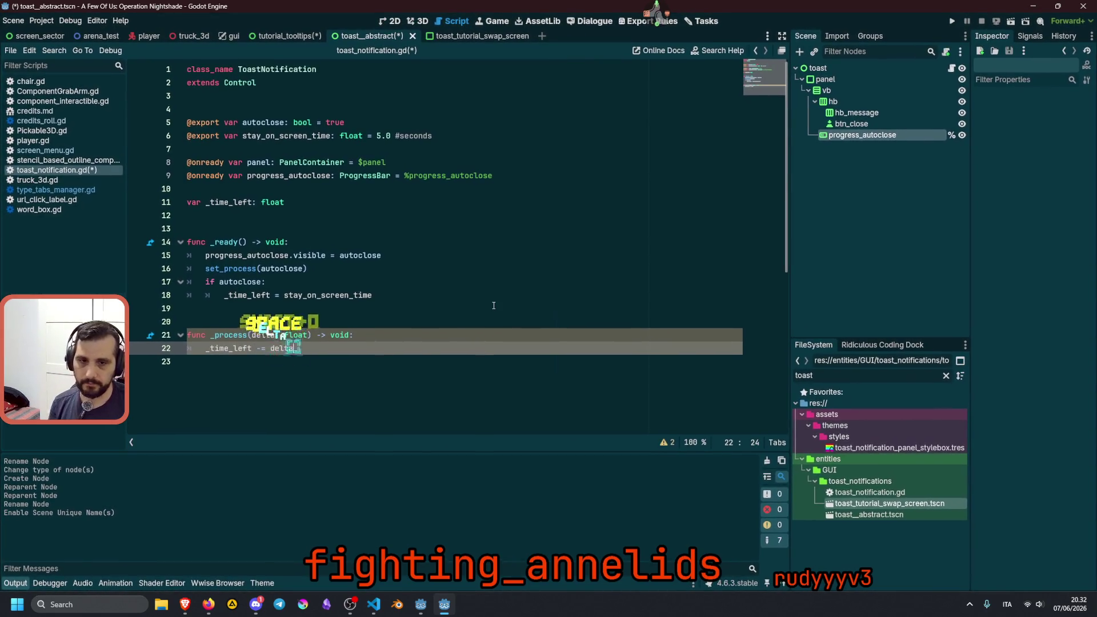
{"action": "left_click", "coordinate": [240, 296]}
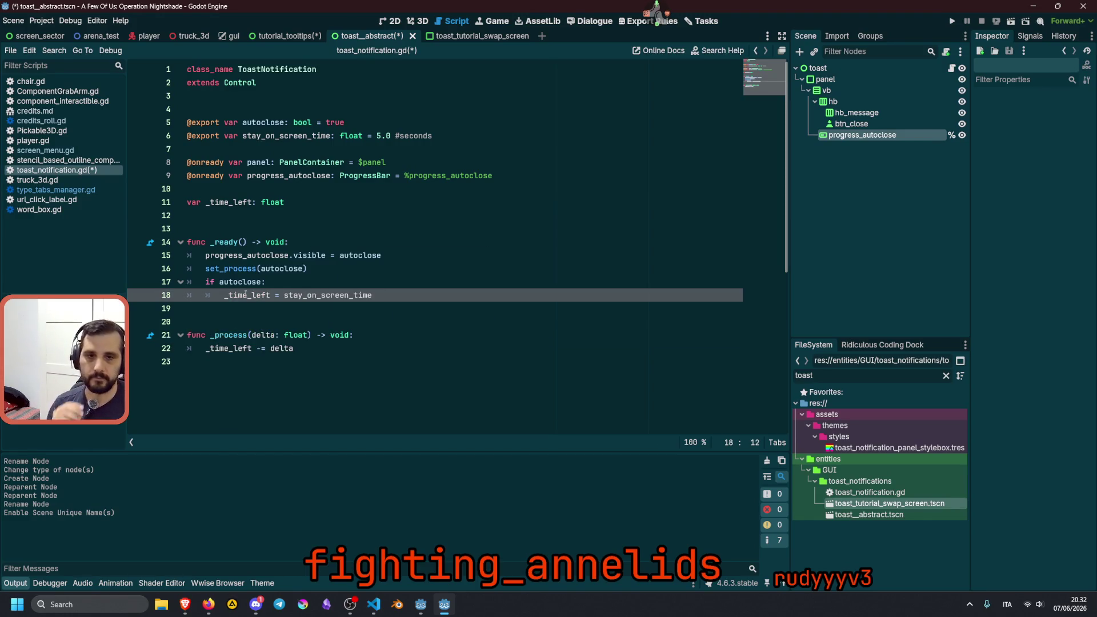
{"action": "double_click", "coordinate": [248, 255]}
{"action": "key", "text": "ctrl+c"}
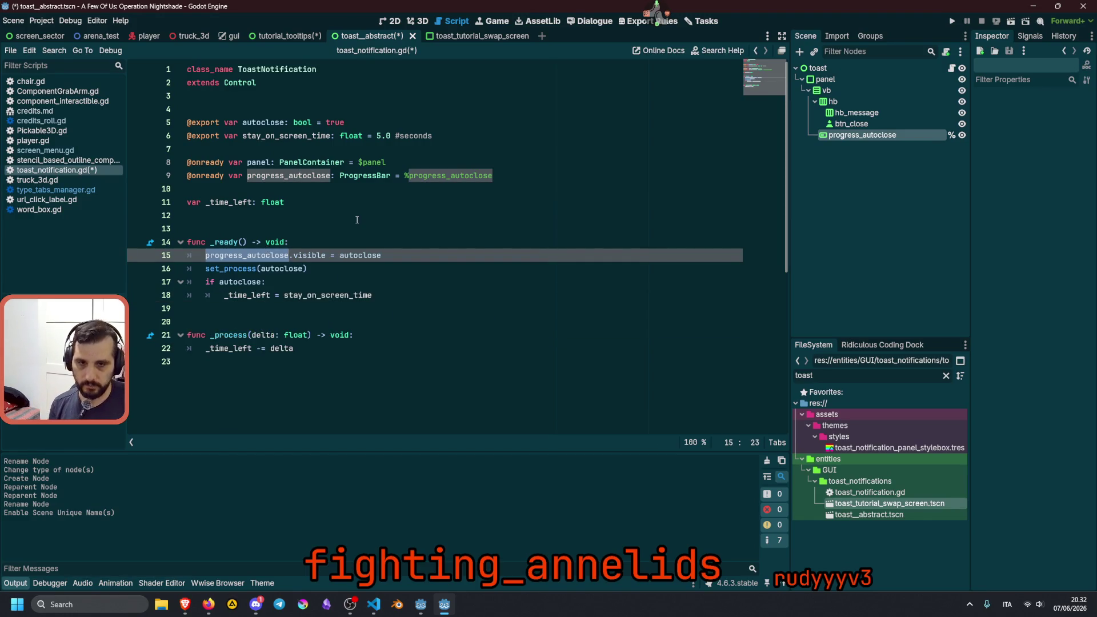
{"action": "key", "text": "End"}
{"action": "key", "text": "Down"}
{"action": "key", "text": "Down"}
{"action": "key", "text": "Down"}
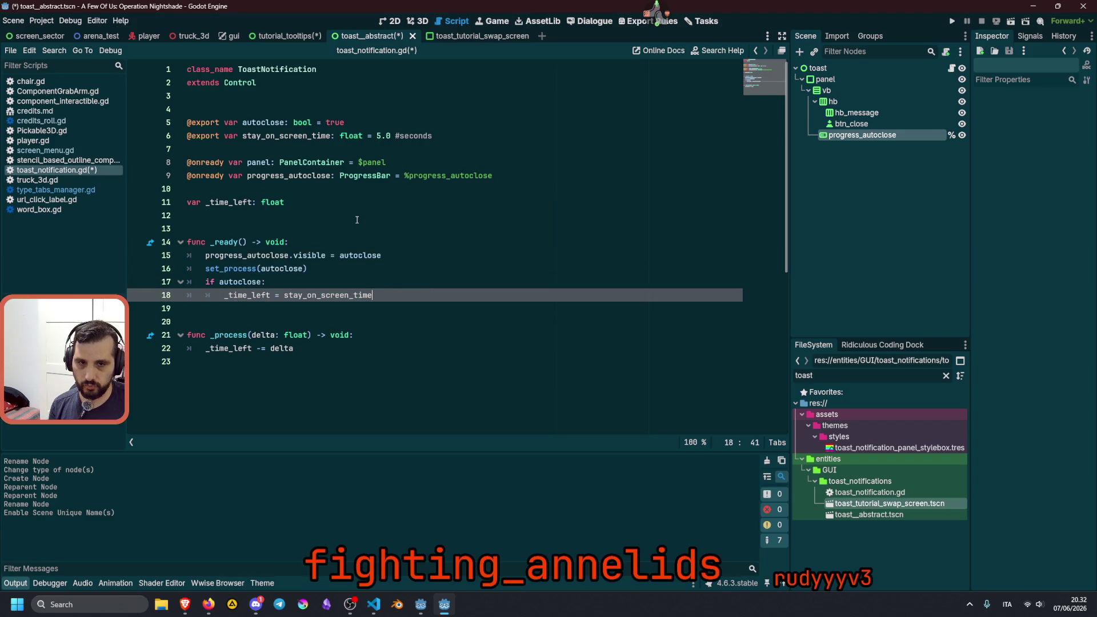
Add 'progress_autoclose.value = progress_autoclose.max_value' inside the autoclose branch.
{"action": "key", "text": "Return"}
{"action": "key", "text": "ctrl+v"}
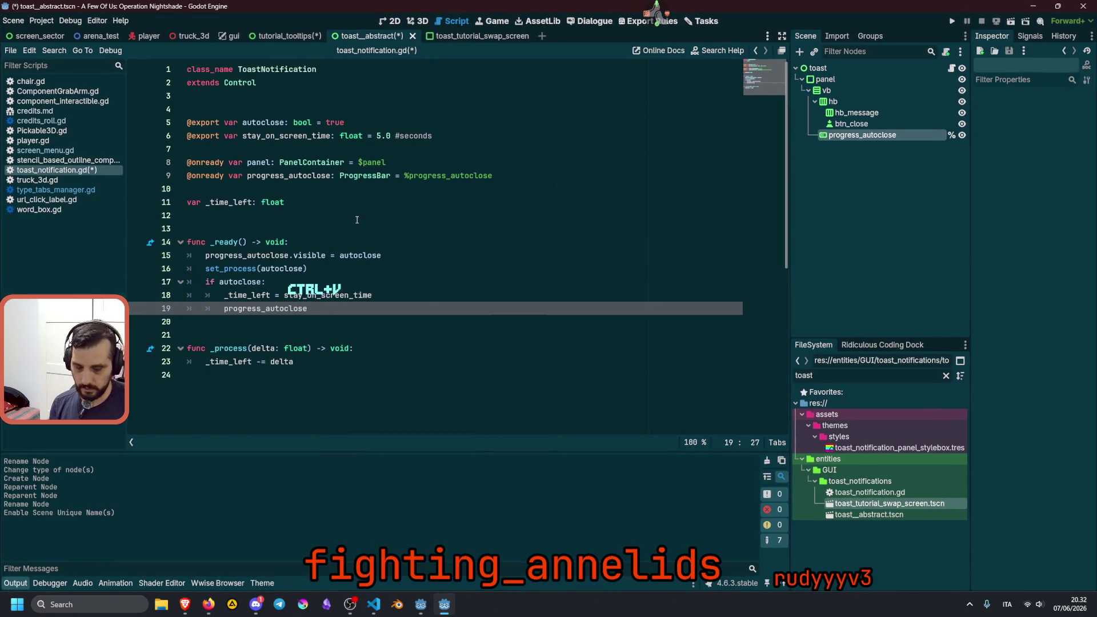
{"action": "type", "text": ".val"}
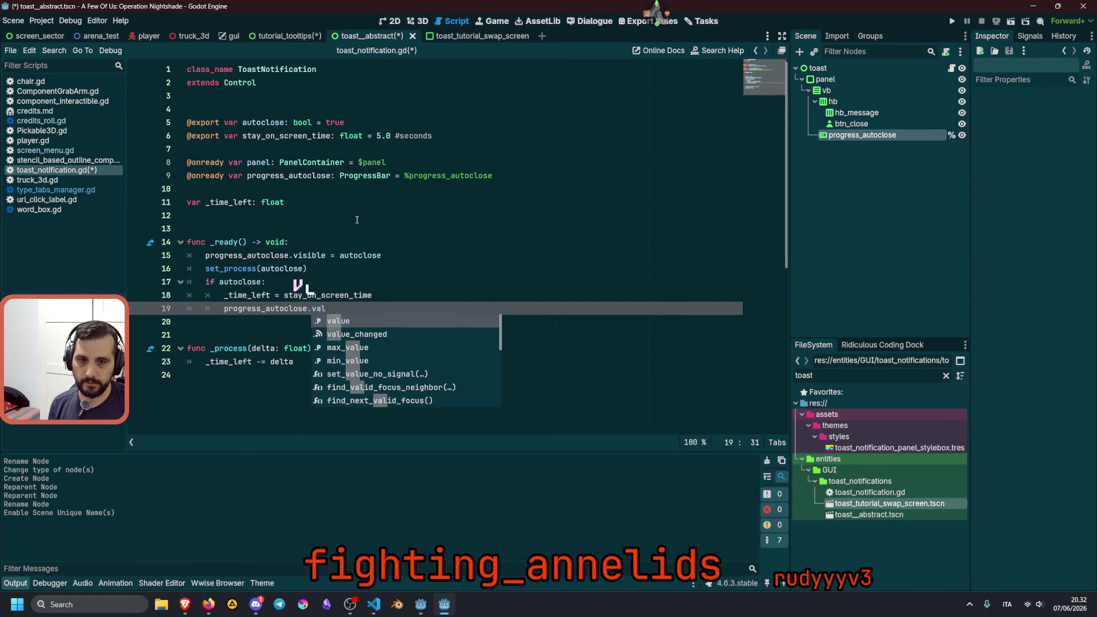
{"action": "key", "text": "Return"}
{"action": "type", "text": "= max"}
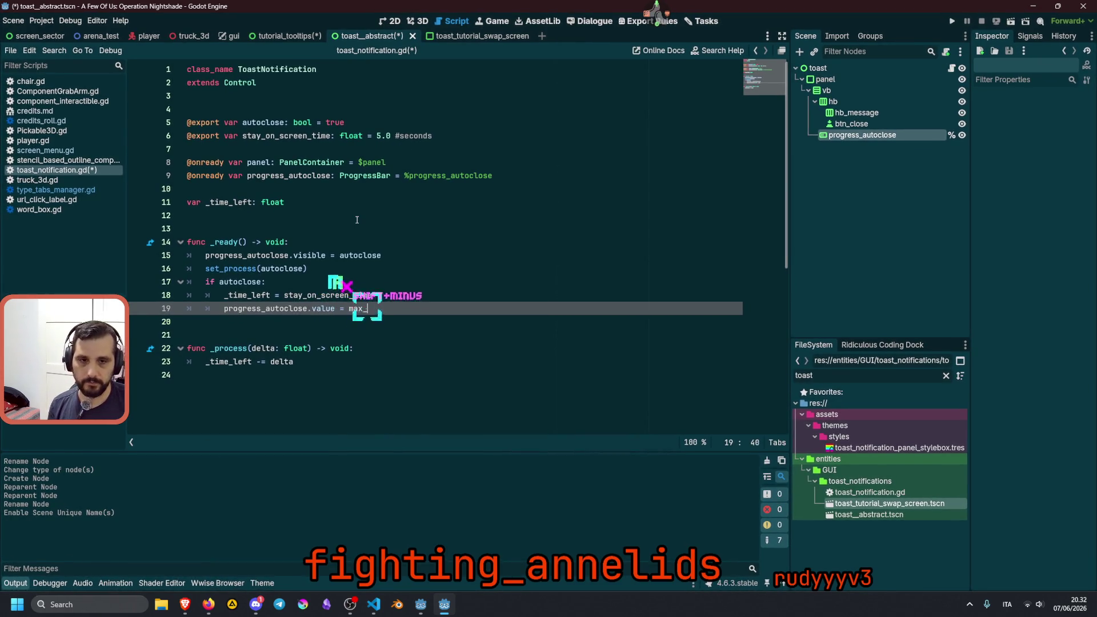
{"action": "type", "text": "_va"}
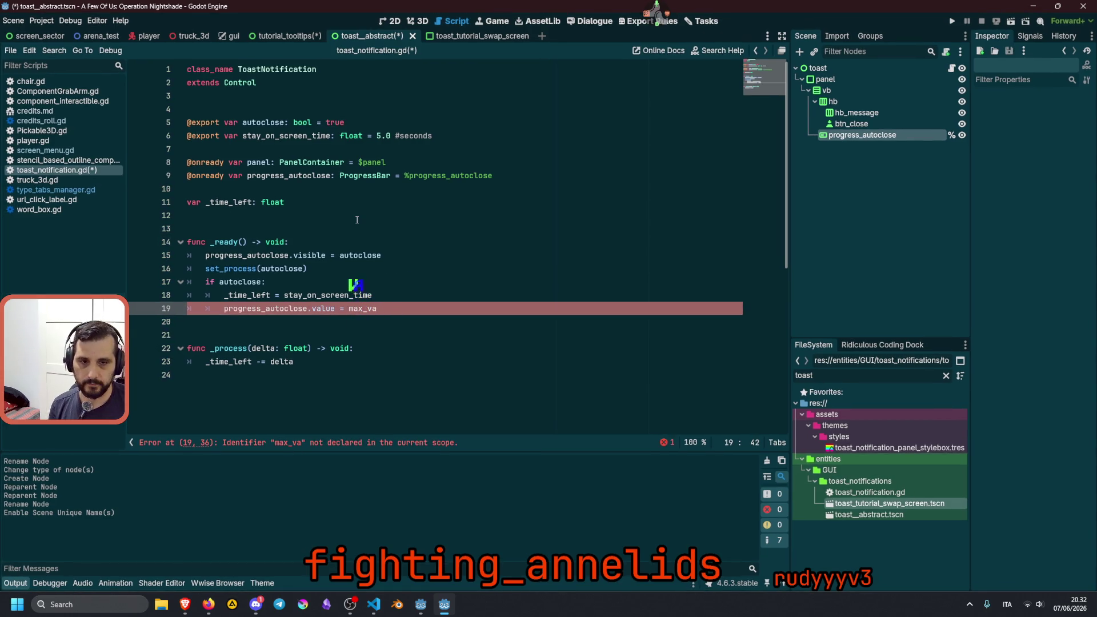
{"action": "key", "text": "ctrl+BackSpace"}
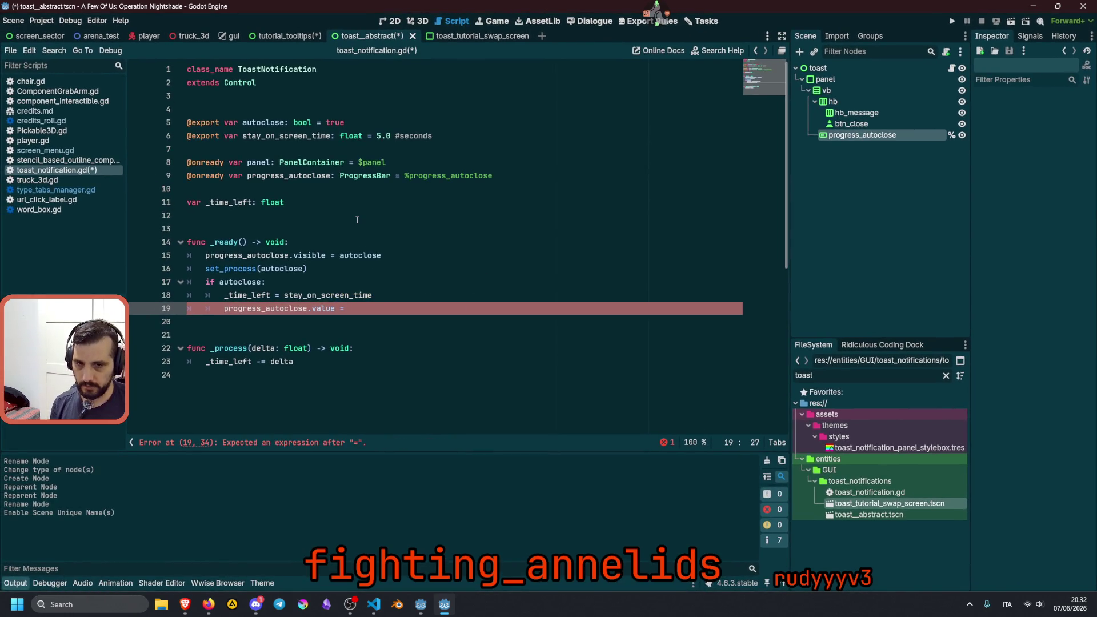
{"action": "key", "text": "ctrl+shift+Left"}
{"action": "key", "text": "ctrl+c"}
{"action": "key", "text": "End"}
{"action": "key", "text": "ctrl+v"}
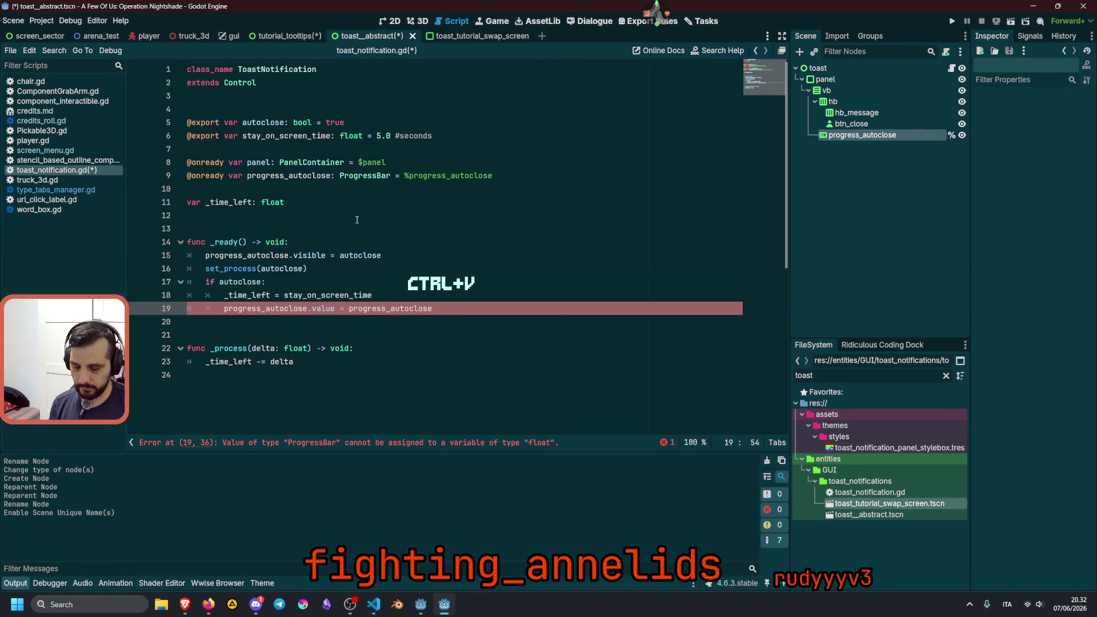
{"action": "type", "text": ".ma"}
{"action": "key", "text": "Return"}
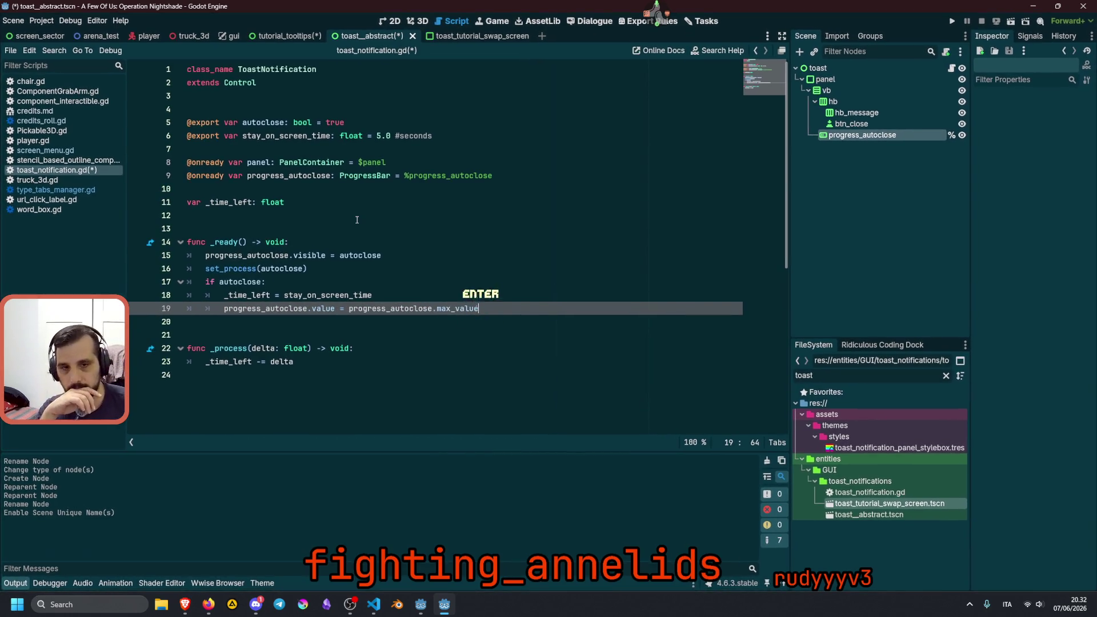
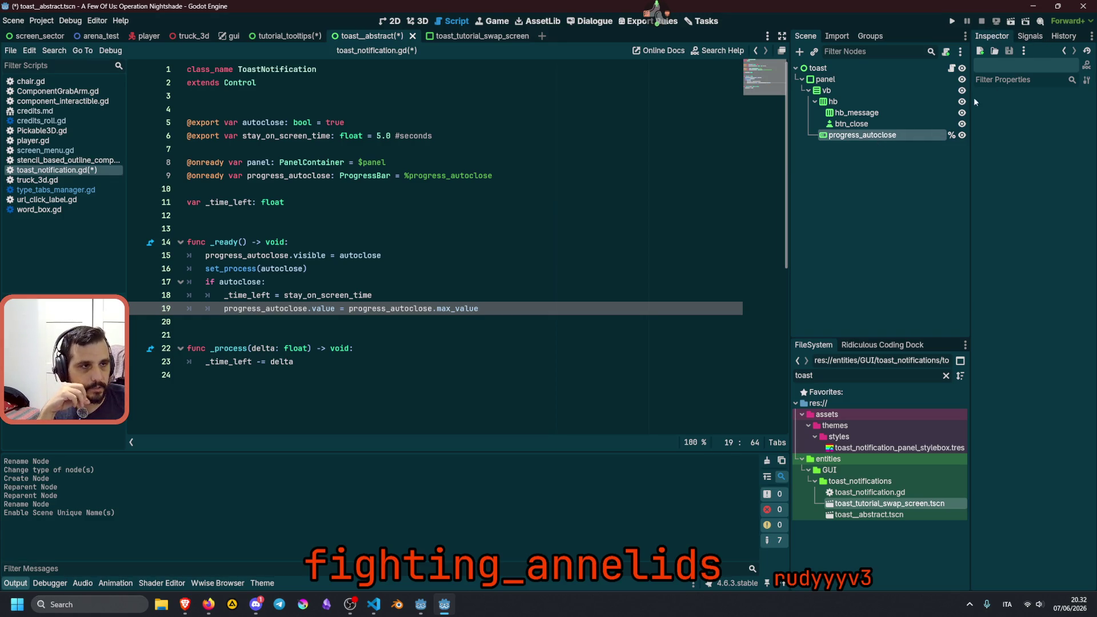
Give the progress_autoclose bar Max Value 1.0, Step 0.001 and Value 1.0 in the Inspector.
{"action": "left_click", "coordinate": [850, 137]}
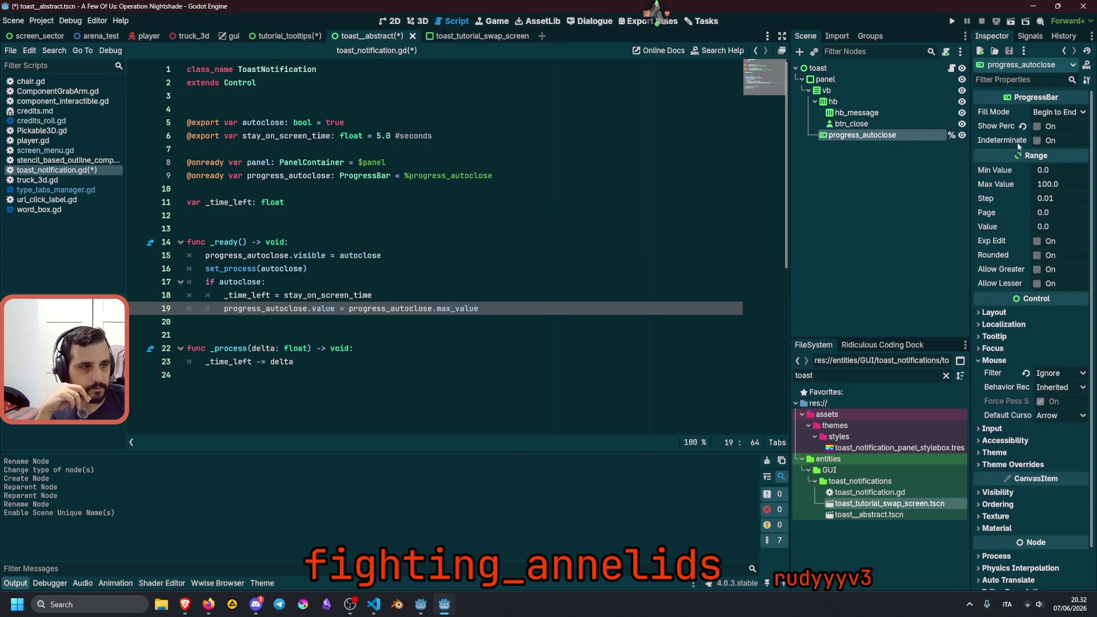
{"action": "left_click", "coordinate": [1064, 187]}
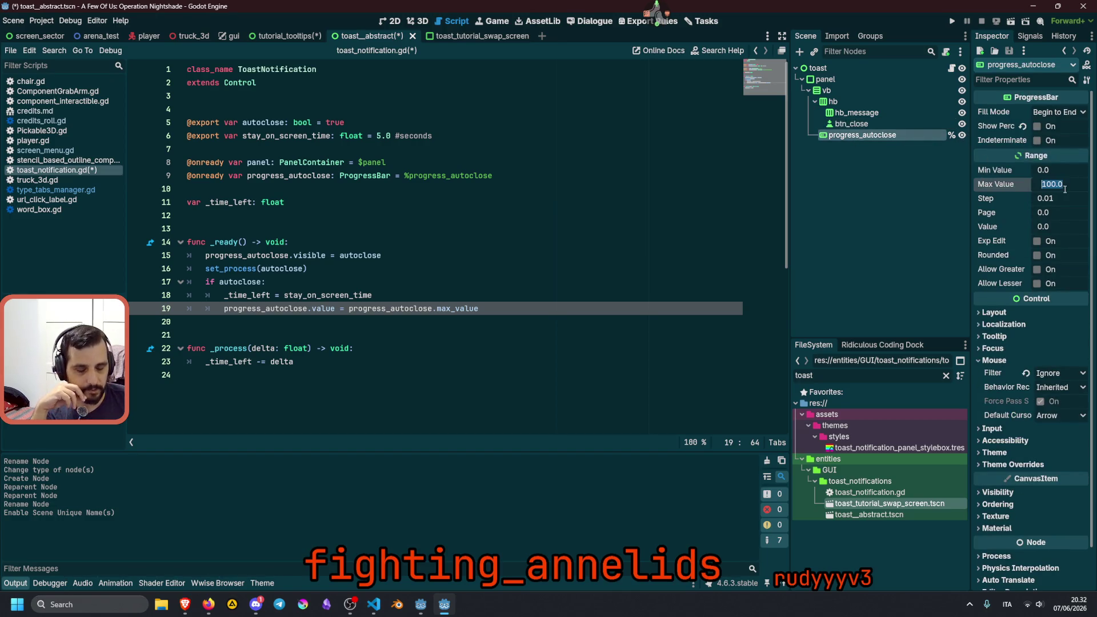
{"action": "type", "text": "1"}
{"action": "key", "text": "Return"}
{"action": "left_click", "coordinate": [1057, 198]}
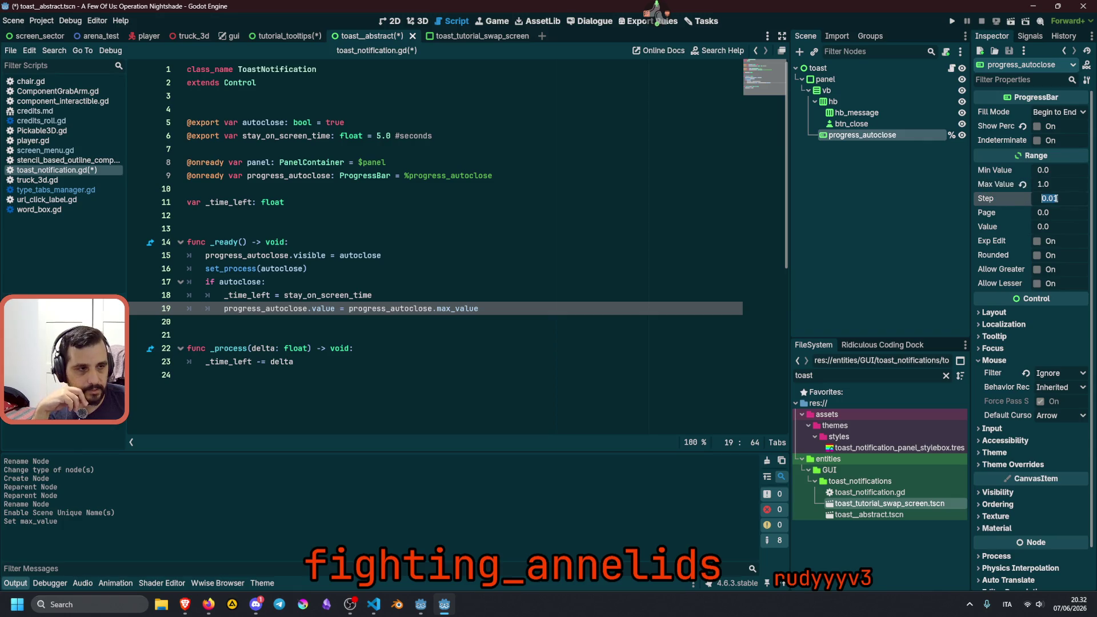
{"action": "type", "text": "1"}
{"action": "key", "text": "Return"}
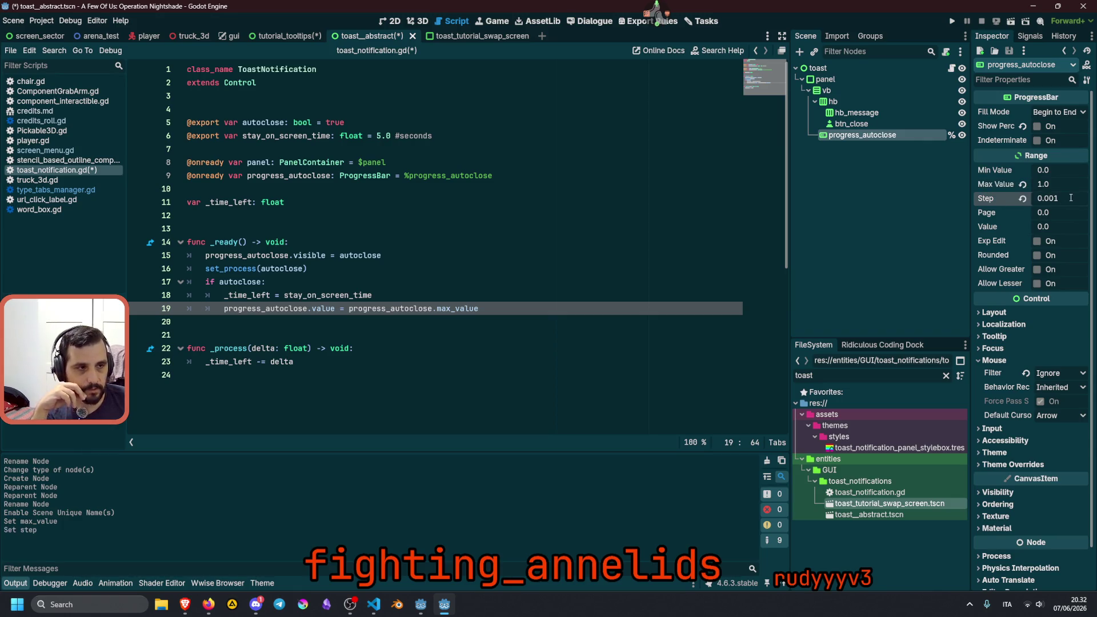
{"action": "left_click", "coordinate": [1051, 226]}
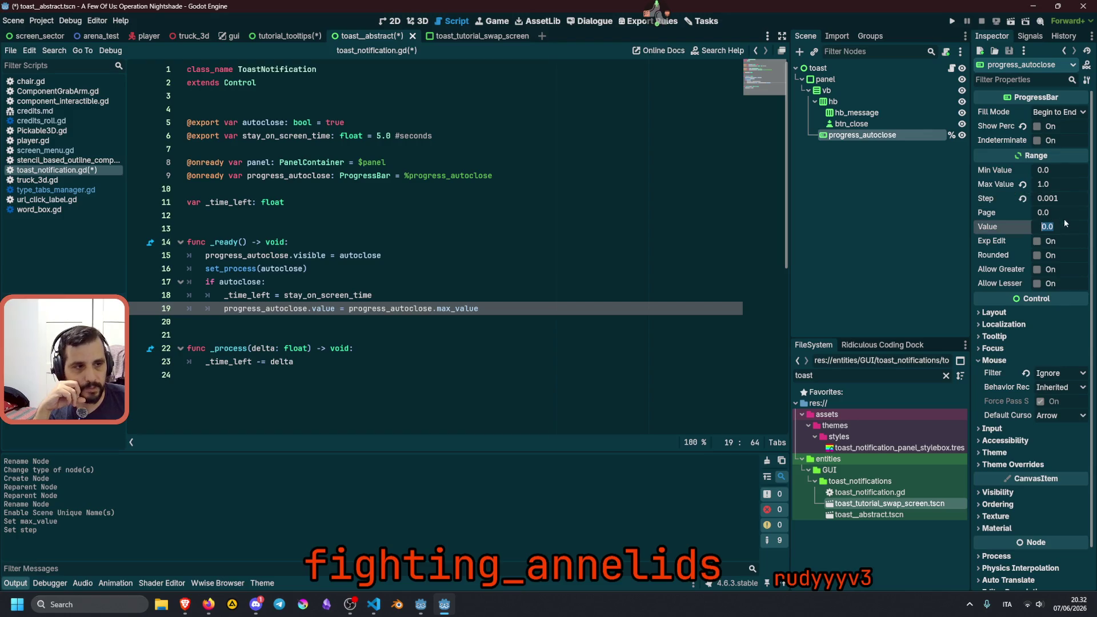
{"action": "type", "text": "1"}
{"action": "key", "text": "Return"}
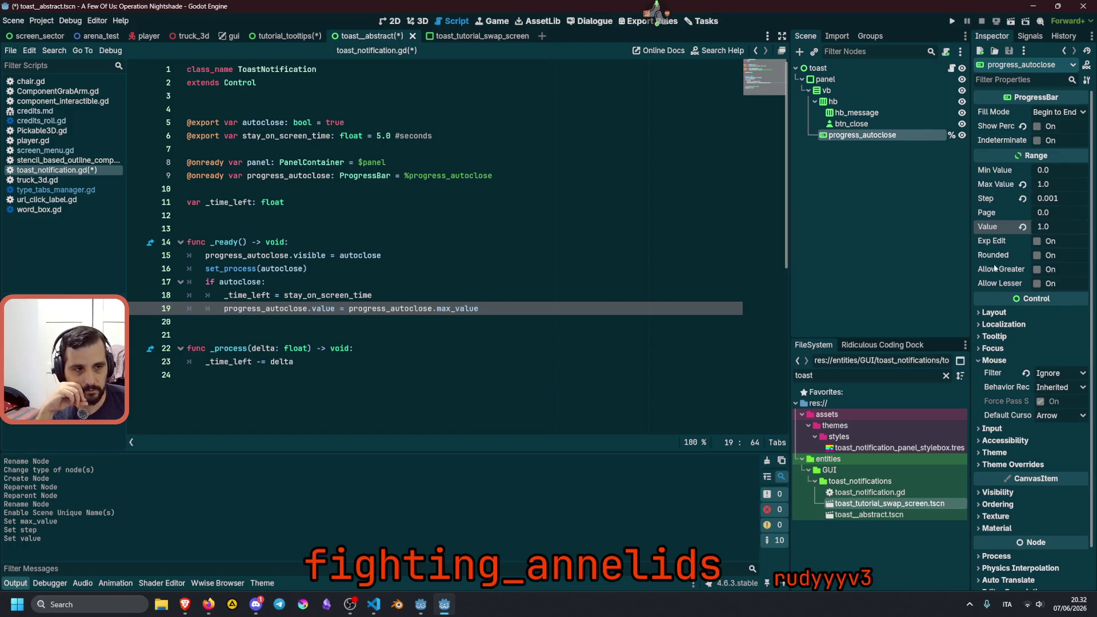
Delete the old max_value line and open a new line inside _process.
{"action": "triple_click", "coordinate": [652, 307]}
{"action": "key", "text": "BackSpace"}
{"action": "key", "text": "BackSpace"}
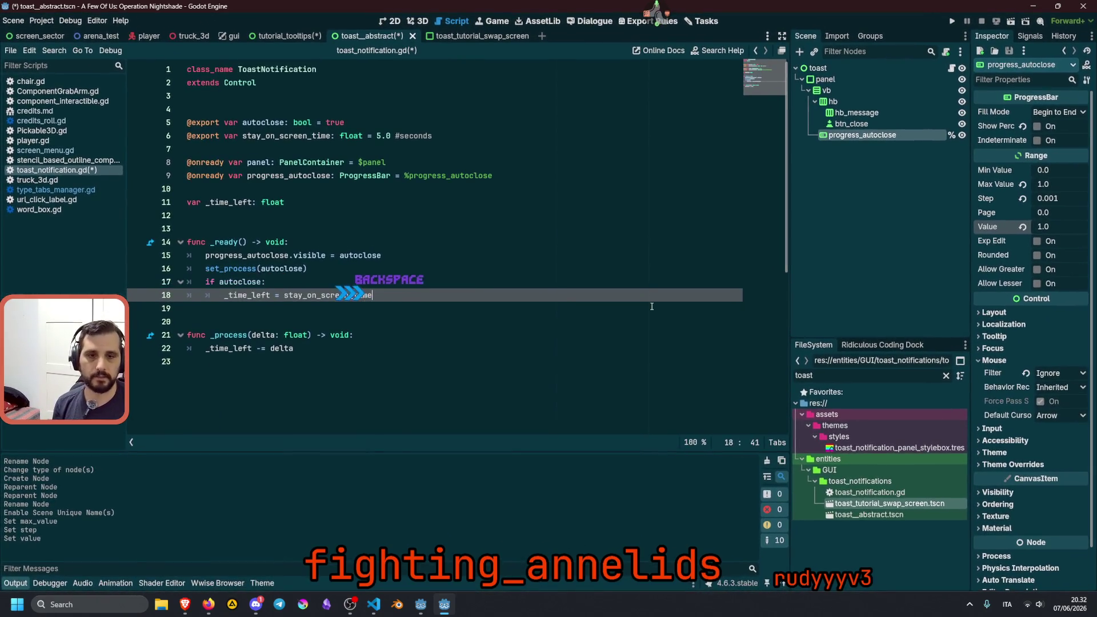
{"action": "left_click", "coordinate": [381, 345]}
{"action": "key", "text": "Return"}
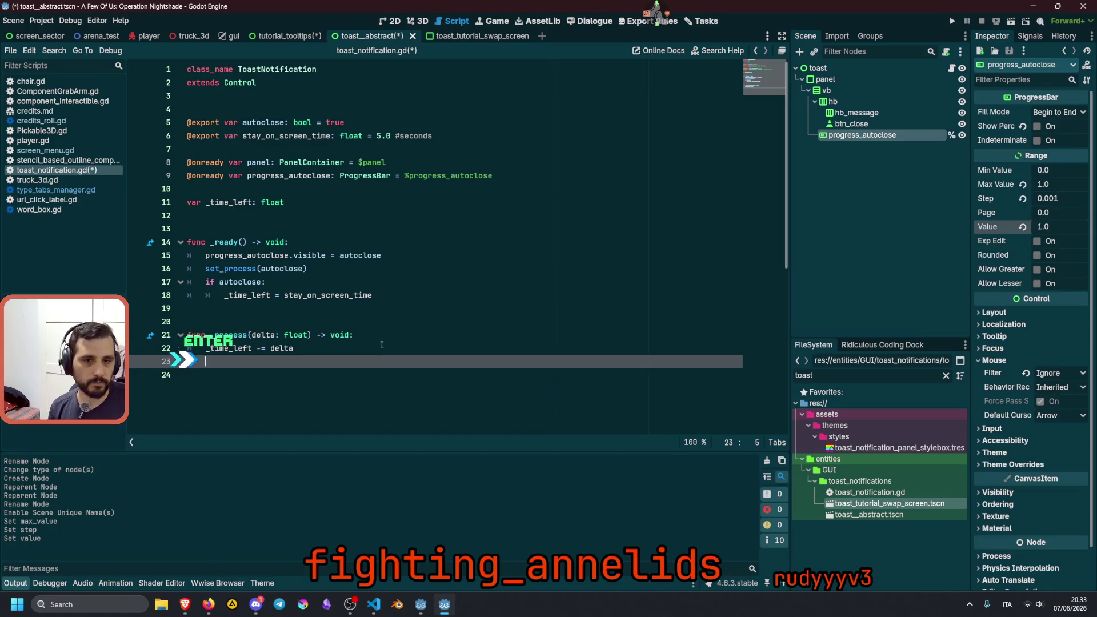
{"action": "left_click", "coordinate": [270, 136]}
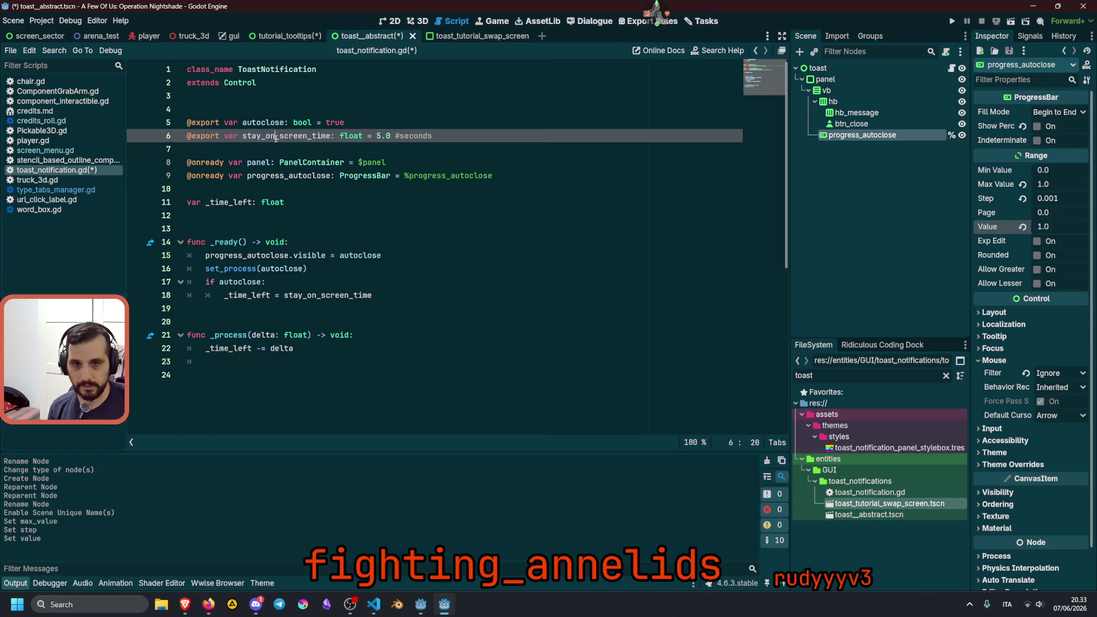
{"action": "left_click", "coordinate": [220, 349]}
{"action": "key", "text": "Down"}
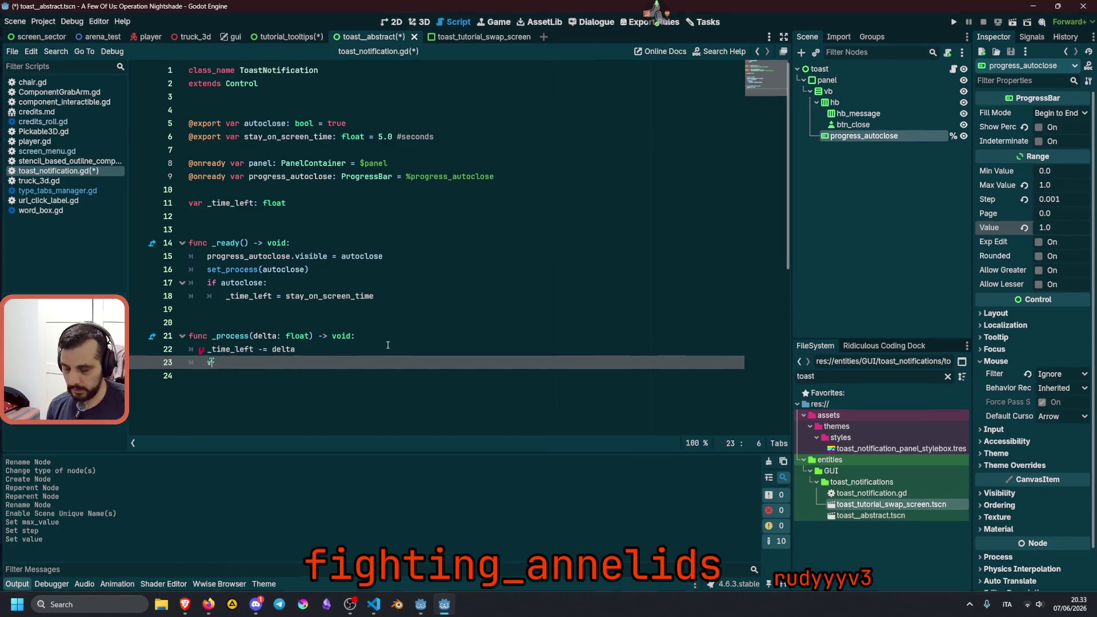
Write 'var ratio: float = _time_left/stay_on_screen_time' in _process.
{"action": "type", "text": "var ratio:"}
{"action": "key", "text": "BackSpace"}
{"action": "key", "text": "BackSpace"}
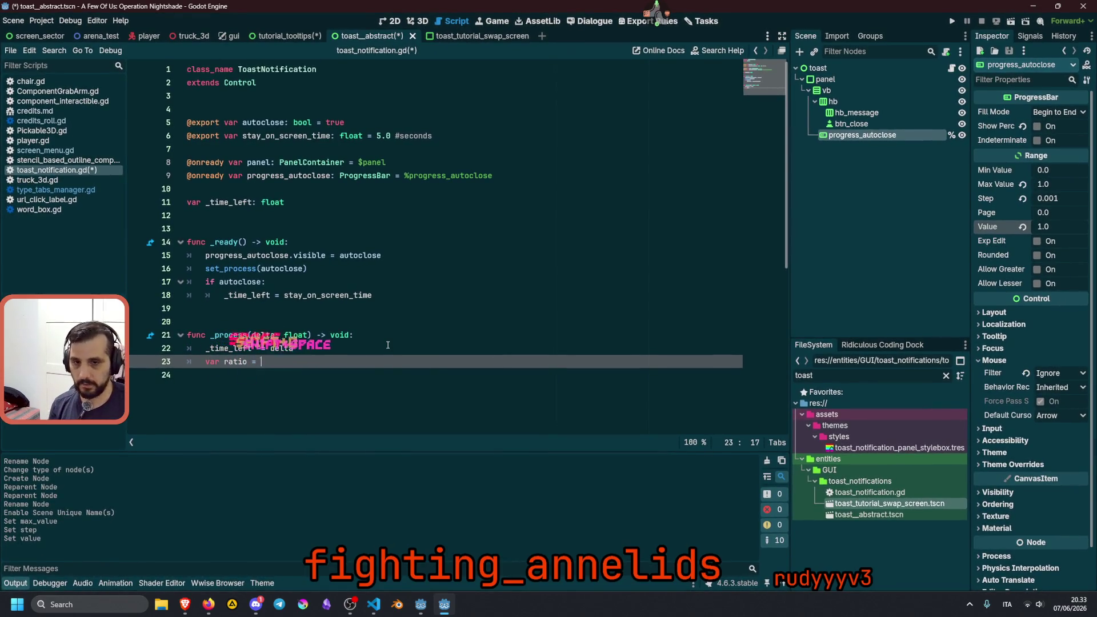
{"action": "type", "text": ": float"}
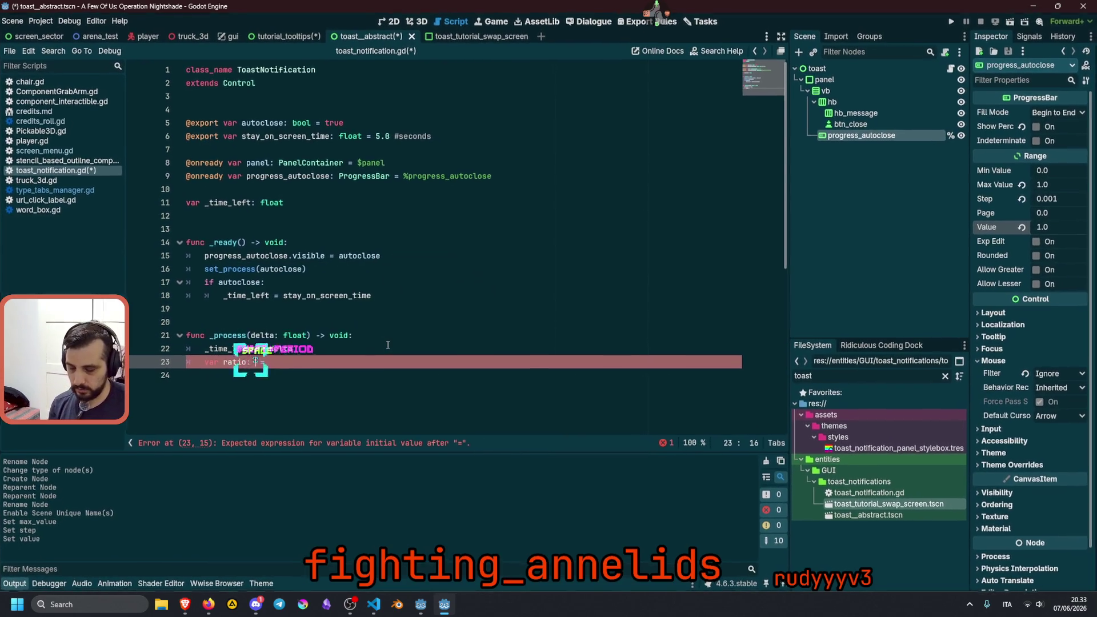
{"action": "key", "text": "End"}
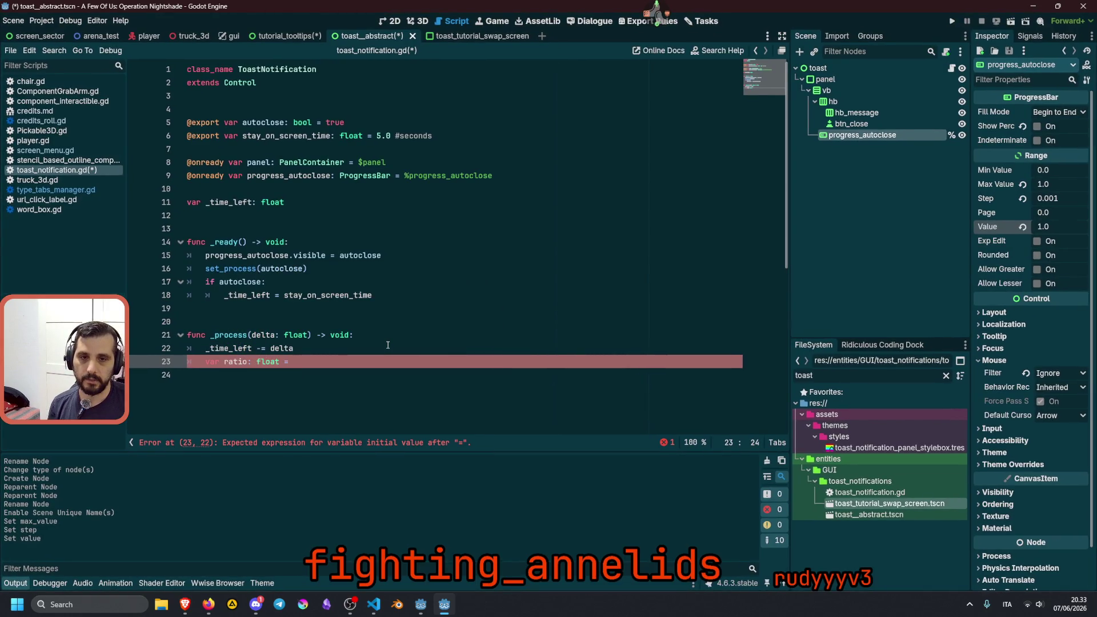
{"action": "type", "text": "_ti"}
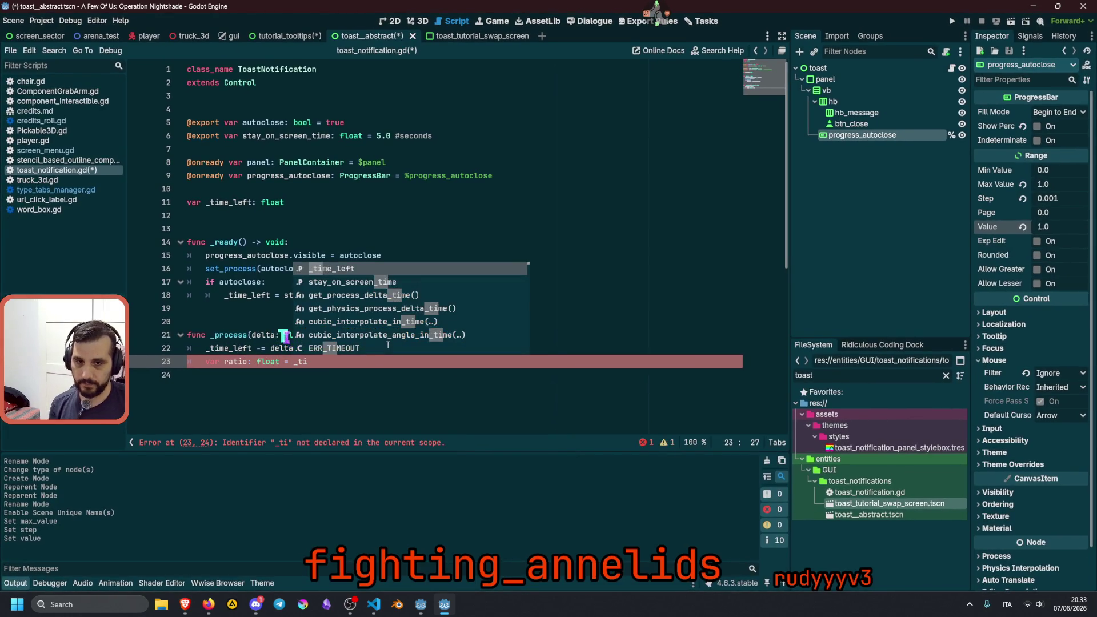
{"action": "key", "text": "Return"}
{"action": "type", "text": "/s"}
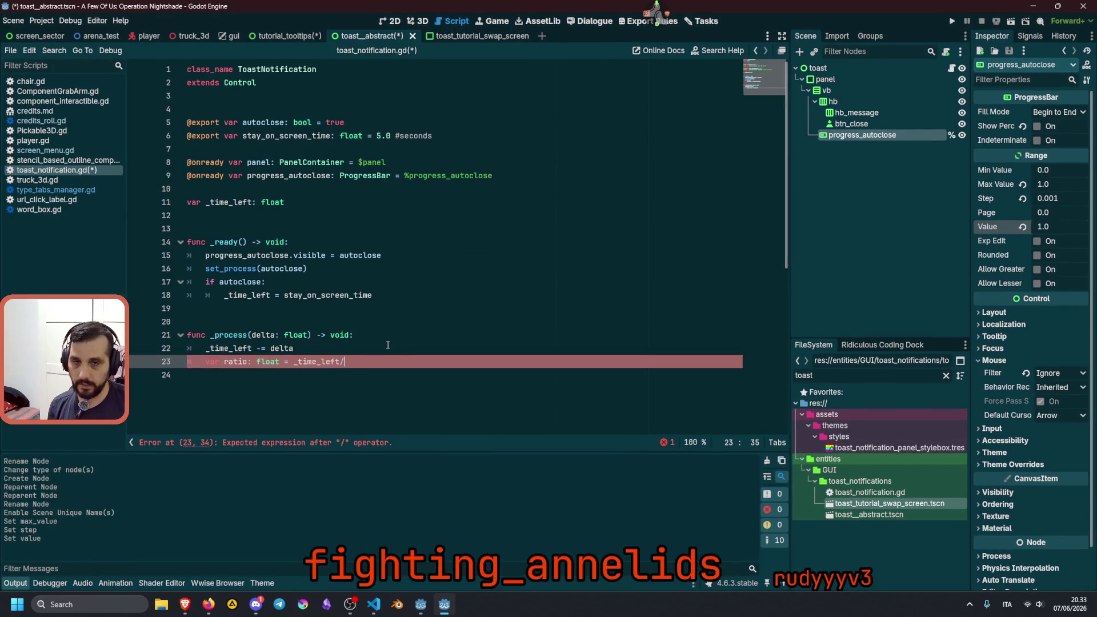
{"action": "type", "text": "ta"}
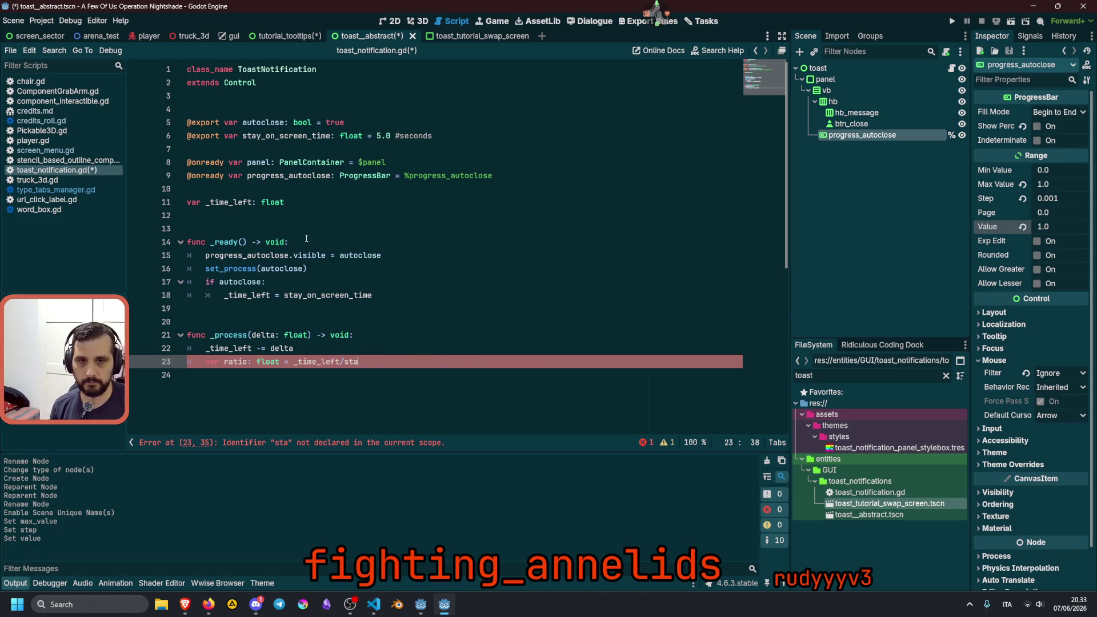
{"action": "double_click", "coordinate": [276, 136]}
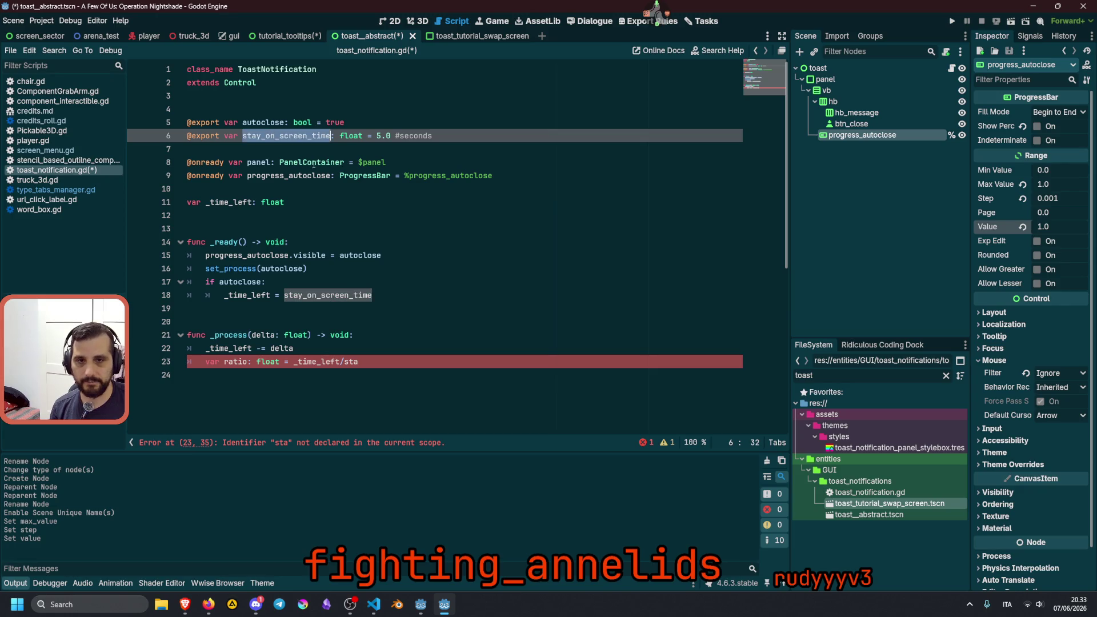
{"action": "key", "text": "ctrl+c"}
{"action": "double_click", "coordinate": [404, 367]}
{"action": "key", "text": "ctrl+v"}
Add 'progress_autoclose.value = ratio' on the line below the ratio declaration.
{"action": "scroll", "coordinate": [514, 329], "scroll_direction": "down", "scroll_amount": 3}
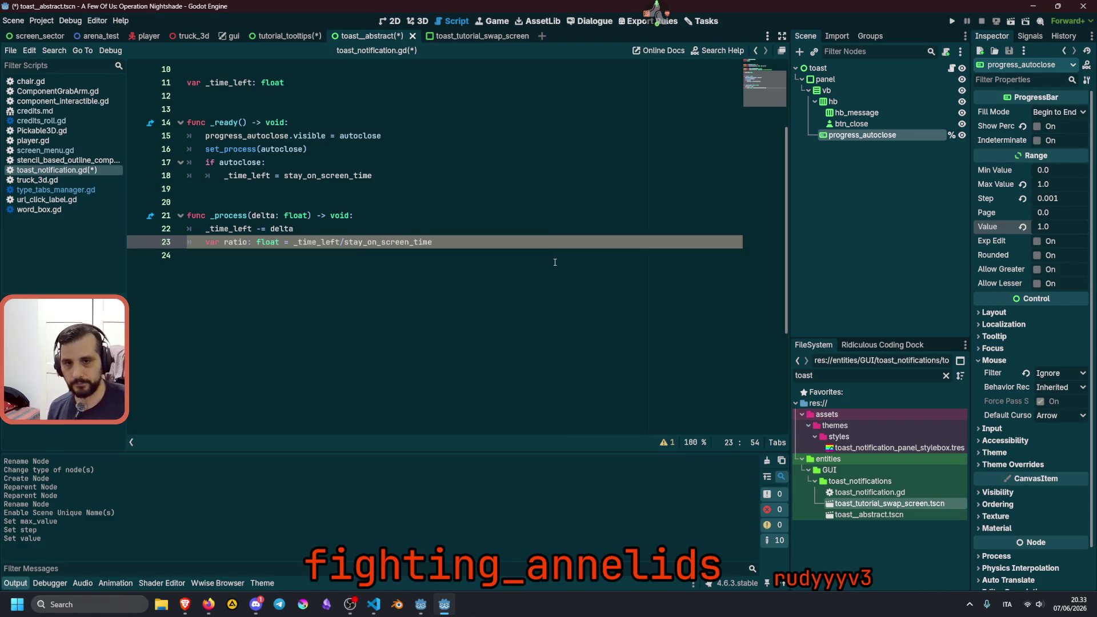
{"action": "key", "text": "Return"}
{"action": "scroll", "coordinate": [352, 229], "scroll_direction": "up", "scroll_amount": 1}
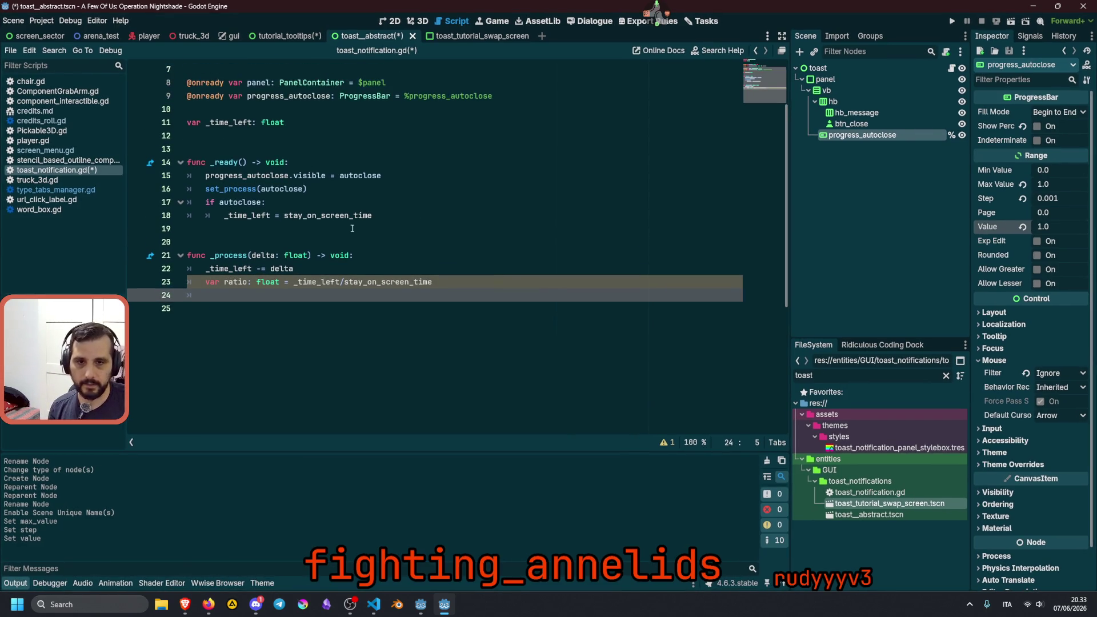
{"action": "double_click", "coordinate": [265, 176]}
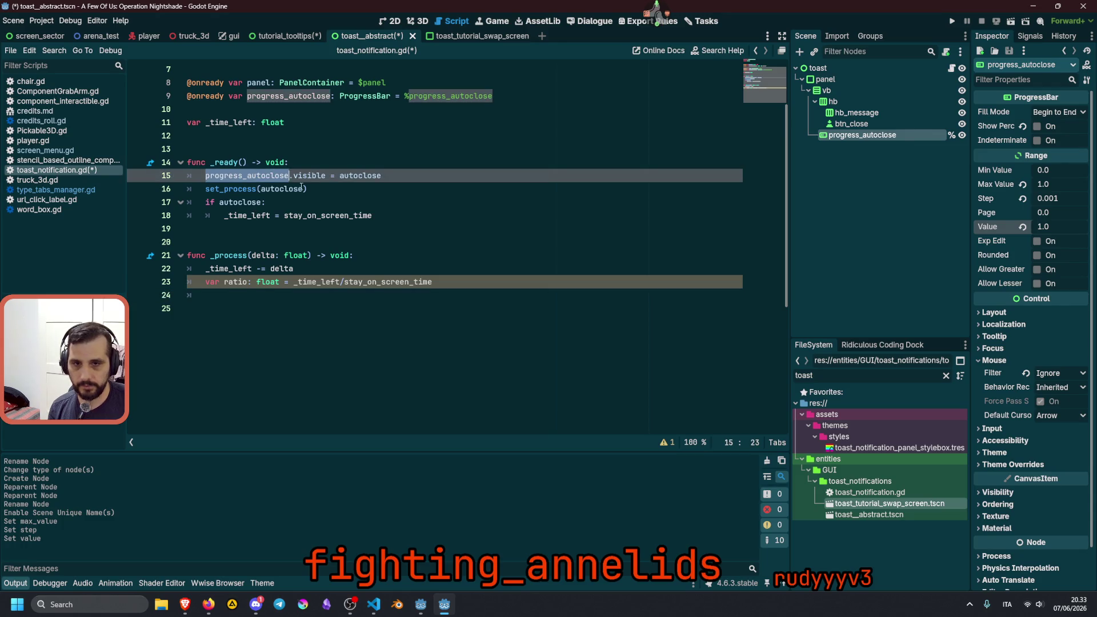
{"action": "key", "text": "ctrl+c"}
{"action": "left_click", "coordinate": [230, 295]}
{"action": "key", "text": "ctrl+v"}
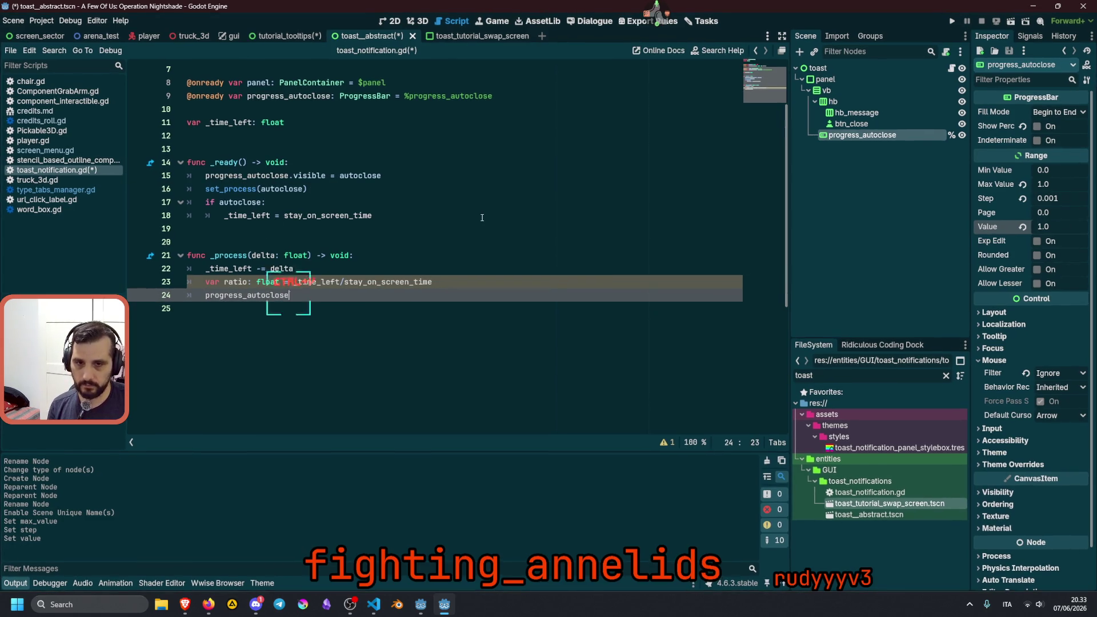
{"action": "type", "text": ".va"}
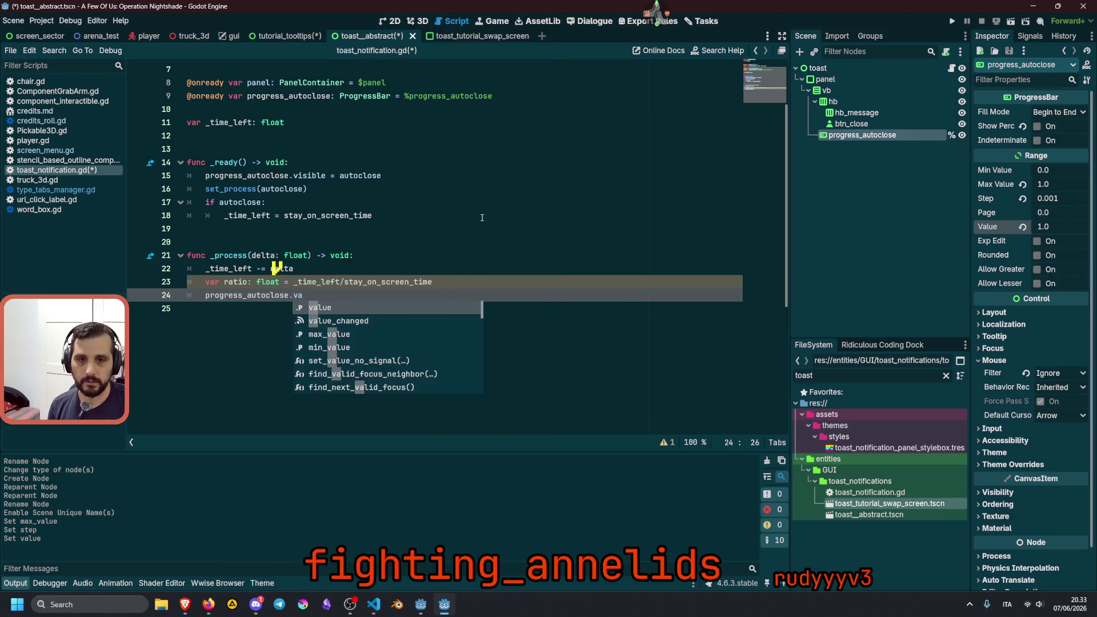
{"action": "key", "text": "Return"}
{"action": "type", "text": "= ratio"}
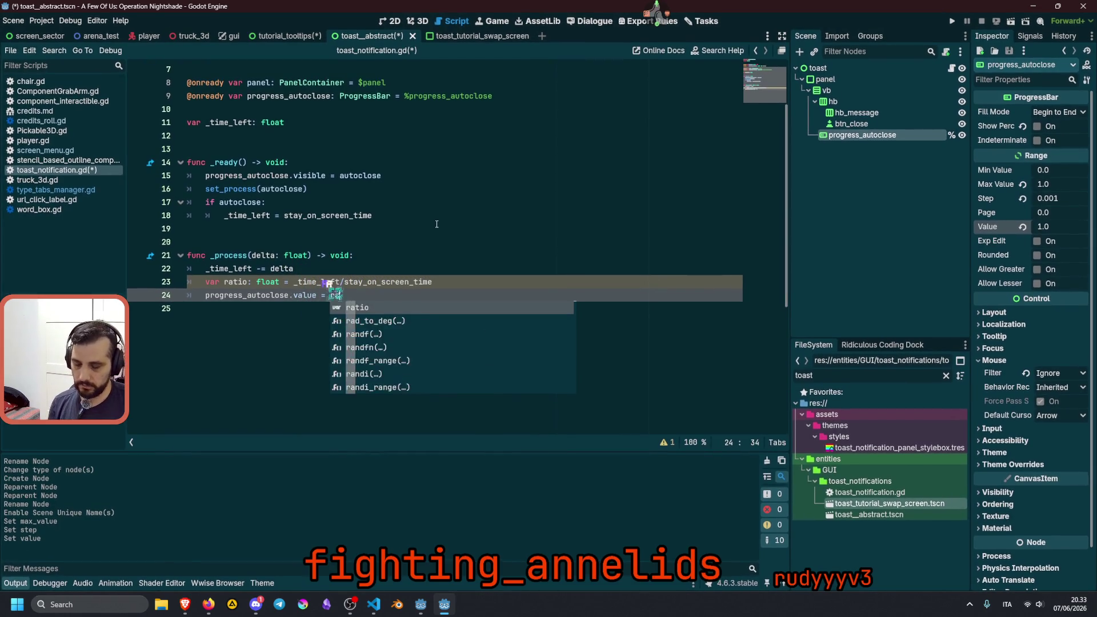
{"action": "left_click", "coordinate": [437, 224]}
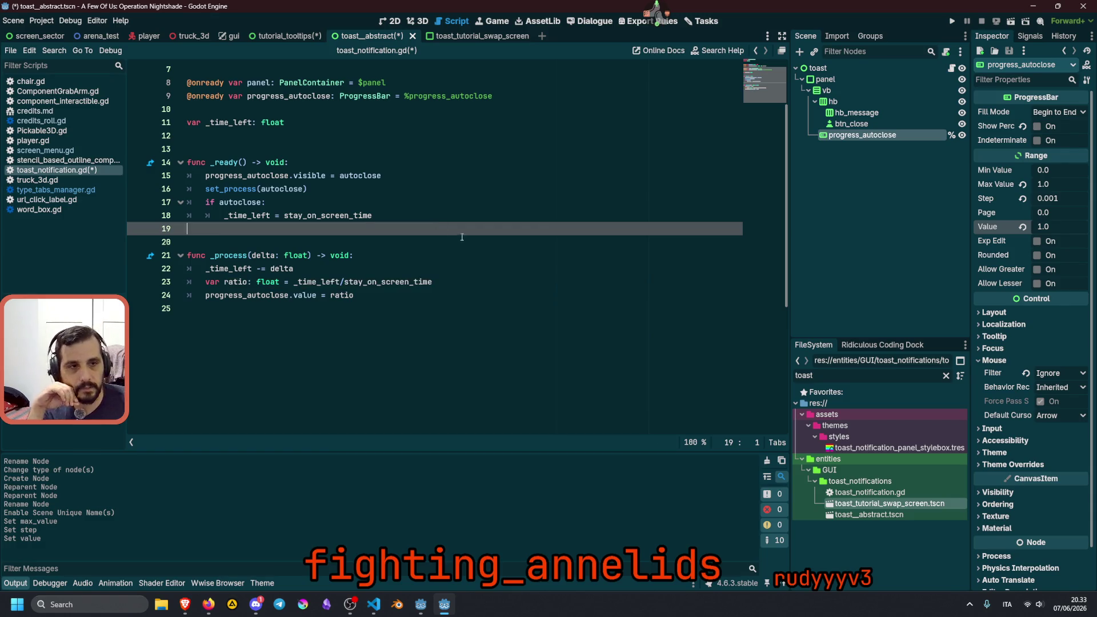
{"action": "key", "text": "Down"}
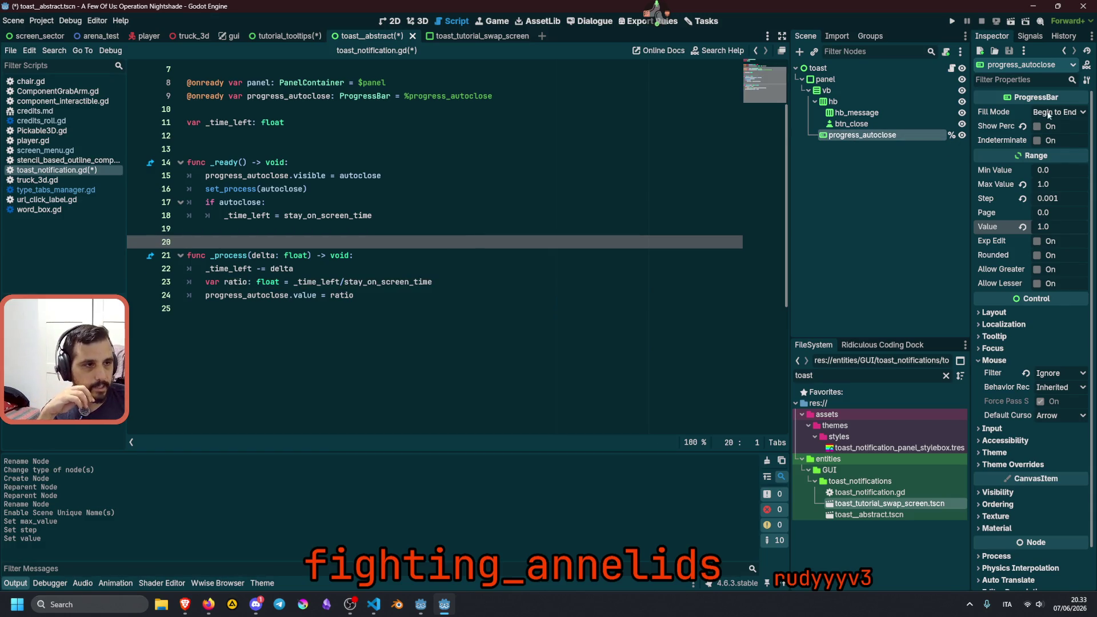
Set the progress_autoclose bar's fill mode to End to Begin.
{"action": "left_click", "coordinate": [1049, 115]}
{"action": "left_click", "coordinate": [1046, 131]}
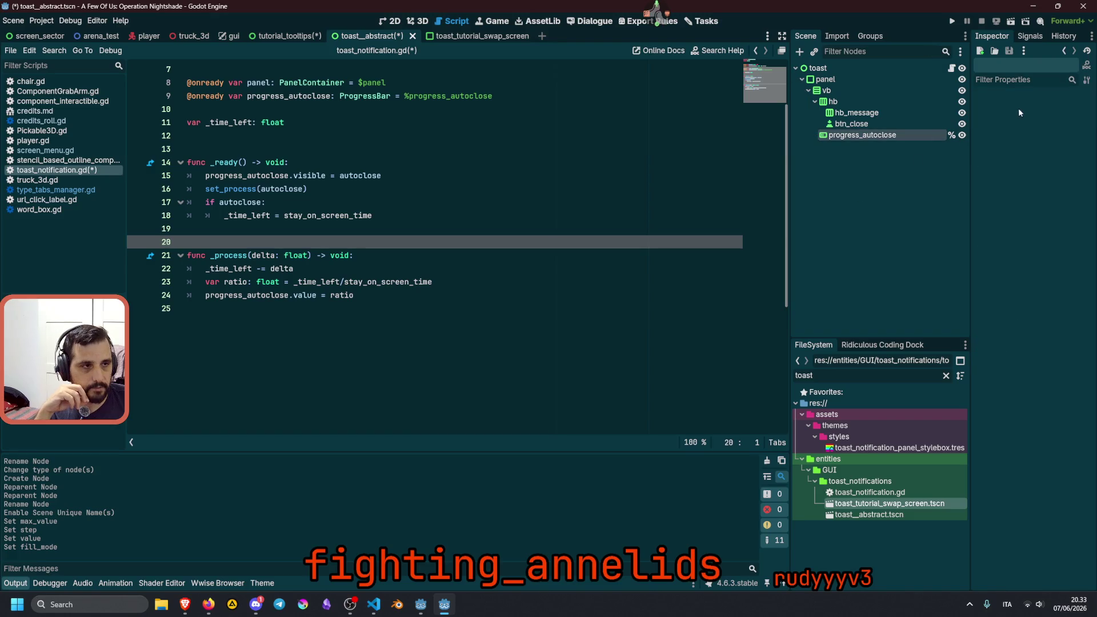
{"action": "left_click", "coordinate": [857, 135]}
{"action": "left_click", "coordinate": [1058, 113]}
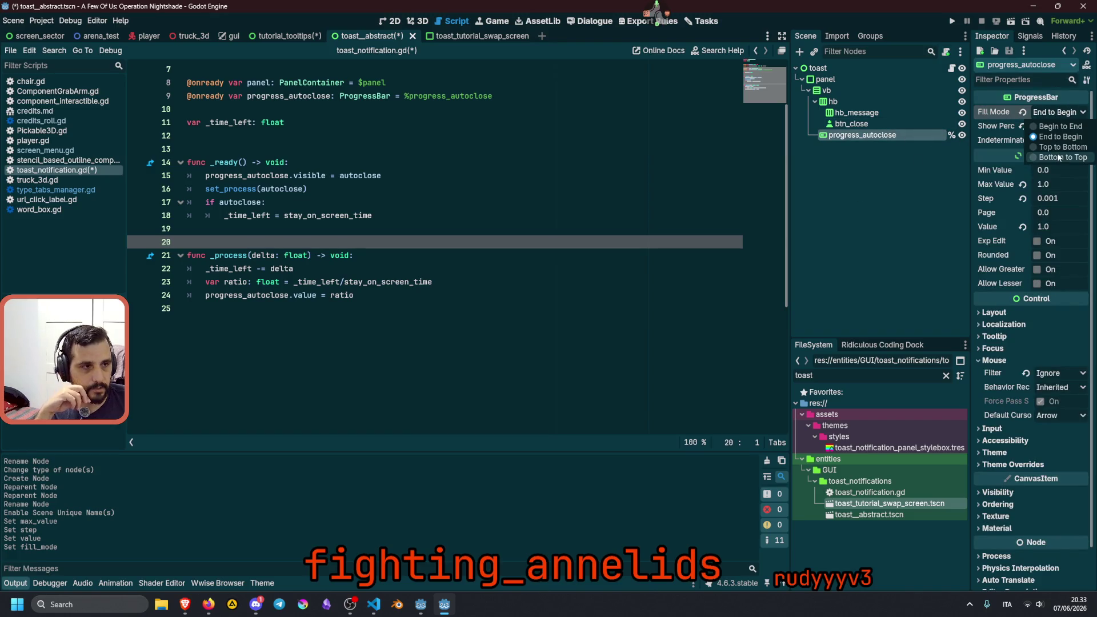
{"action": "left_click", "coordinate": [946, 156]}
In the 2D view, anchor the panel with the Full Rect preset.
{"action": "left_click", "coordinate": [382, 23]}
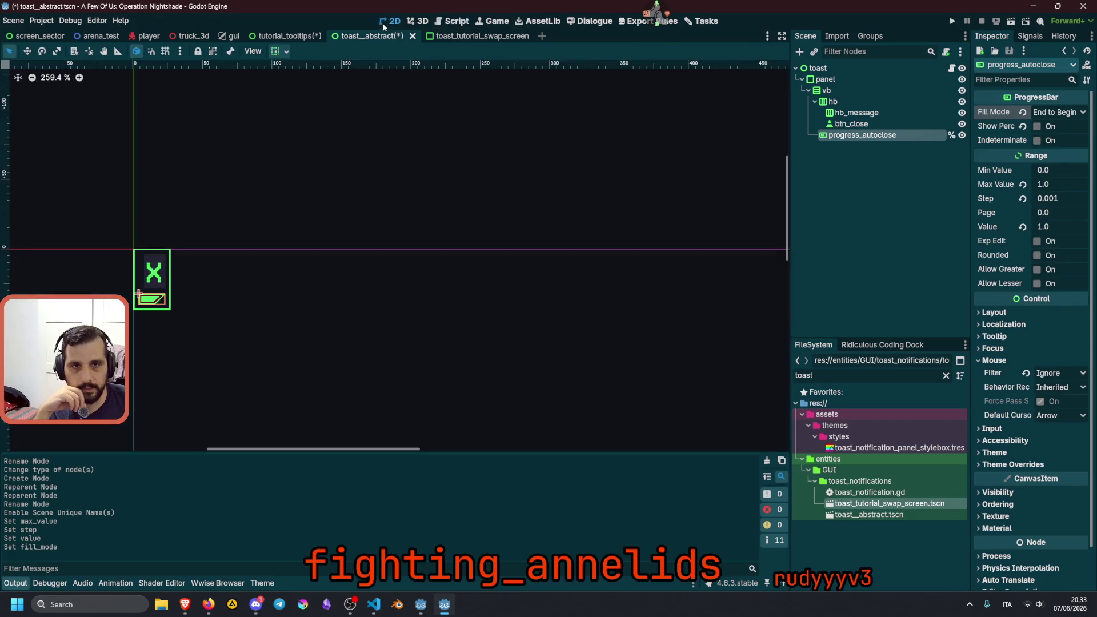
{"action": "scroll", "coordinate": [172, 289], "scroll_direction": "up", "scroll_amount": 1}
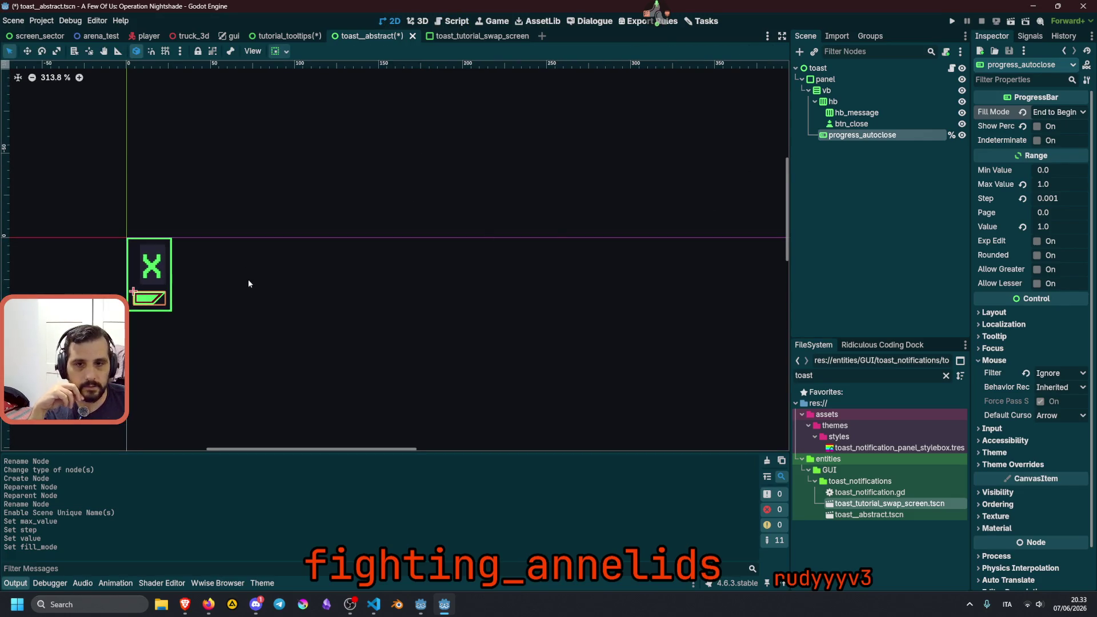
{"action": "key", "text": "Up"}
{"action": "key", "text": "Up"}
{"action": "key", "text": "Up"}
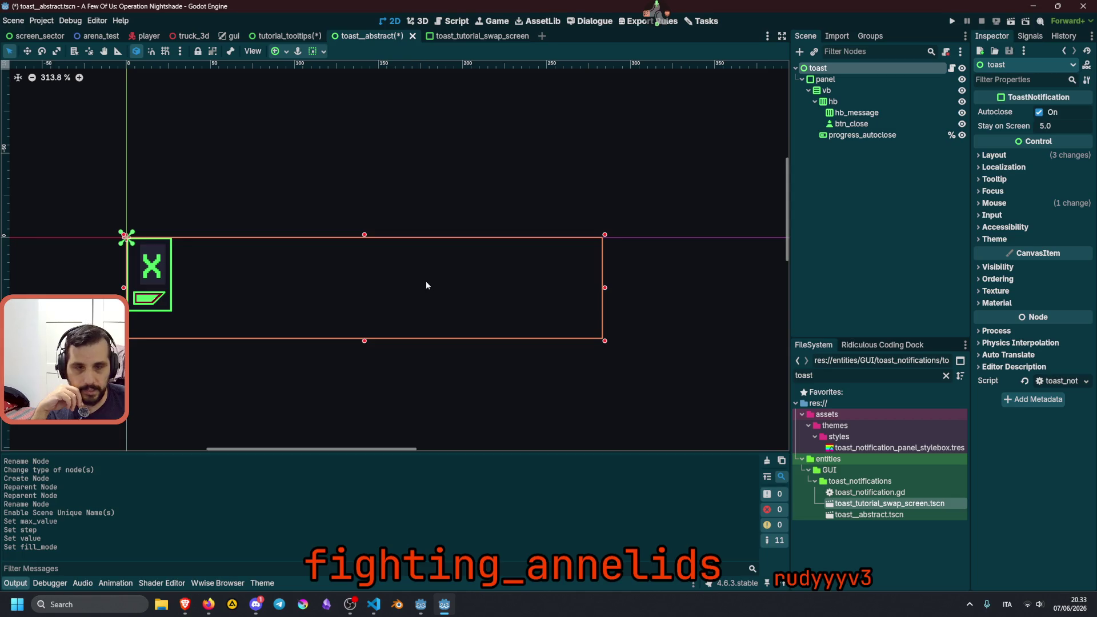
{"action": "left_click", "coordinate": [849, 80]}
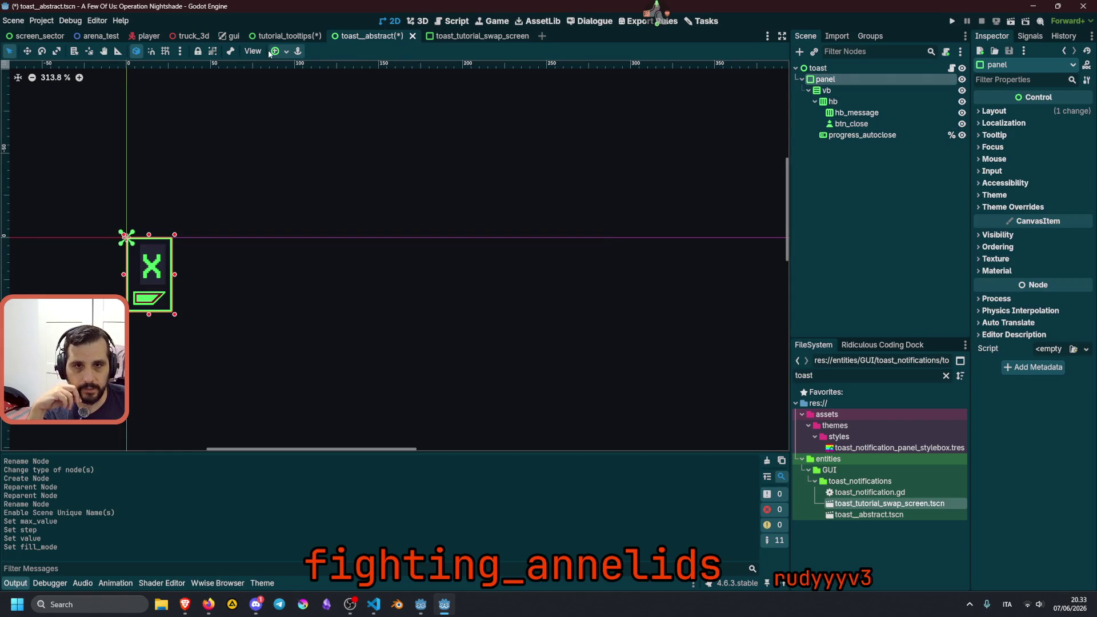
{"action": "left_click", "coordinate": [281, 52]}
{"action": "left_click", "coordinate": [331, 131]}
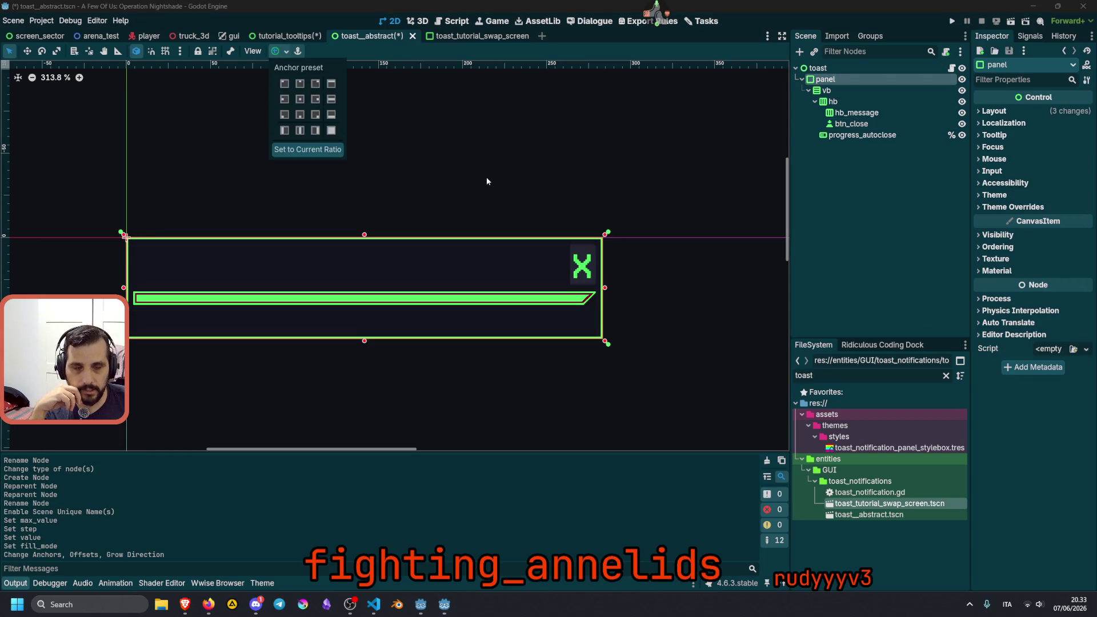
Shrink the root toast node to 234×46 by dragging its corner handle.
{"action": "left_click", "coordinate": [859, 72]}
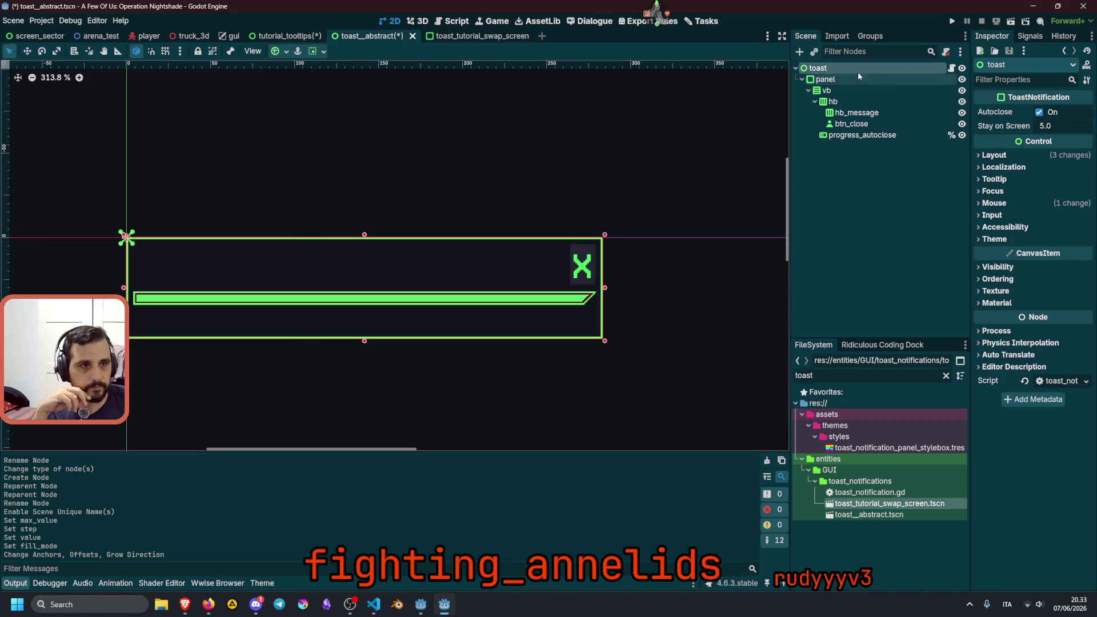
{"action": "mouse_move", "coordinate": [602, 343]}
{"action": "left_mouse_down"}
{"action": "mouse_move", "coordinate": [446, 294]}
{"action": "mouse_move", "coordinate": [485, 287]}
{"action": "mouse_move", "coordinate": [523, 317]}
{"action": "left_mouse_up"}
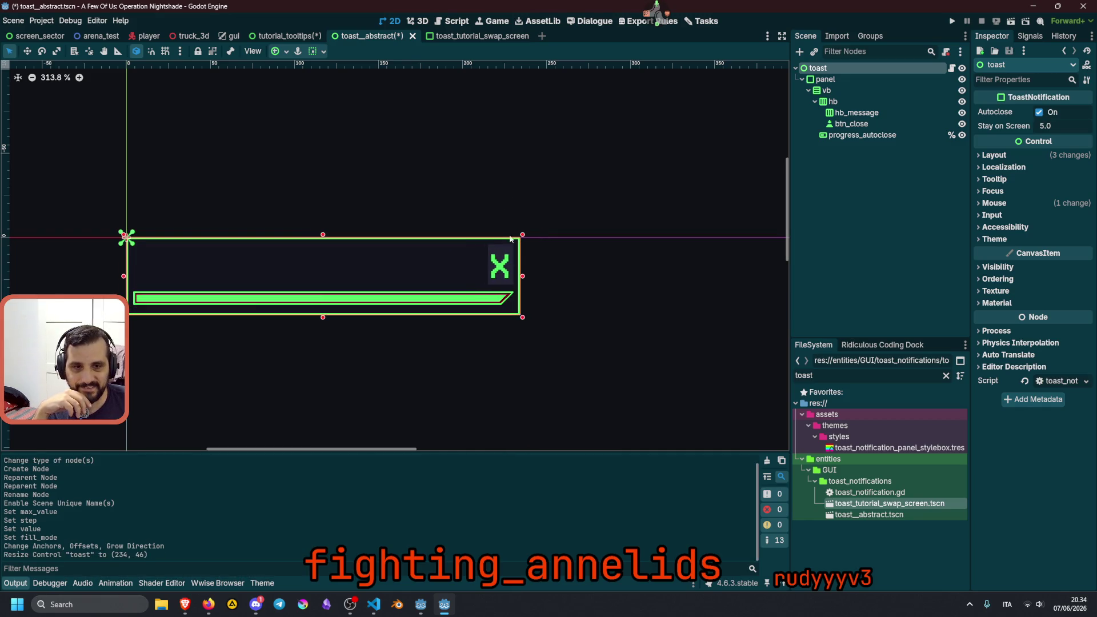
{"action": "left_click", "coordinate": [493, 180]}
{"action": "scroll", "coordinate": [496, 221], "scroll_direction": "down", "scroll_amount": 1}
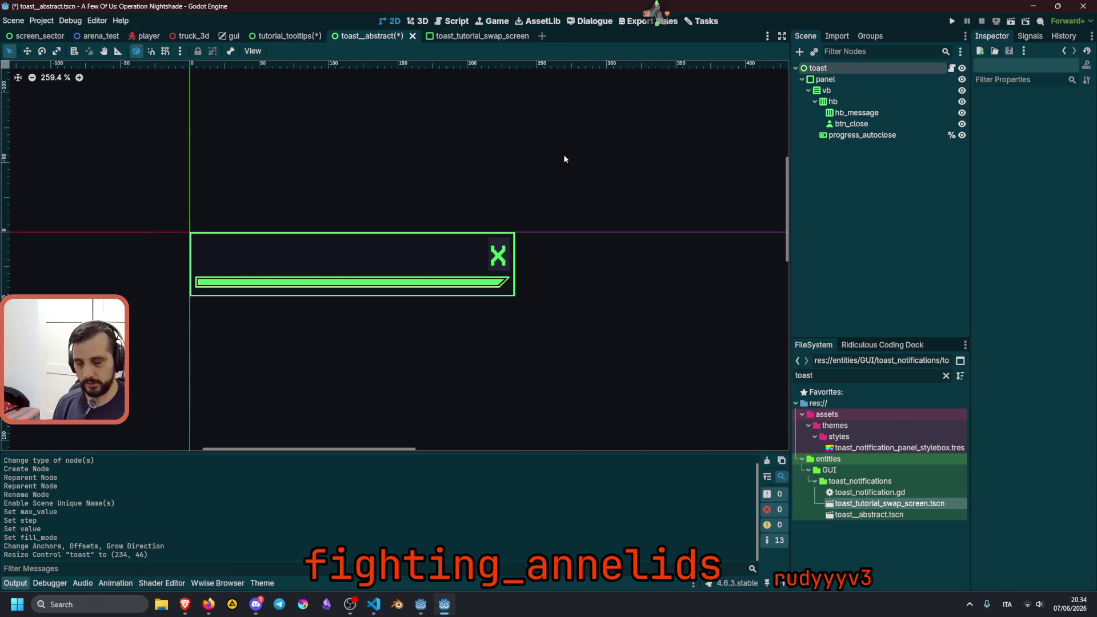
Scrub the progress bar's Value to preview draining, leaving it back at 1.0.
{"action": "left_click", "coordinate": [440, 272]}
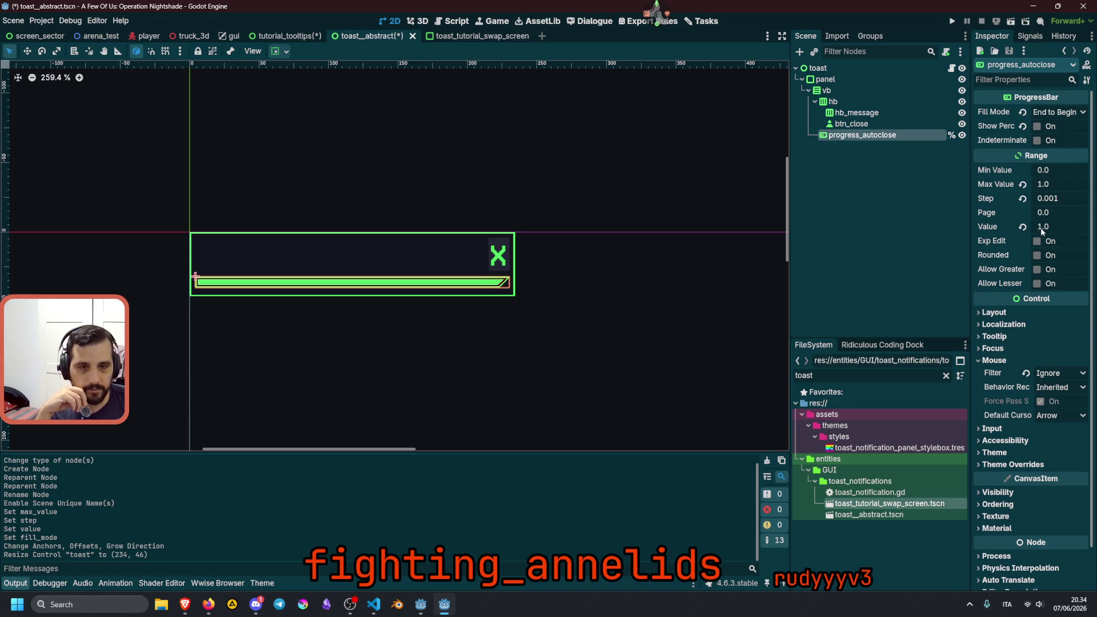
{"action": "mouse_move", "coordinate": [1041, 228]}
{"action": "left_mouse_down"}
{"action": "mouse_move", "coordinate": [994, 227]}
{"action": "mouse_move", "coordinate": [1061, 228]}
{"action": "left_mouse_up"}
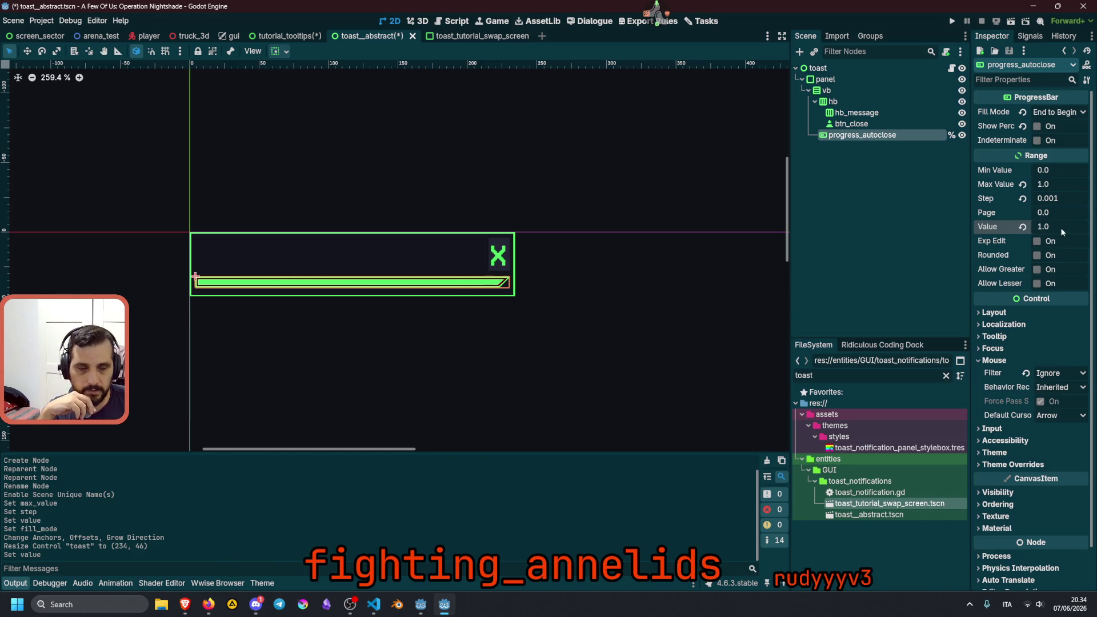
{"action": "left_click", "coordinate": [887, 215]}
{"action": "left_click", "coordinate": [892, 135]}
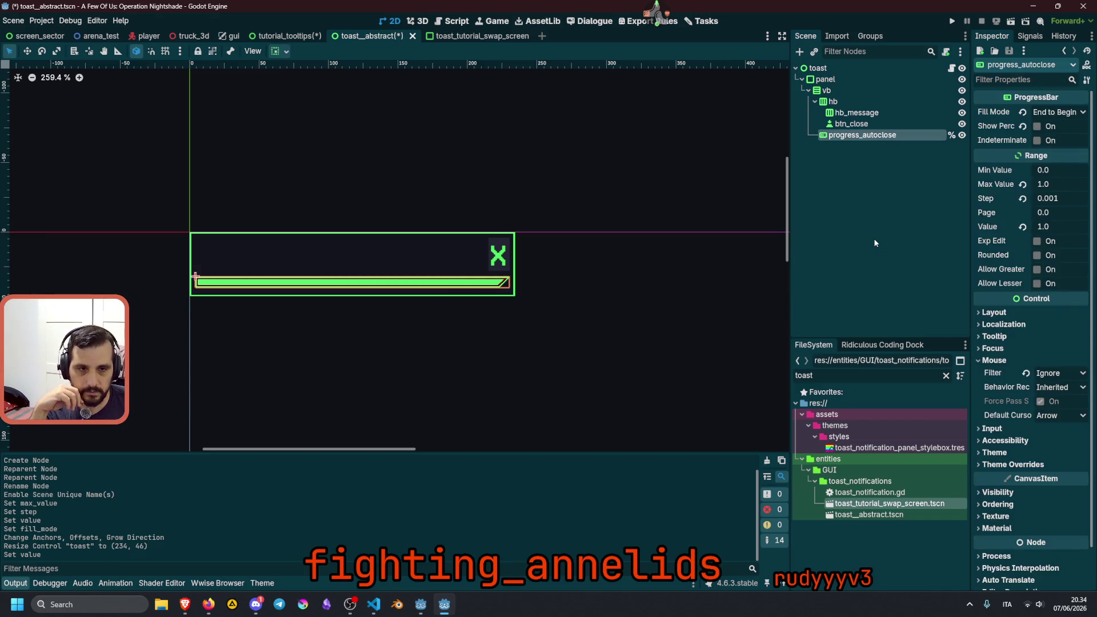
Quick Load toast_notification_panel_stylebox.tres into the panel's Theme Overrides > Styles > Panel slot.
{"action": "left_click", "coordinate": [841, 80]}
{"action": "left_click", "coordinate": [1014, 208]}
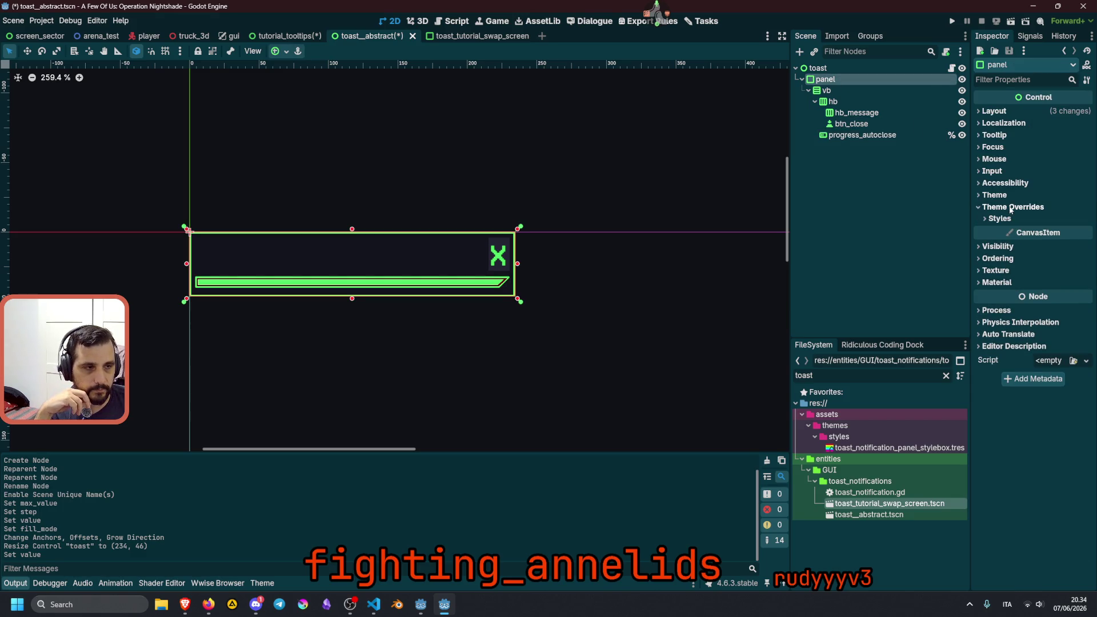
{"action": "left_click", "coordinate": [1004, 220]}
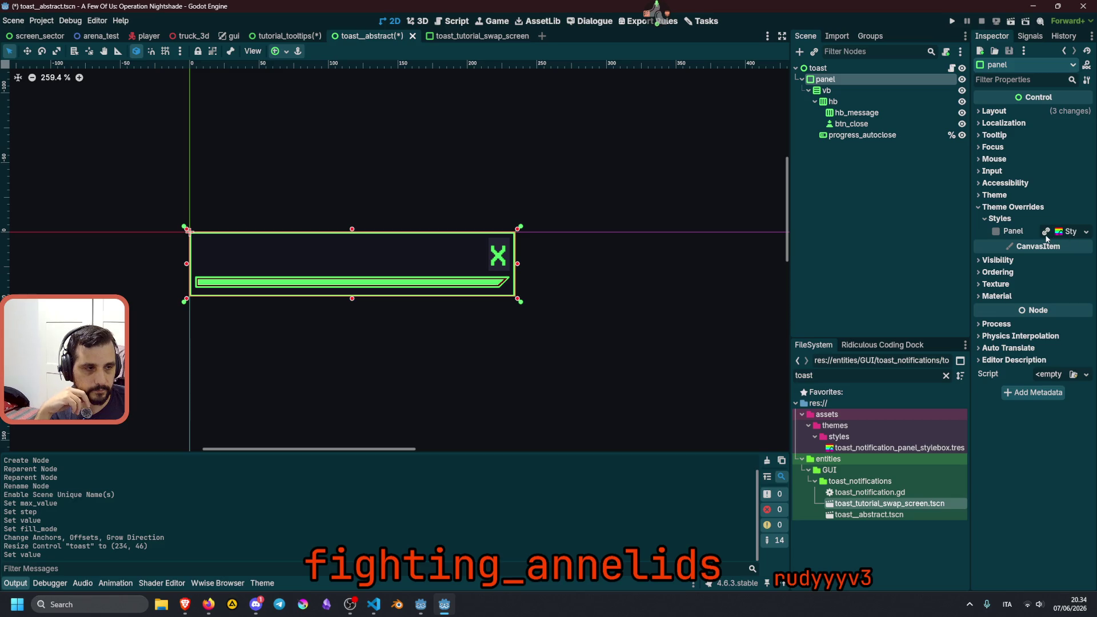
{"action": "left_click", "coordinate": [1071, 233]}
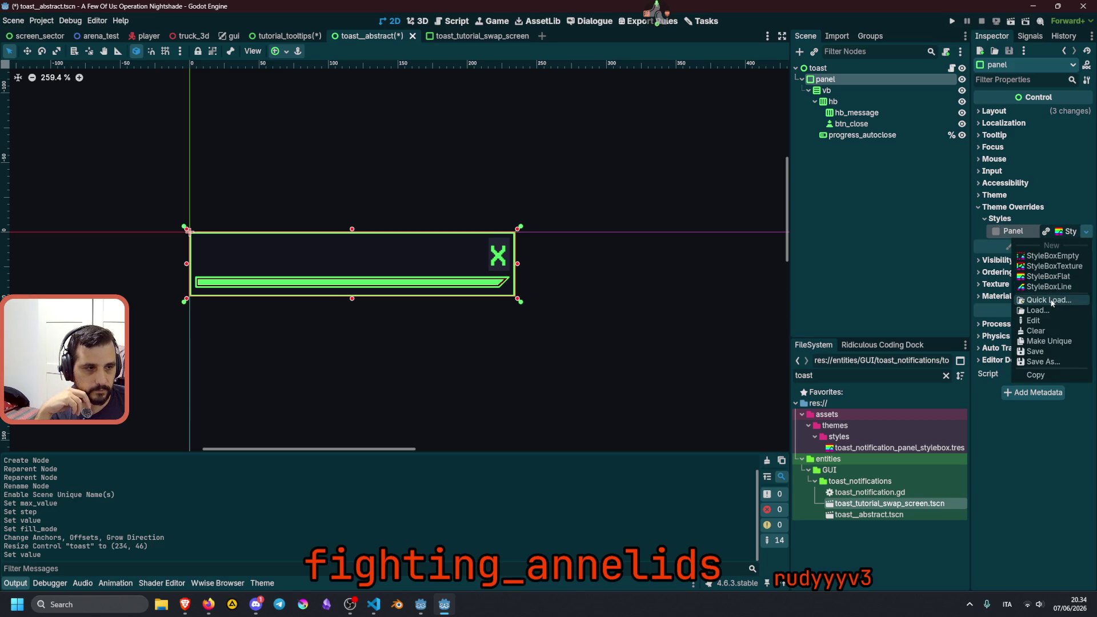
{"action": "left_click", "coordinate": [1054, 301]}
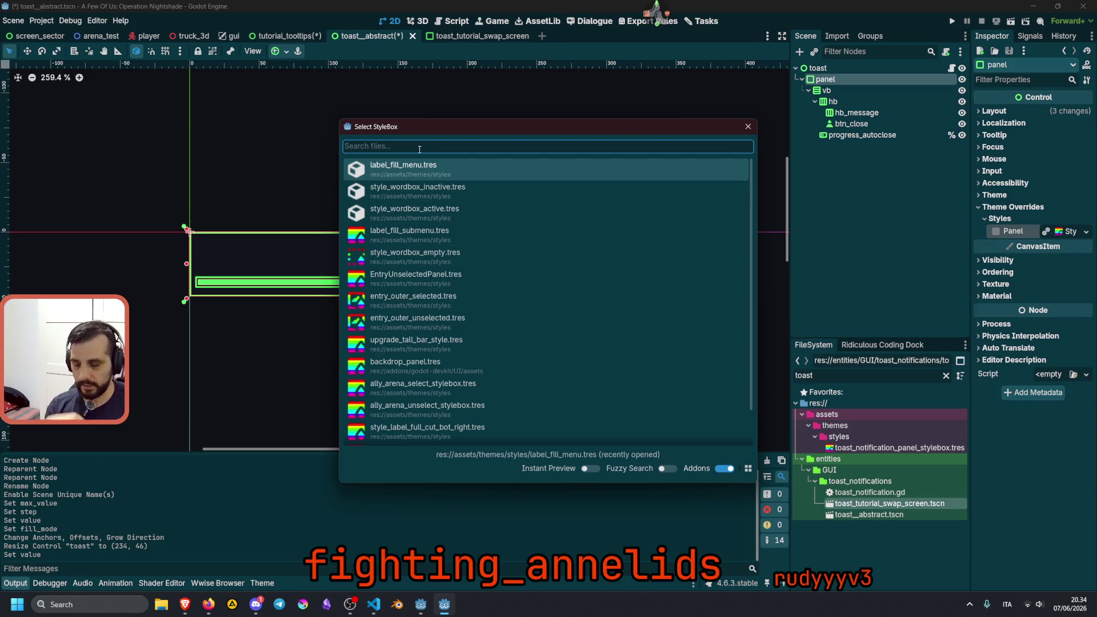
{"action": "type", "text": "toast"}
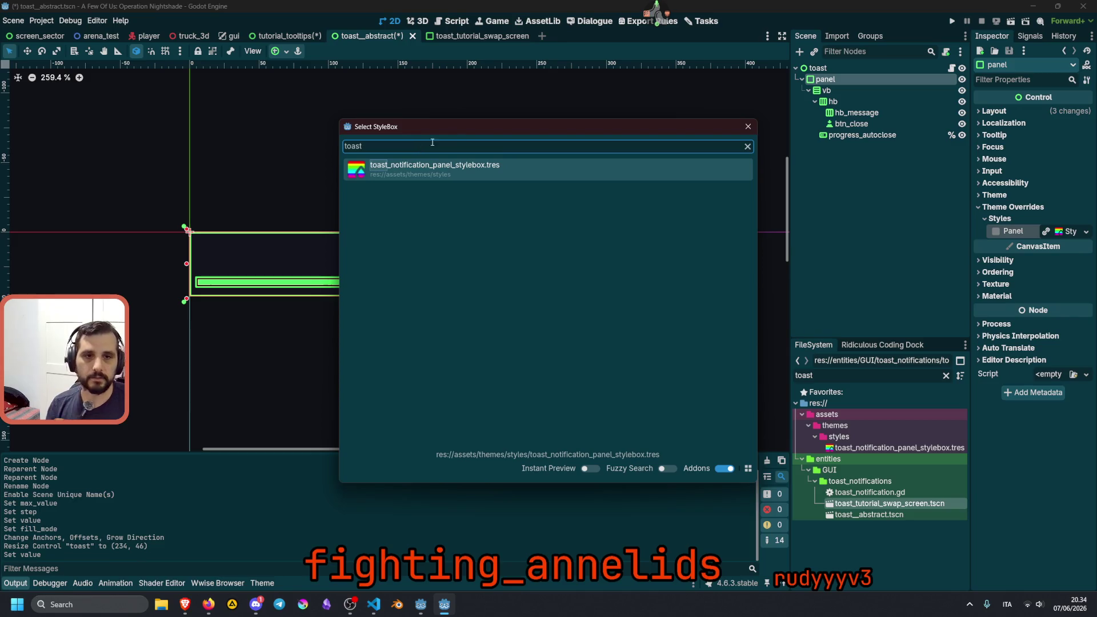
{"action": "double_click", "coordinate": [464, 165]}
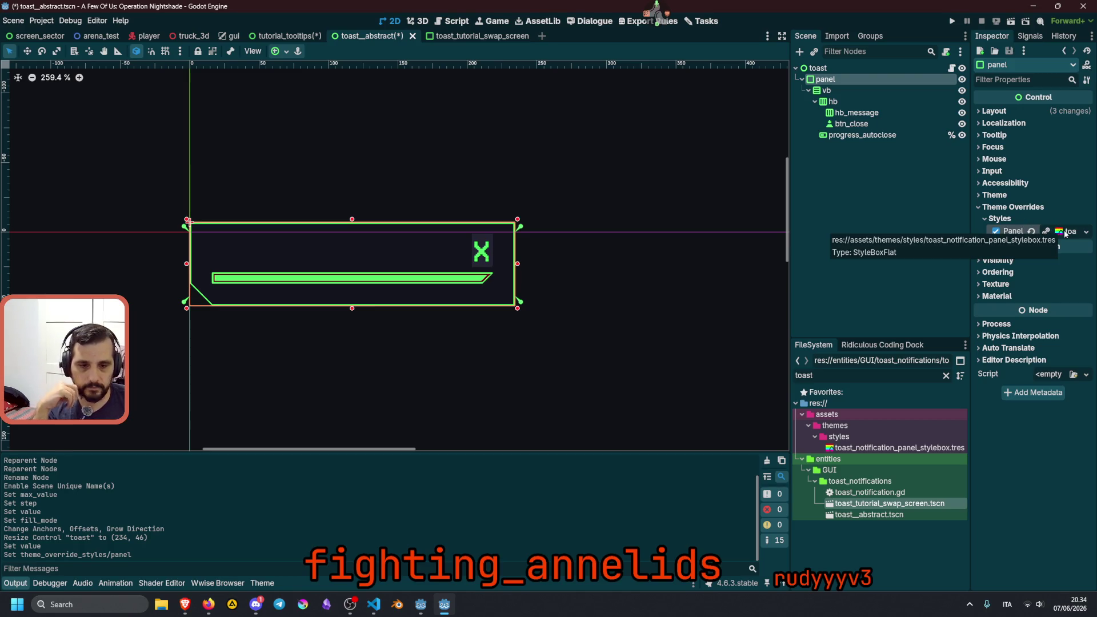
{"action": "left_click", "coordinate": [876, 211]}
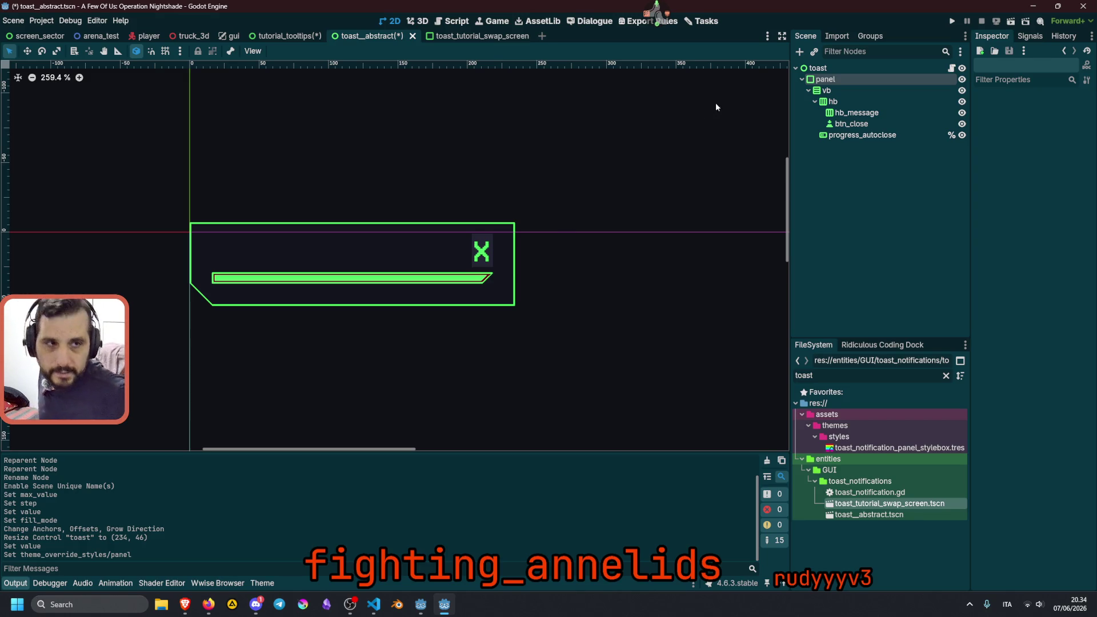
{"action": "left_click", "coordinate": [808, 68]}
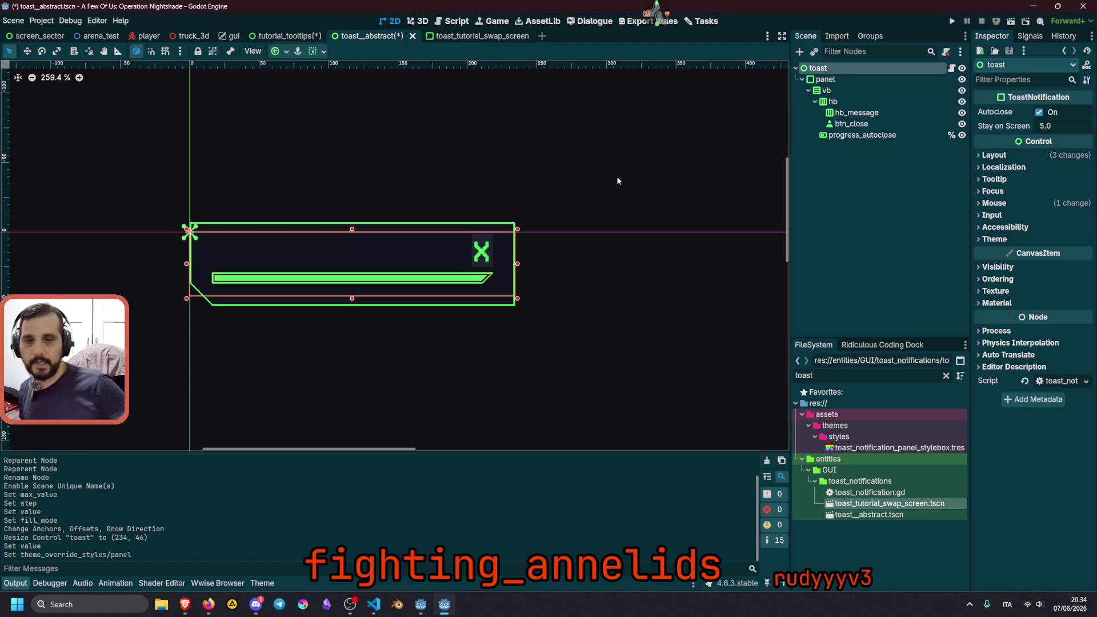
In the toast script, add blank lines after the autoclose timer setup in _ready.
{"action": "left_click", "coordinate": [952, 69]}
{"action": "left_click", "coordinate": [432, 208]}
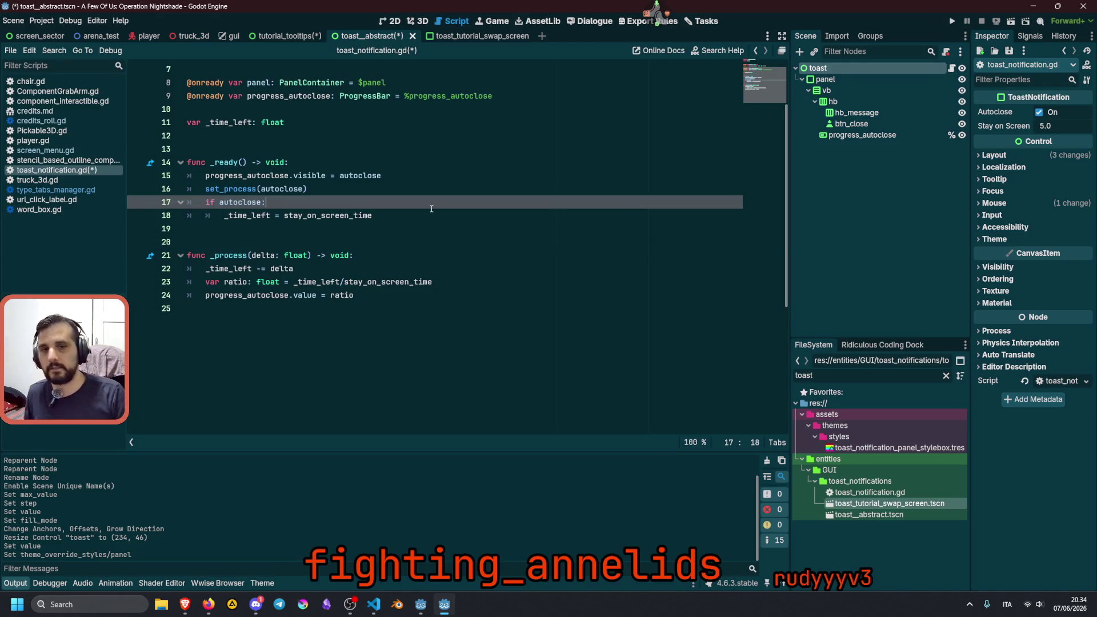
{"action": "key", "text": "Down"}
{"action": "key", "text": "End"}
{"action": "key", "text": "Return"}
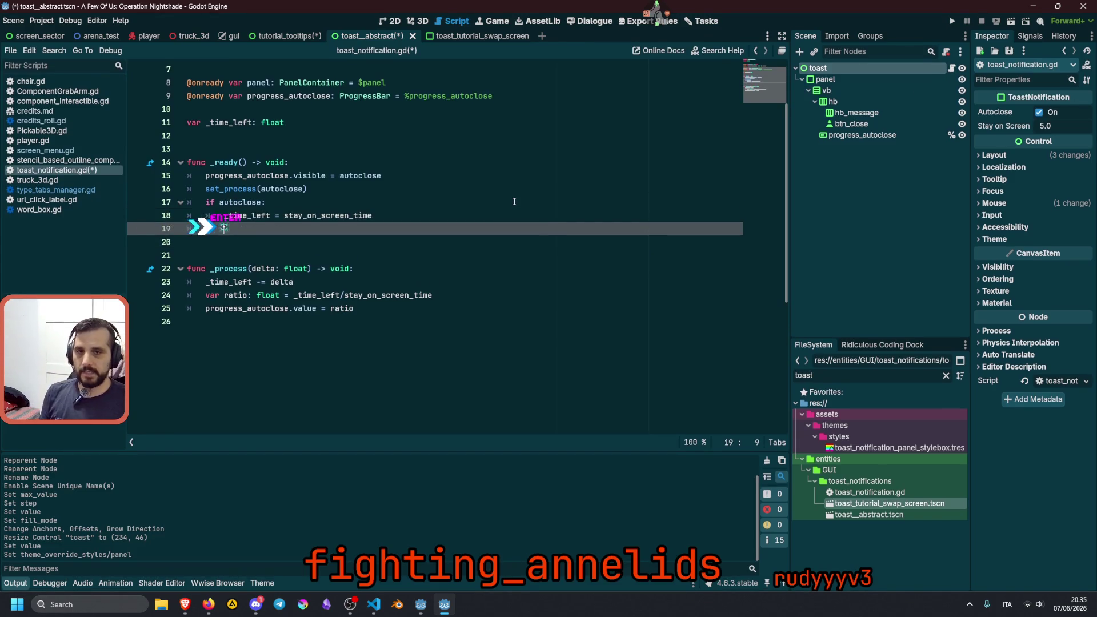
{"action": "key", "text": "BackSpace"}
{"action": "key", "text": "Return"}
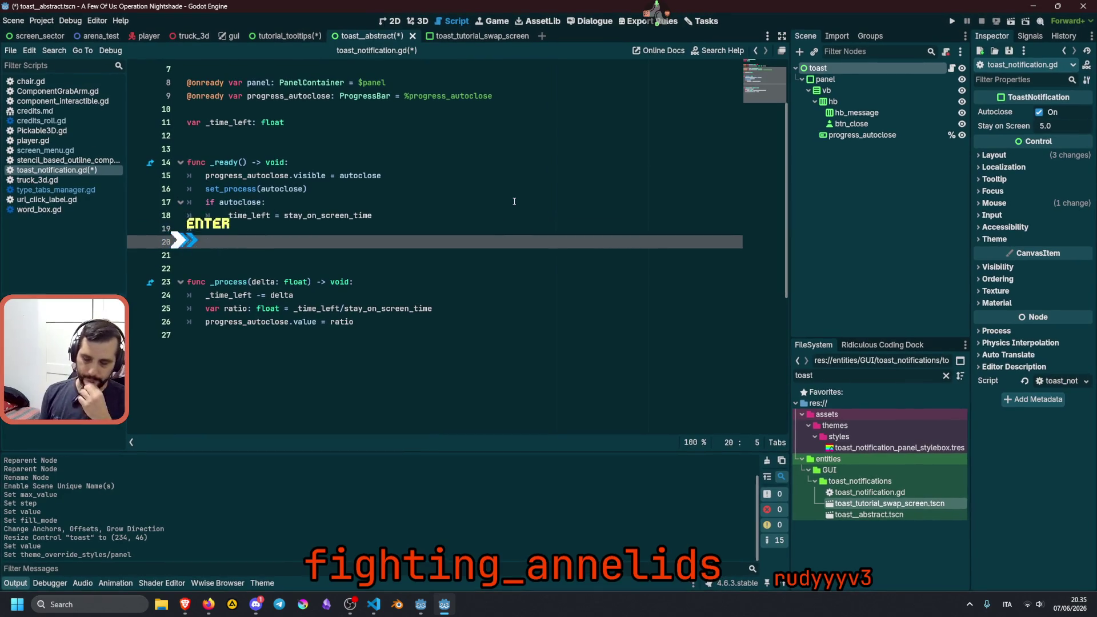
Write 'custom_minimum_size = panel.size' in _ready.
{"action": "type", "text": "toa"}
{"action": "type", "text": "t"}
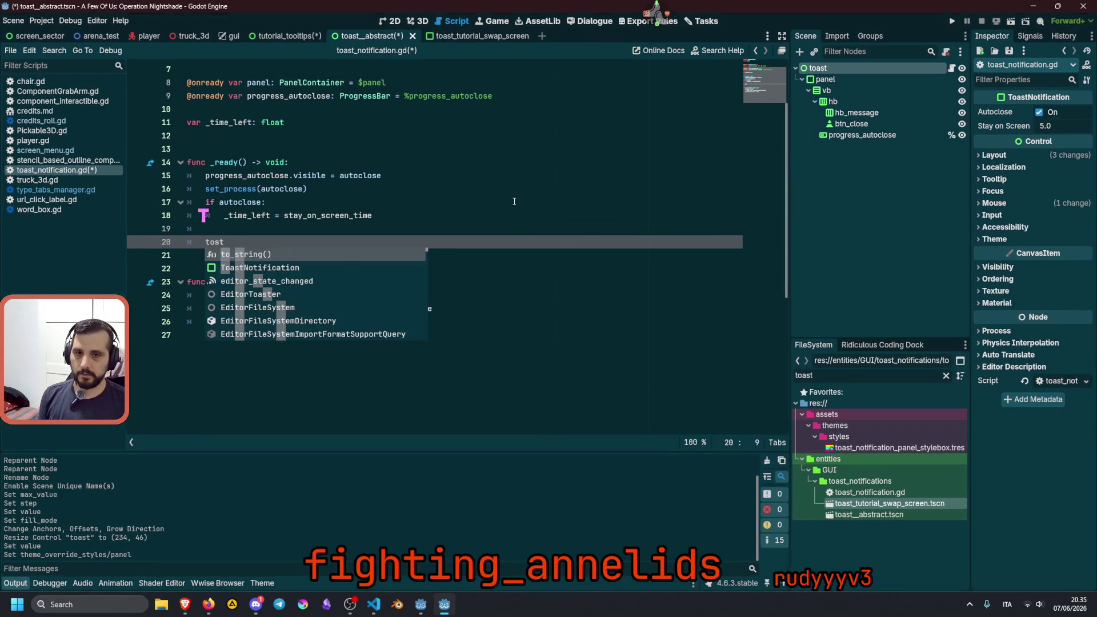
{"action": "key", "text": "ctrl+BackSpace"}
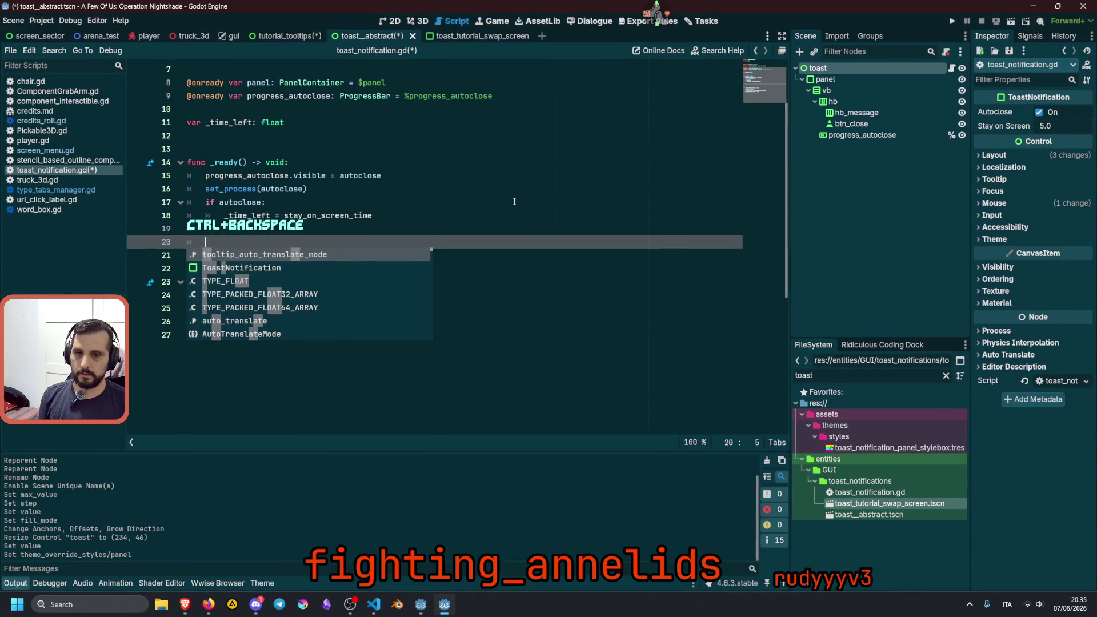
{"action": "type", "text": "min"}
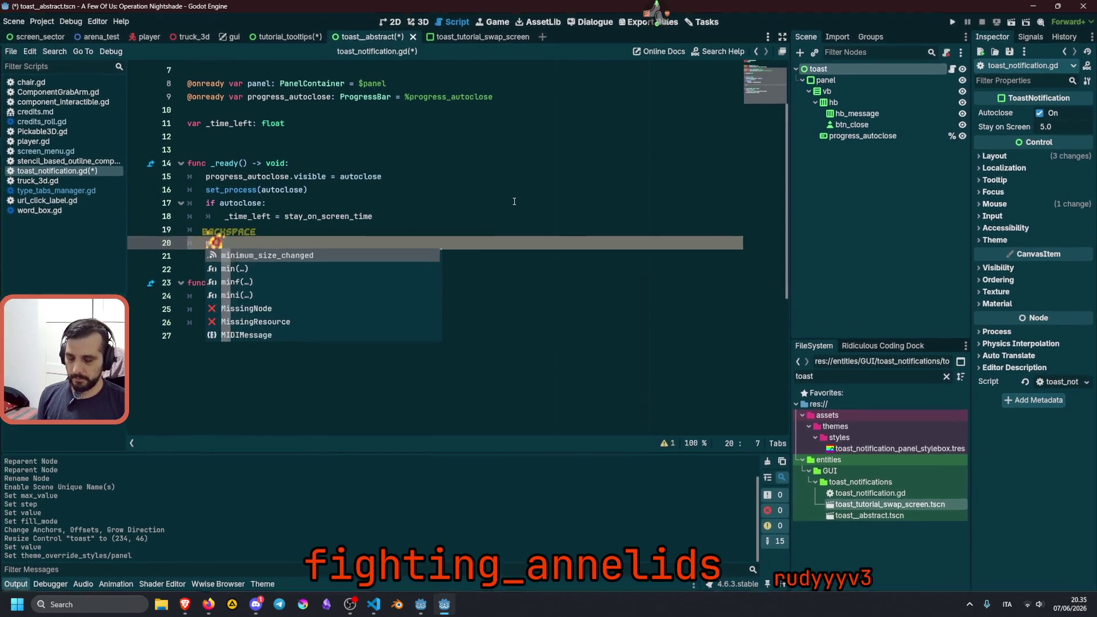
{"action": "key", "text": "ctrl+BackSpace"}
{"action": "type", "text": "cu"}
{"action": "key", "text": "Return"}
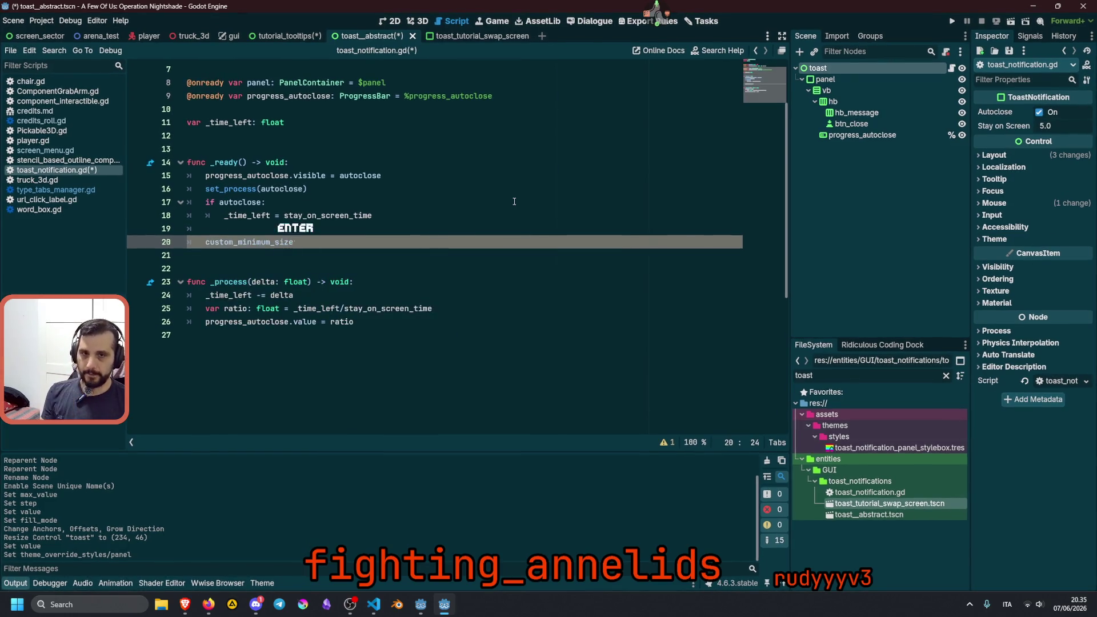
{"action": "type", "text": "= "}
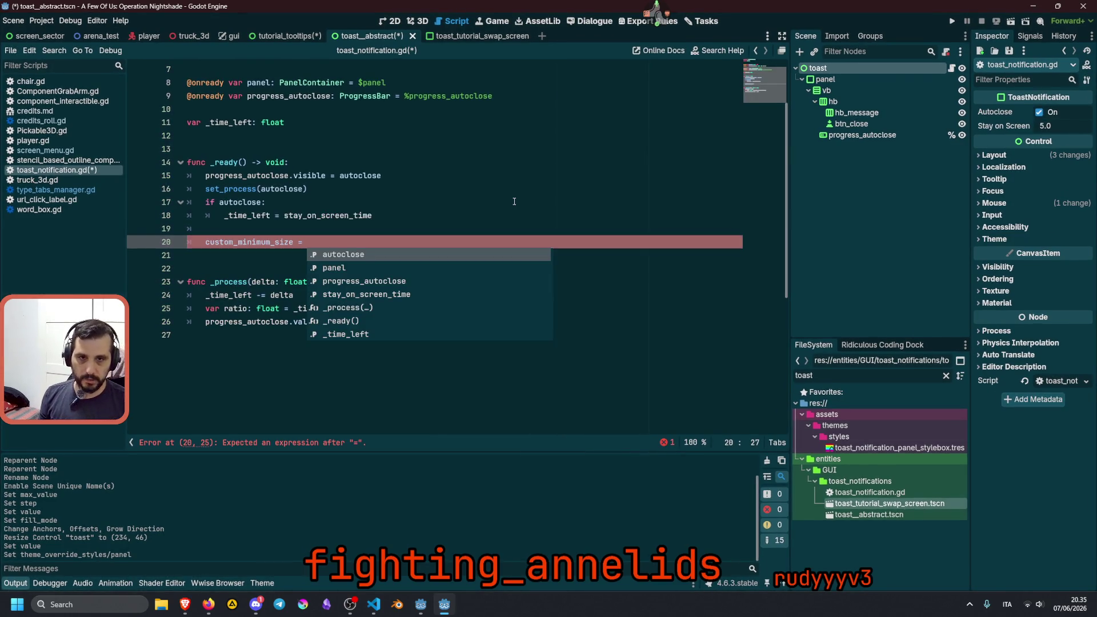
{"action": "type", "text": "pane"}
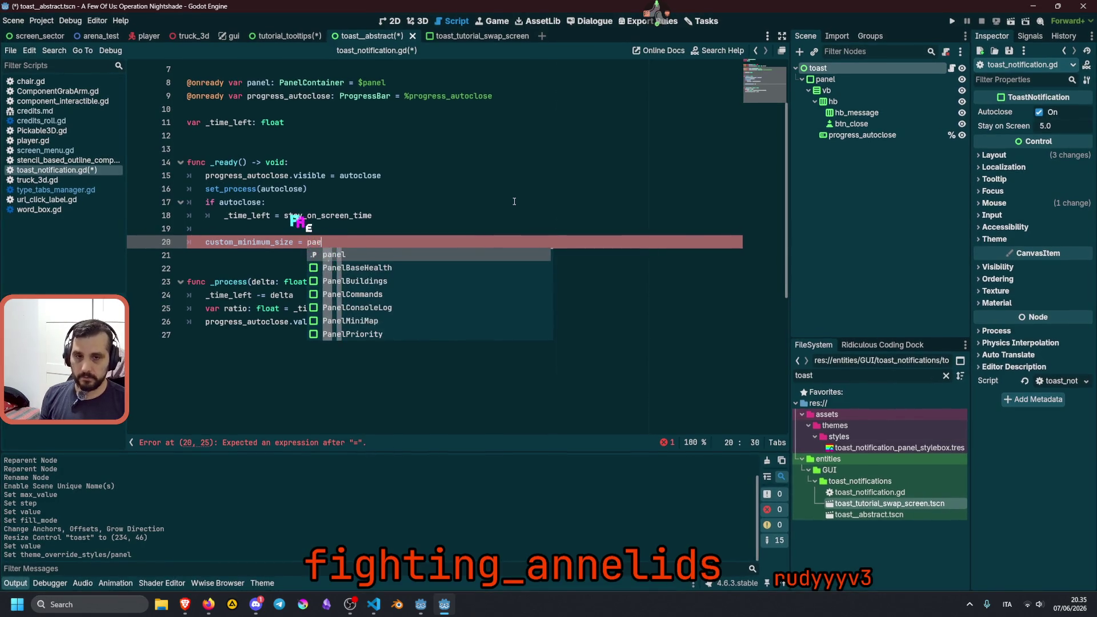
{"action": "key", "text": "Return"}
{"action": "type", "text": ".size"}
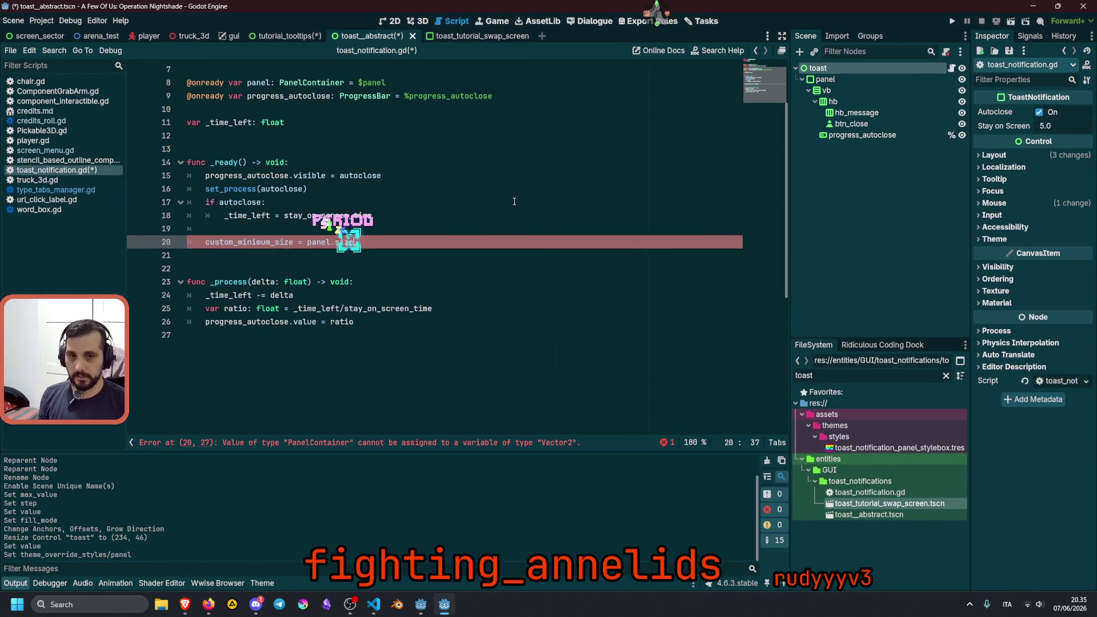
Insert 'await get_tree().process_frame' above the size assignment, then return to the 2D layout.
{"action": "key", "text": "ctrl+shift+Return"}
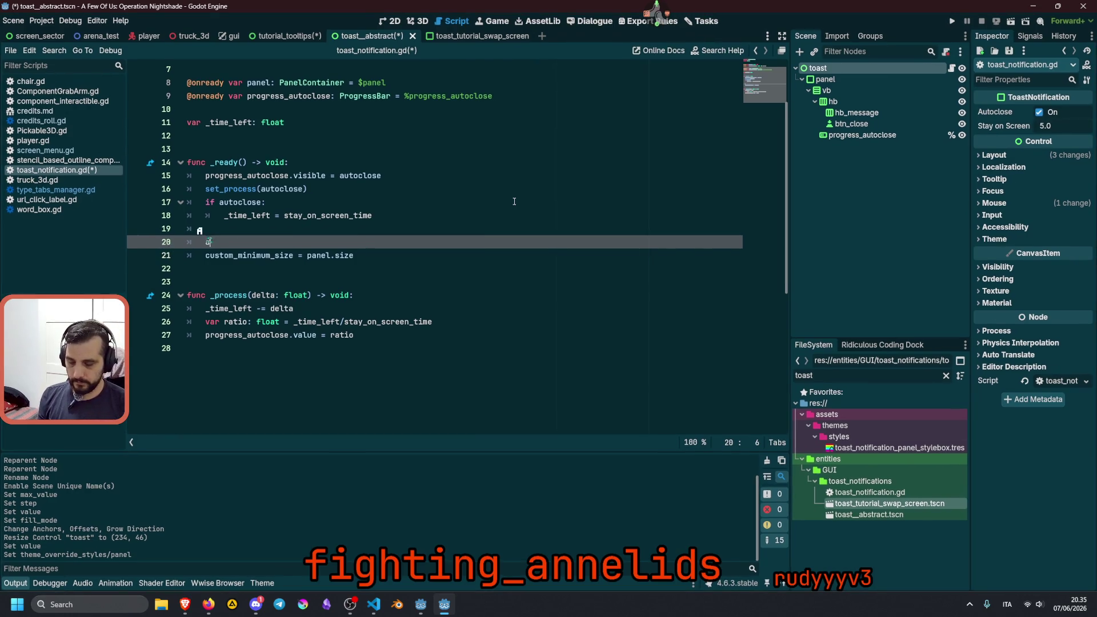
{"action": "type", "text": "wait"}
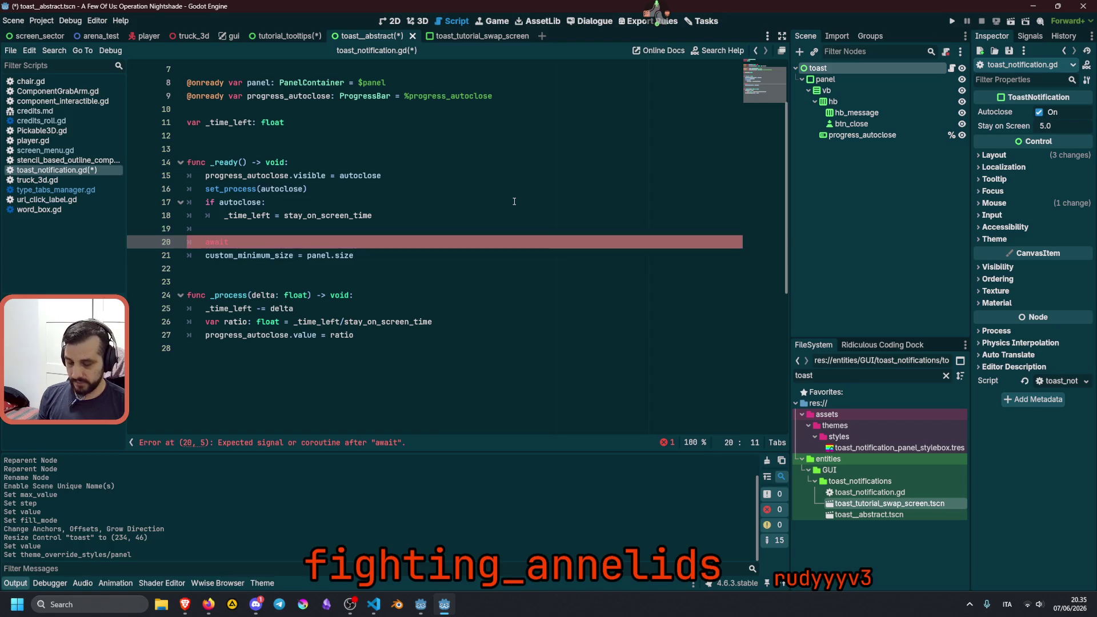
{"action": "type", "text": "get_tre"}
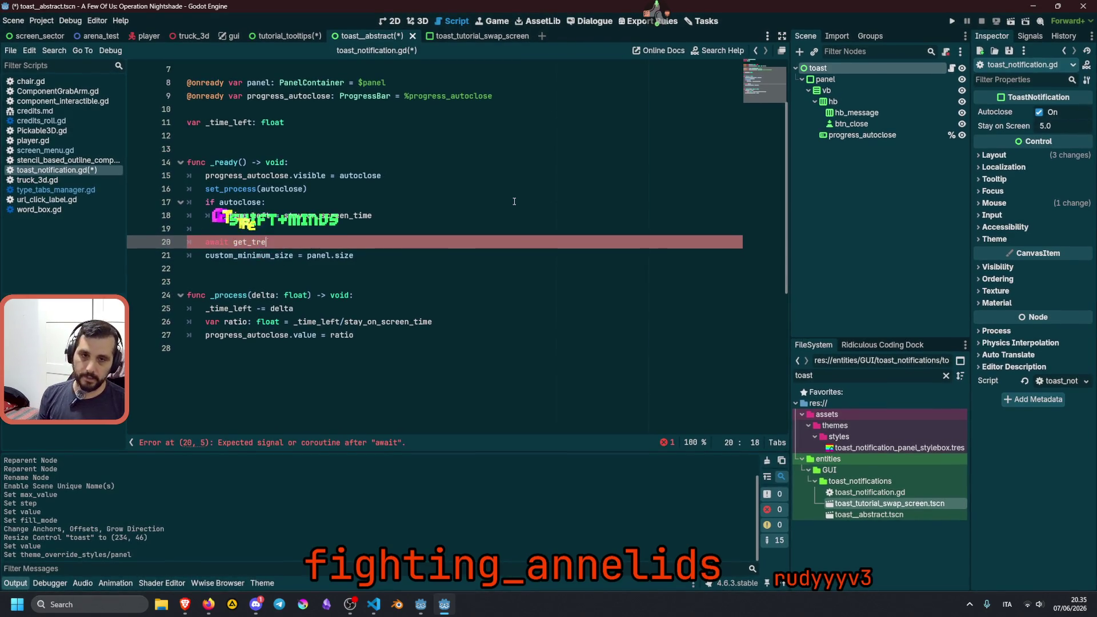
{"action": "key", "text": "Return"}
{"action": "type", "text": ".proce"}
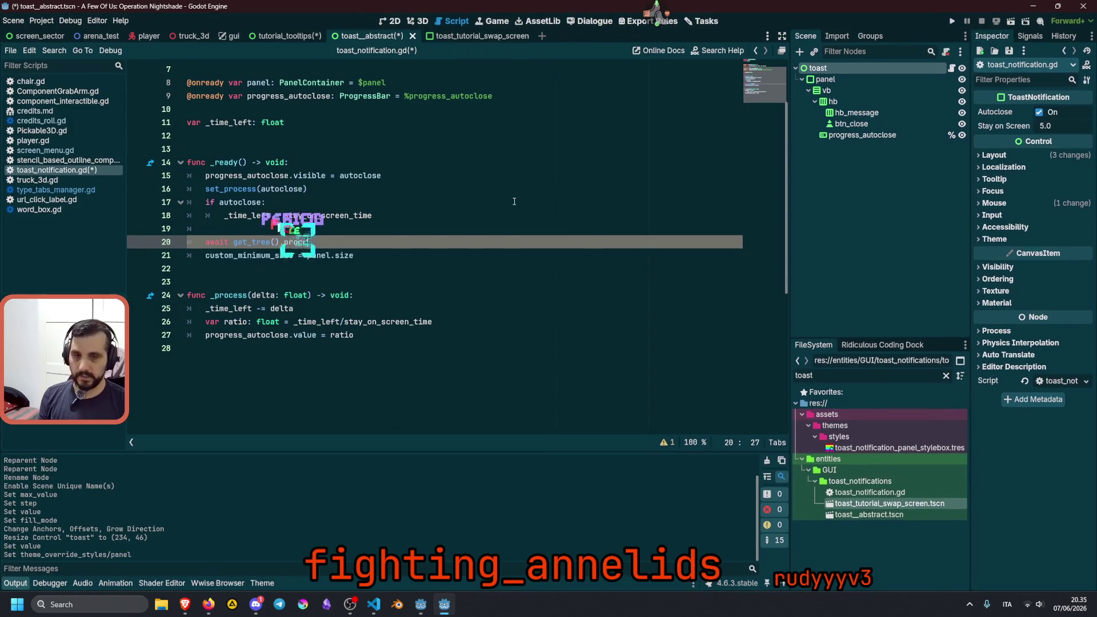
{"action": "key", "text": "Return"}
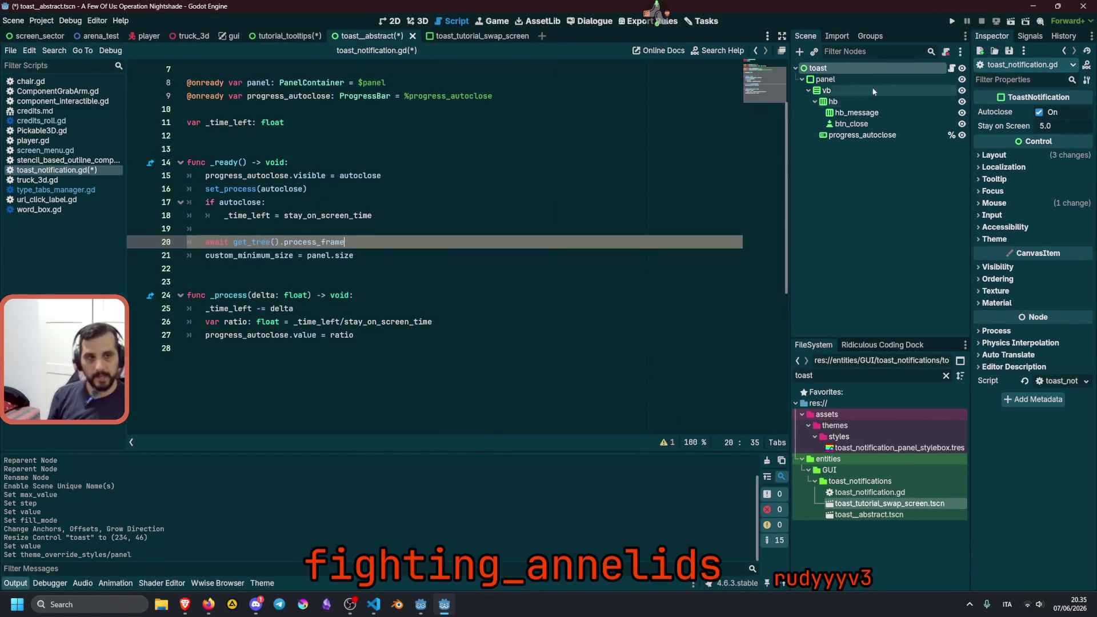
{"action": "left_click", "coordinate": [853, 80]}
{"action": "key", "text": "ctrl+F1"}
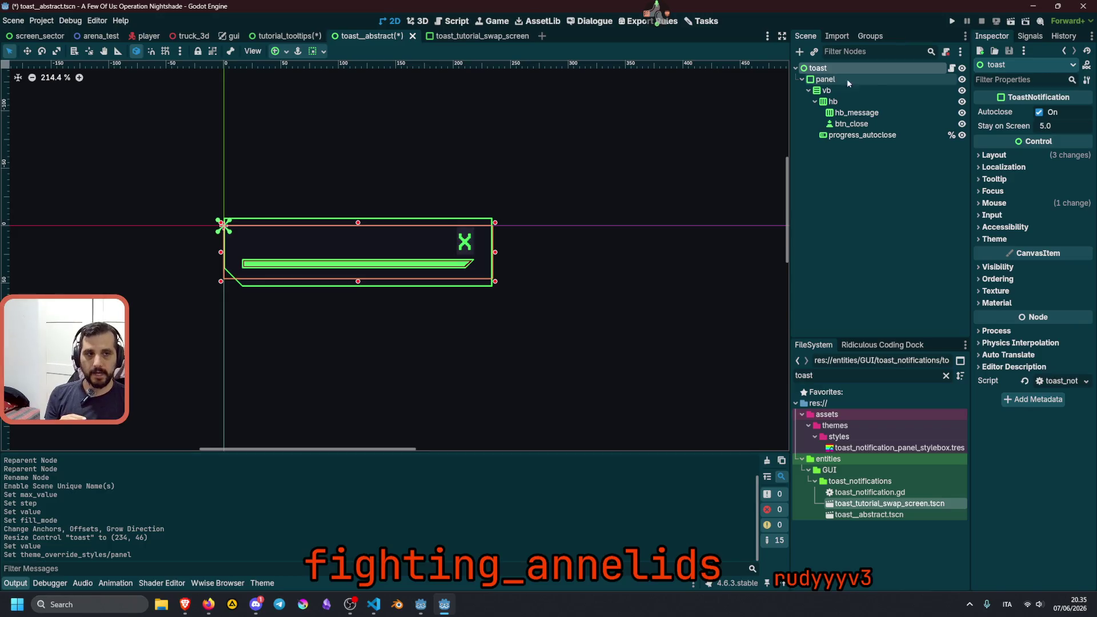
Test-resize the panel to 51×60, undo it, and go back to toast_notification.gd.
{"action": "left_click", "coordinate": [902, 69]}
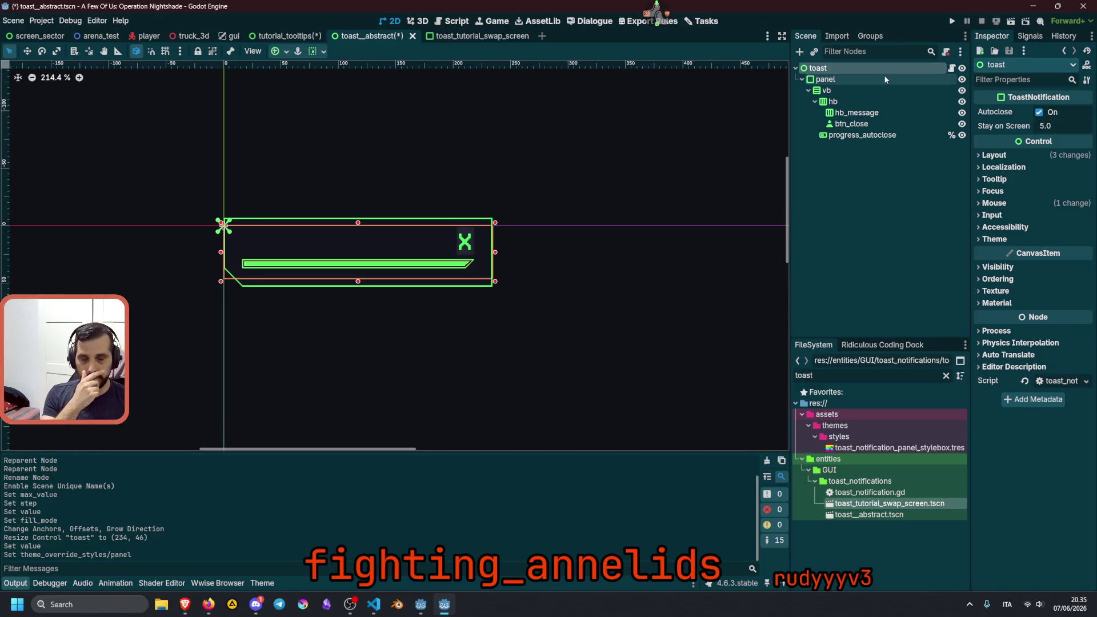
{"action": "left_click", "coordinate": [862, 80]}
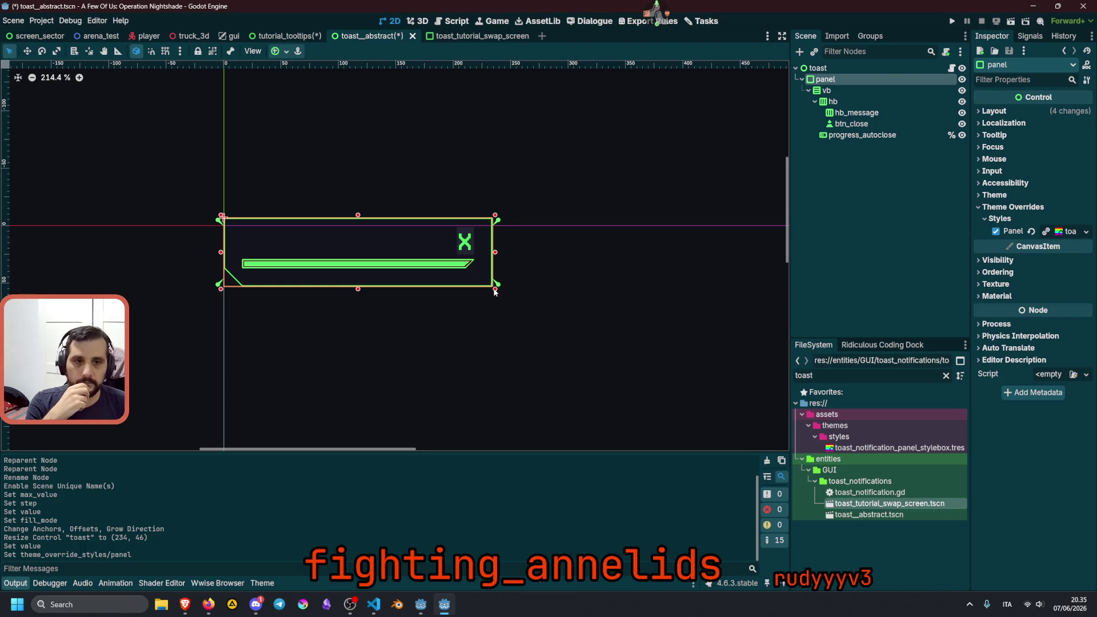
{"action": "left_click_drag", "start_coordinate": [496, 289], "coordinate": [285, 289]}
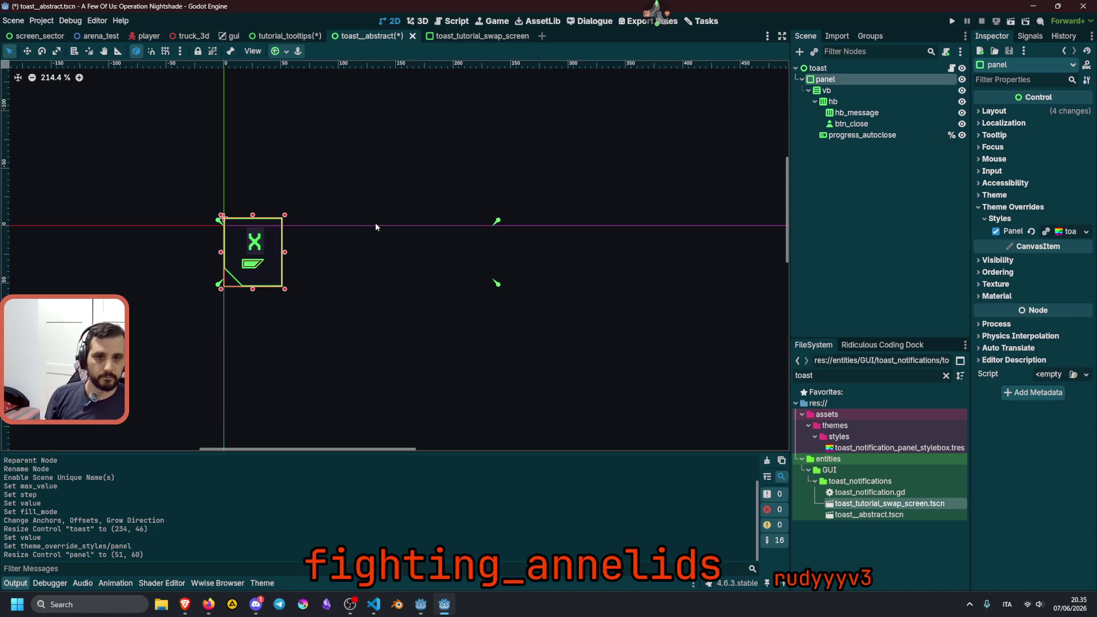
{"action": "key", "text": "ctrl+z"}
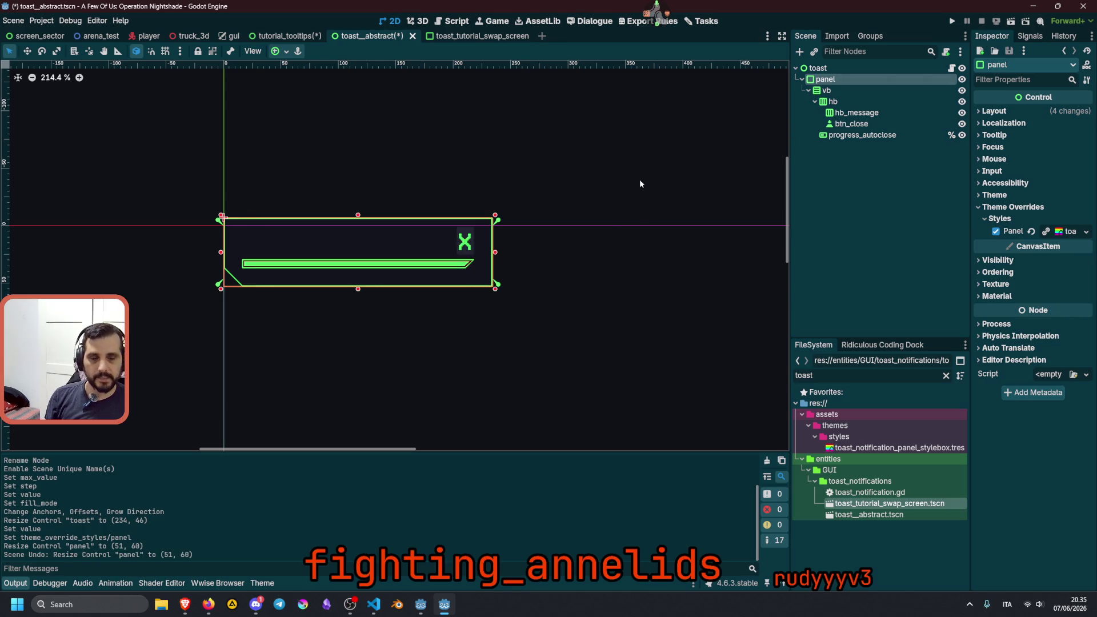
{"action": "left_click", "coordinate": [946, 69]}
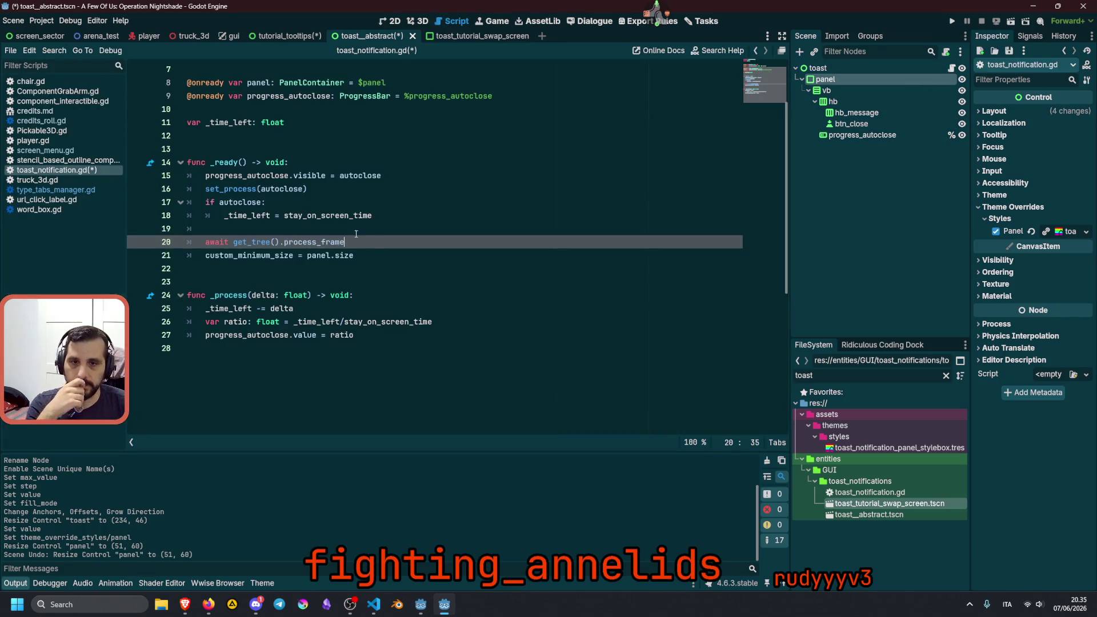
Open an empty line directly above the await statement in _ready.
{"action": "key", "text": "Up"}
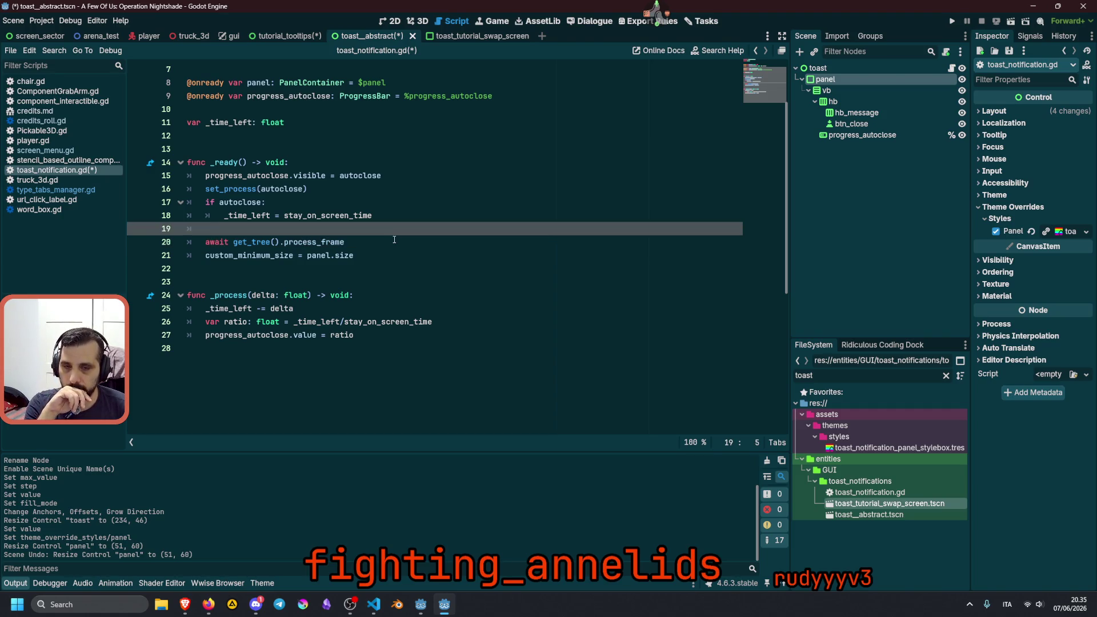
{"action": "key", "text": "Down"}
{"action": "key", "text": "End"}
{"action": "key", "text": "Return"}
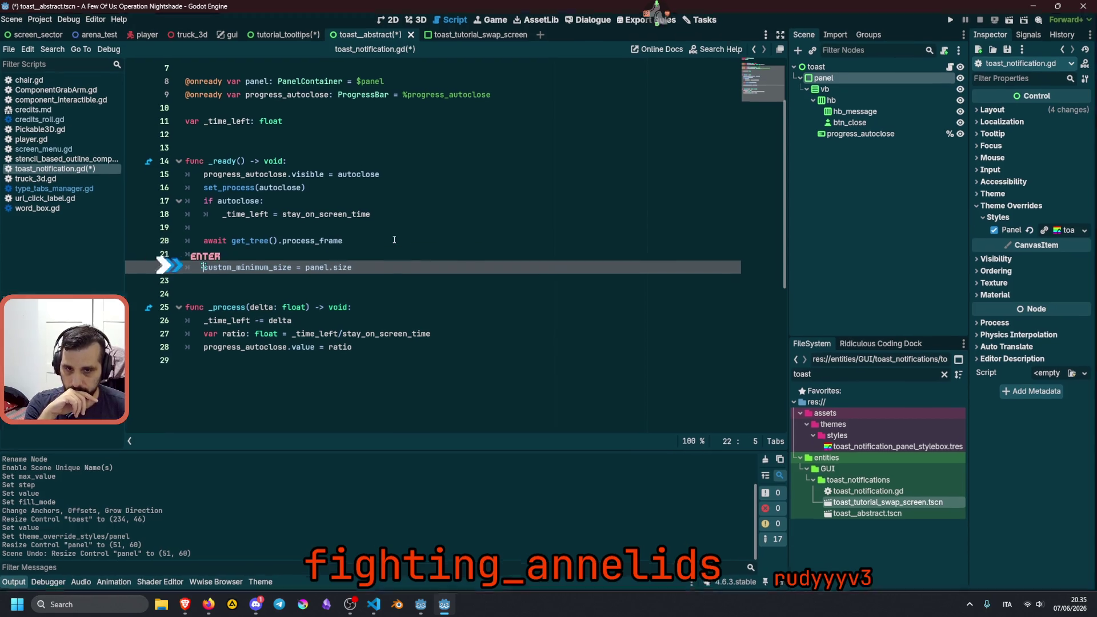
{"action": "key", "text": "alt+Up"}
{"action": "key", "text": "Return"}
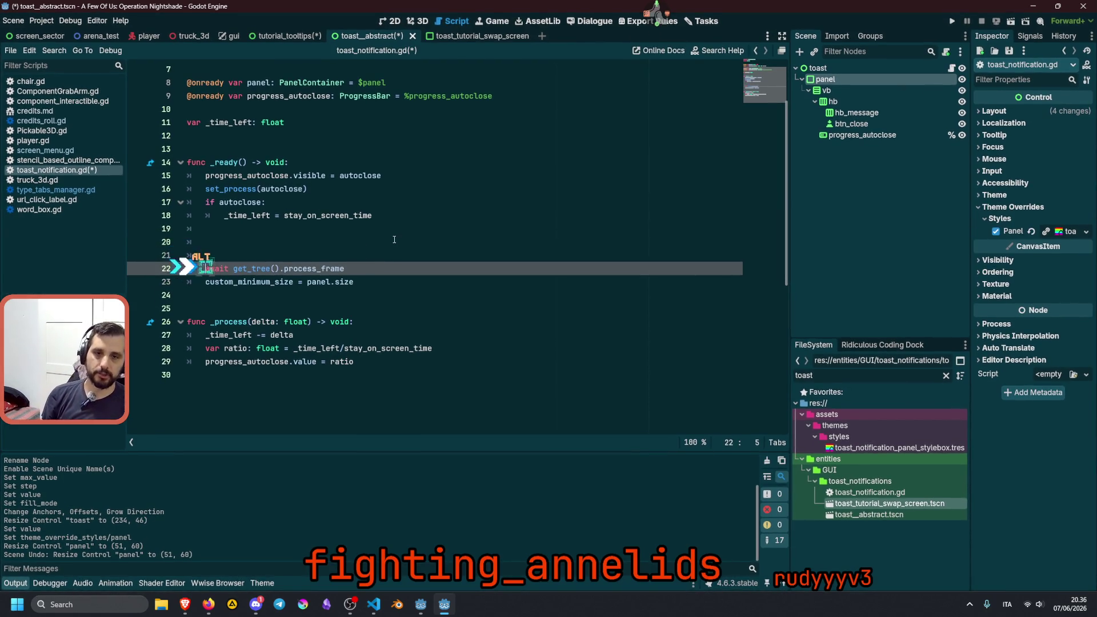
Write 'panel.size = Vector2.ZERO' on that line.
{"action": "type", "text": "pane"}
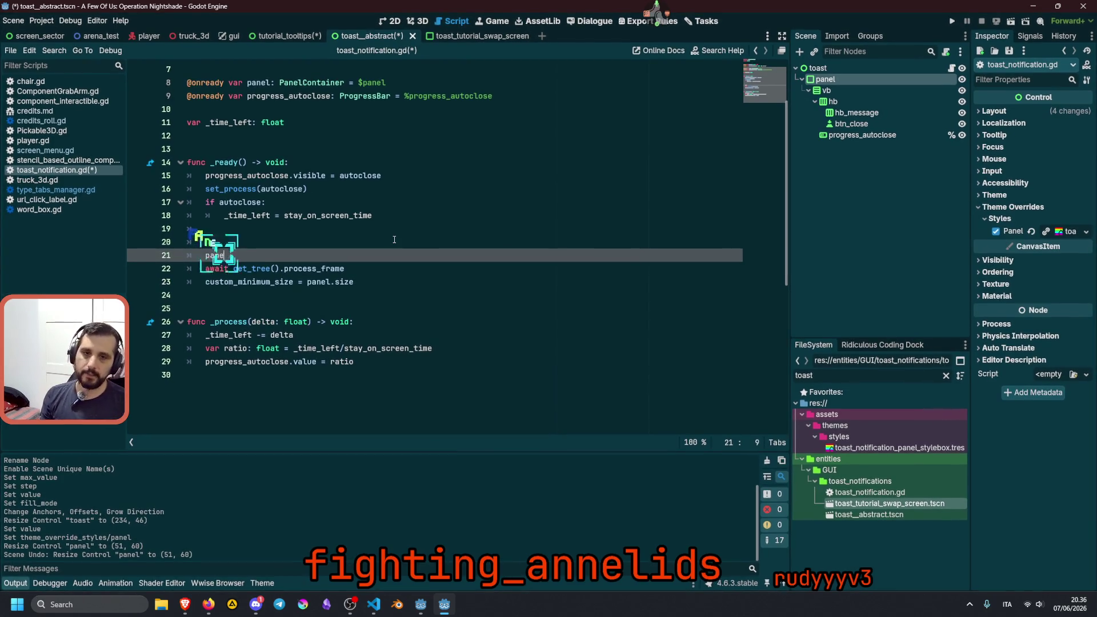
{"action": "key", "text": "Return"}
{"action": "type", "text": ".si"}
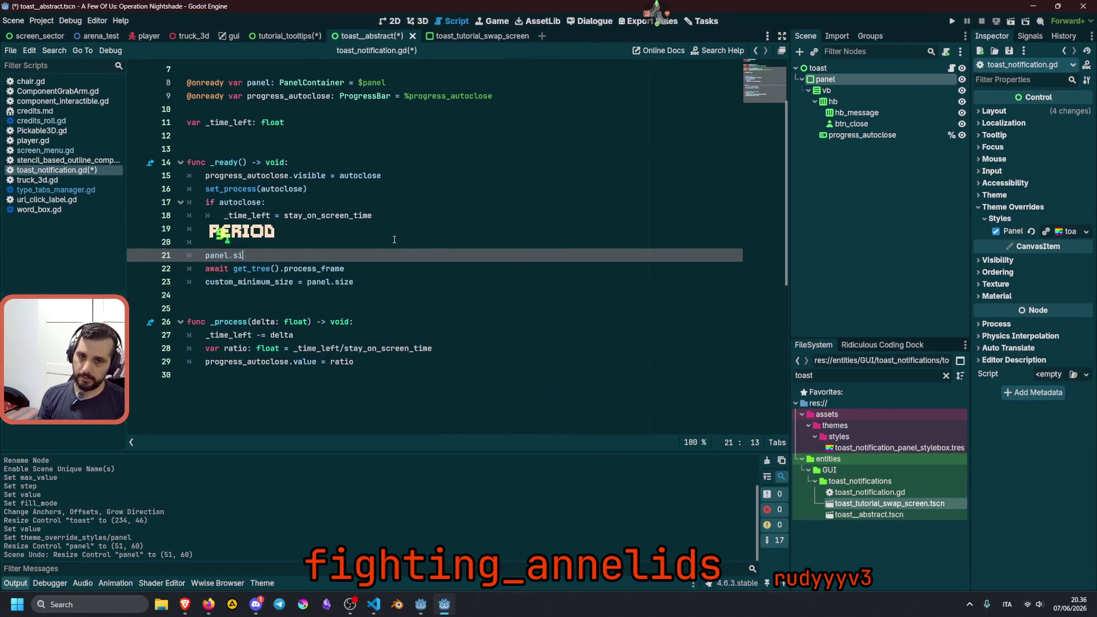
{"action": "key", "text": "Return"}
{"action": "type", "text": "= V"}
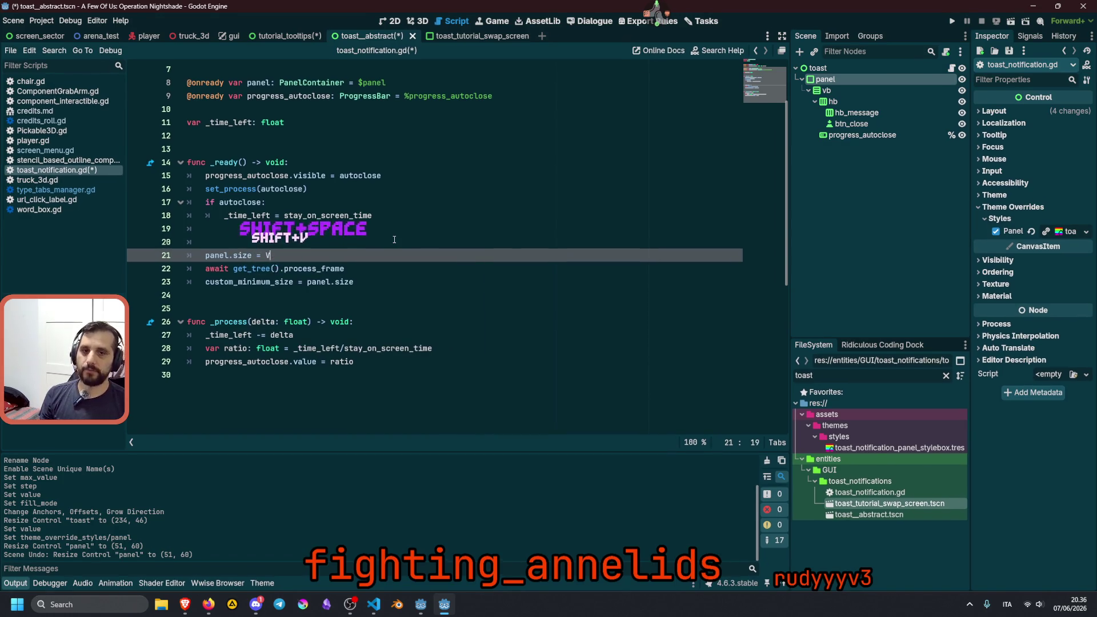
{"action": "type", "text": "ect"}
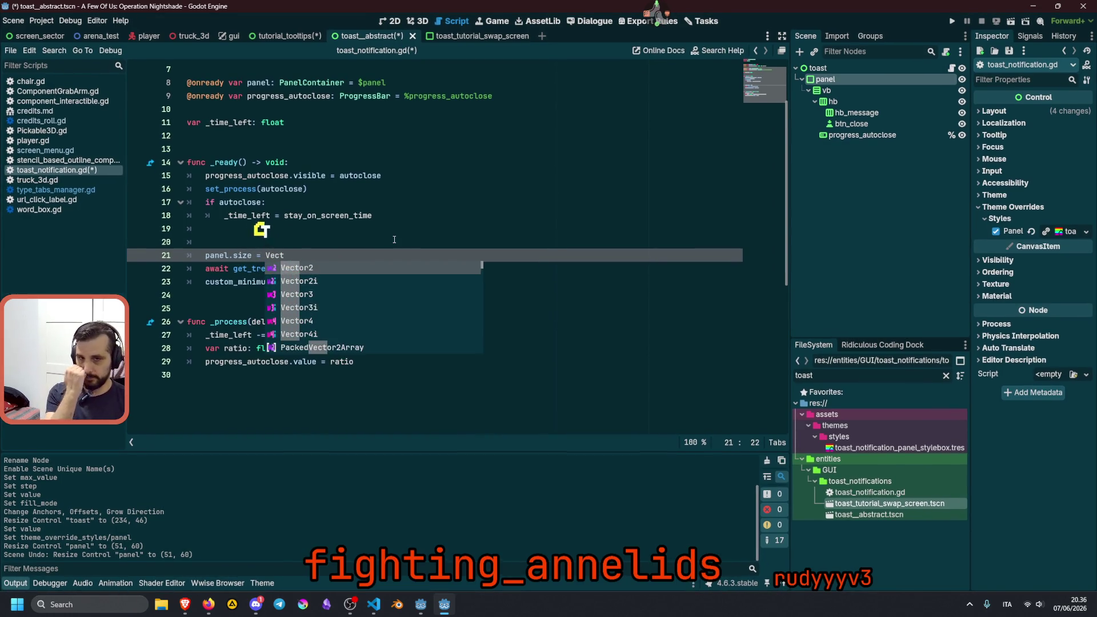
{"action": "key", "text": "Return"}
{"action": "type", "text": ".Z"}
{"action": "key", "text": "Return"}
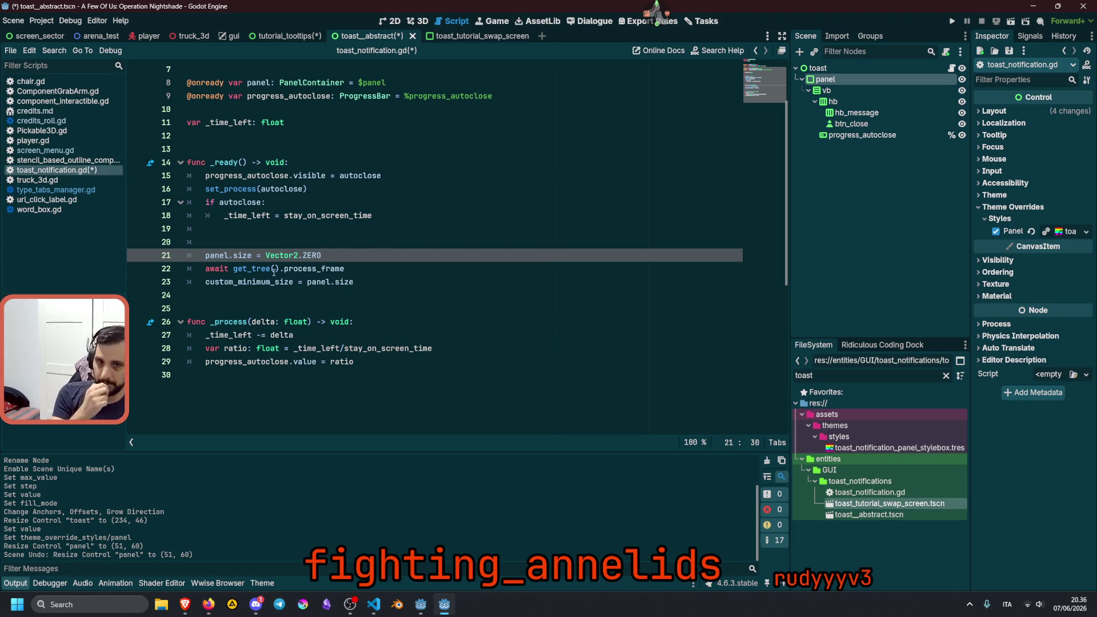
Add a test line 'size = custom_minimum_size' below the custom_minimum_size assignment.
{"action": "left_click", "coordinate": [331, 287]}
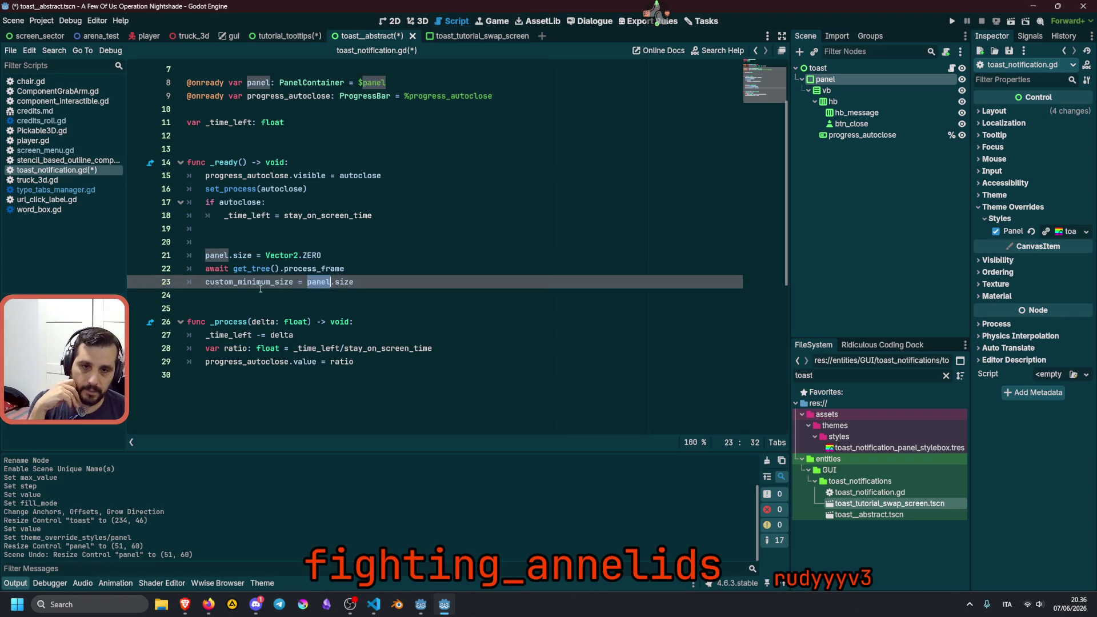
{"action": "double_click", "coordinate": [261, 283]}
{"action": "key", "text": "ctrl+c"}
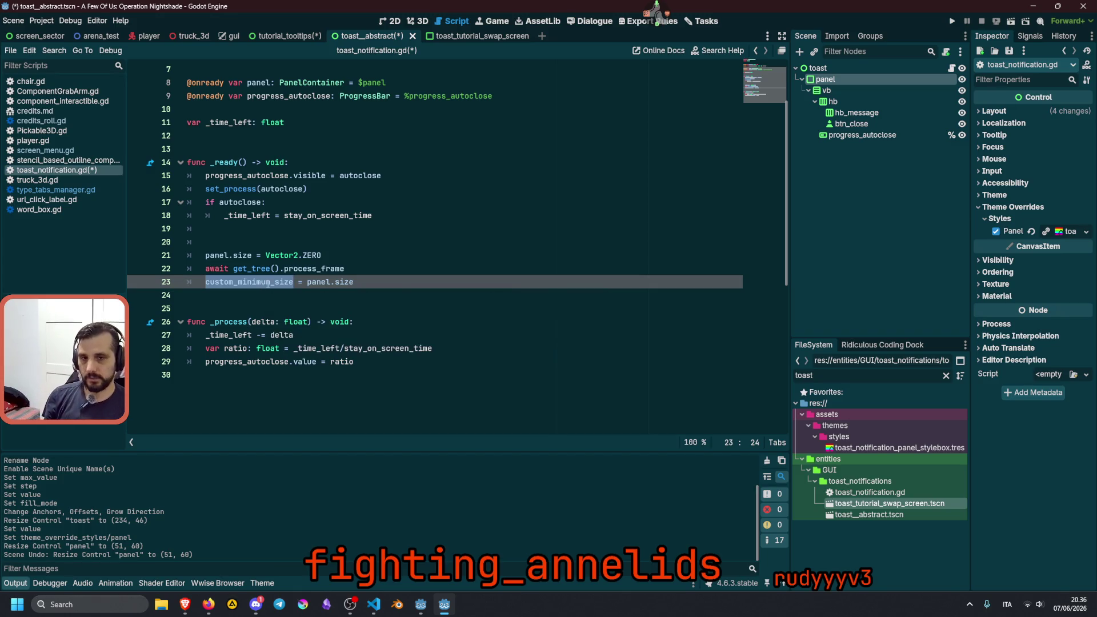
{"action": "key", "text": "End"}
{"action": "key", "text": "Return"}
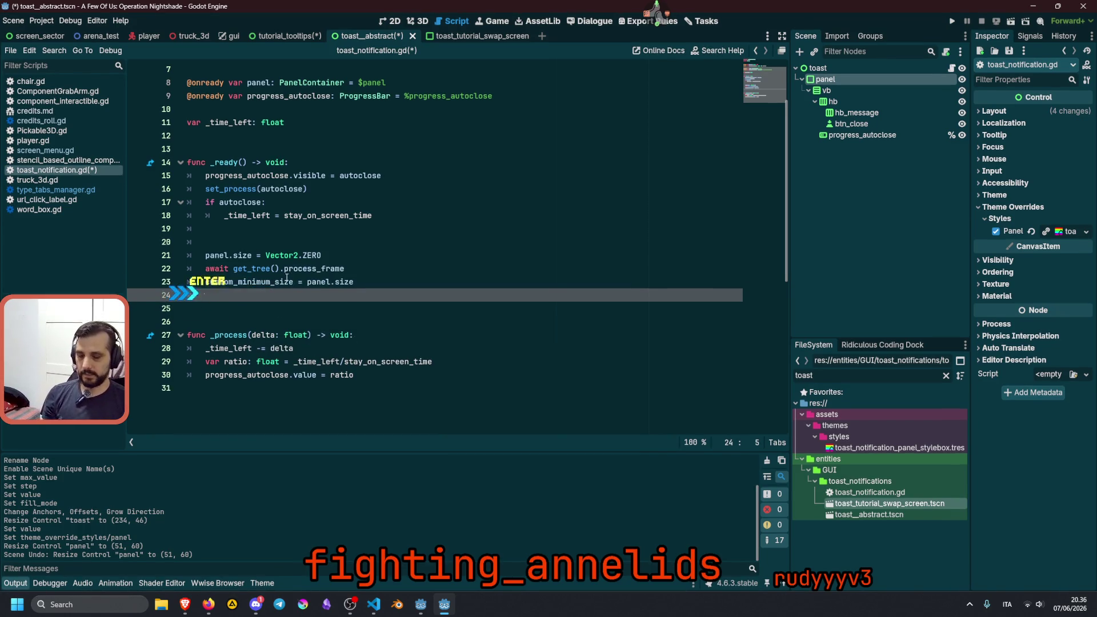
{"action": "type", "text": "sid"}
{"action": "key", "text": "BackSpace"}
{"action": "type", "text": "ze ="}
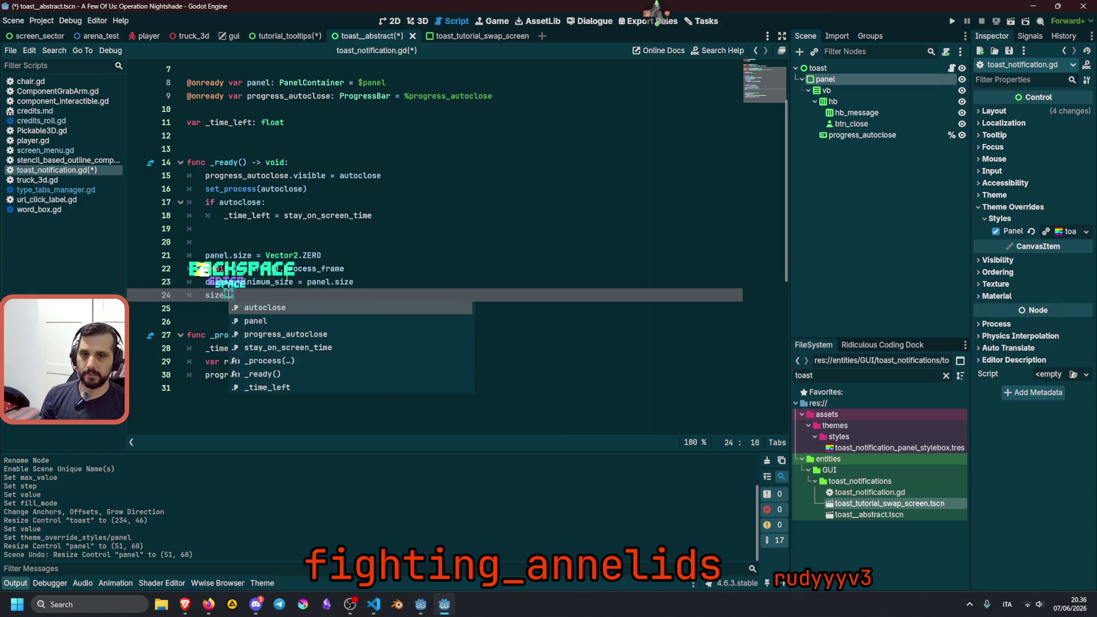
{"action": "key", "text": "Escape"}
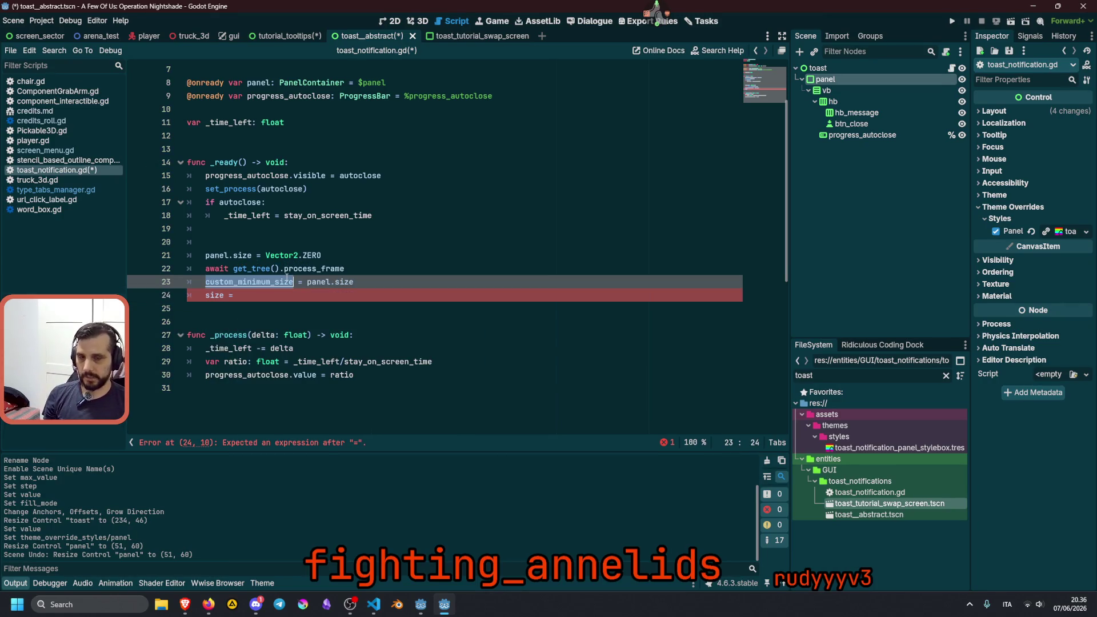
{"action": "key", "text": "ctrl+v"}
Delete the 'size = custom_minimum_size' test line again.
{"action": "left_click", "coordinate": [274, 282]}
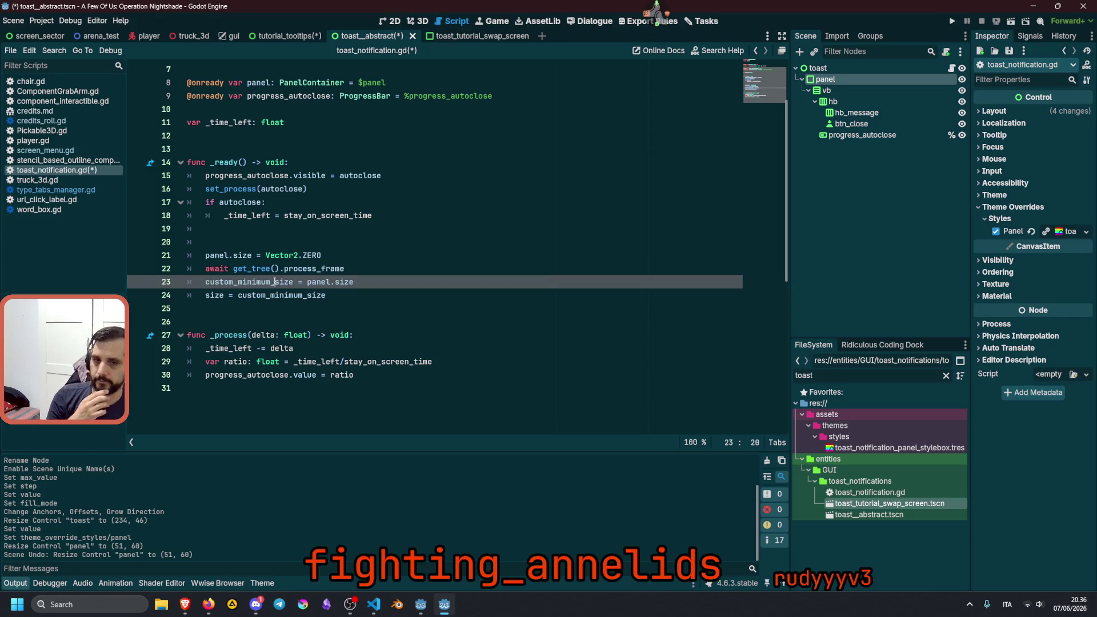
{"action": "mouse_move", "coordinate": [343, 279]}
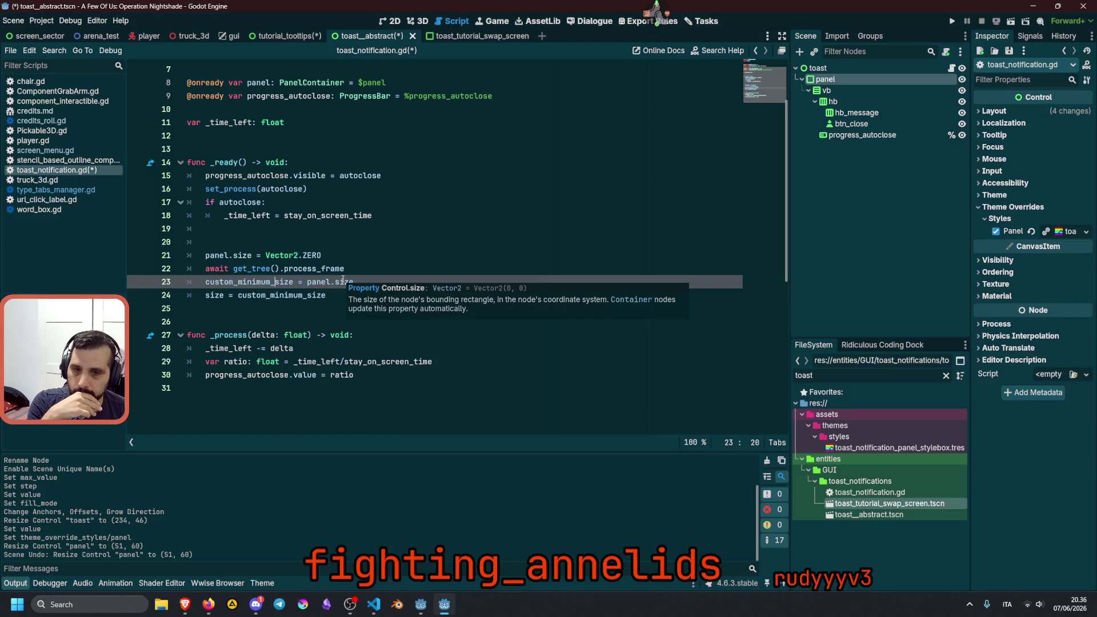
{"action": "key", "text": "Down"}
{"action": "key", "text": "Home"}
{"action": "key", "text": "ctrl+shift+Right"}
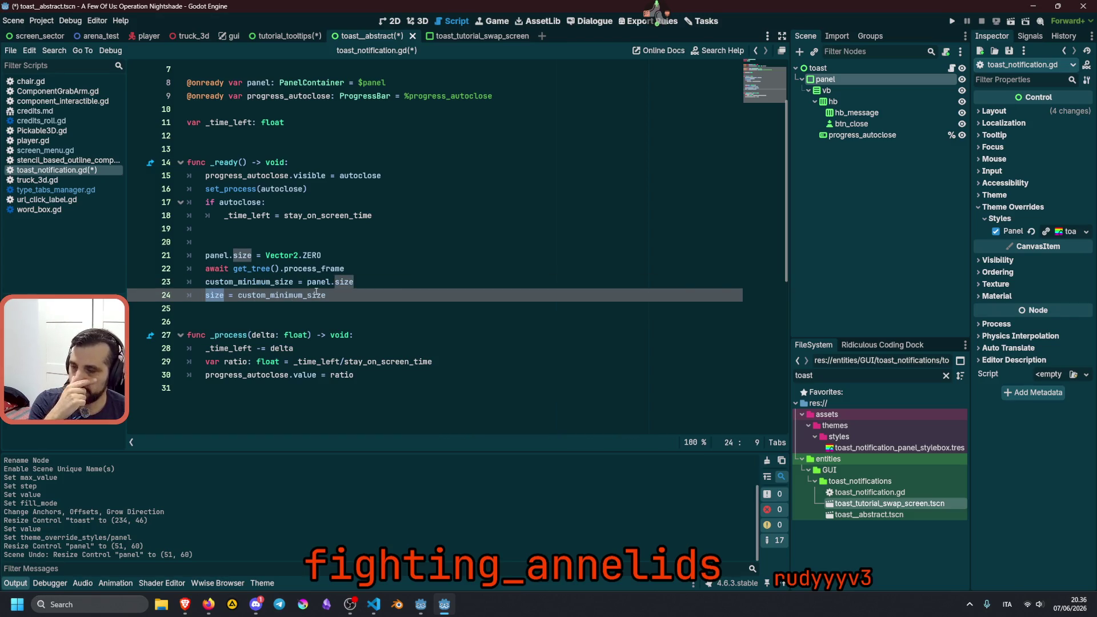
{"action": "mouse_move", "coordinate": [316, 293]}
{"action": "key", "text": "End"}
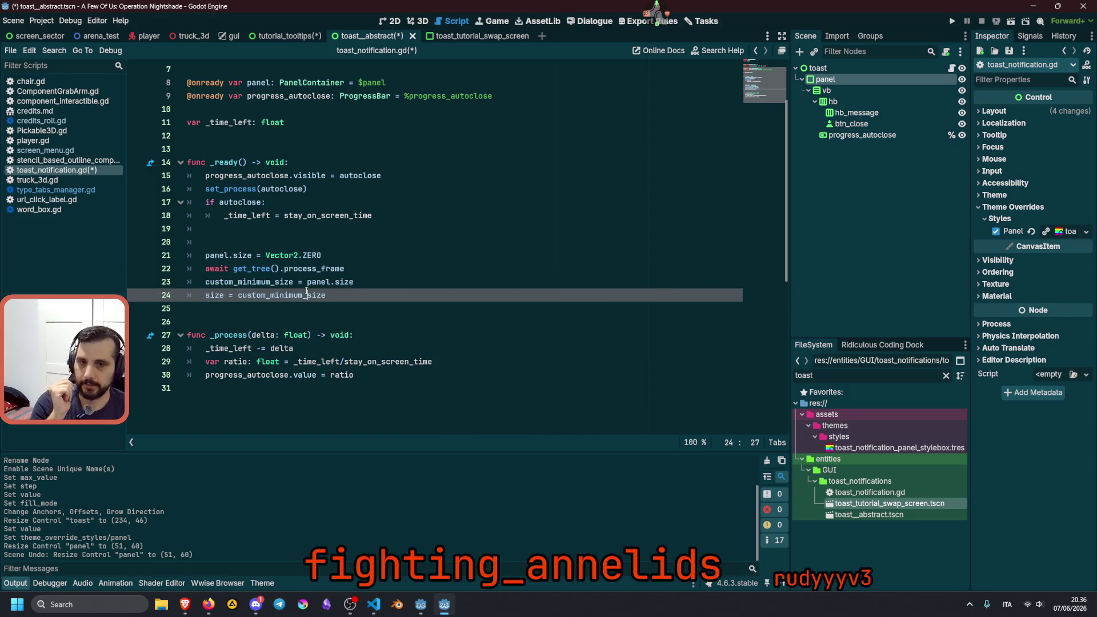
{"action": "key", "text": "shift+Home"}
{"action": "key", "text": "BackSpace"}
{"action": "key", "text": "BackSpace"}
{"action": "key", "text": "BackSpace"}
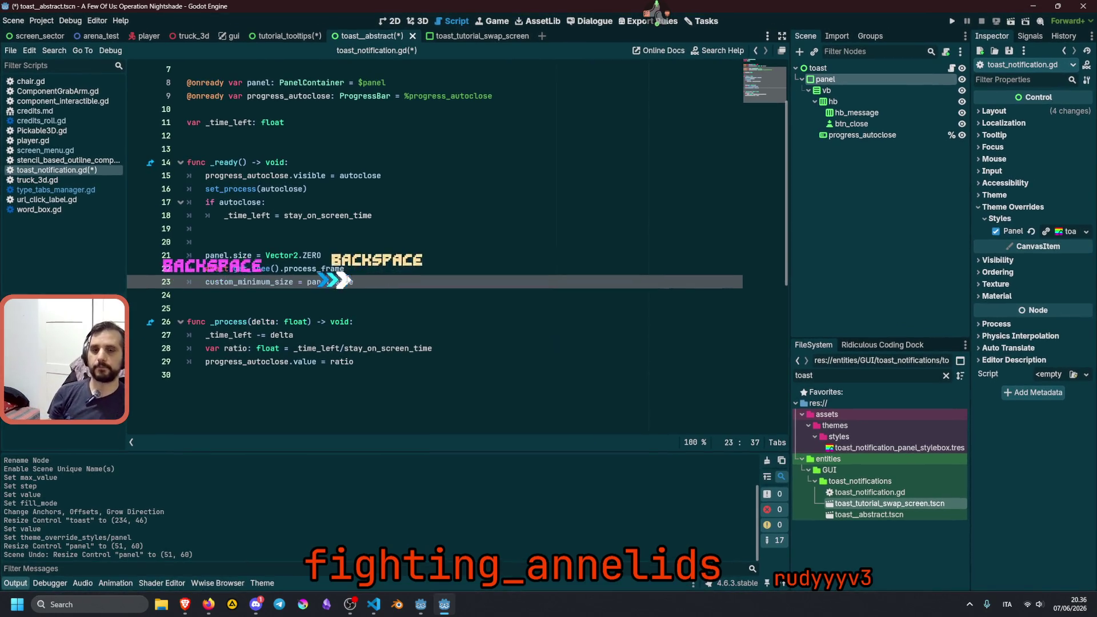
{"action": "left_click", "coordinate": [391, 238]}
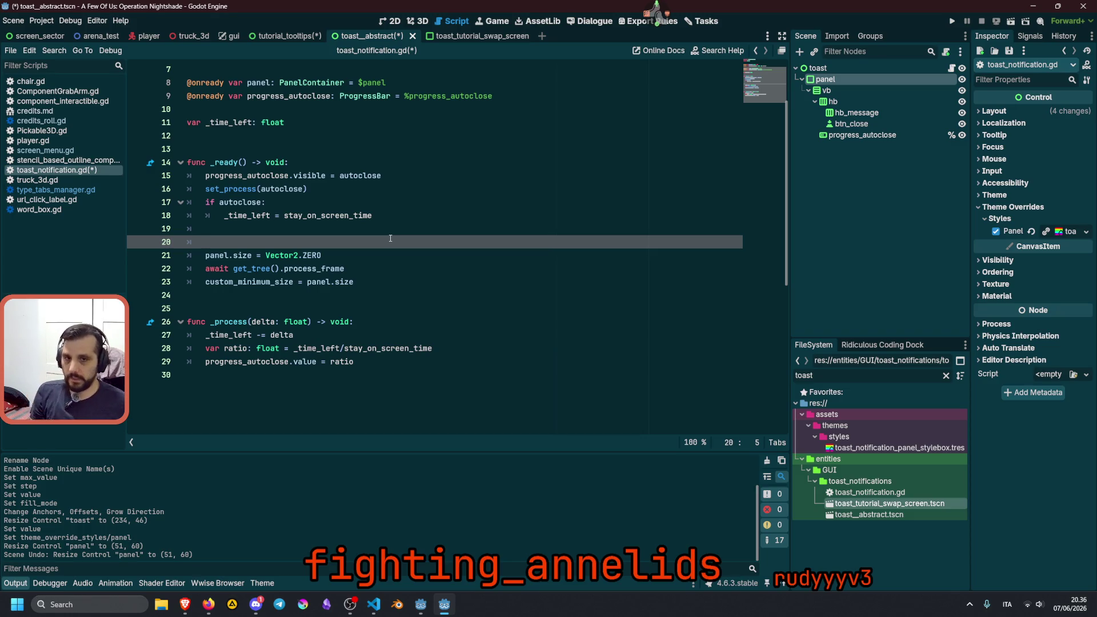
{"action": "left_click", "coordinate": [367, 282]}
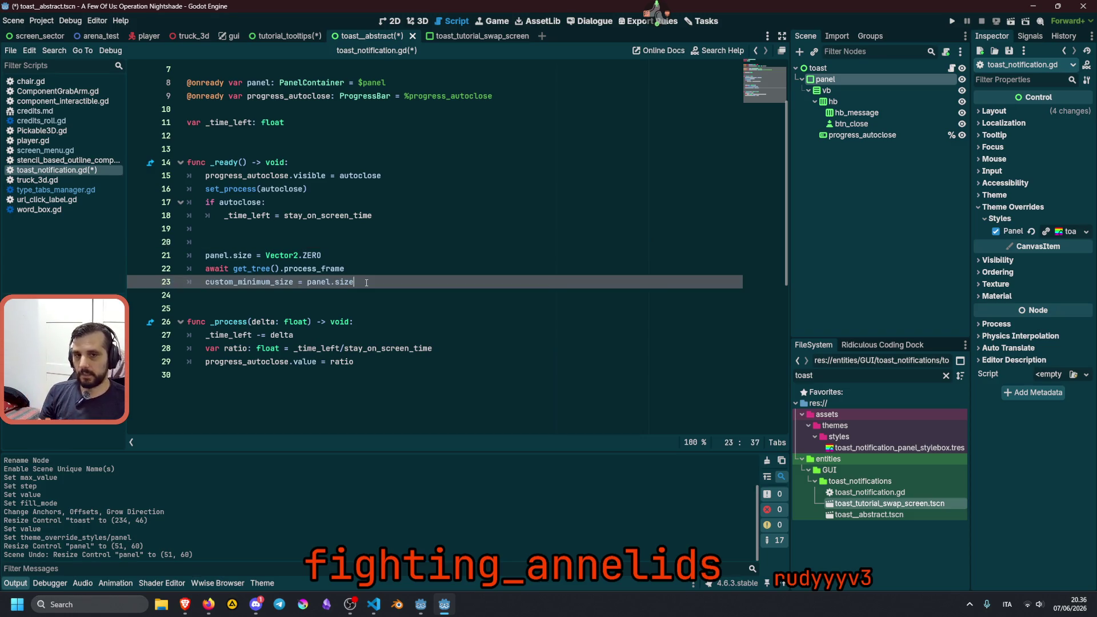
Add an _animation_in() call on a new line 24 at the end of _ready.
{"action": "key", "text": "Return"}
{"action": "type", "text": "_s"}
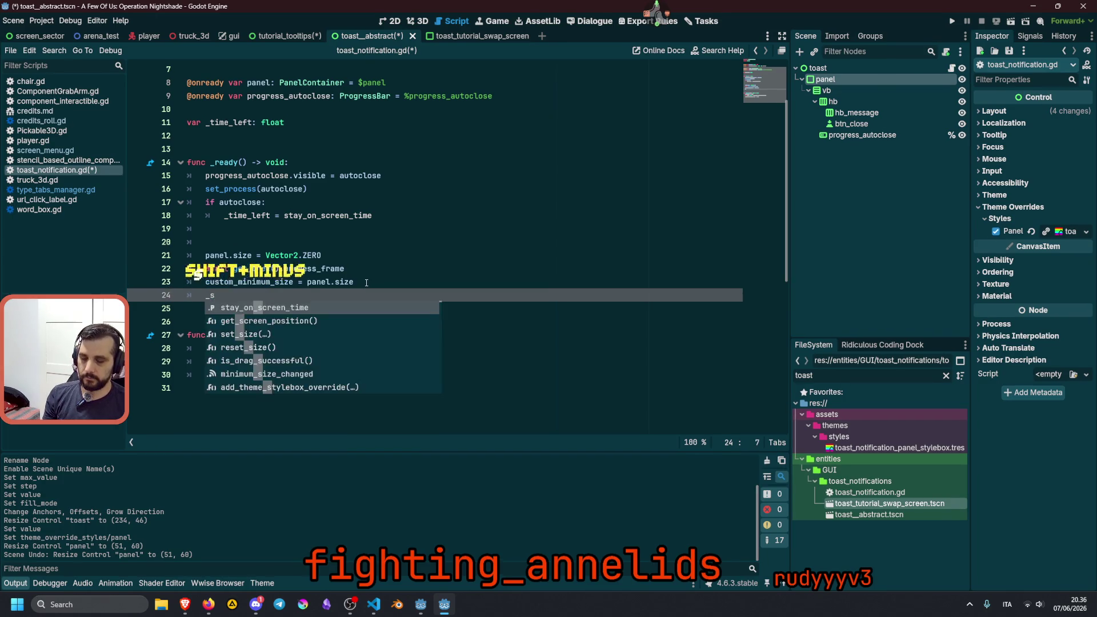
{"action": "key", "text": "BackSpace"}
{"action": "type", "text": "anim"}
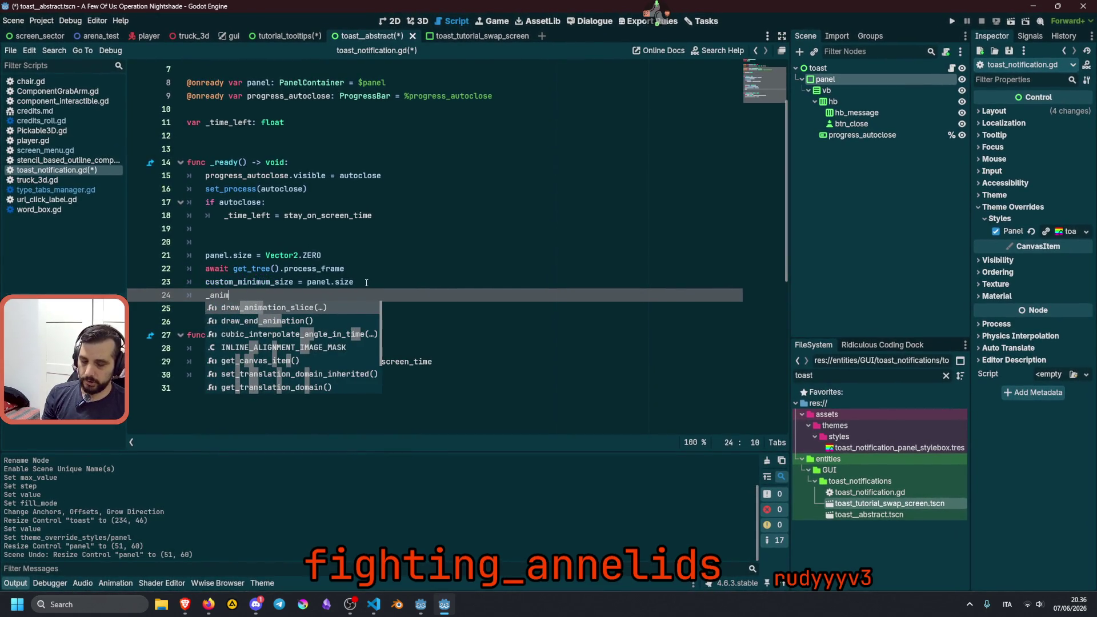
{"action": "type", "text": "ation_"}
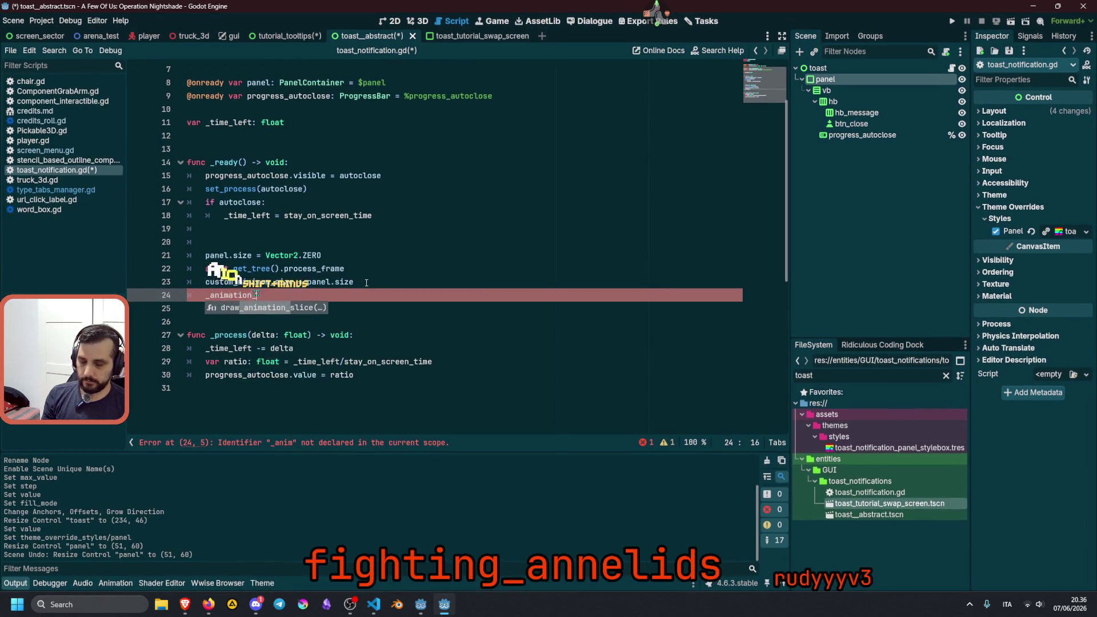
{"action": "type", "text": "in"}
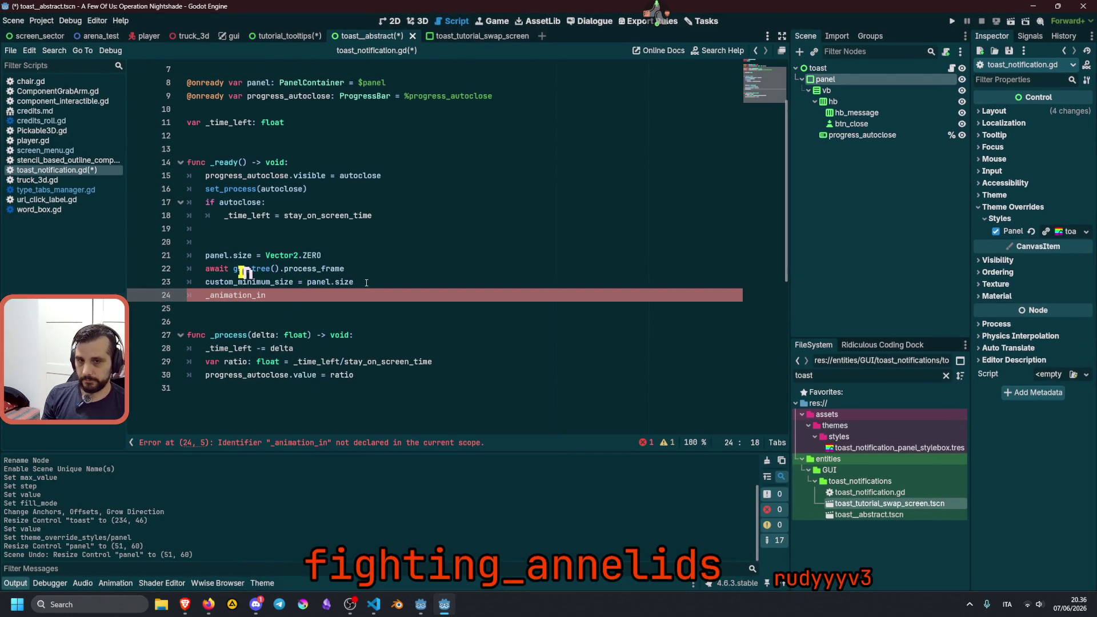
{"action": "type", "text": "("}
{"action": "key", "text": "shift+Home"}
{"action": "key", "text": "ctrl+c"}
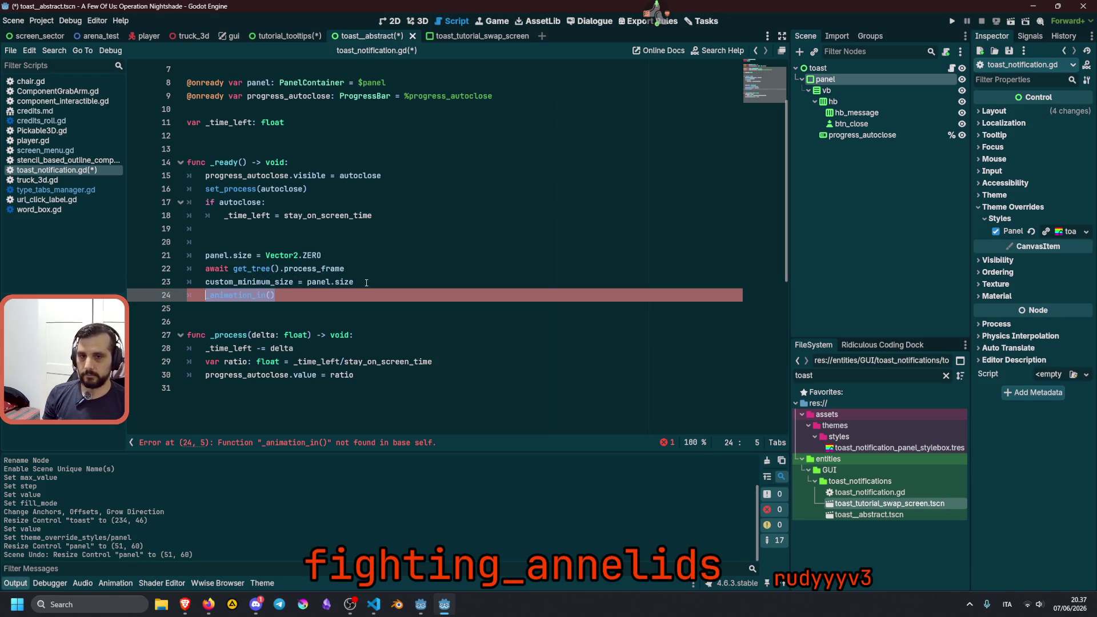
Below _process, write 'func _animation_in() -> void:' with a 'pass' body.
{"action": "key", "text": "Down"}
{"action": "key", "text": "Down"}
{"action": "key", "text": "Down"}
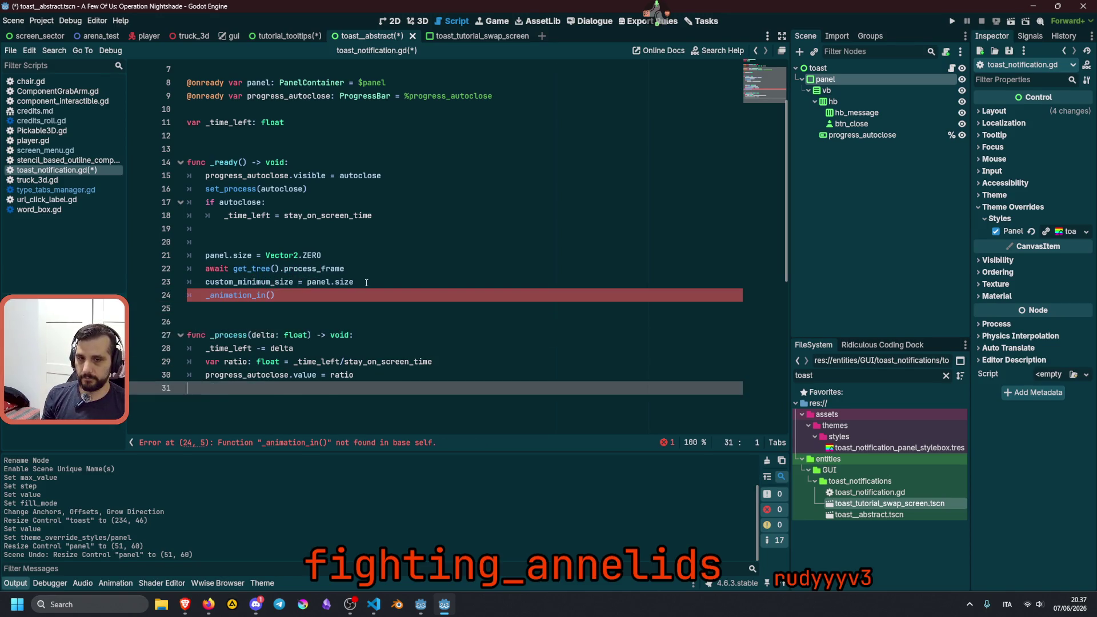
{"action": "key", "text": "Return"}
{"action": "key", "text": "Return"}
{"action": "type", "text": "func"}
{"action": "key", "text": "ctrl+v"}
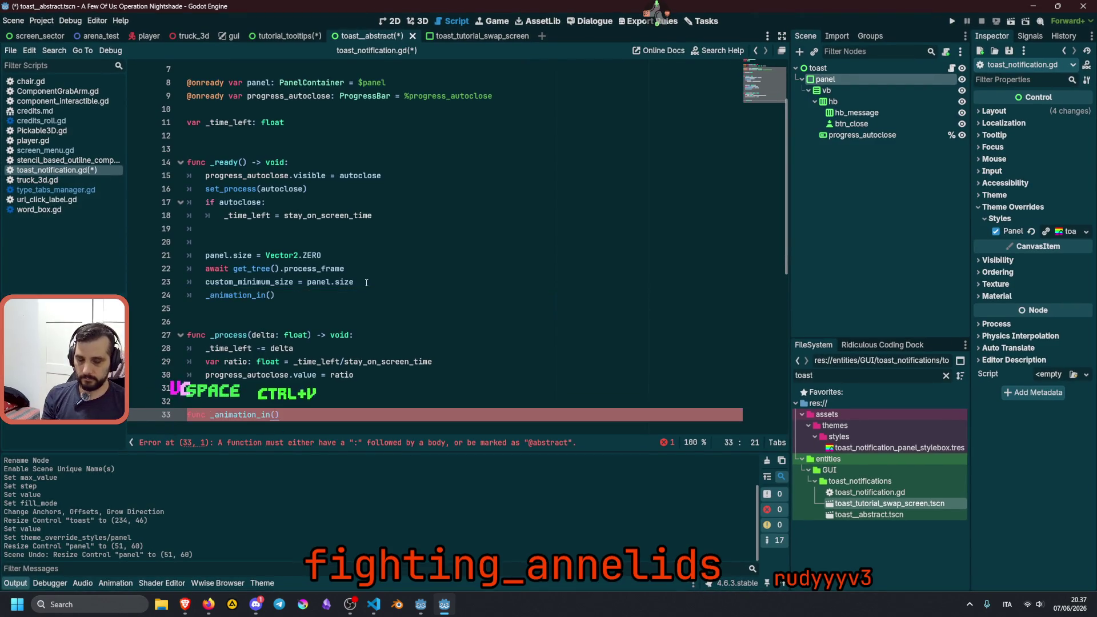
{"action": "type", "text": "-> void:"}
{"action": "key", "text": "Return"}
{"action": "key", "text": "Return"}
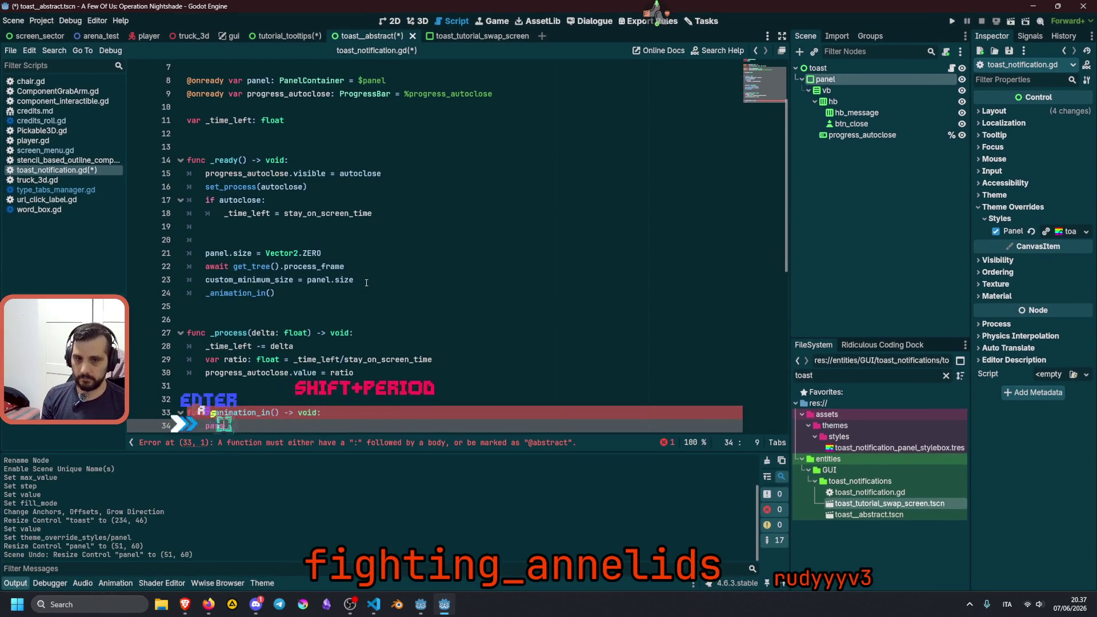
{"action": "key", "text": "BackSpace"}
{"action": "key", "text": "BackSpace"}
{"action": "type", "text": "pass"}
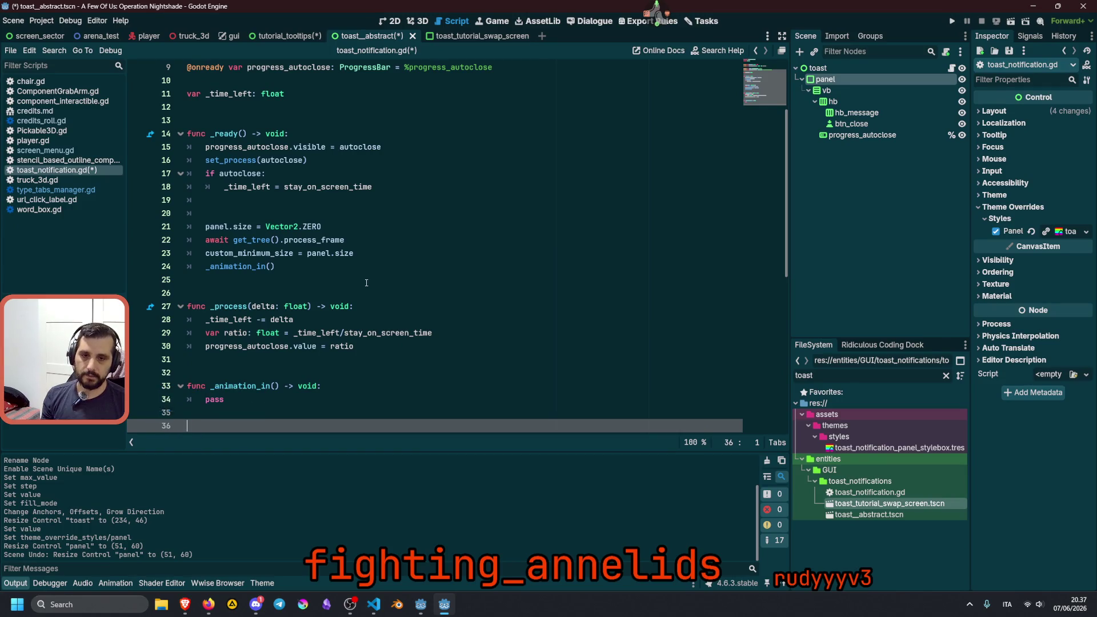
{"action": "scroll", "coordinate": [367, 283], "scroll_direction": "down", "scroll_amount": 8}
{"action": "scroll", "coordinate": [342, 257], "scroll_direction": "up", "scroll_amount": 11}
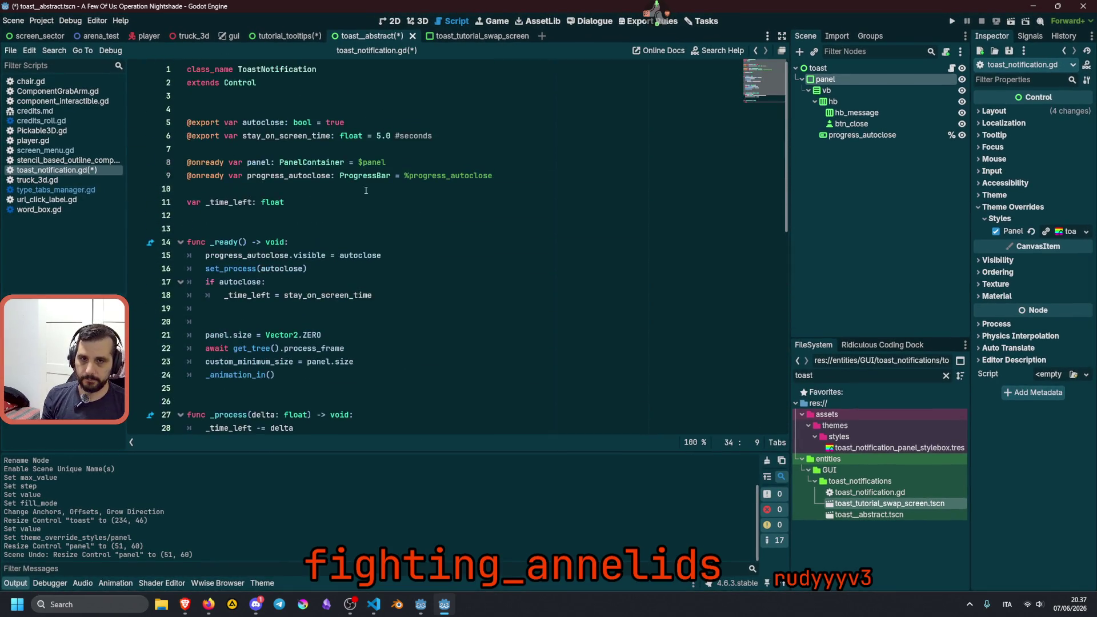
{"action": "left_click", "coordinate": [325, 188]}
{"action": "left_click", "coordinate": [326, 225]}
Declare 'var _tw: Tween' on a new line below the _time_left declaration.
{"action": "key", "text": "Up"}
{"action": "key", "text": "Return"}
{"action": "key", "text": "Up"}
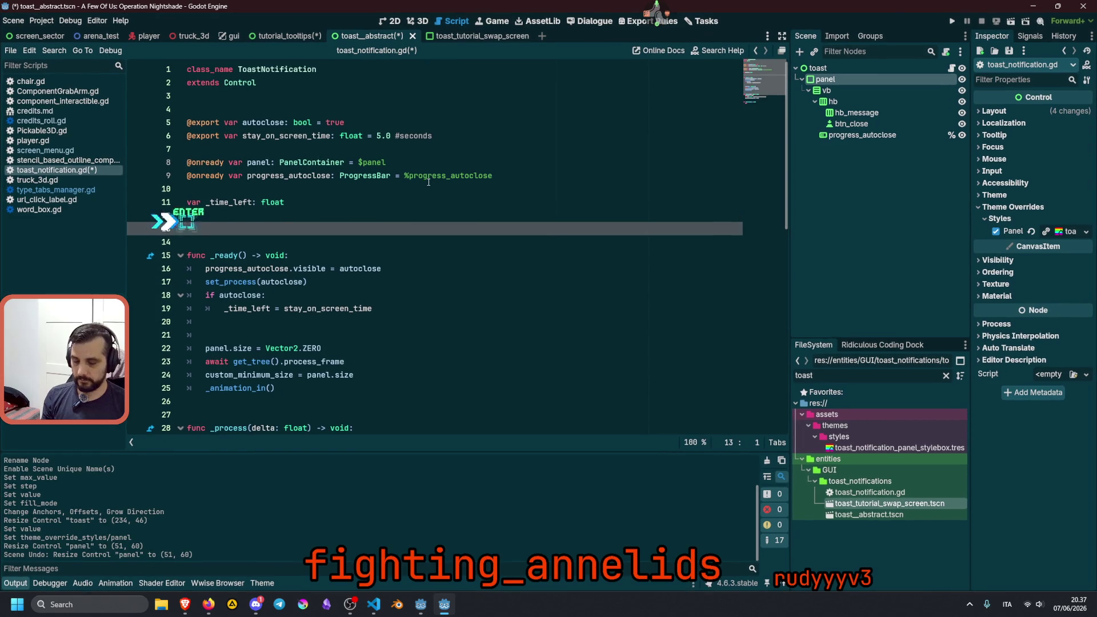
{"action": "type", "text": "var _"}
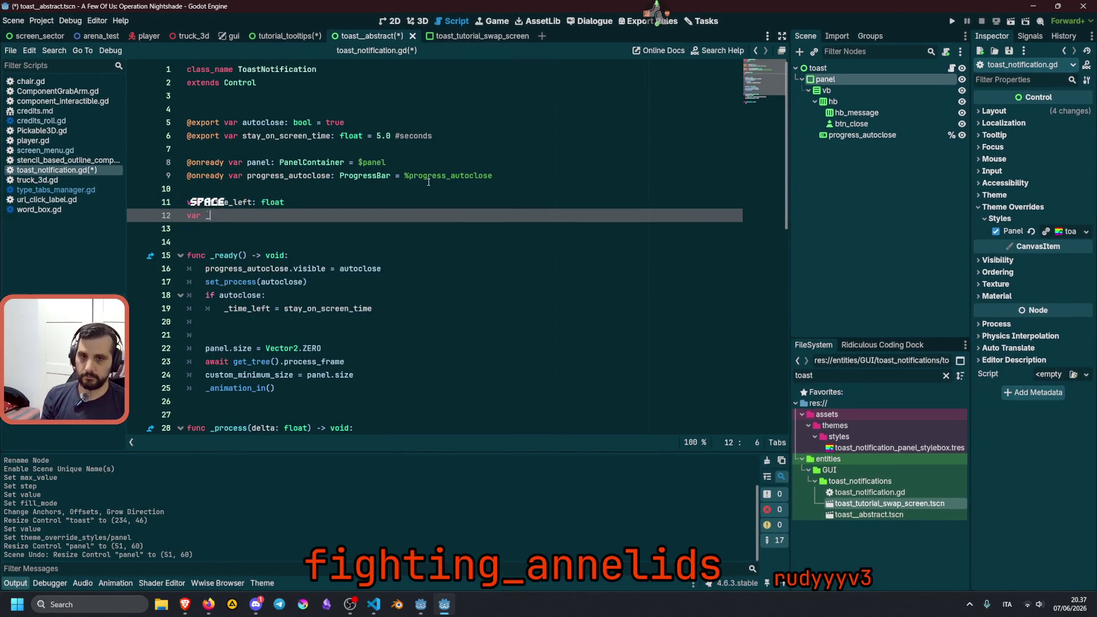
{"action": "type", "text": "tw"}
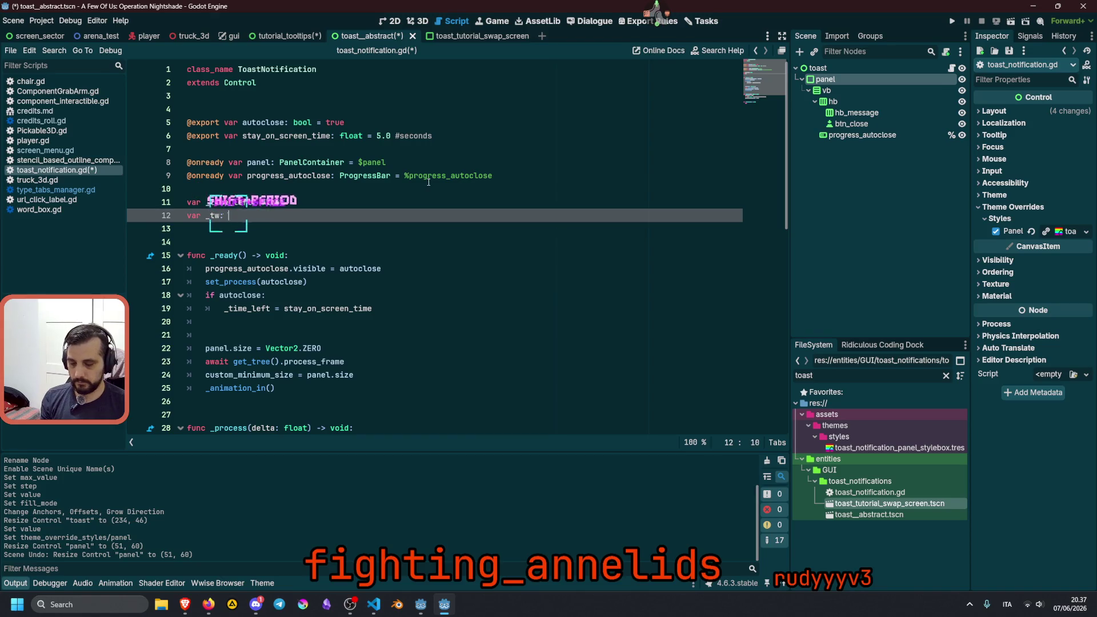
{"action": "type", "text": ": Twee"}
{"action": "key", "text": "Return"}
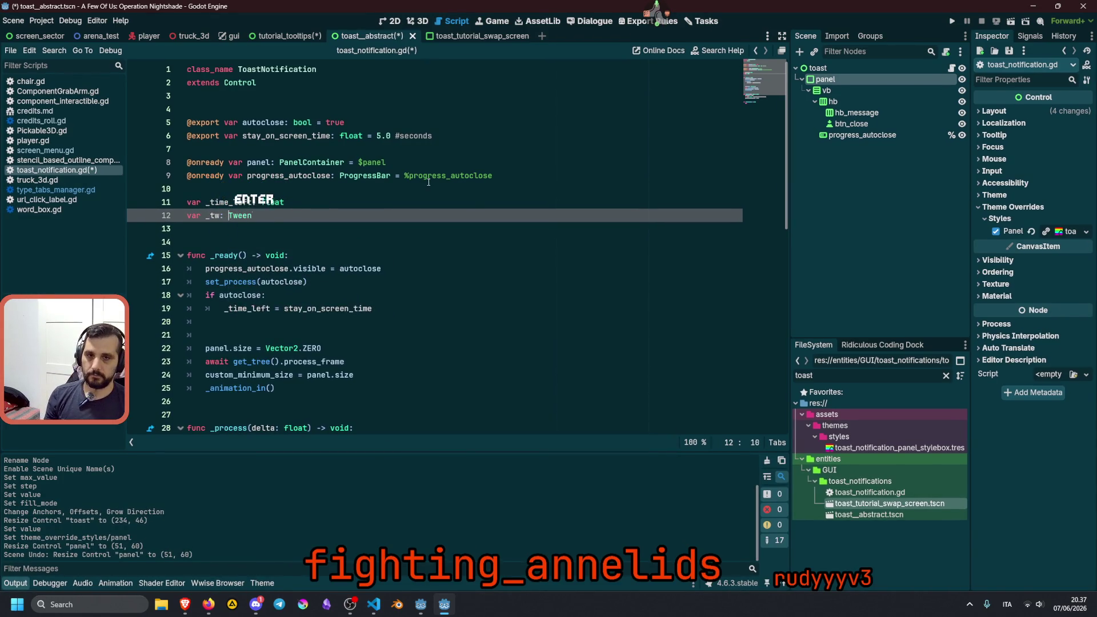
{"action": "scroll", "coordinate": [456, 170], "scroll_direction": "down", "scroll_amount": 5}
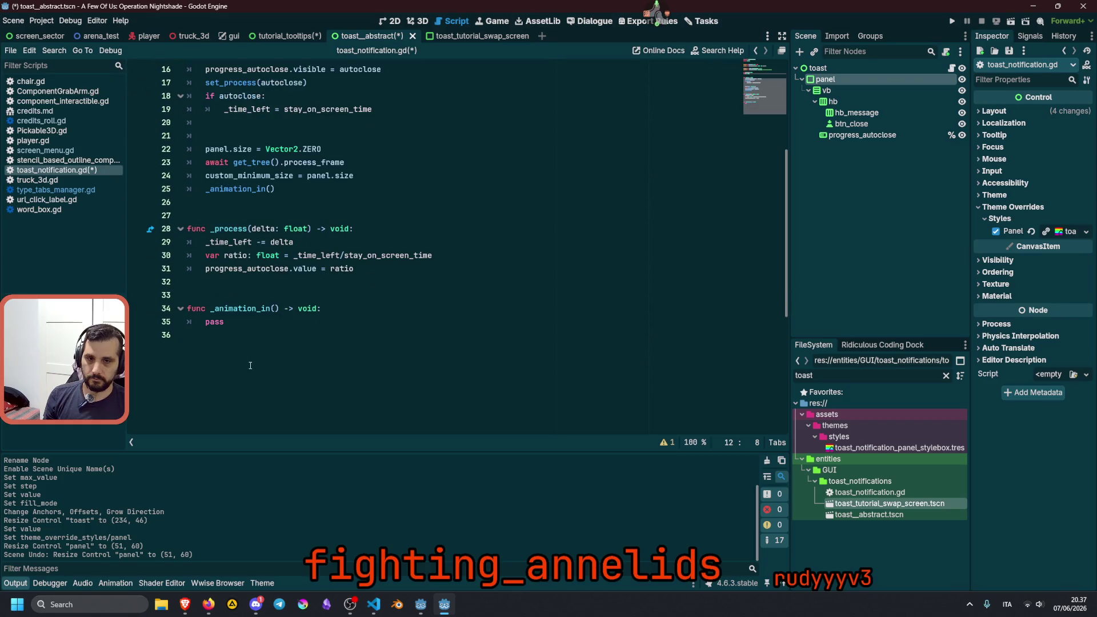
Replace the pass stub in _animation_in with 'if _tw:' and an indented '_tw.kill()'.
{"action": "double_click", "coordinate": [216, 321]}
{"action": "type", "text": "_tw"}
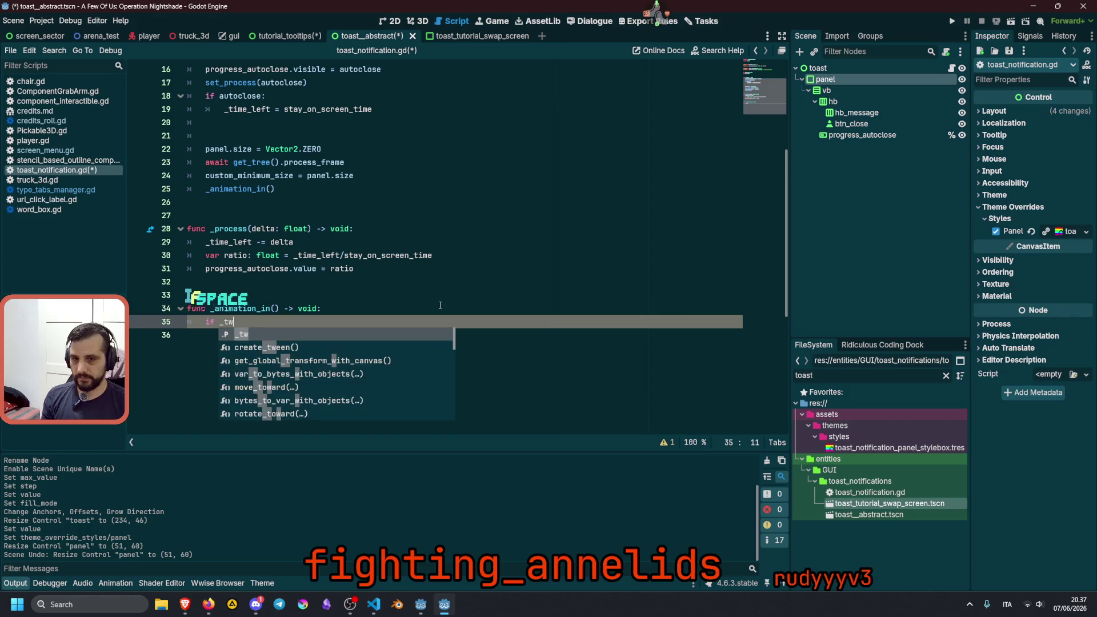
{"action": "key", "text": "End"}
{"action": "type", "text": ":"}
{"action": "key", "text": "Return"}
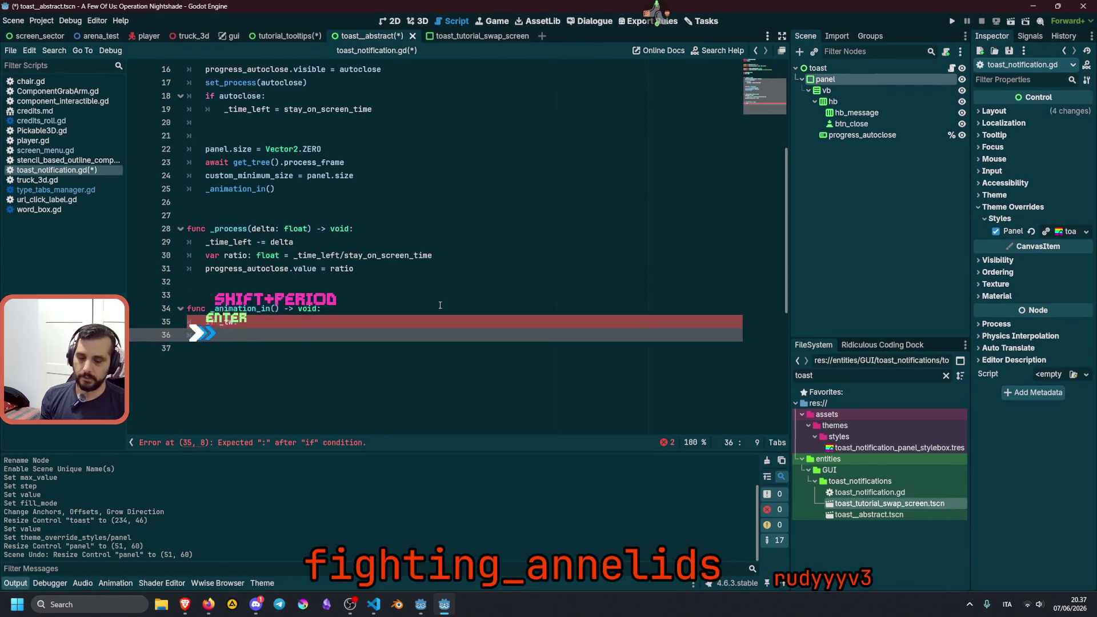
{"action": "type", "text": "_tw"}
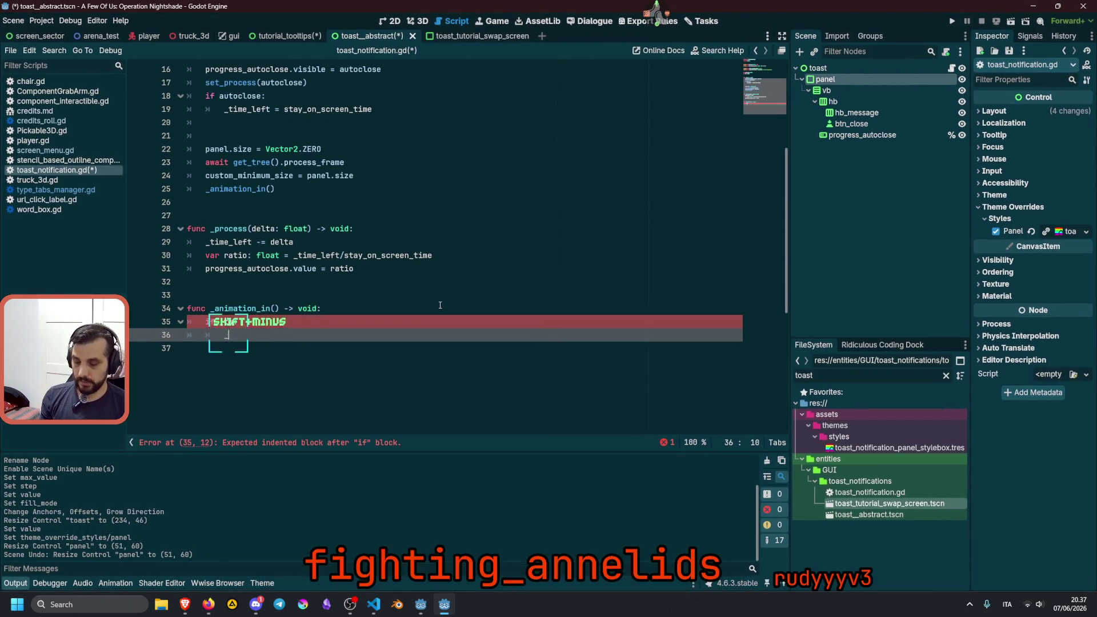
{"action": "type", "text": "."}
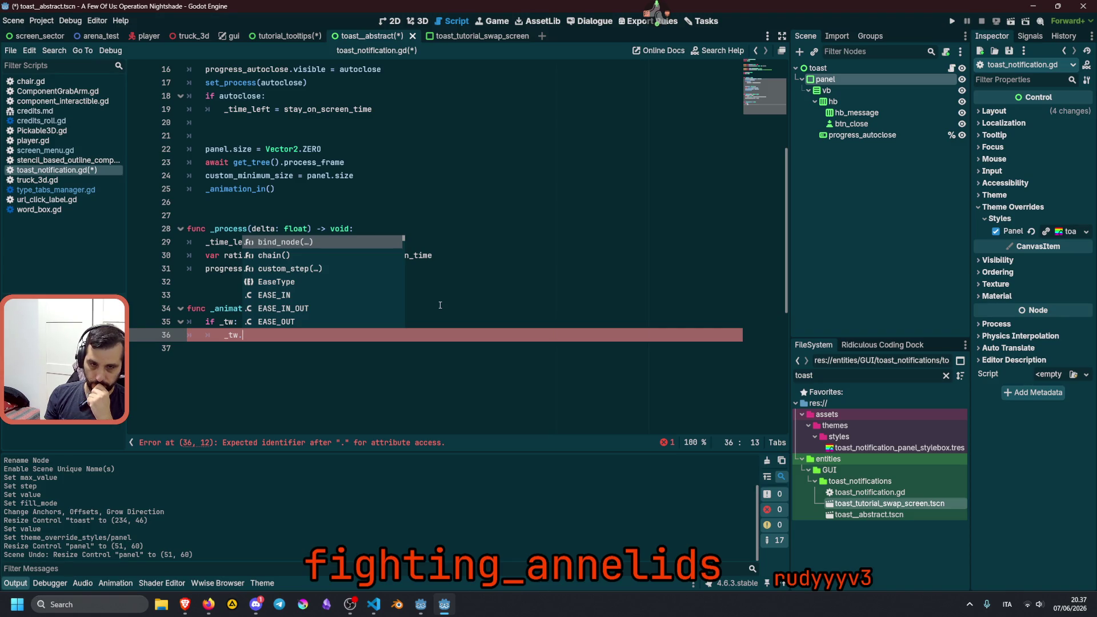
{"action": "type", "text": "kill"}
{"action": "key", "text": "Return"}
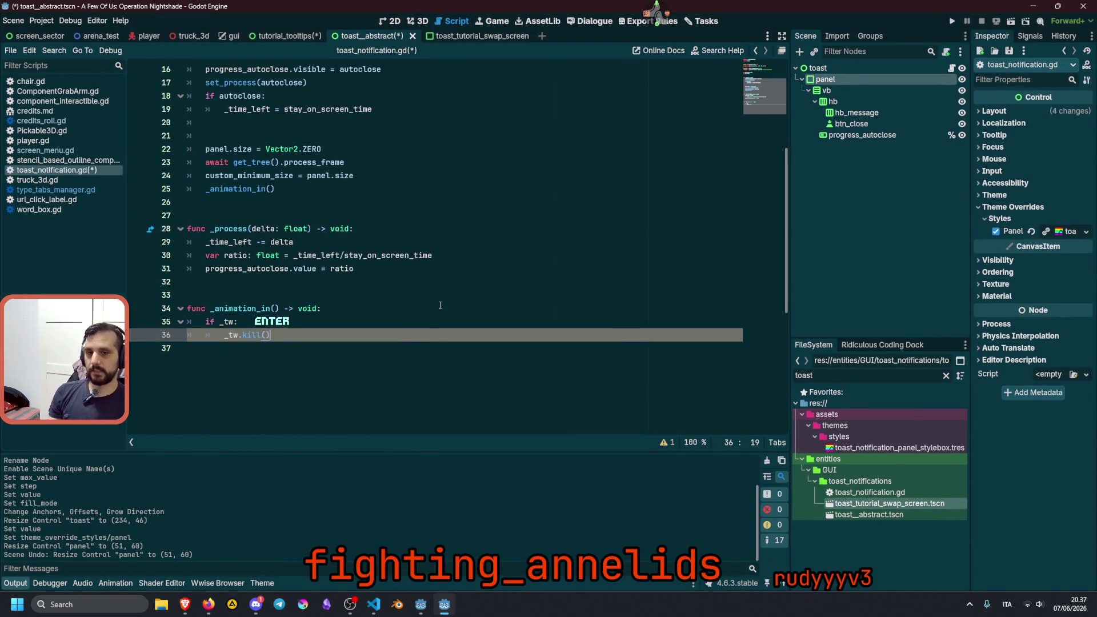
Copy the _animation_in declaration line and add blank lines below the function.
{"action": "key", "text": "Up"}
{"action": "key", "text": "Up"}
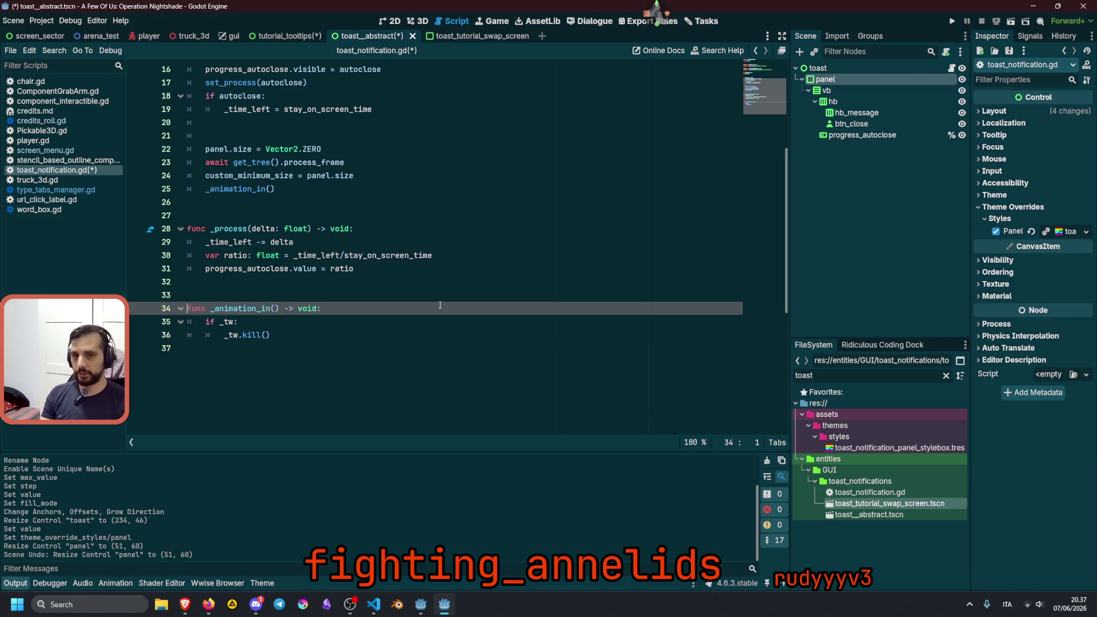
{"action": "key", "text": "shift+End"}
{"action": "key", "text": "ctrl+c"}
{"action": "key", "text": "Down"}
{"action": "key", "text": "Down"}
{"action": "key", "text": "Down"}
{"action": "key", "text": "Return"}
{"action": "key", "text": "Return"}
{"action": "key", "text": "Return"}
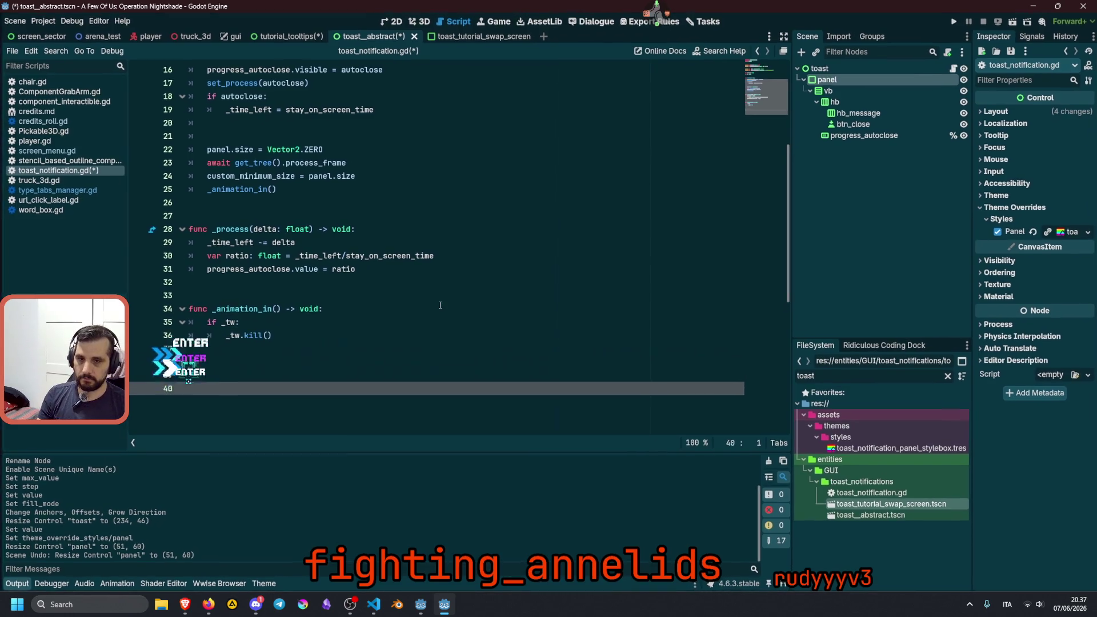
Paste the copied declaration below and rename it to 'func _animation_out() -> void:'.
{"action": "key", "text": "Up"}
{"action": "type", "text": "func"}
{"action": "key", "text": "ctrl+v"}
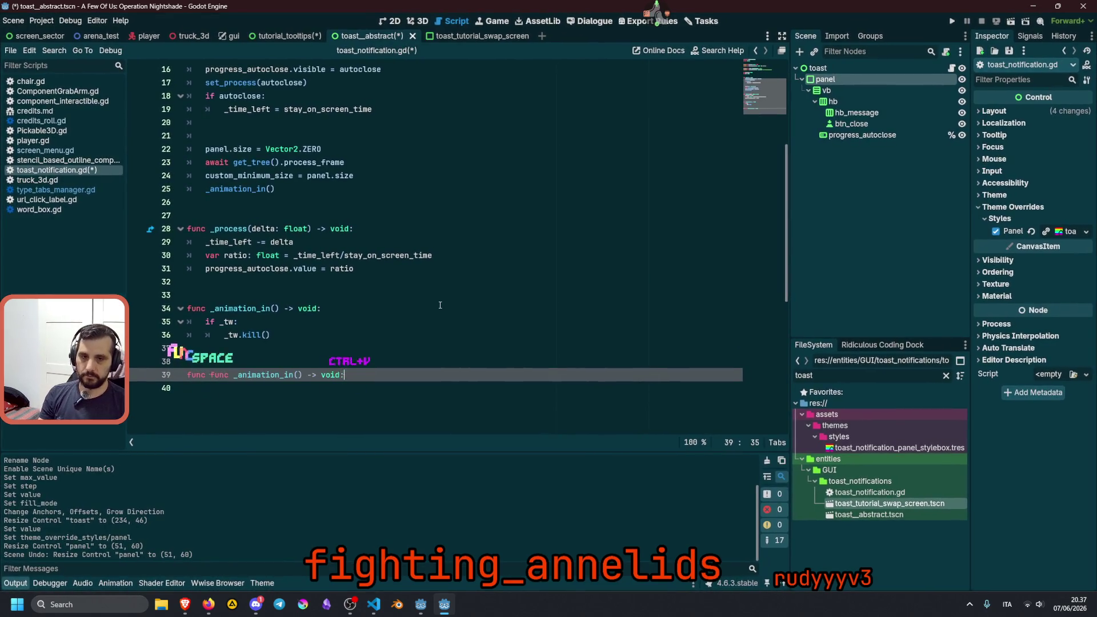
{"action": "key", "text": "Home"}
{"action": "key", "text": "ctrl+shift+Right"}
{"action": "key", "text": "Delete"}
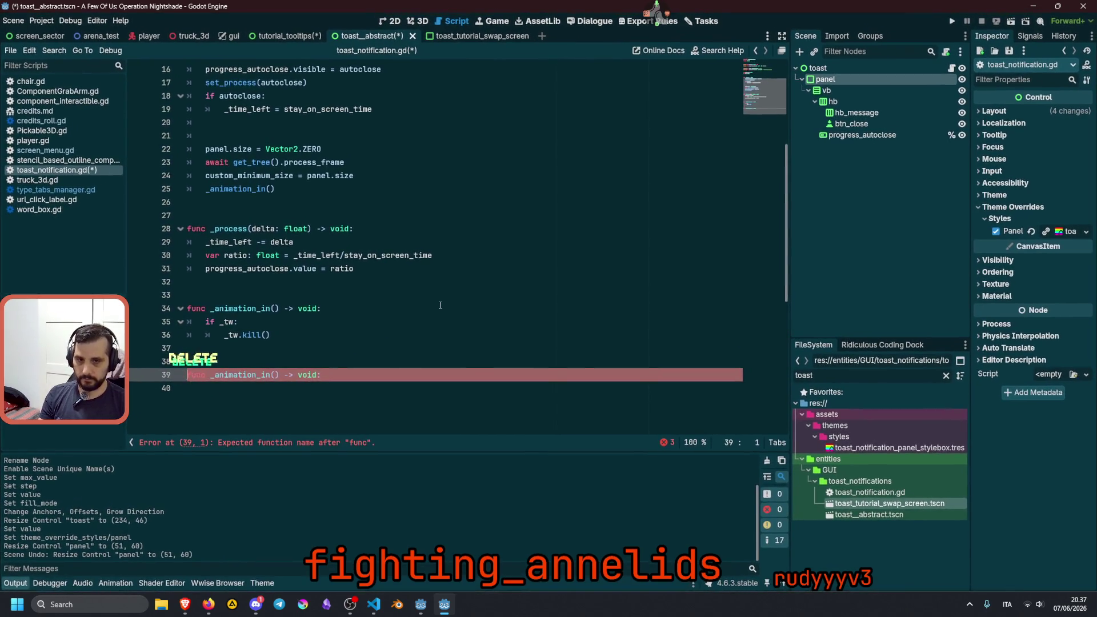
{"action": "key", "text": "BackSpace"}
{"action": "key", "text": "Delete"}
{"action": "type", "text": "out"}
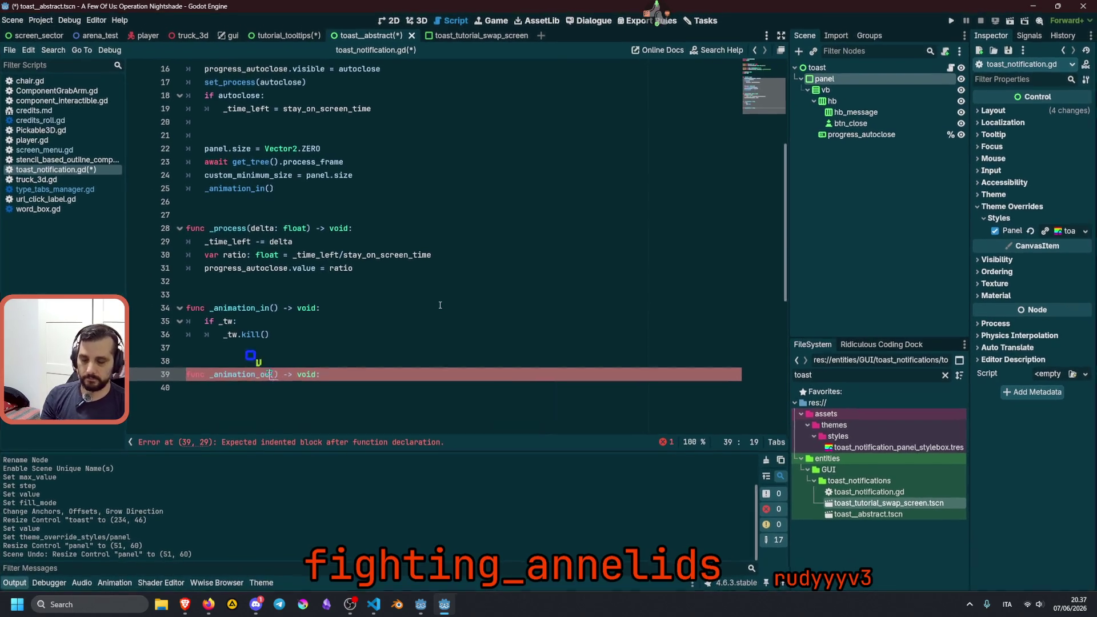
Copy the 'if _tw: _tw.kill()' block into the body of _animation_out.
{"action": "key", "text": "Up"}
{"action": "key", "text": "Up"}
{"action": "key", "text": "Up"}
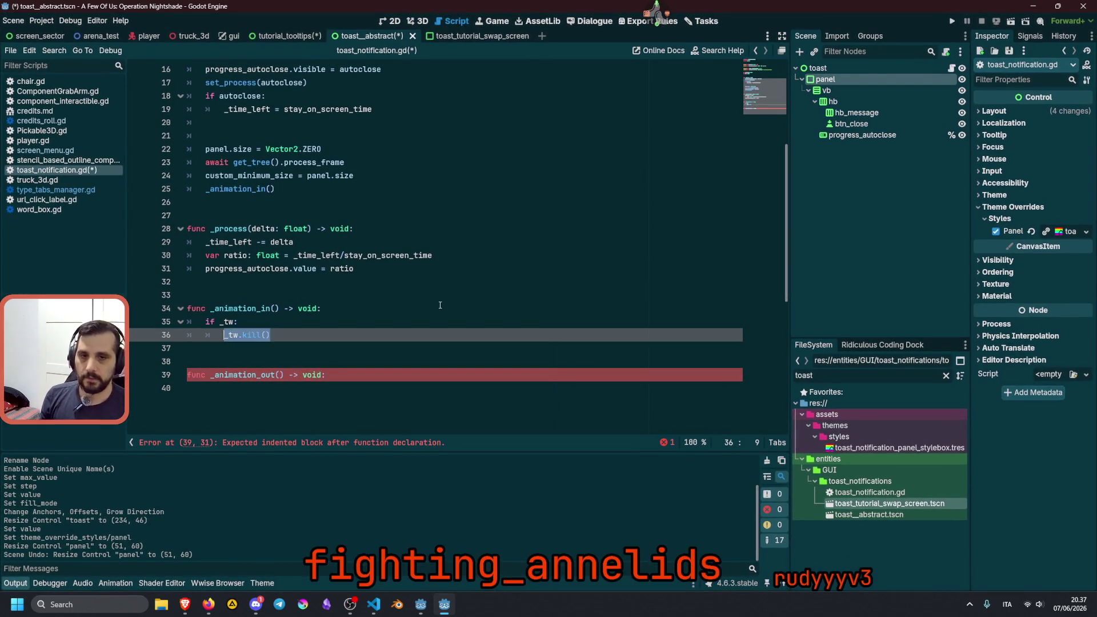
{"action": "key", "text": "shift+Up"}
{"action": "key", "text": "shift+Home"}
{"action": "key", "text": "ctrl+c"}
{"action": "key", "text": "Down"}
{"action": "key", "text": "Down"}
{"action": "key", "text": "Down"}
{"action": "key", "text": "End"}
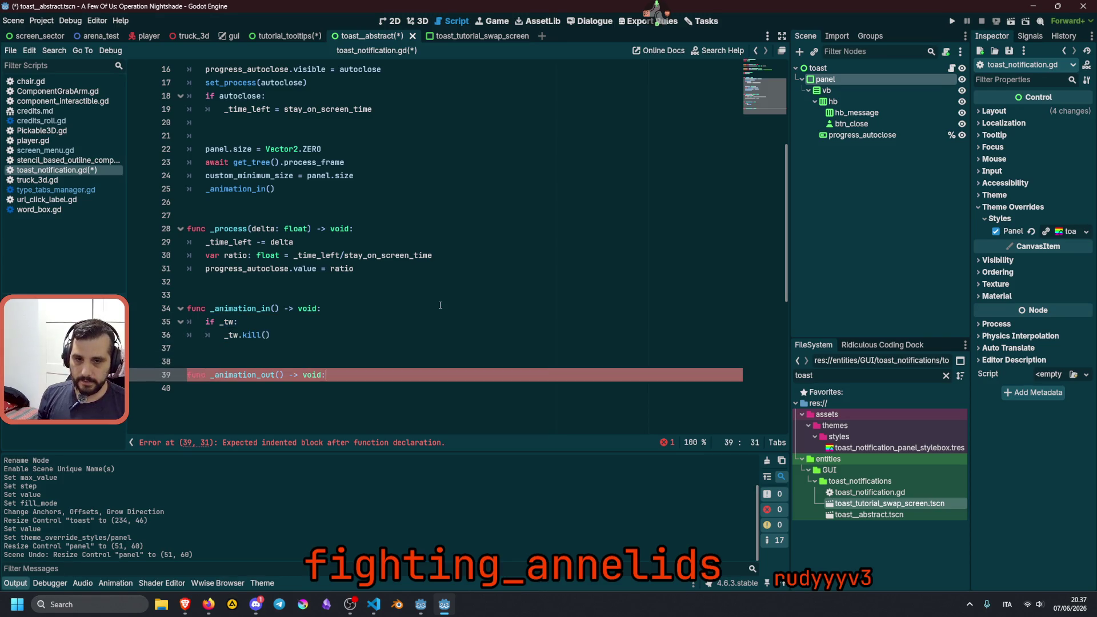
{"action": "key", "text": "Return"}
{"action": "key", "text": "ctrl+v"}
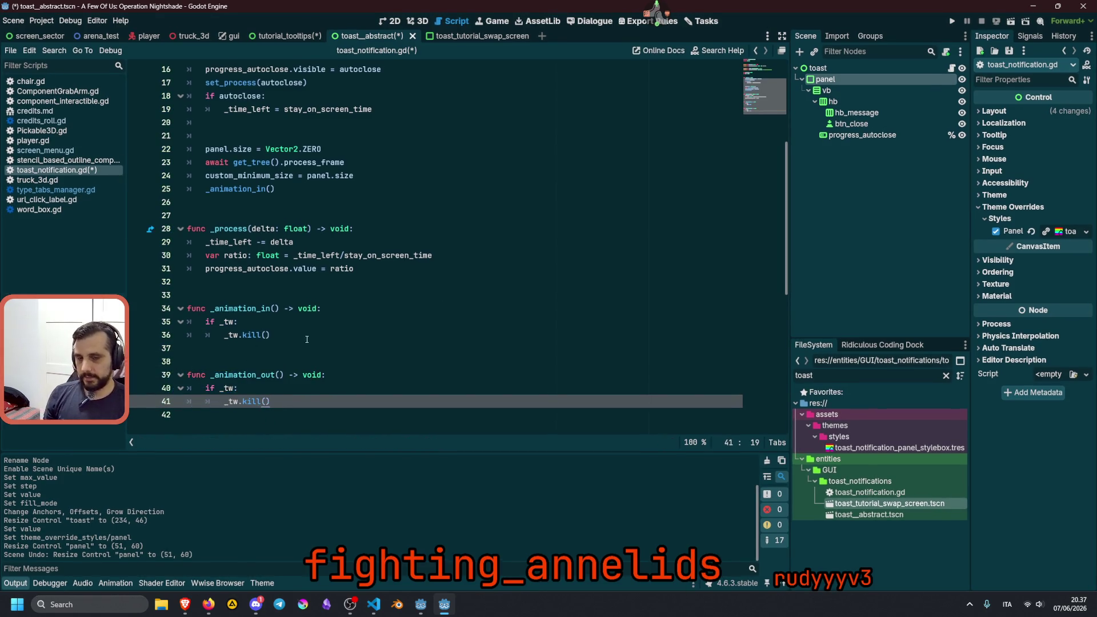
{"action": "left_click", "coordinate": [306, 339]}
{"action": "key", "text": "shift+Up"}
{"action": "key", "text": "shift+Home"}
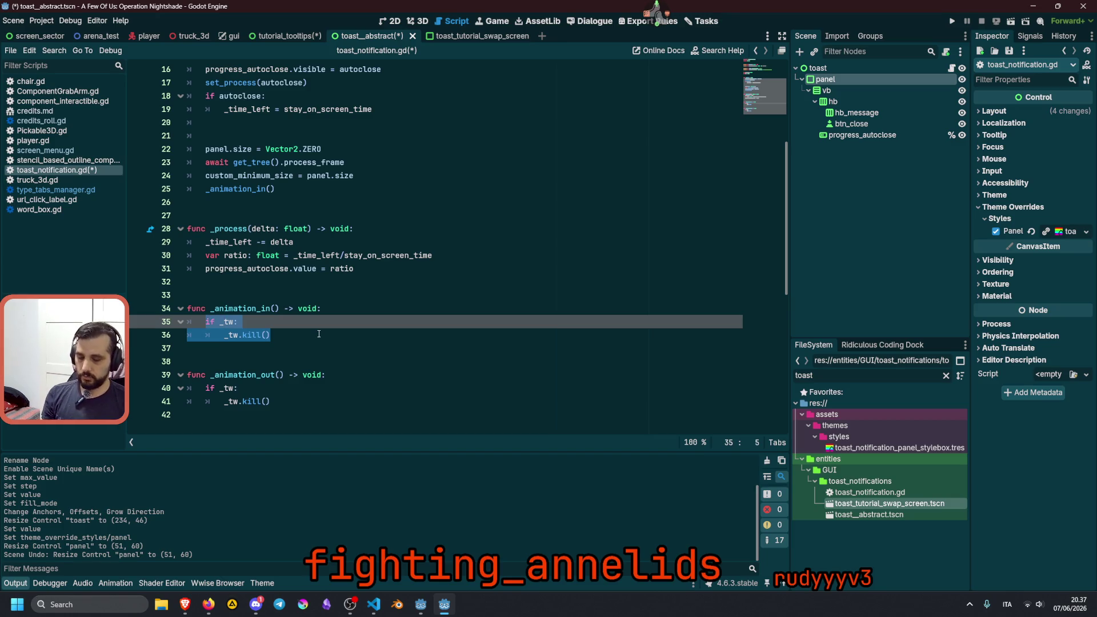
Replace the selected block in _animation_in with '_tw = create_tween()'.
{"action": "key", "text": "BackSpace"}
{"action": "type", "text": "_tw"}
{"action": "key", "text": "ctrl+space"}
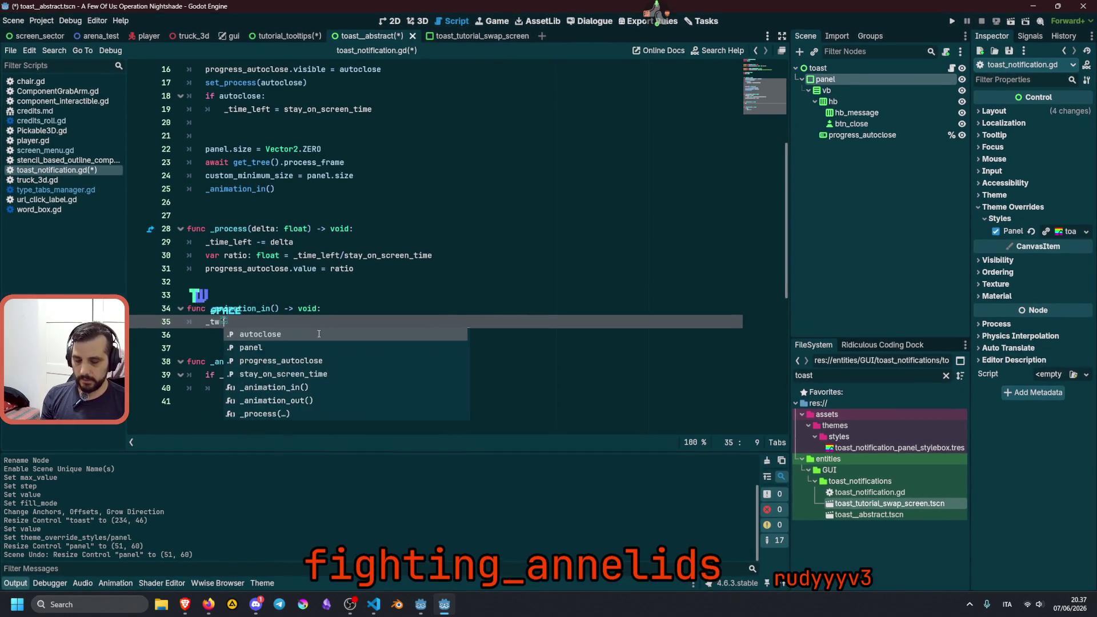
{"action": "type", "text": "= create"}
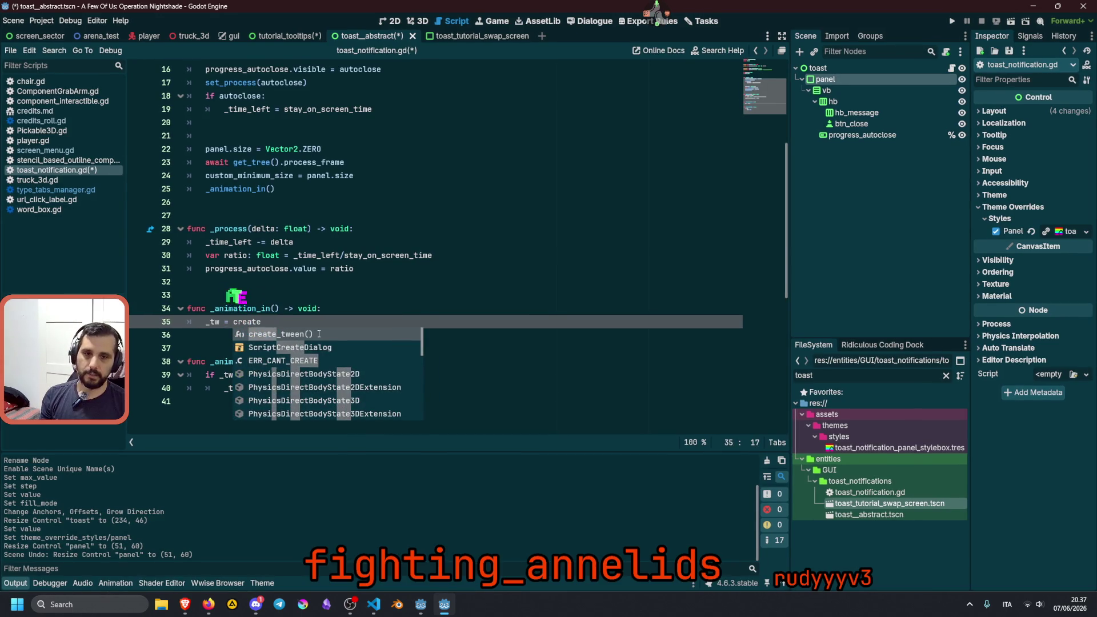
{"action": "key", "text": "Return"}
{"action": "key", "text": "Return"}
Add '_tw.set_ease(Tween.EASE_IN)' on the next line.
{"action": "type", "text": "_"}
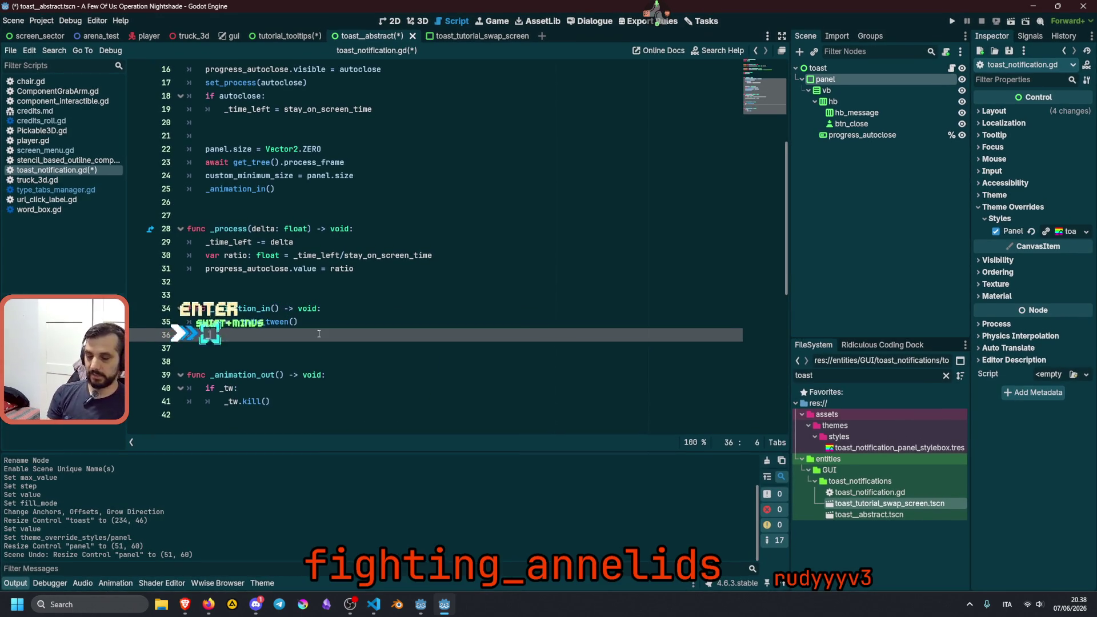
{"action": "type", "text": "tw.set"}
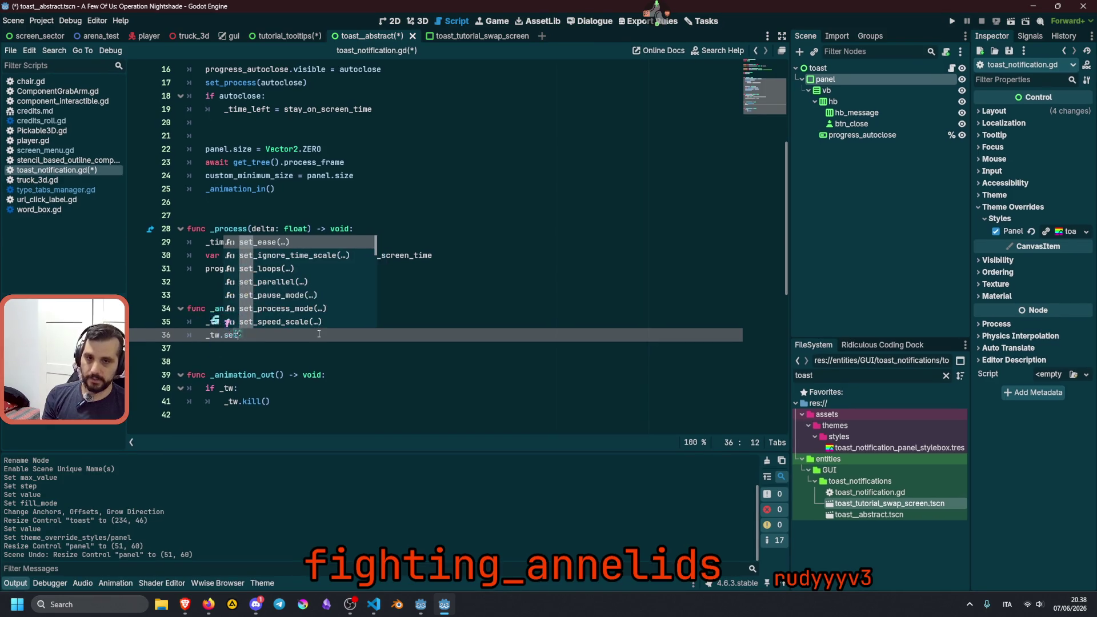
{"action": "key", "text": "Return"}
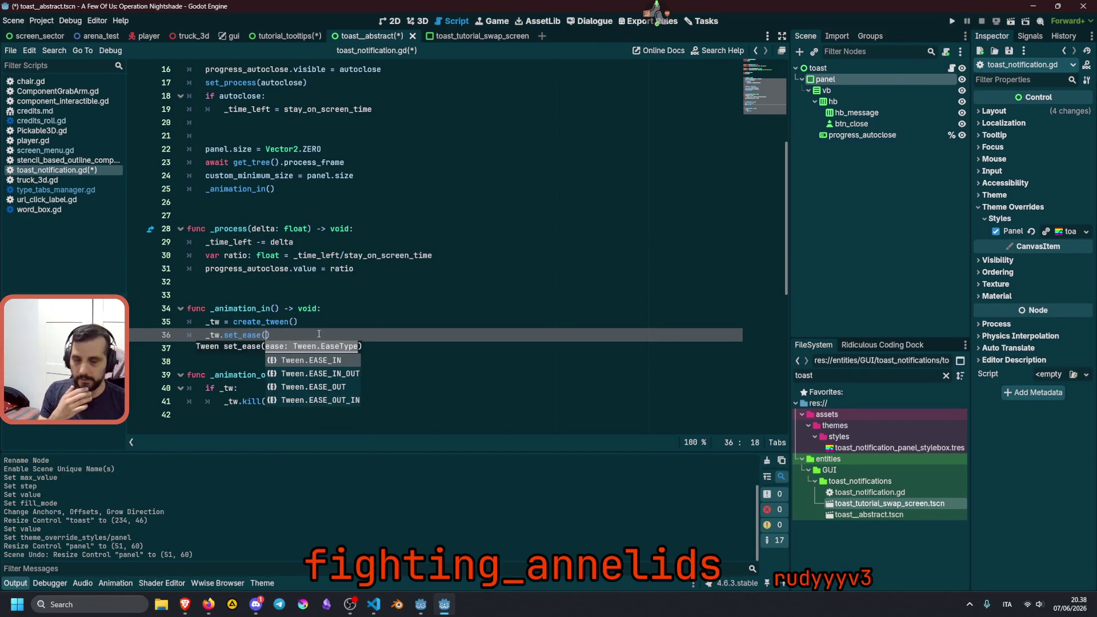
{"action": "key", "text": "Return"}
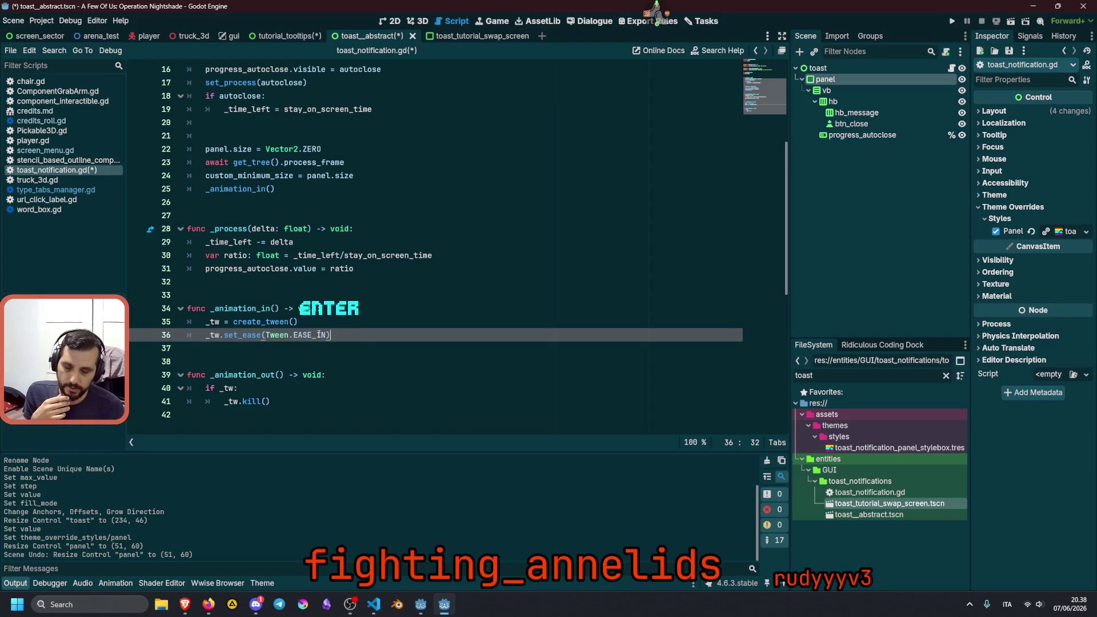
{"action": "key", "text": "BackSpace"}
{"action": "key", "text": "BackSpace"}
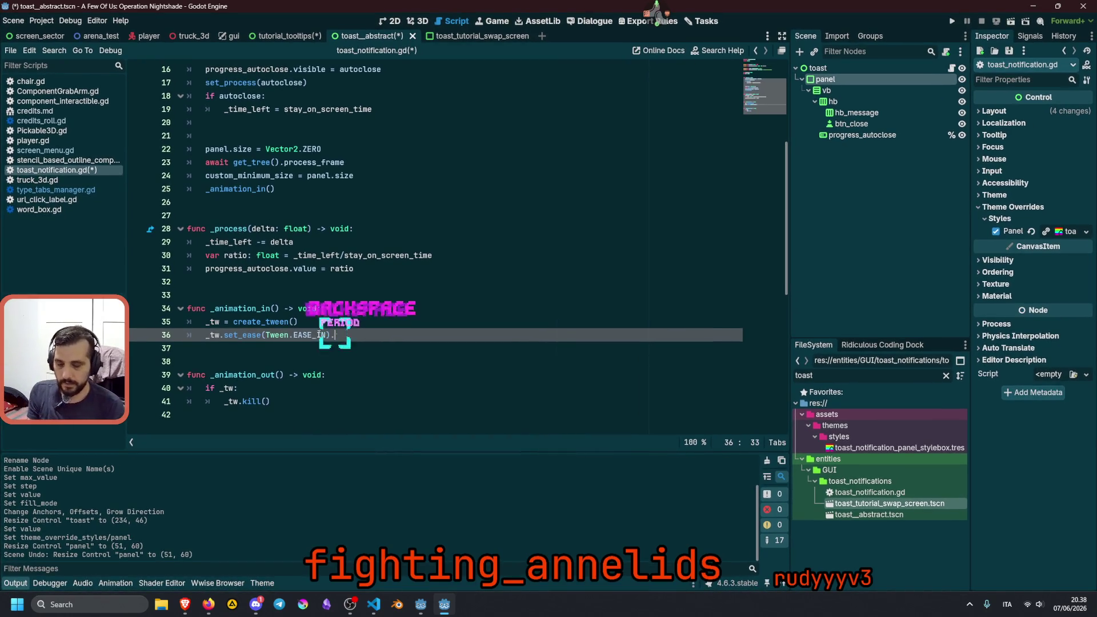
Chain '.set_trans(Tween.TRANS_ELASTIC)' onto the ease call, then start a new line.
{"action": "type", "text": ".set_tr"}
{"action": "key", "text": "Return"}
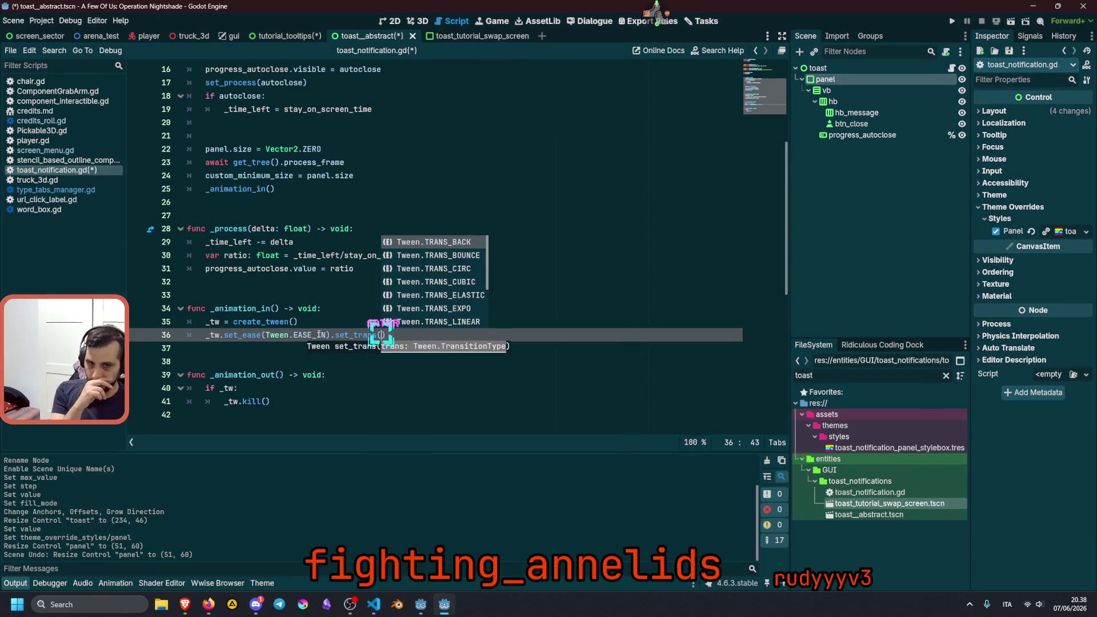
{"action": "key", "text": "Down"}
{"action": "key", "text": "Down"}
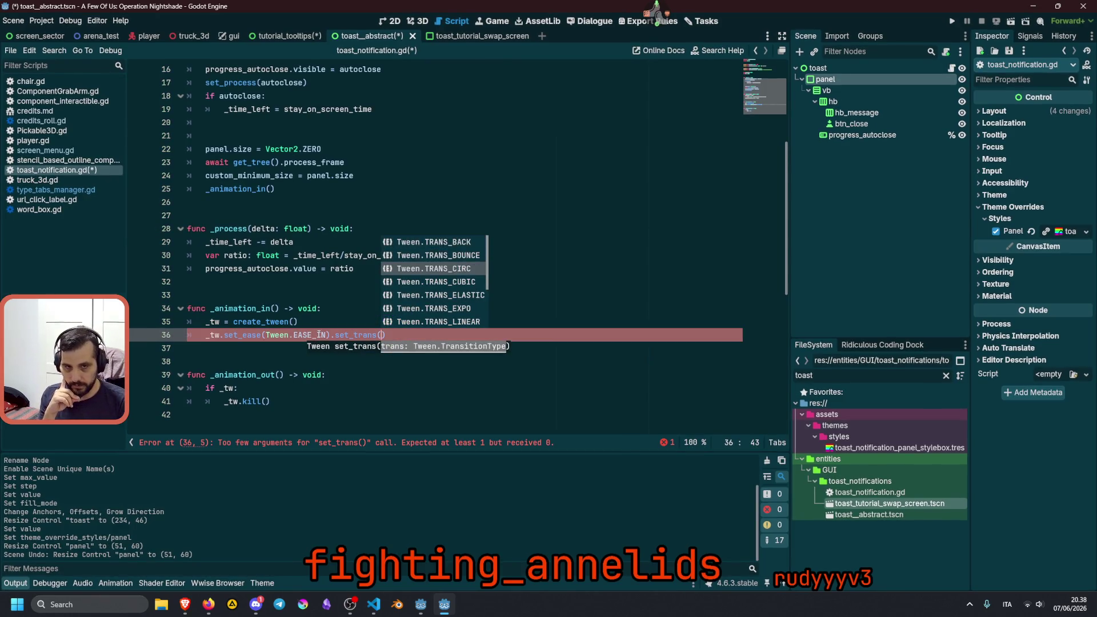
{"action": "key", "text": "Down"}
{"action": "key", "text": "Return"}
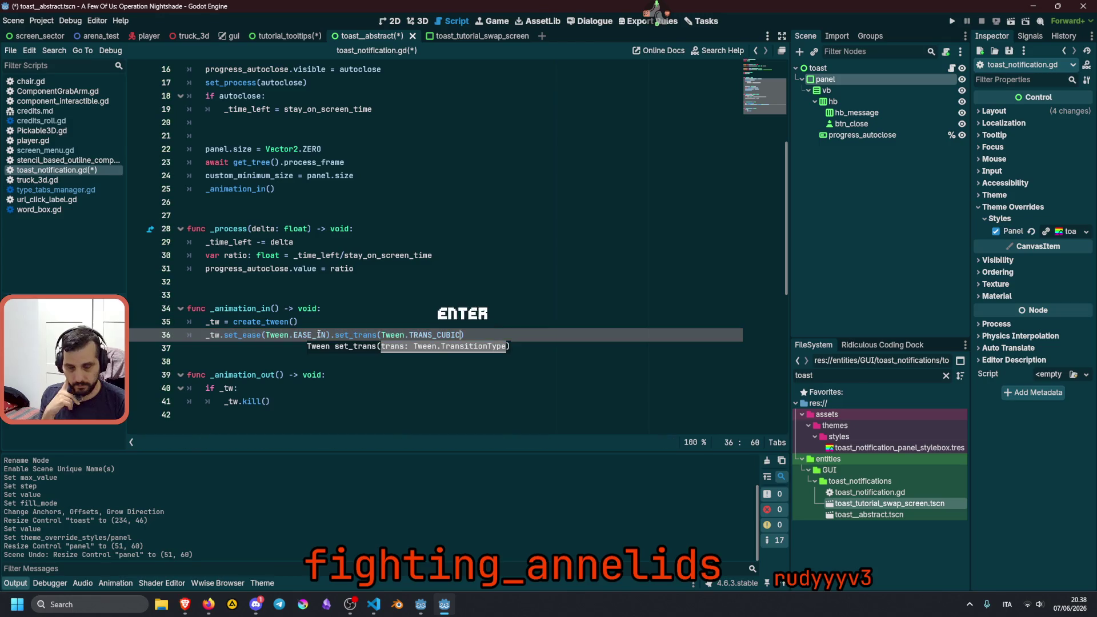
{"action": "key", "text": "ctrl+shift+Left"}
{"action": "type", "text": "TR"}
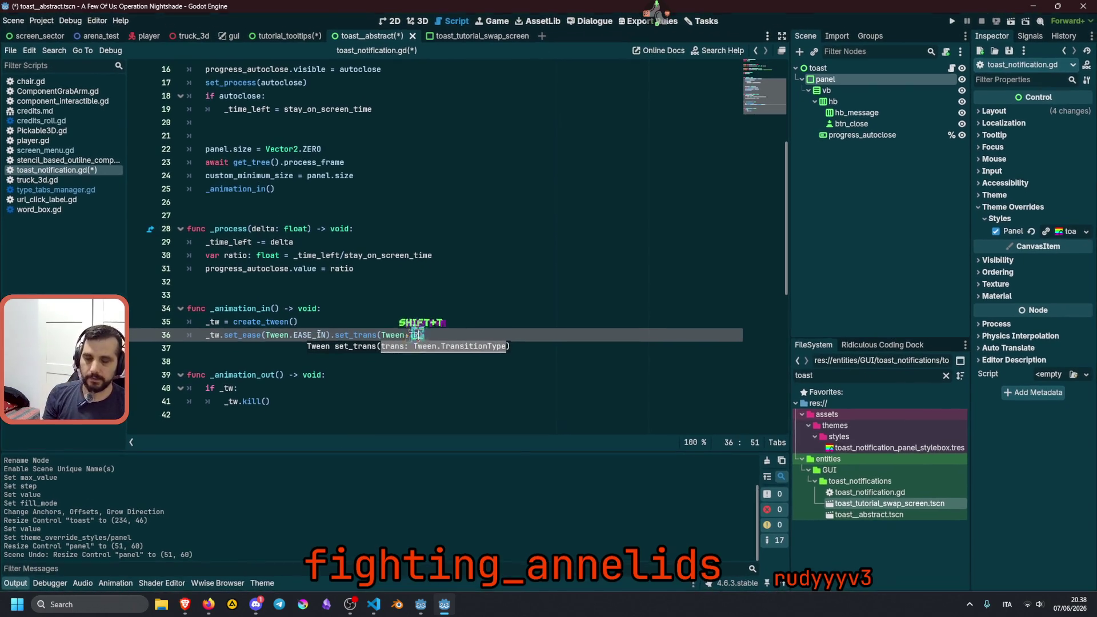
{"action": "key", "text": "Down"}
{"action": "key", "text": "Down"}
{"action": "key", "text": "Down"}
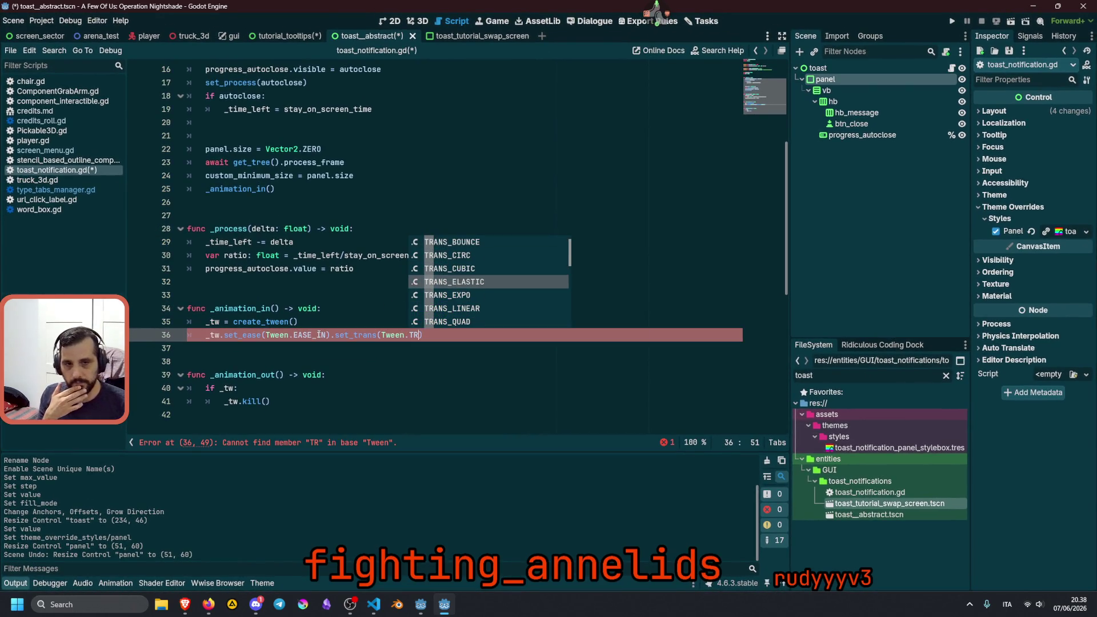
{"action": "key", "text": "Return"}
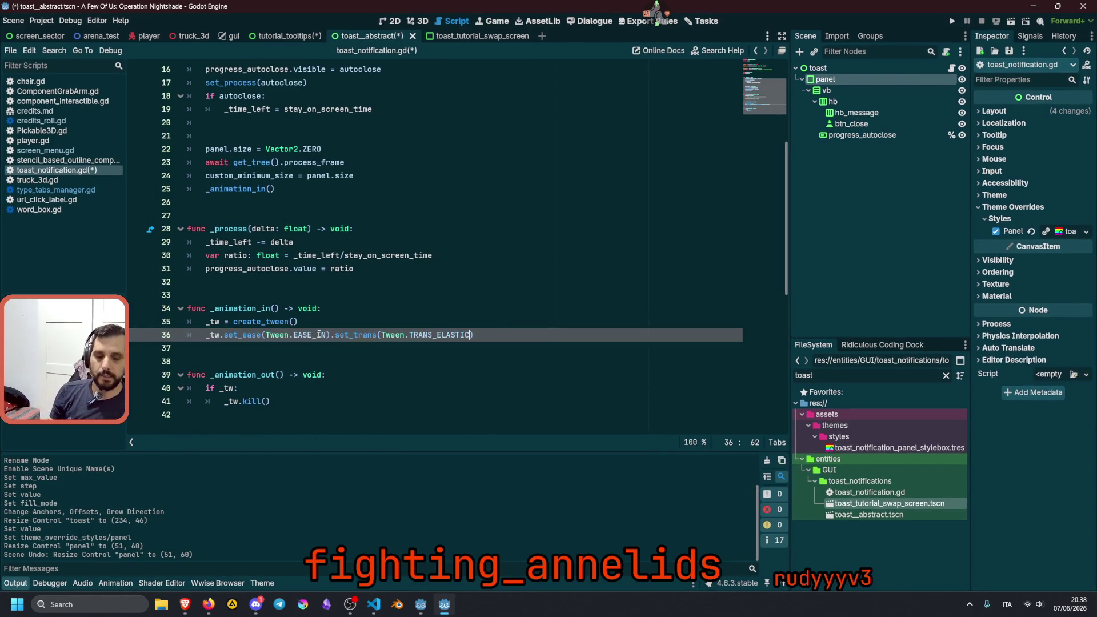
{"action": "key", "text": "End"}
{"action": "key", "text": "Return"}
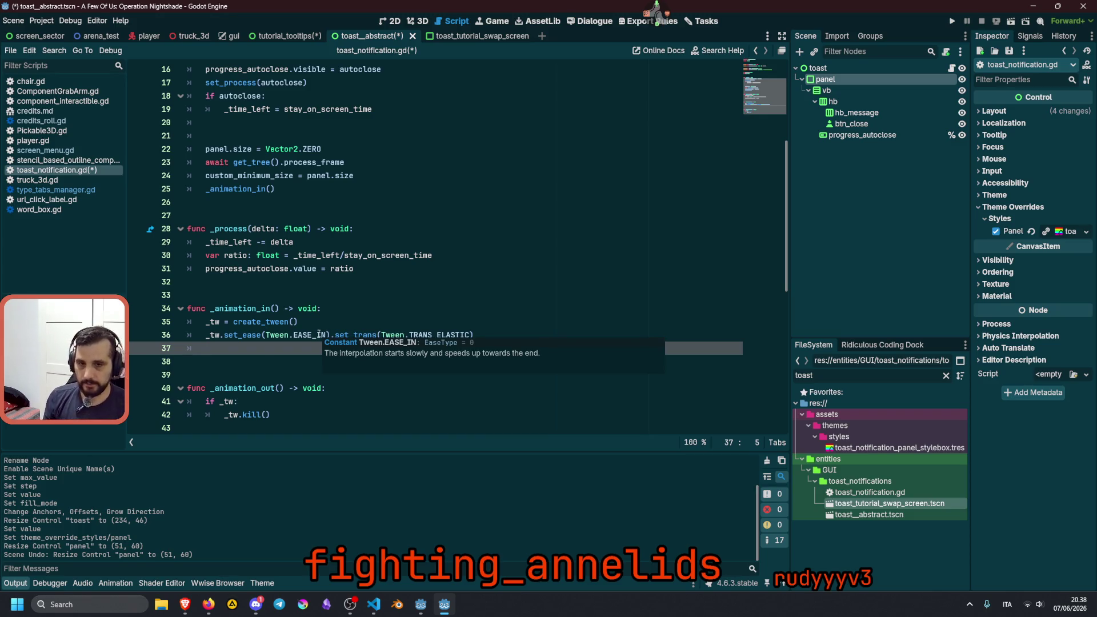
Start a '_tw.tween_property(' call on the new line using autocomplete.
{"action": "key", "text": "Up"}
{"action": "key", "text": "ctrl+shift+Right"}
{"action": "key", "text": "ctrl+c"}
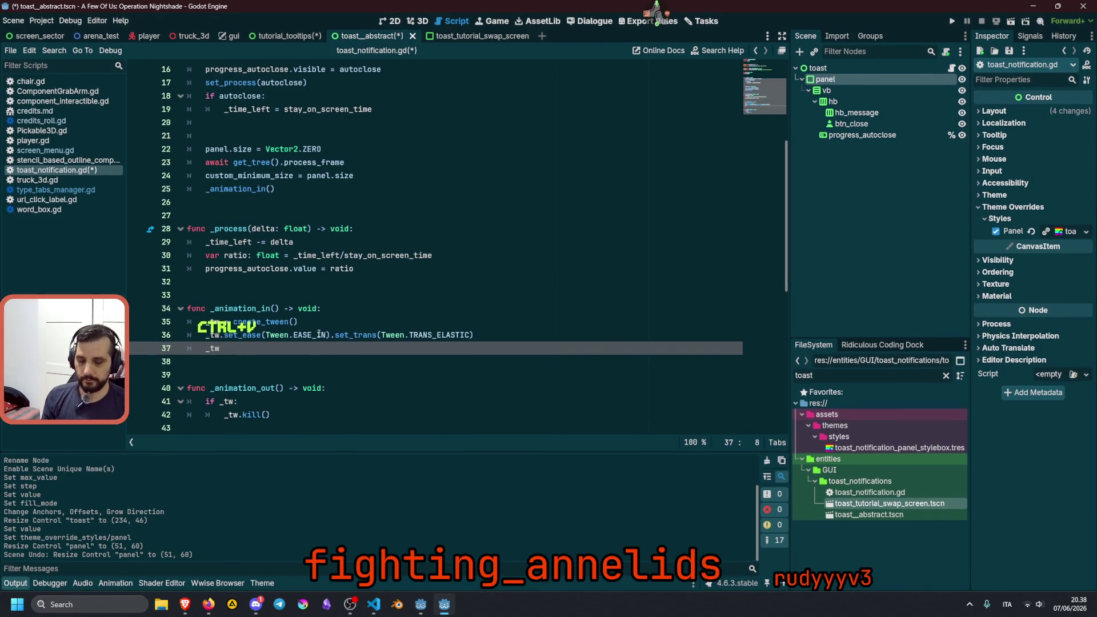
{"action": "key", "text": "Down"}
{"action": "key", "text": "ctrl+v"}
{"action": "type", "text": ".twe"}
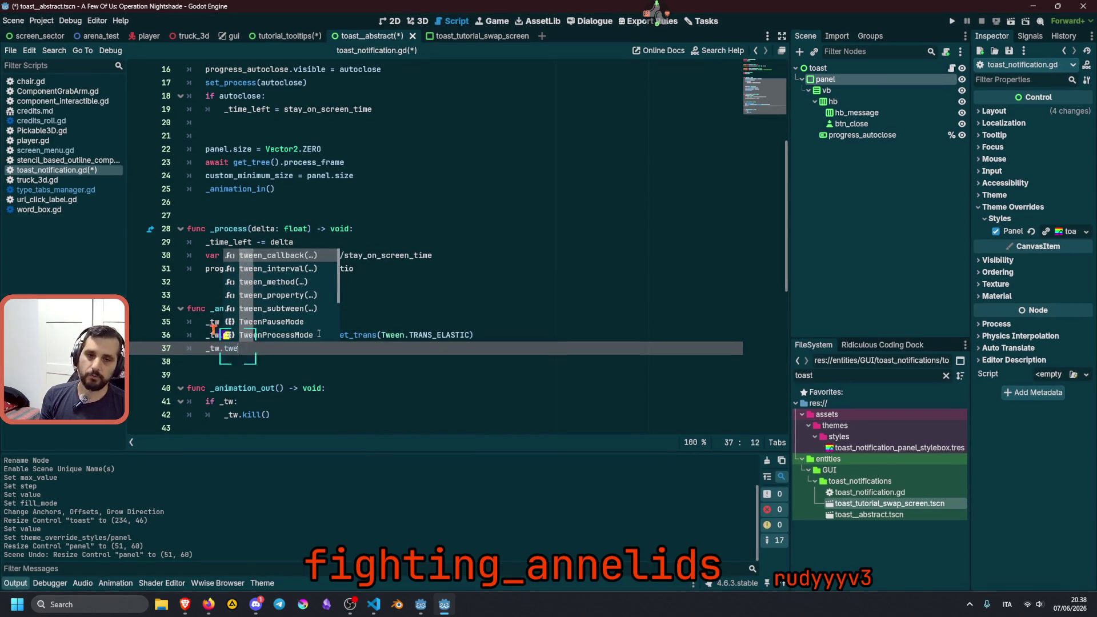
{"action": "key", "text": "Down"}
{"action": "key", "text": "Down"}
{"action": "key", "text": "Down"}
{"action": "key", "text": "Return"}
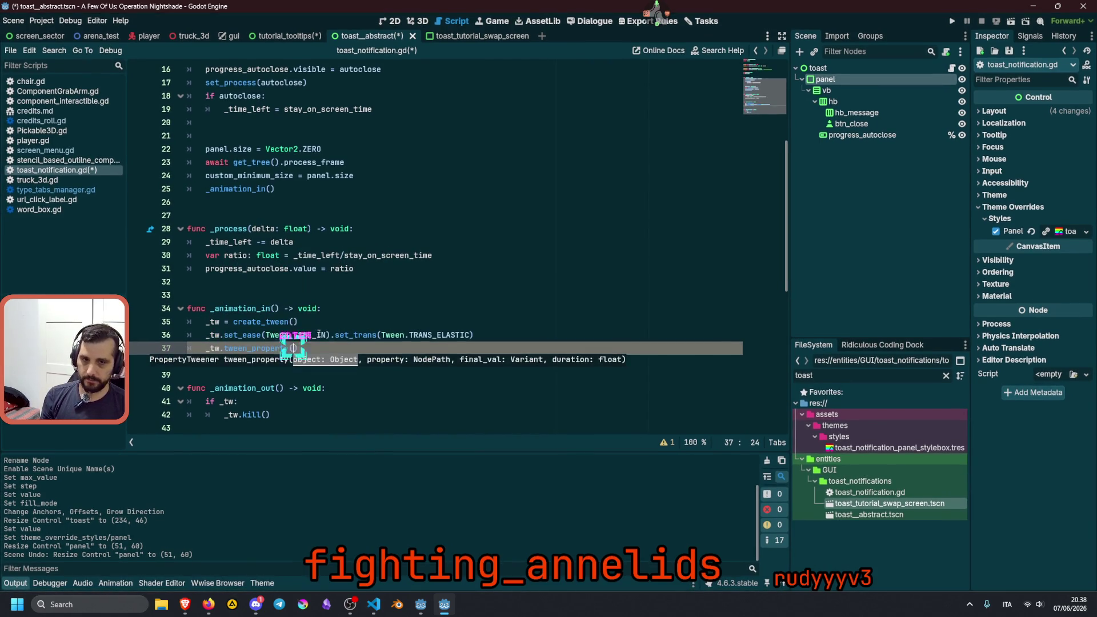
Pass panel and the position:x property path as the first tween_property arguments.
{"action": "type", "text": "poanel"}
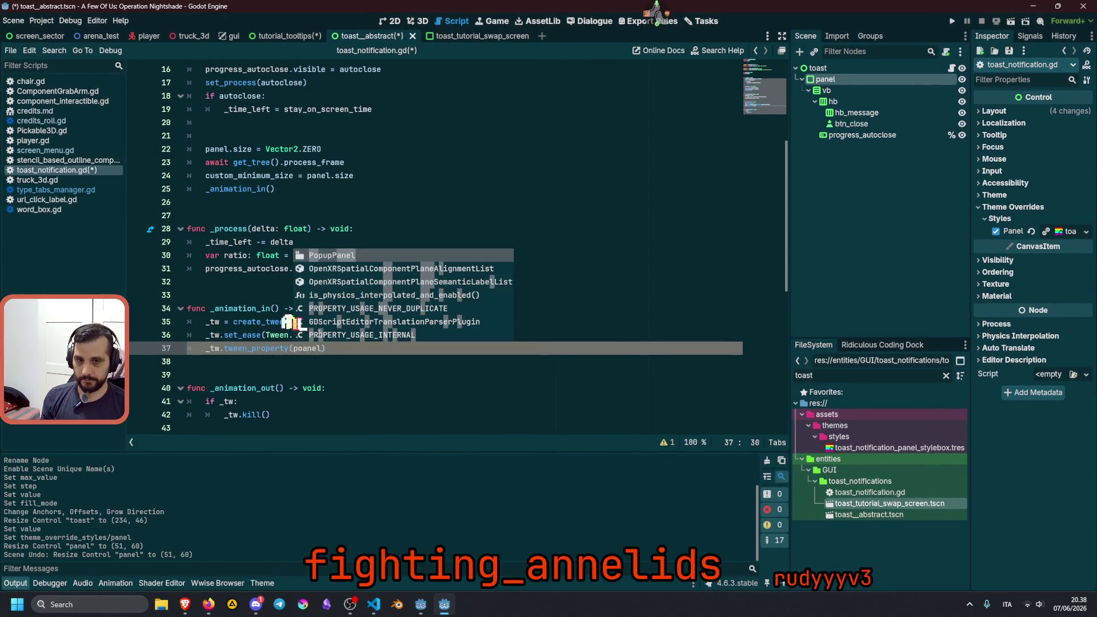
{"action": "key", "text": "Delete"}
{"action": "key", "text": "BackSpace"}
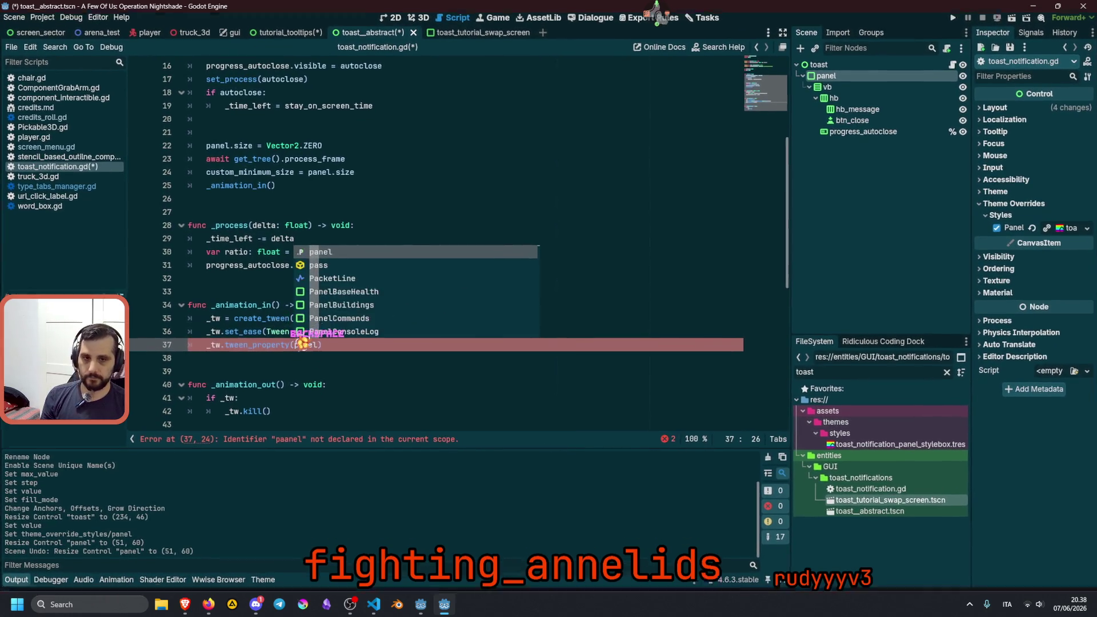
{"action": "key", "text": "Left"}
{"action": "type", "text": ","}
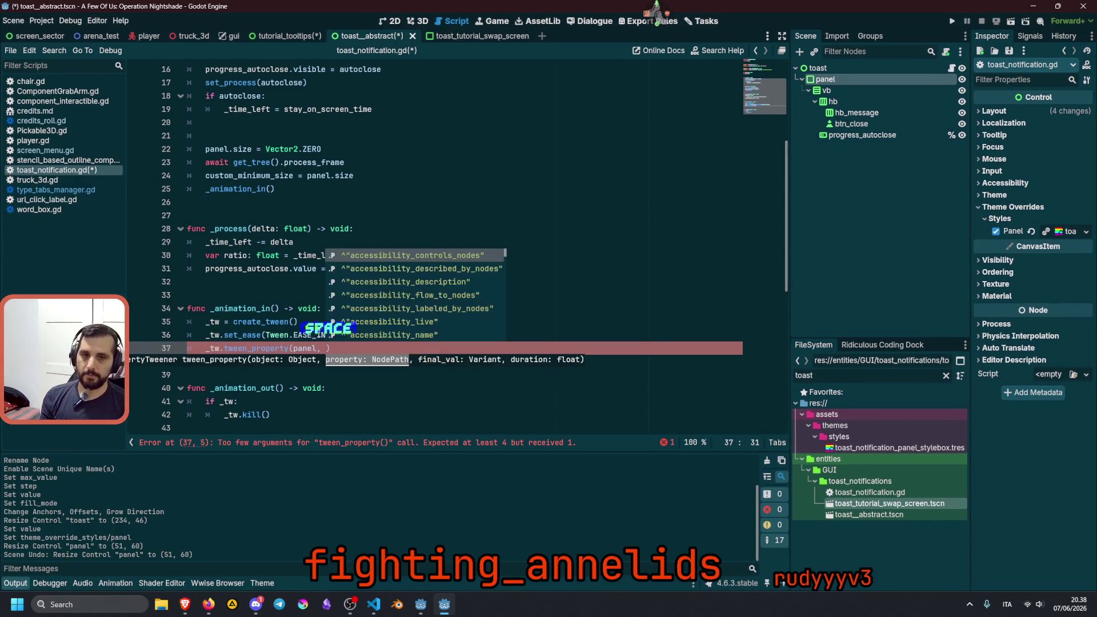
{"action": "key", "text": "Return"}
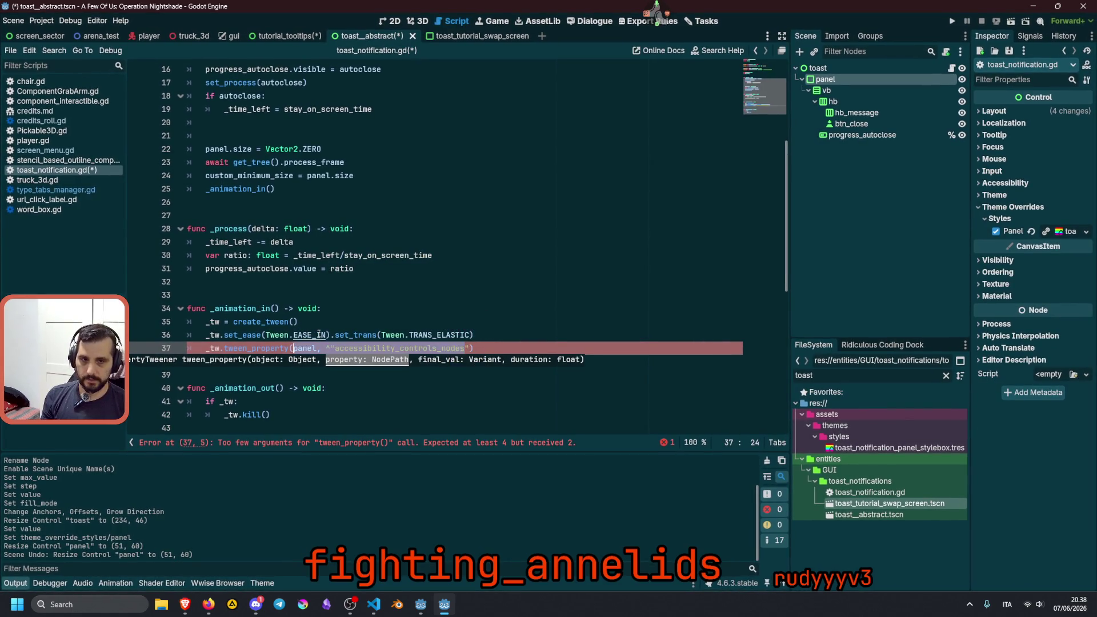
{"action": "key", "text": "ctrl+shift+Left"}
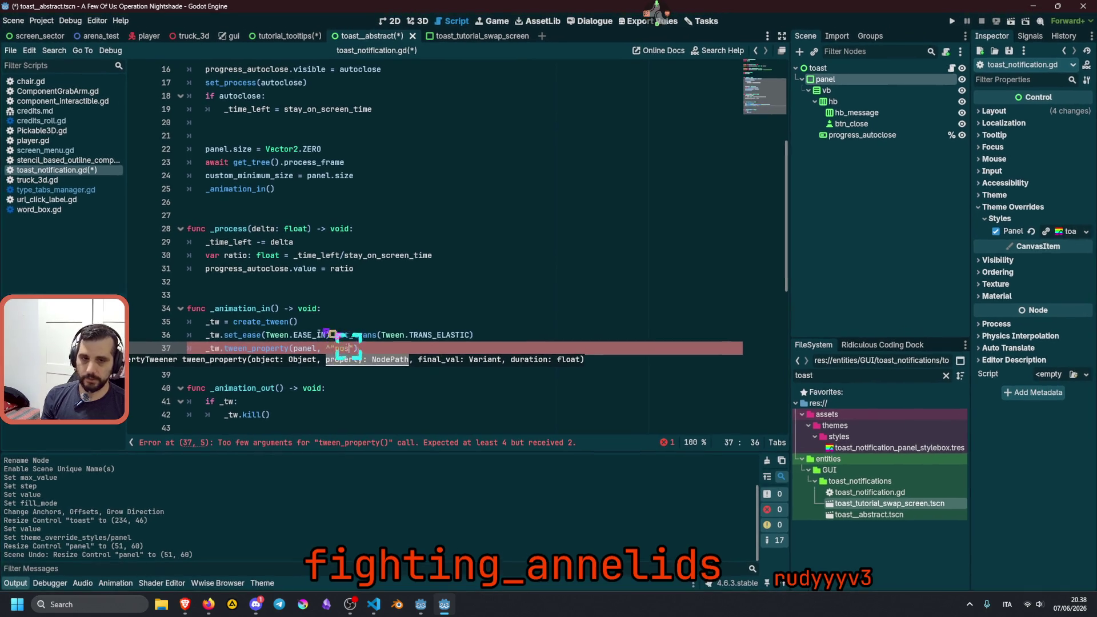
{"action": "type", "text": "pos"}
{"action": "key", "text": "Return"}
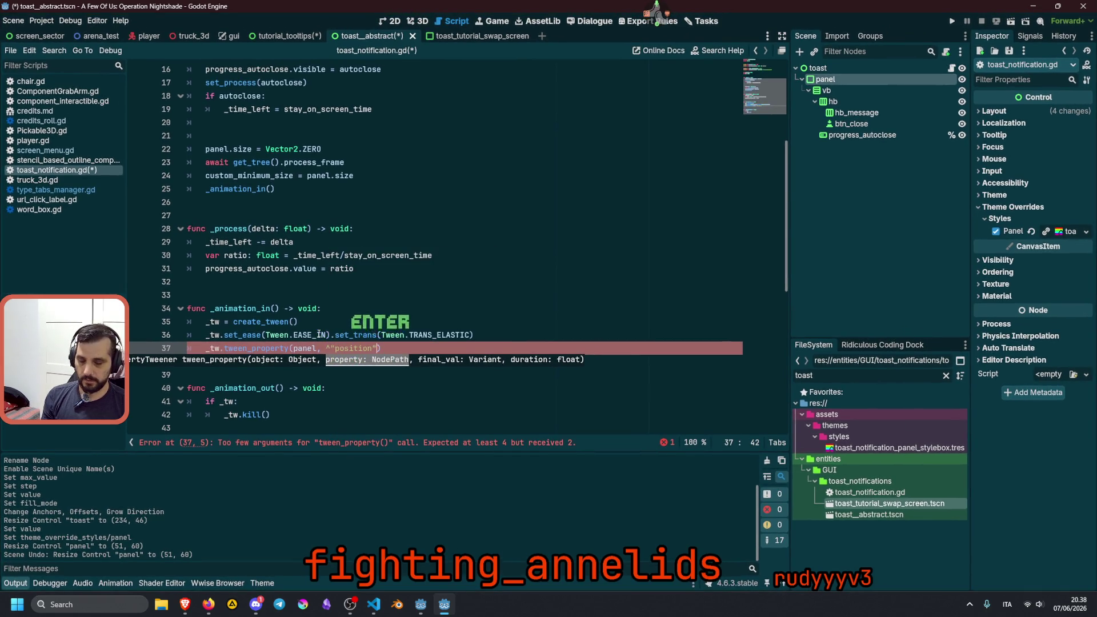
{"action": "type", "text": ":x"}
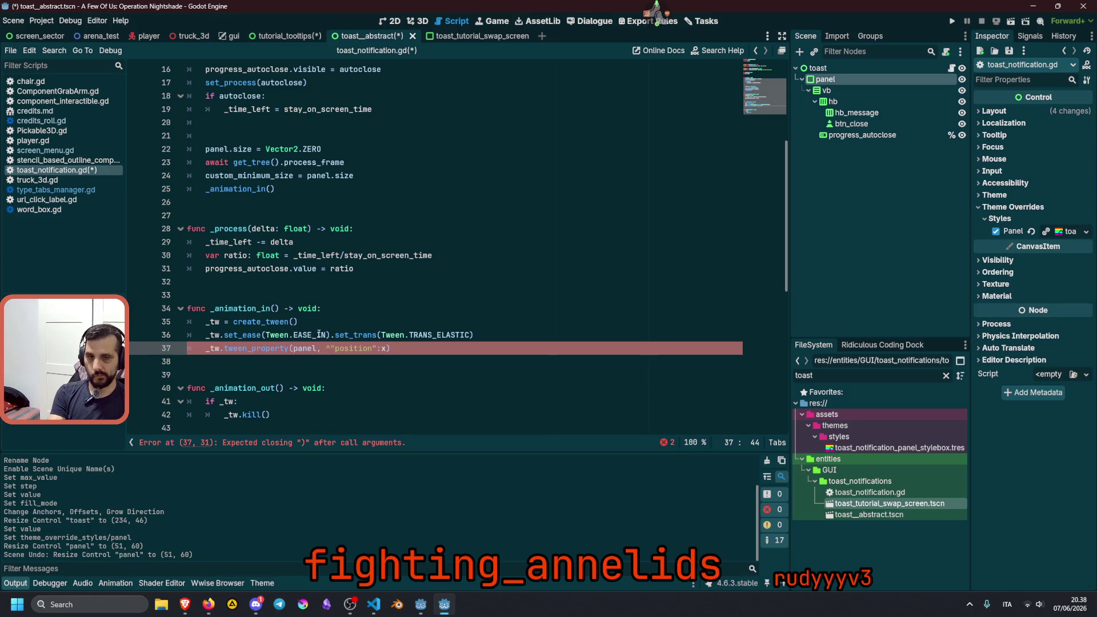
Insert 'panel.position = Vector2.ZERO' on a new line above the tween creation.
{"action": "key", "text": "Up"}
{"action": "key", "text": "Up"}
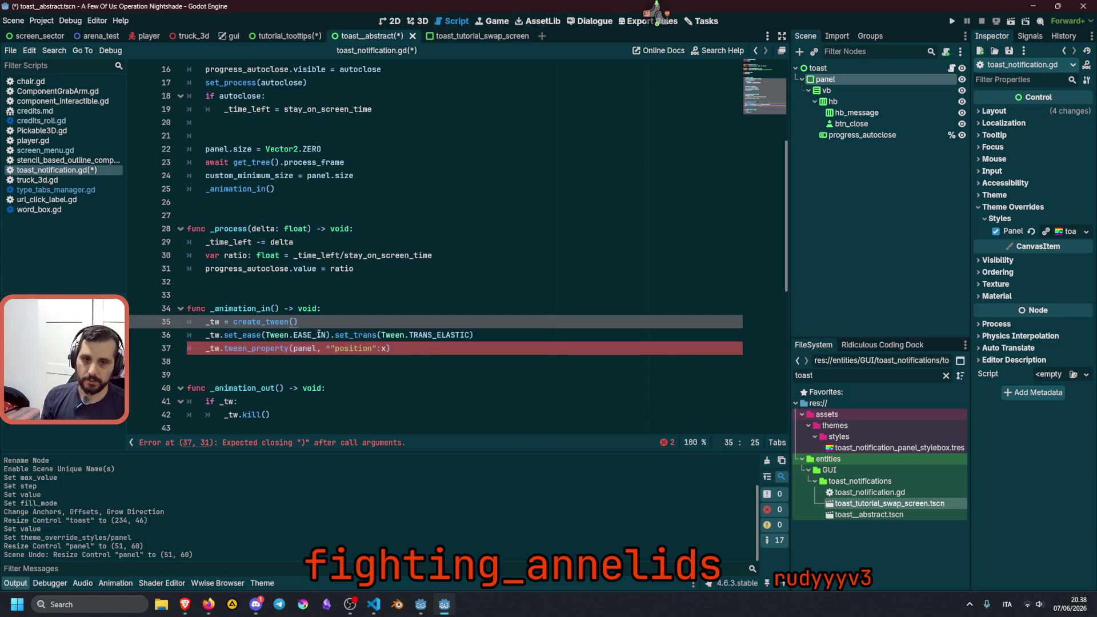
{"action": "key", "text": "Home"}
{"action": "key", "text": "Return"}
{"action": "key", "text": "Up"}
{"action": "key", "text": "Return"}
{"action": "key", "text": "Up"}
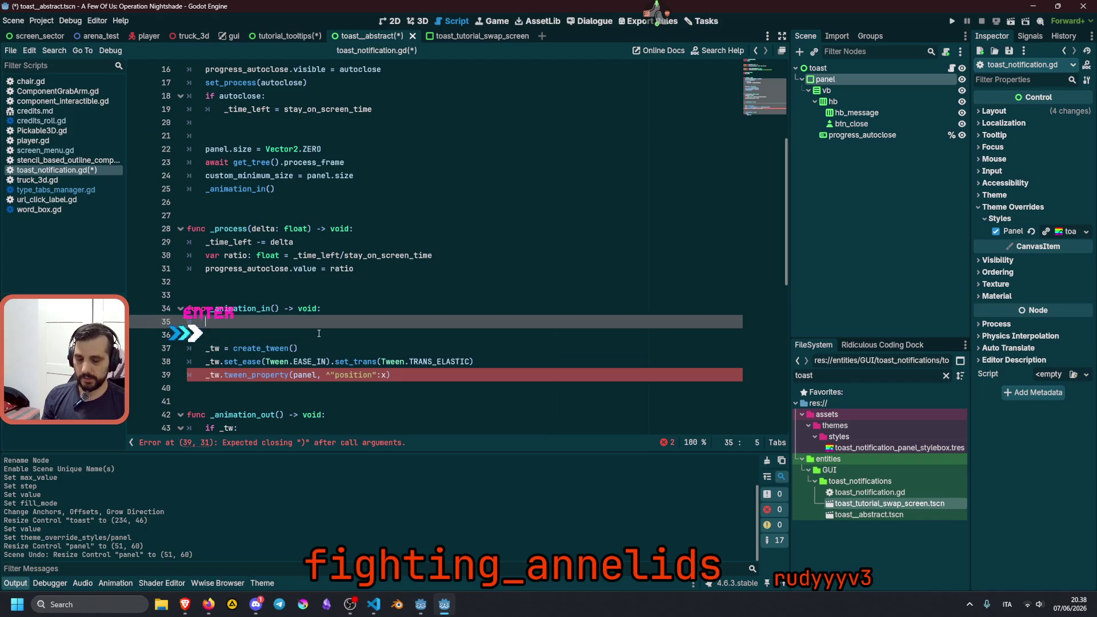
{"action": "type", "text": "panel_"}
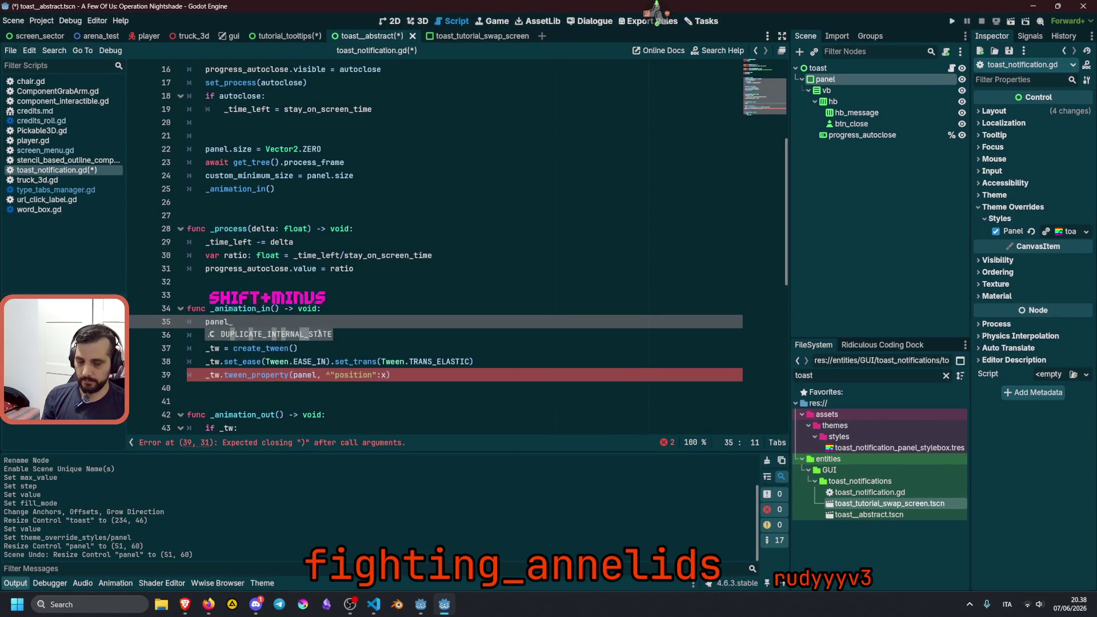
{"action": "key", "text": "BackSpace"}
{"action": "type", "text": ".position"}
{"action": "key", "text": "Return"}
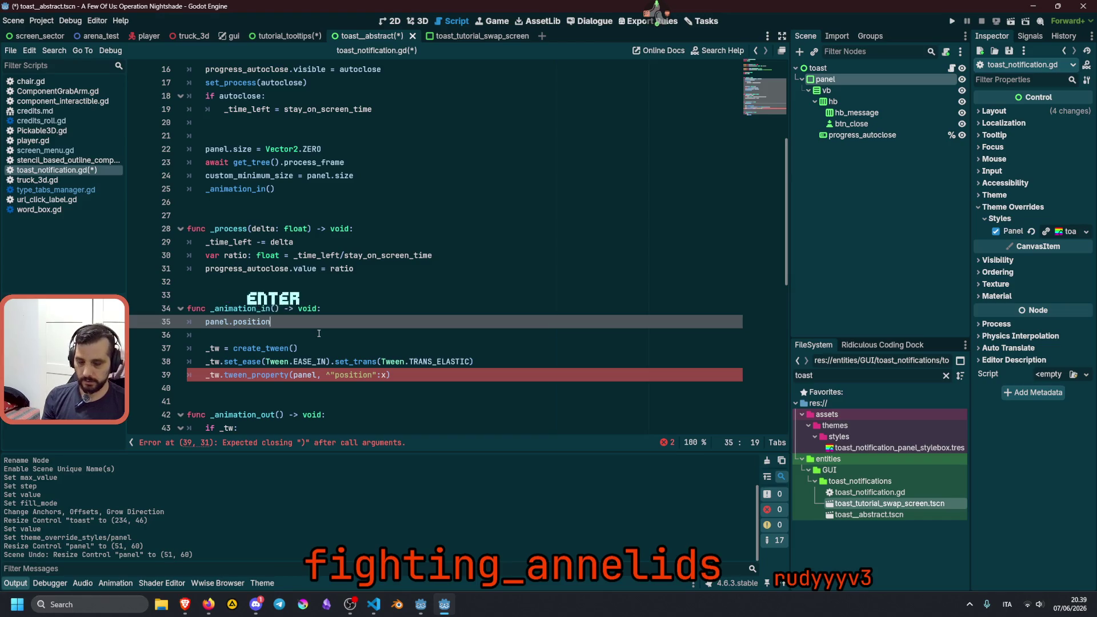
{"action": "type", "text": "= Vec"}
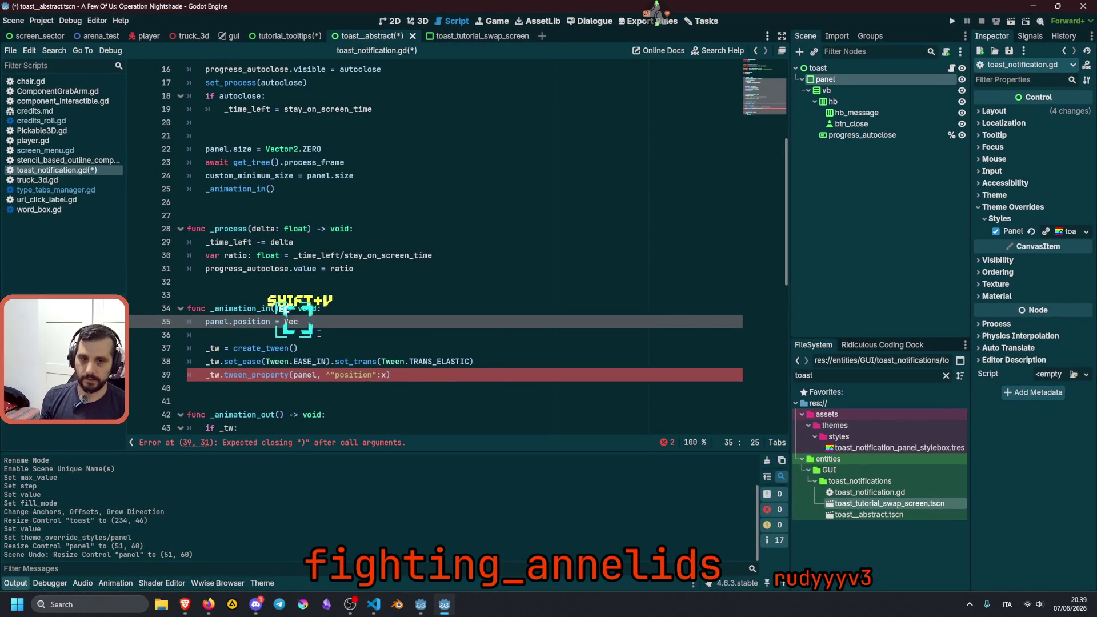
{"action": "key", "text": "Return"}
{"action": "type", "text": "."}
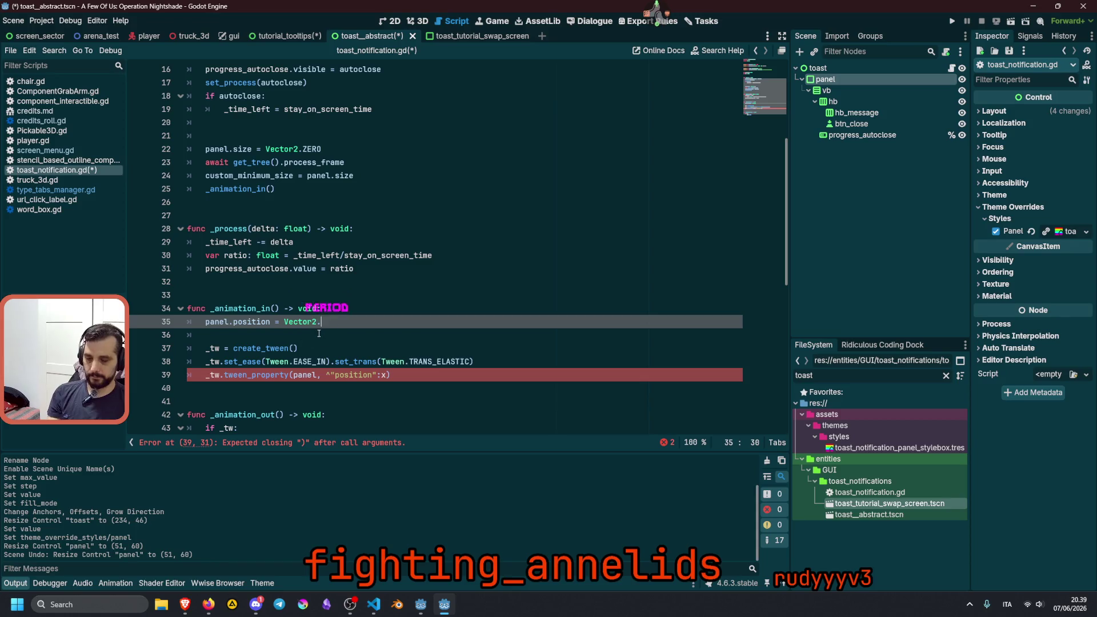
{"action": "type", "text": "ZERO"}
{"action": "key", "text": "Return"}
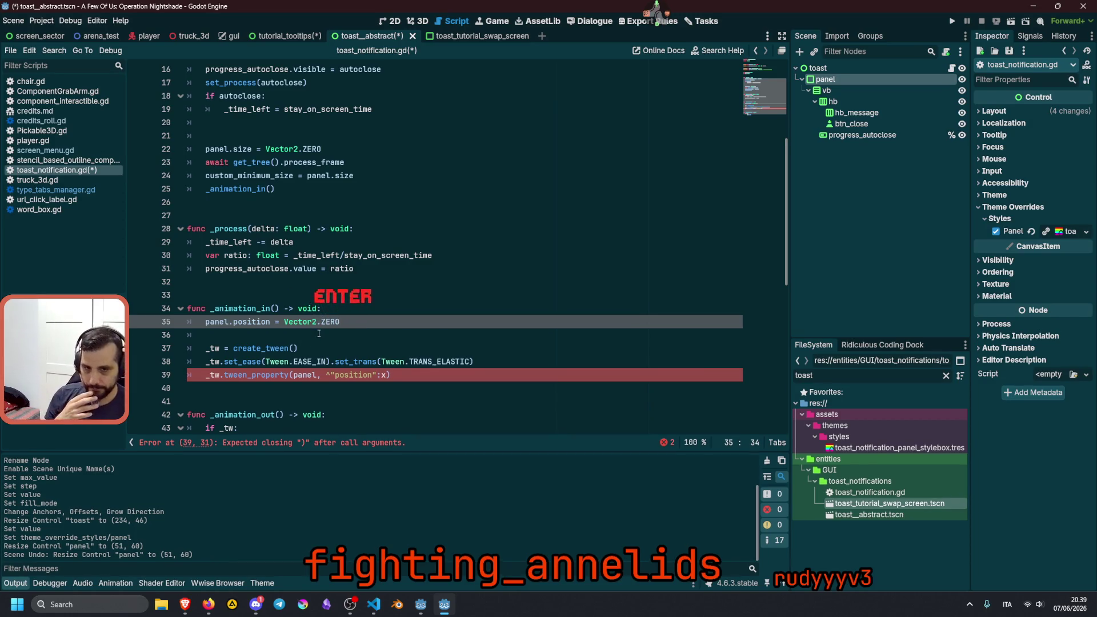
Clean the property path to ^"position:x" and add 0.0 as the final value.
{"action": "mouse_move", "coordinate": [332, 323]}
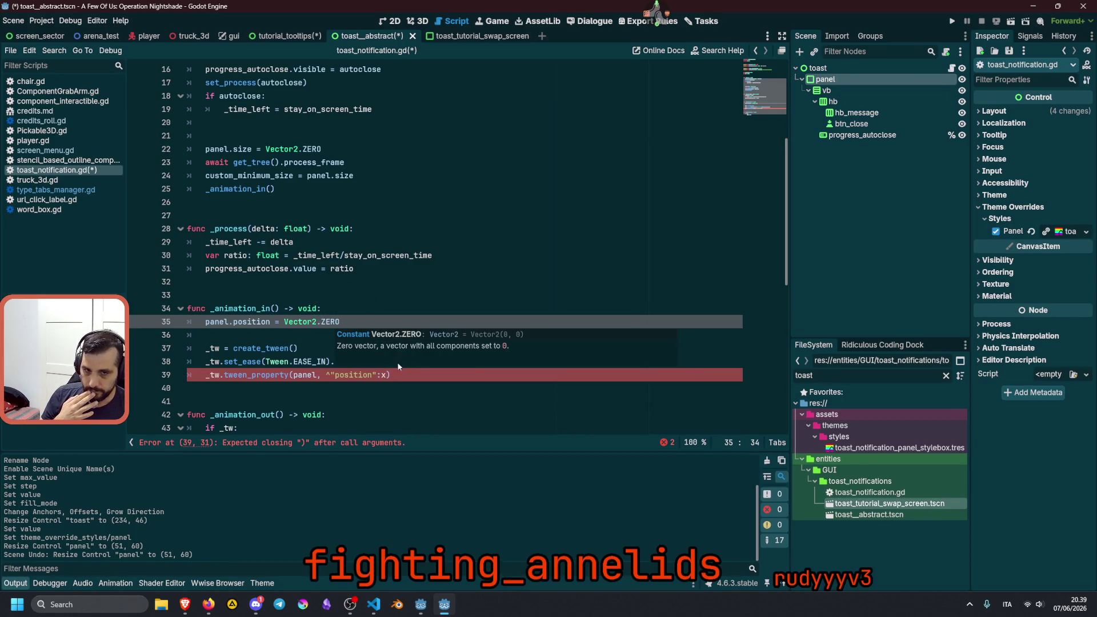
{"action": "left_click", "coordinate": [375, 375]}
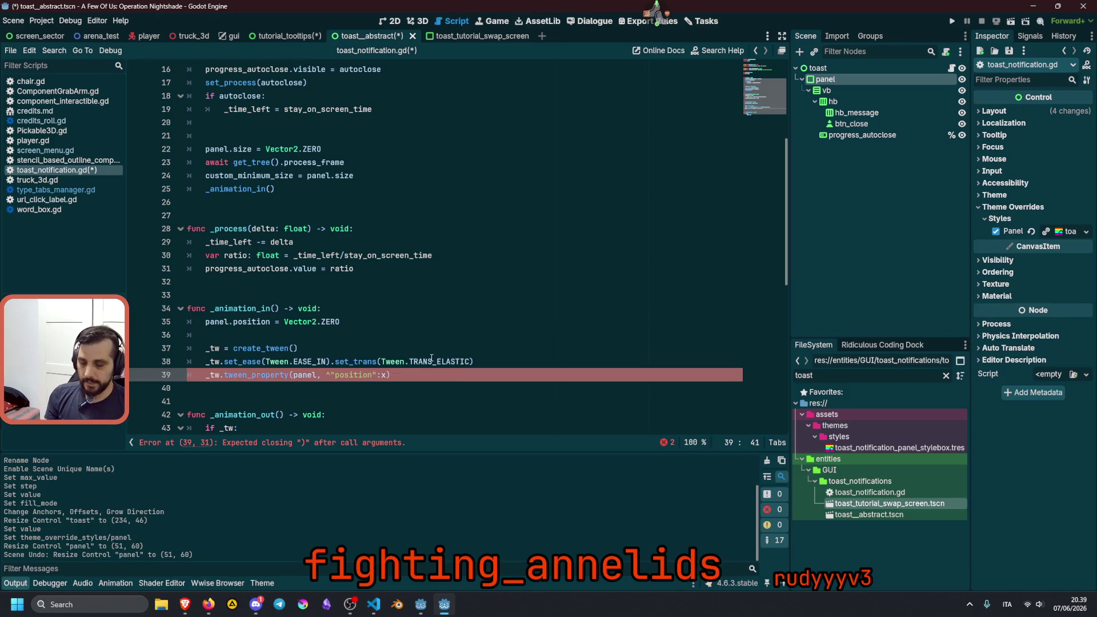
{"action": "type", "text": ":X\""}
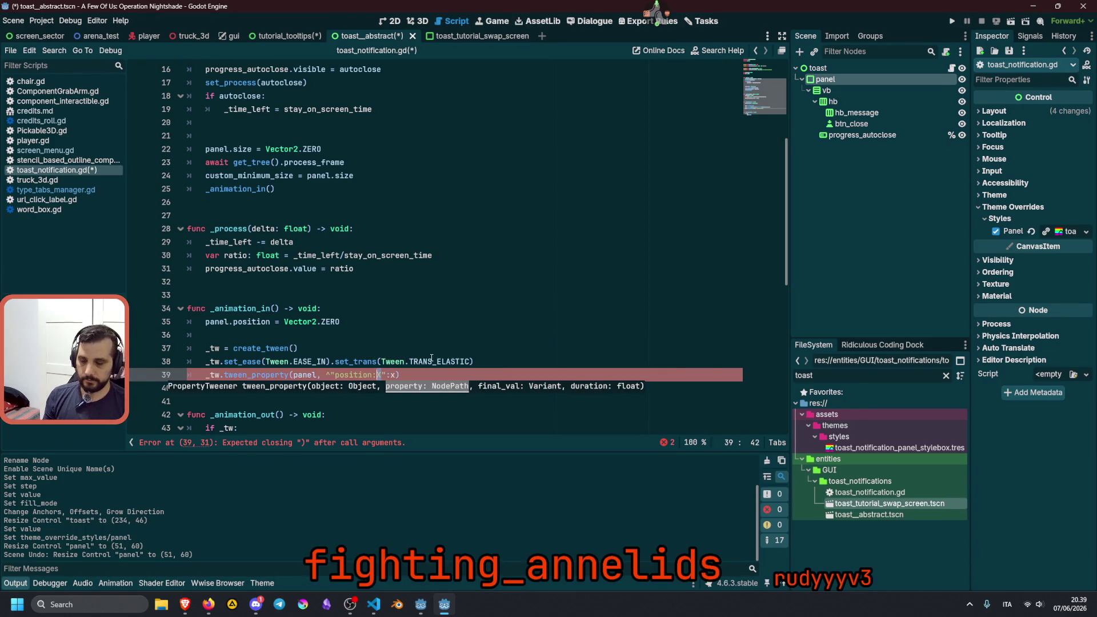
{"action": "key", "text": "Delete"}
{"action": "key", "text": "Delete"}
{"action": "key", "text": "Delete"}
{"action": "key", "text": "Right"}
{"action": "type", "text": "\""}
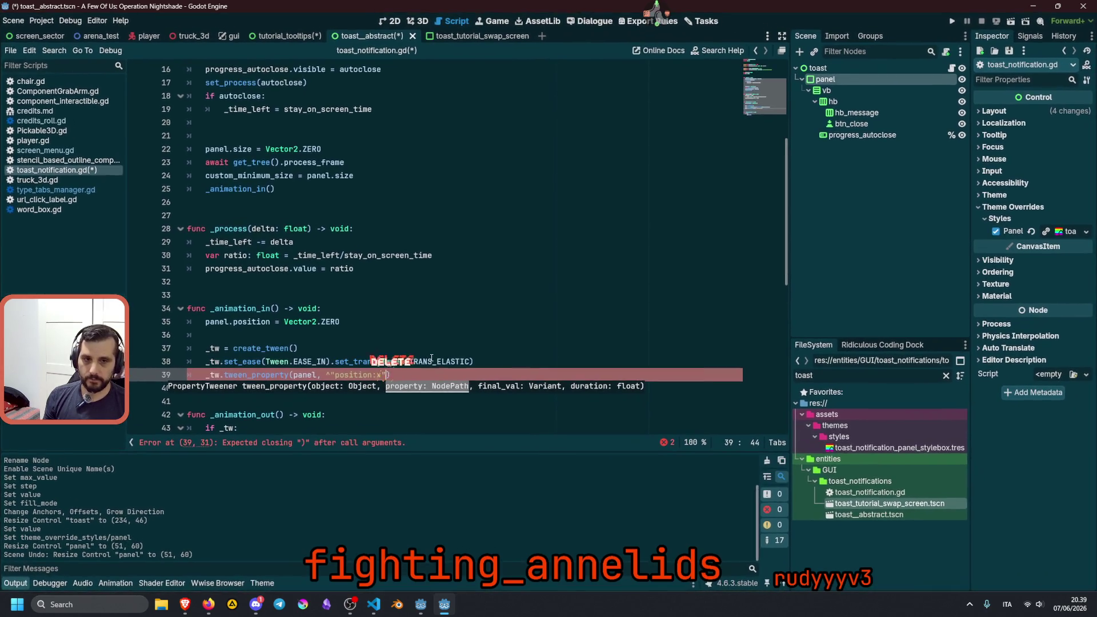
{"action": "type", "text": ", "}
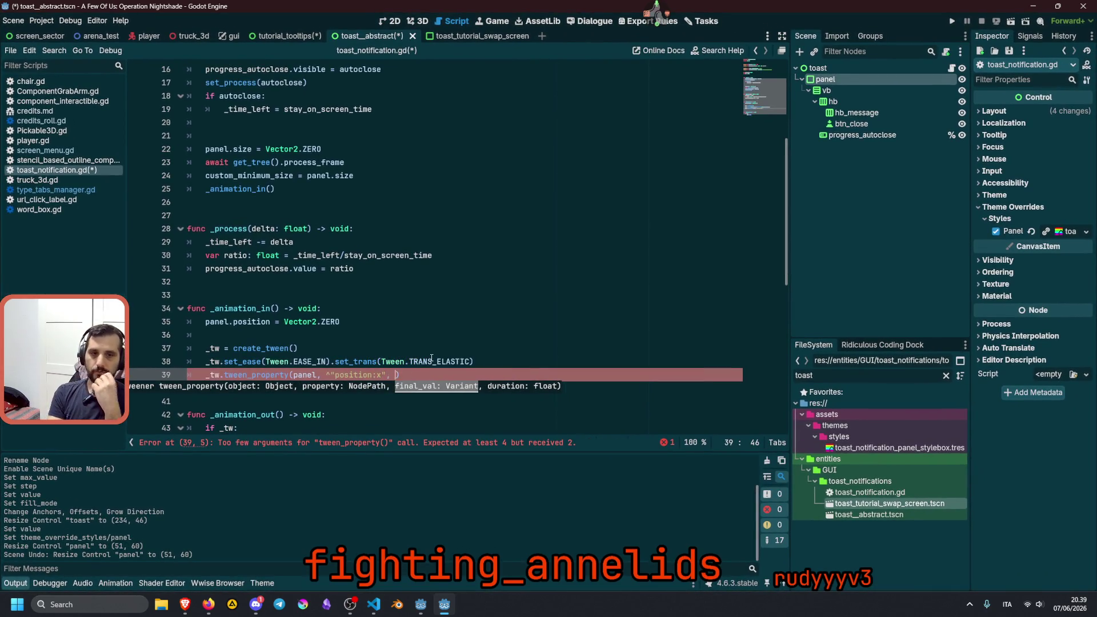
{"action": "type", "text": "0.0)"}
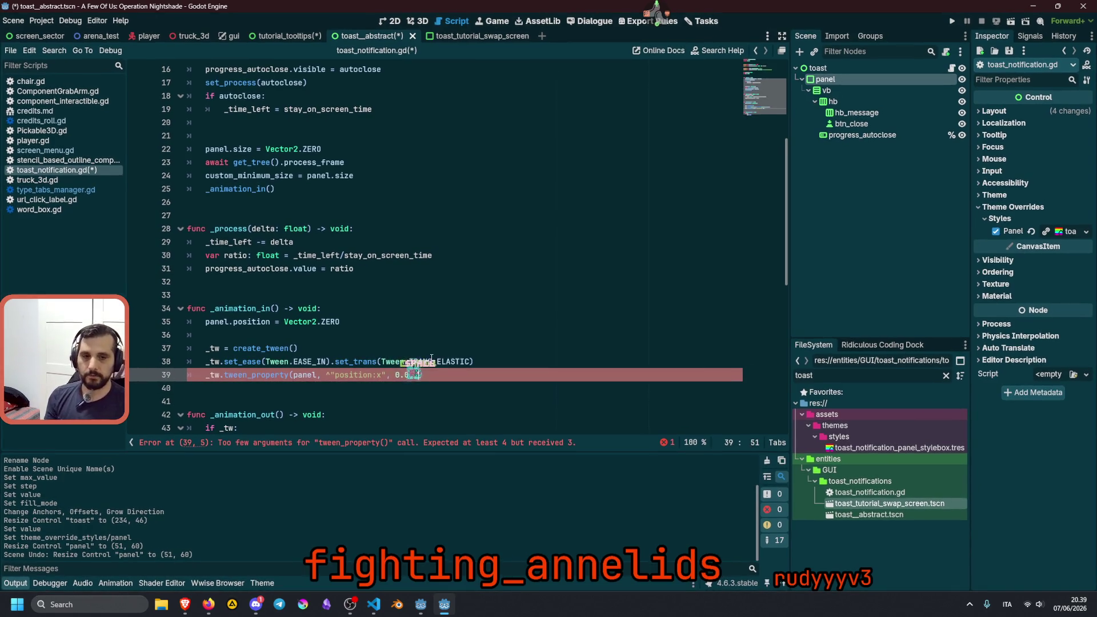
{"action": "type", "text": ","}
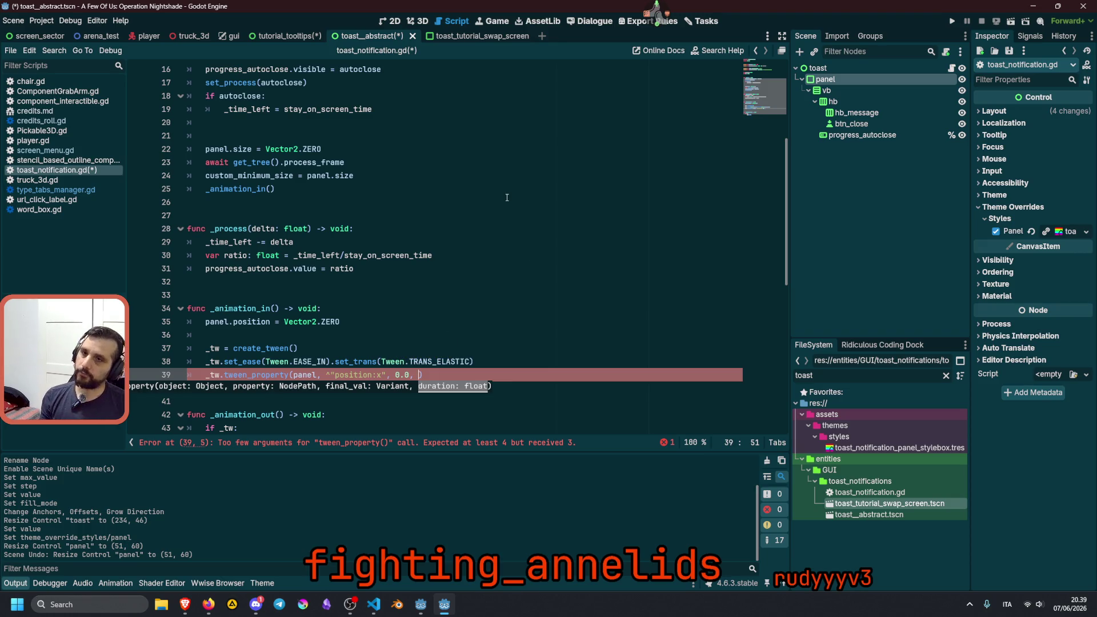
{"action": "left_click", "coordinate": [285, 108]}
{"action": "scroll", "coordinate": [286, 108], "scroll_direction": "up", "scroll_amount": 5}
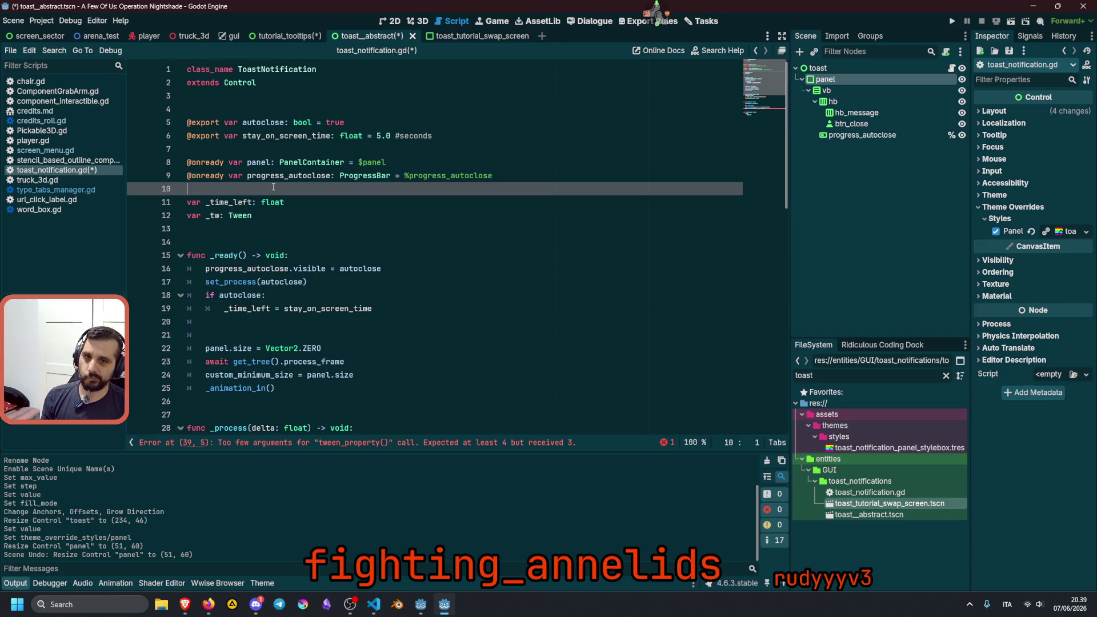
Duplicate the stay_on_screen_time export as 'anim_speed_time' with a default of 0.35.
{"action": "left_click", "coordinate": [223, 137]}
{"action": "key", "text": "ctrl+shift+d"}
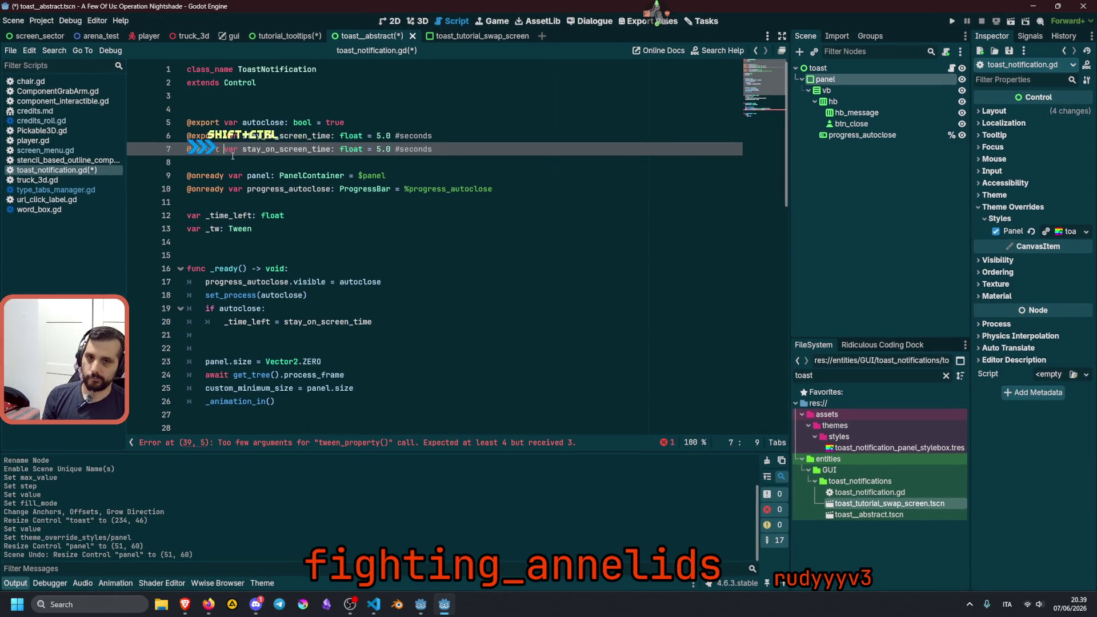
{"action": "key", "text": "ctrl+Right"}
{"action": "key", "text": "ctrl+shift+Right"}
{"action": "type", "text": "anim_speed"}
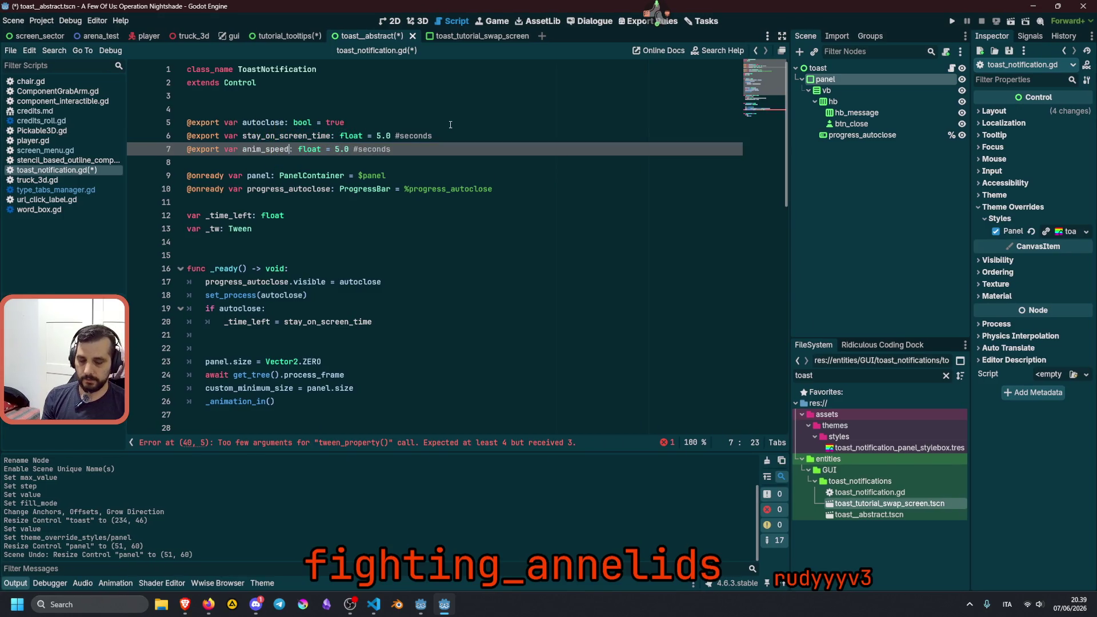
{"action": "type", "text": "_time"}
{"action": "key", "text": "End"}
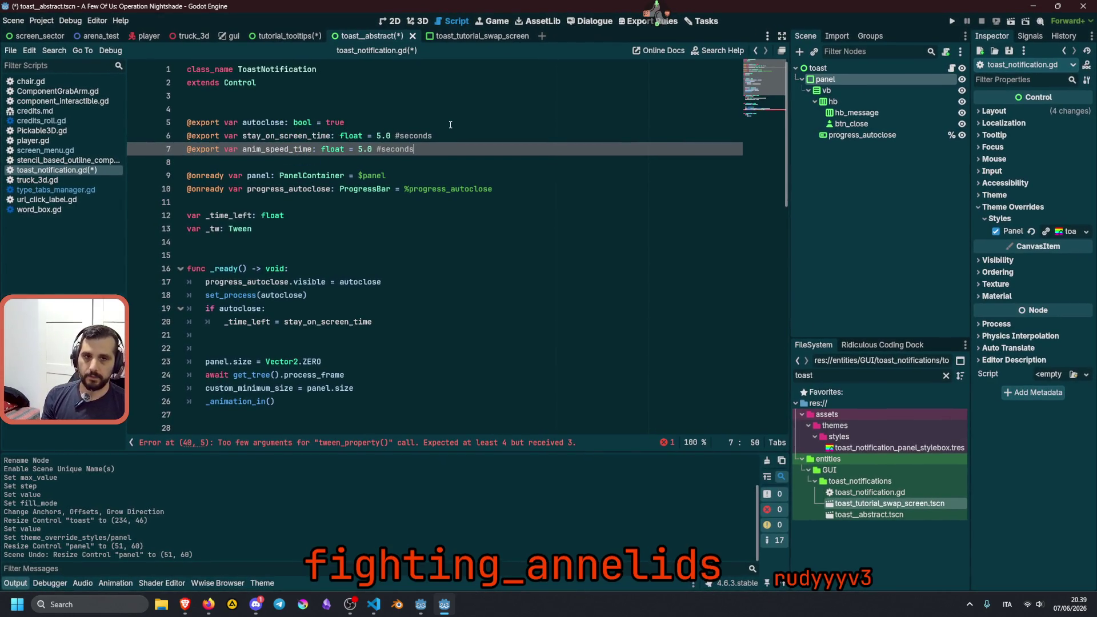
{"action": "key", "text": "BackSpace"}
{"action": "key", "text": "Delete"}
{"action": "key", "text": "Delete"}
{"action": "type", "text": "0.2"}
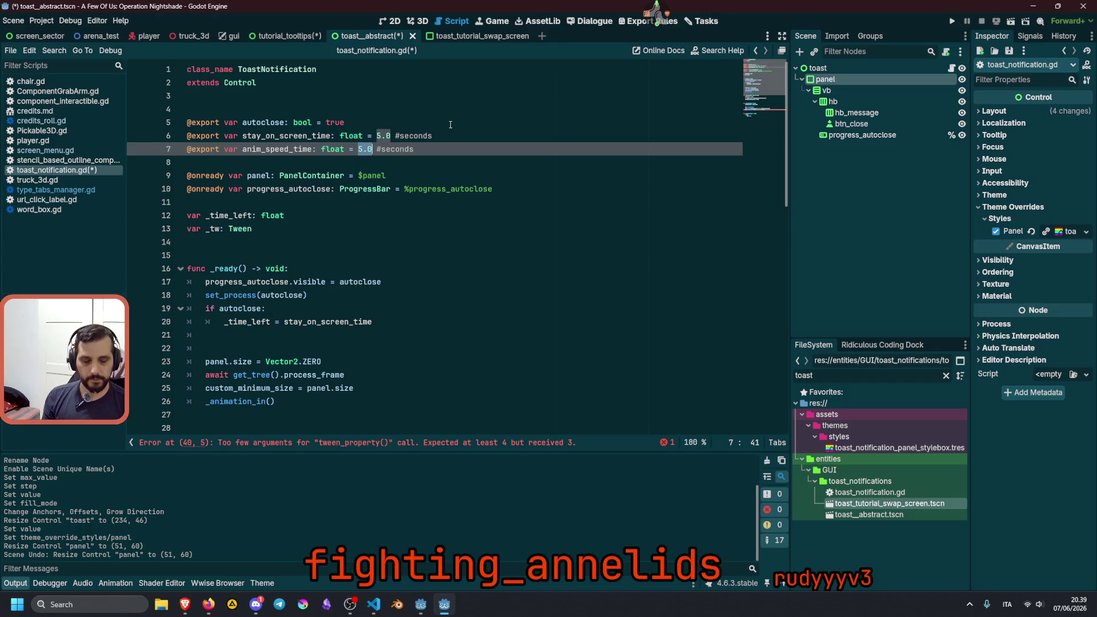
{"action": "key", "text": "End"}
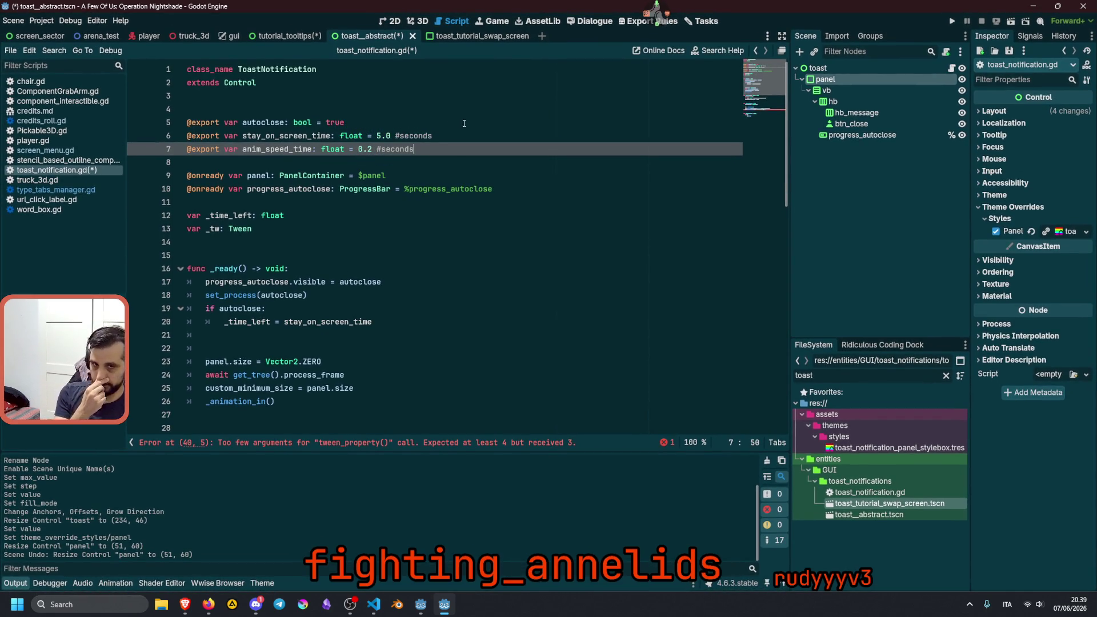
{"action": "left_click", "coordinate": [371, 150]}
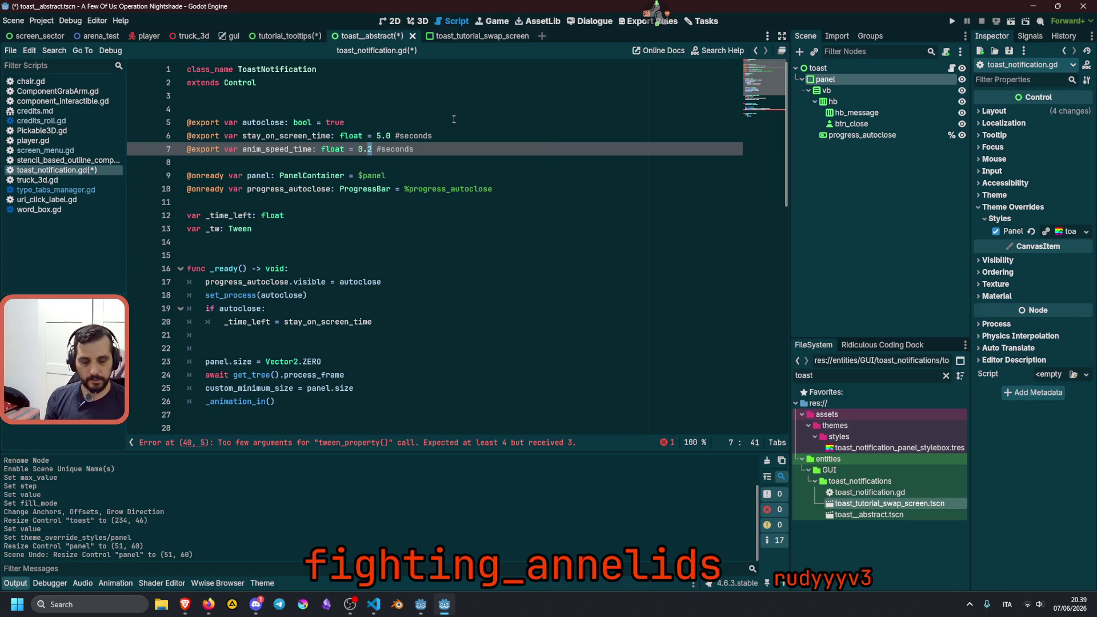
{"action": "key", "text": "BackSpace"}
{"action": "type", "text": "3"}
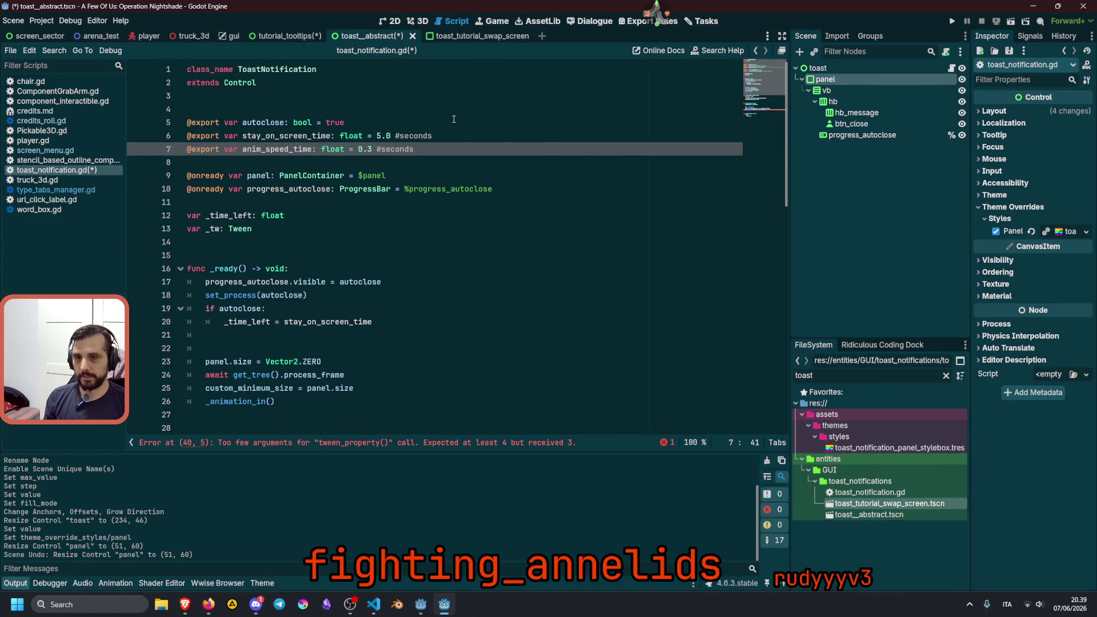
{"action": "type", "text": "5"}
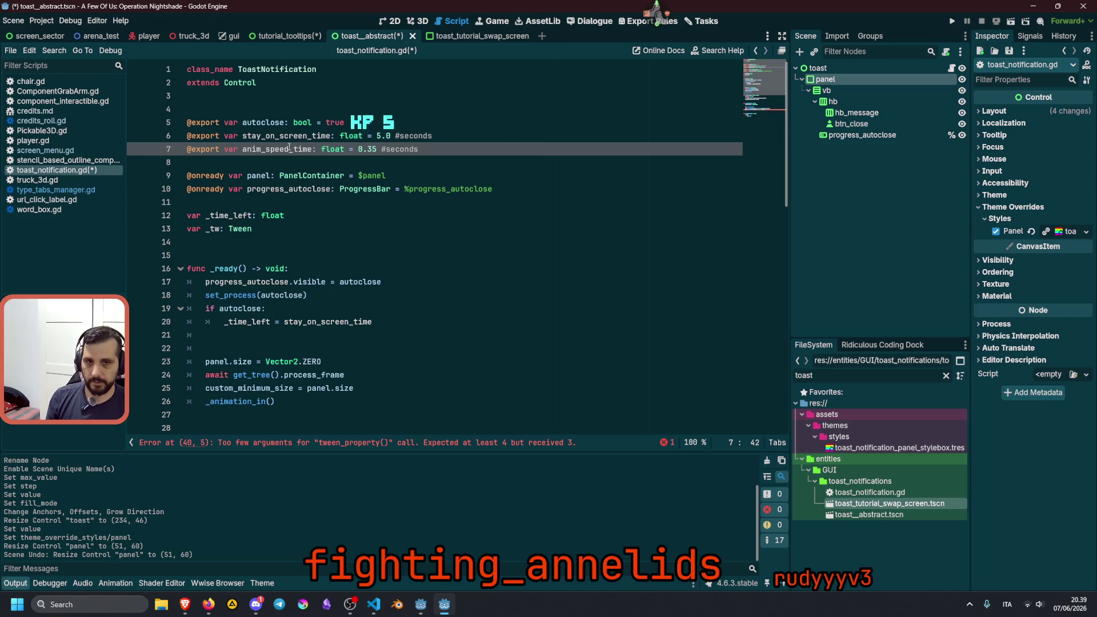
Use anim_speed_time as the duration argument of the tween_property call.
{"action": "double_click", "coordinate": [285, 149]}
{"action": "key", "text": "ctrl+c"}
{"action": "scroll", "coordinate": [369, 260], "scroll_direction": "down", "scroll_amount": 6}
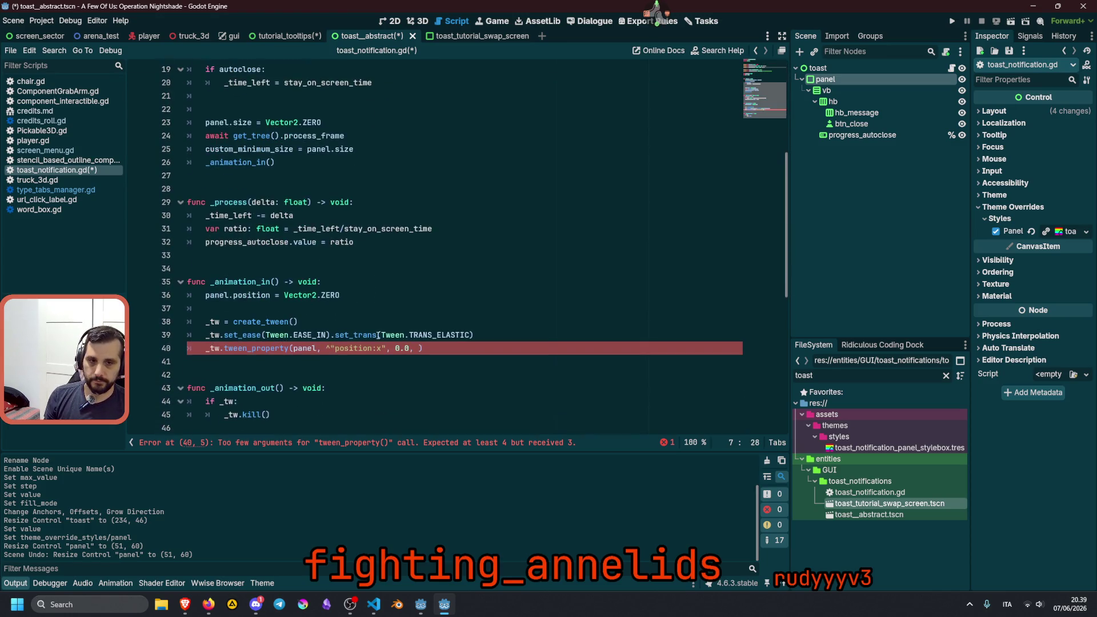
{"action": "left_click", "coordinate": [423, 349]}
{"action": "key", "text": "ctrl+v"}
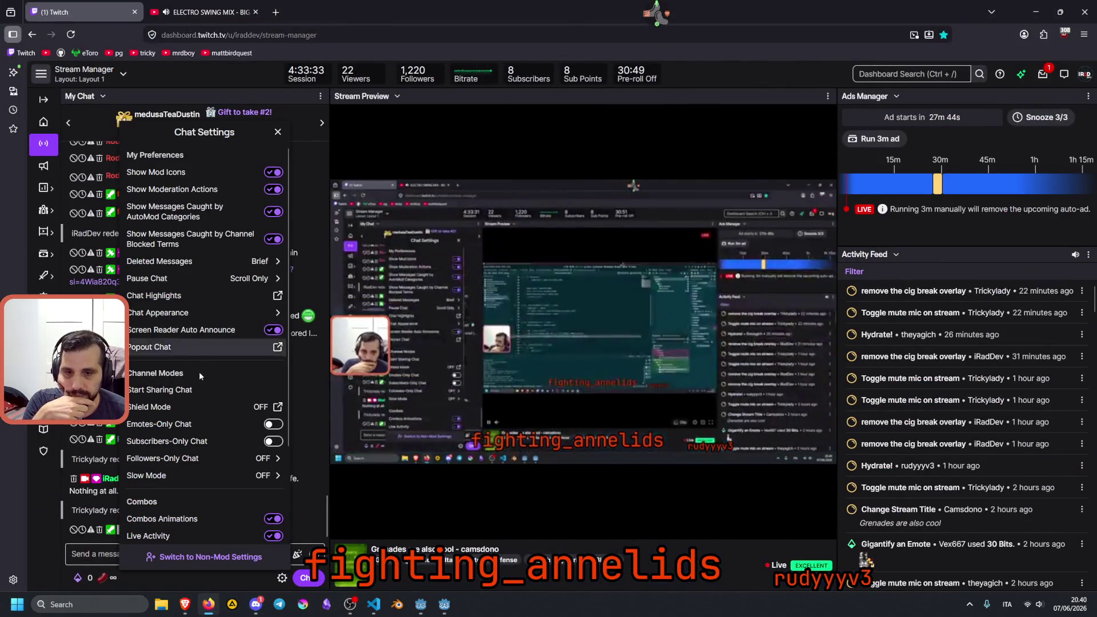
Scroll through the chat settings down to the Tasks section with pending requests.
{"action": "scroll", "coordinate": [198, 371], "scroll_direction": "down", "scroll_amount": 2}
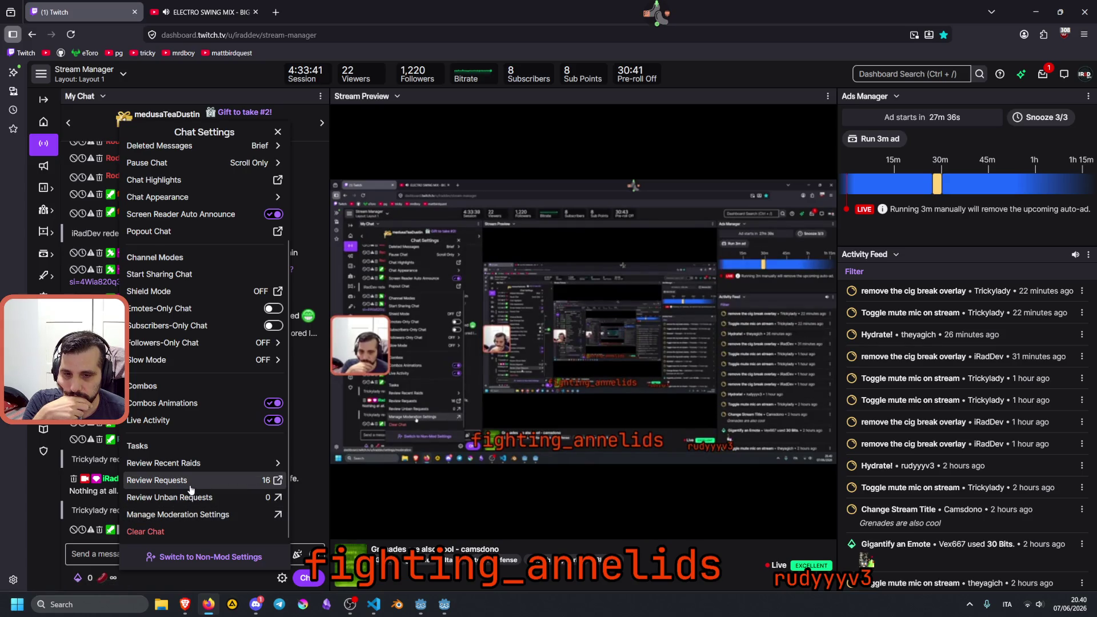
{"action": "scroll", "coordinate": [190, 494], "scroll_direction": "up", "scroll_amount": 2}
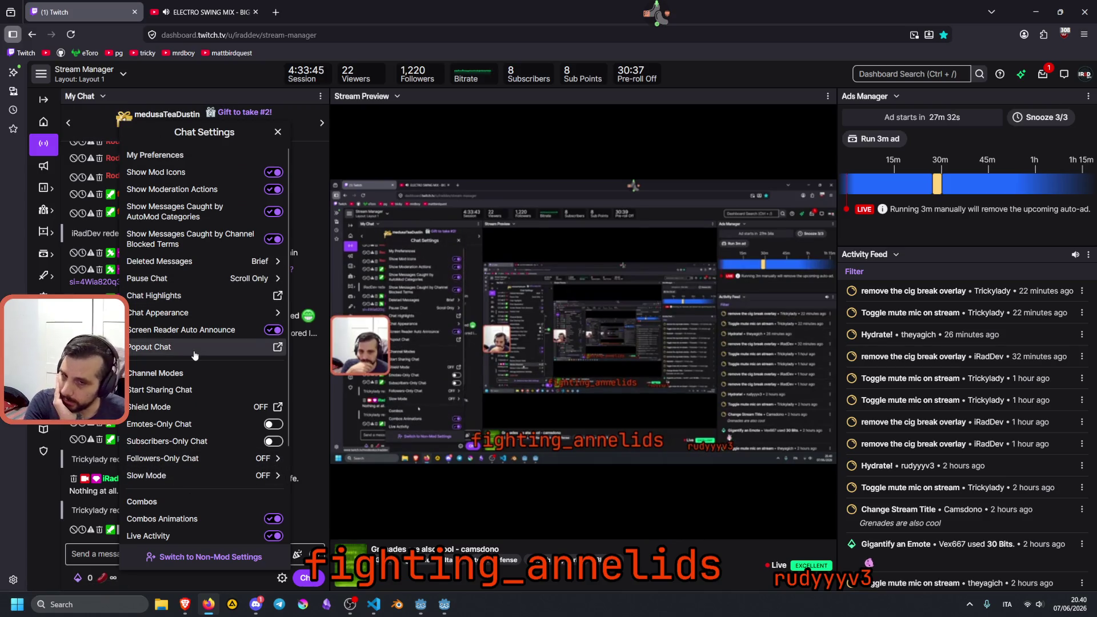
{"action": "scroll", "coordinate": [202, 377], "scroll_direction": "down", "scroll_amount": 2}
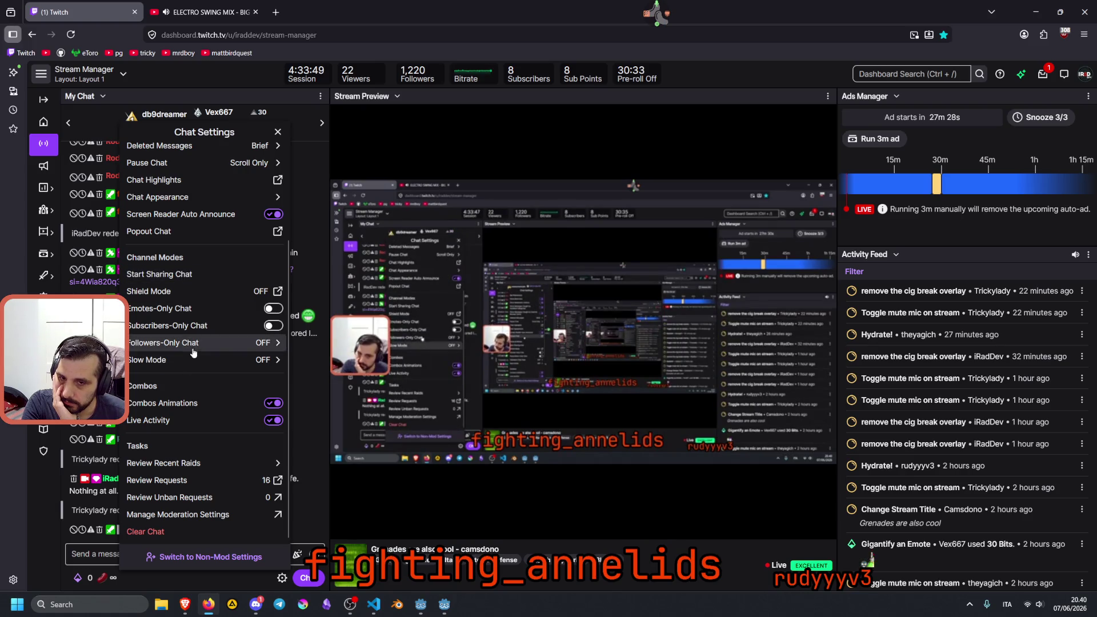
Reject and refund all 16 pending channel-point reward requests in the queue.
{"action": "left_click", "coordinate": [185, 487]}
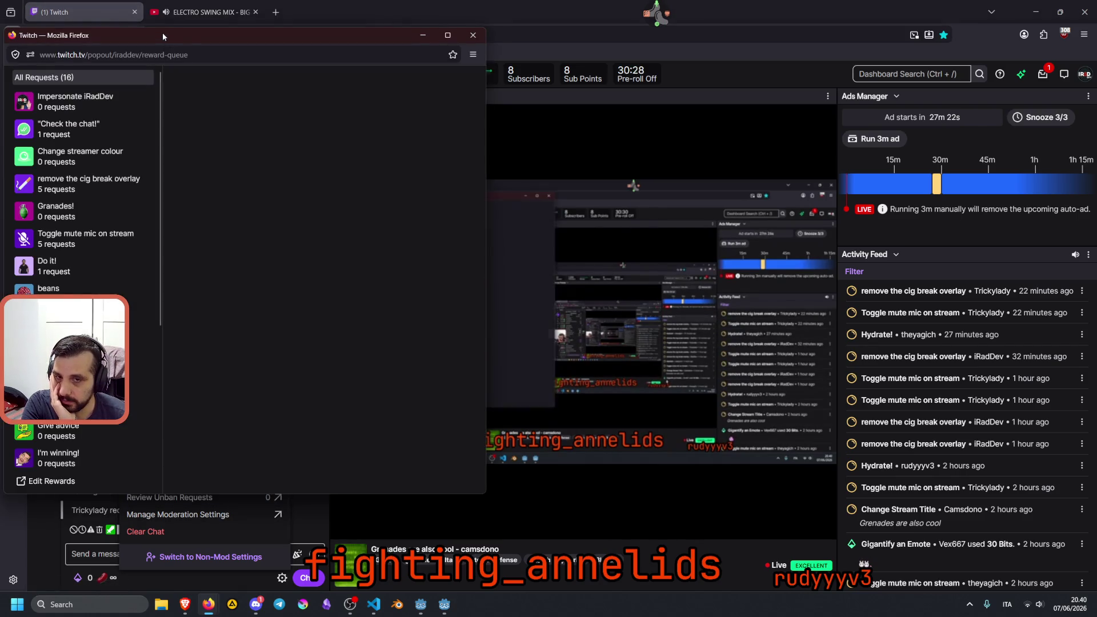
{"action": "left_click_drag", "start_coordinate": [162, 32], "coordinate": [234, 35]}
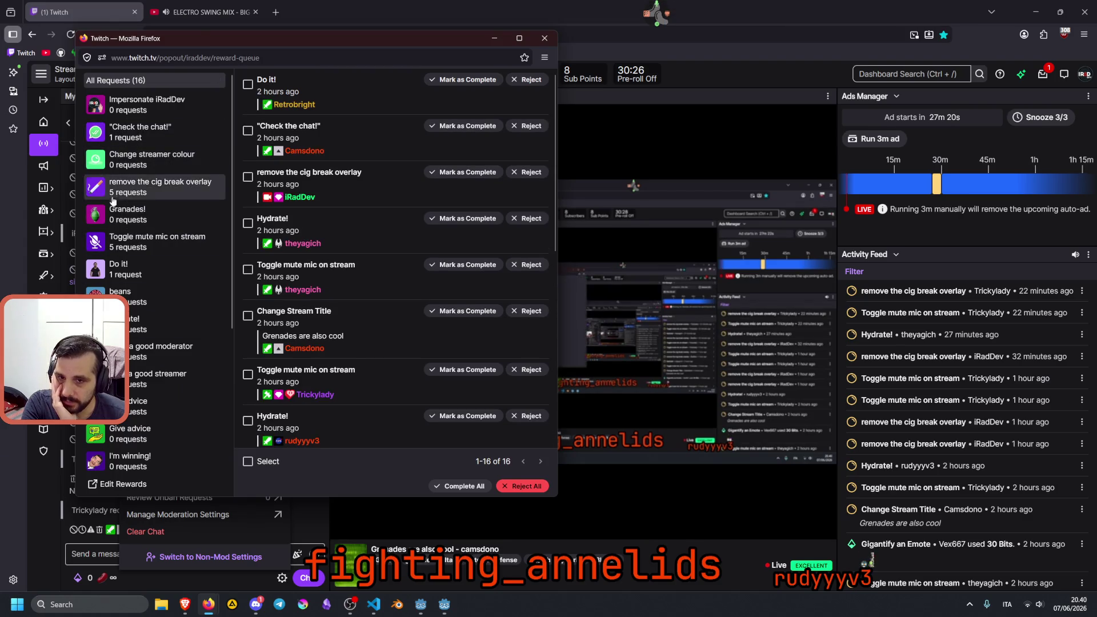
{"action": "scroll", "coordinate": [132, 363], "scroll_direction": "down", "scroll_amount": 3}
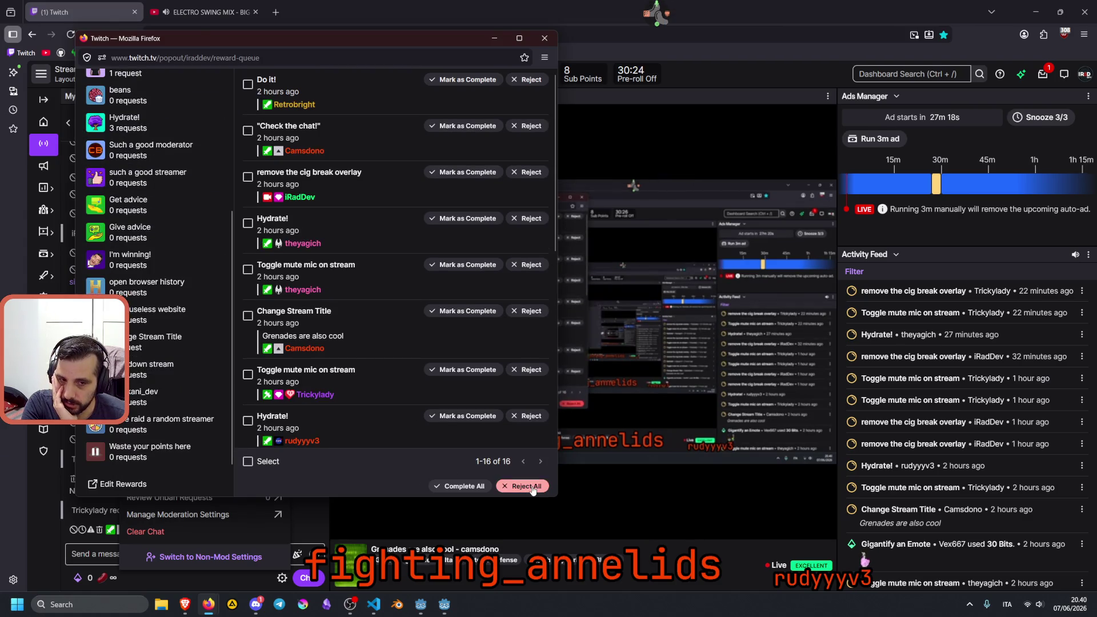
{"action": "left_click", "coordinate": [523, 485]}
{"action": "left_click", "coordinate": [350, 310]}
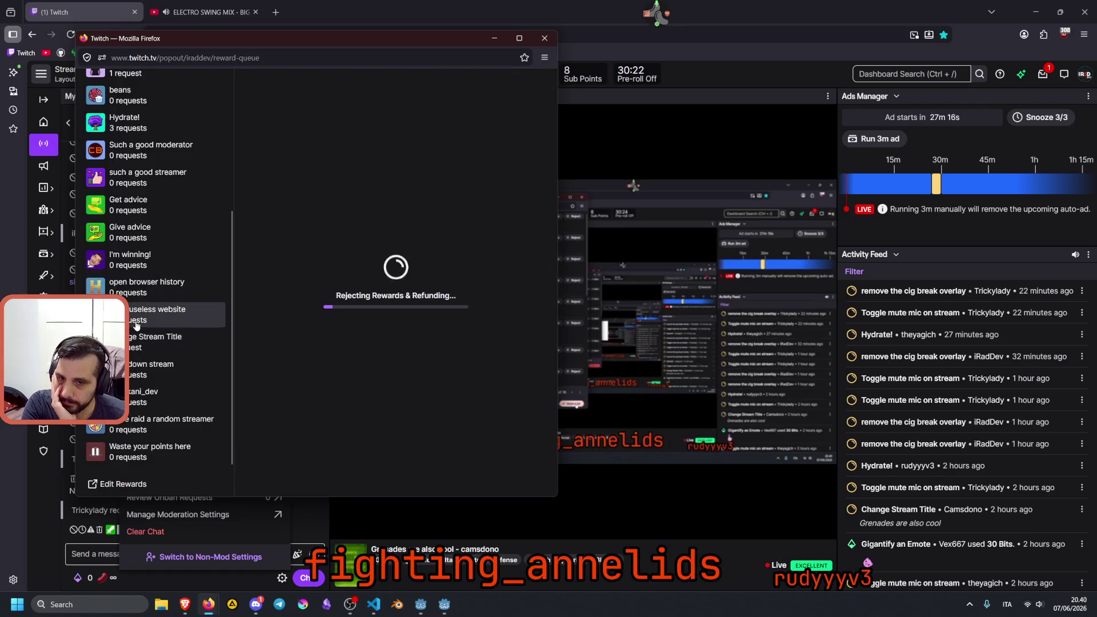
Unpause redemptions of the Waste your points here reward, close the popouts, and return to Godot.
{"action": "left_click", "coordinate": [150, 452]}
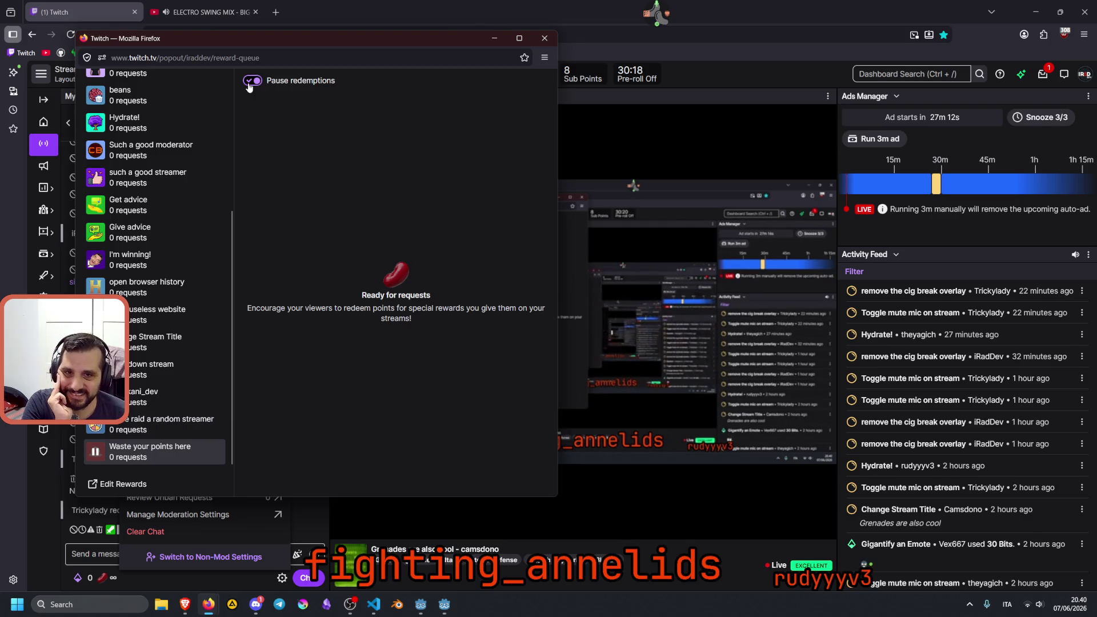
{"action": "left_click", "coordinate": [252, 81]}
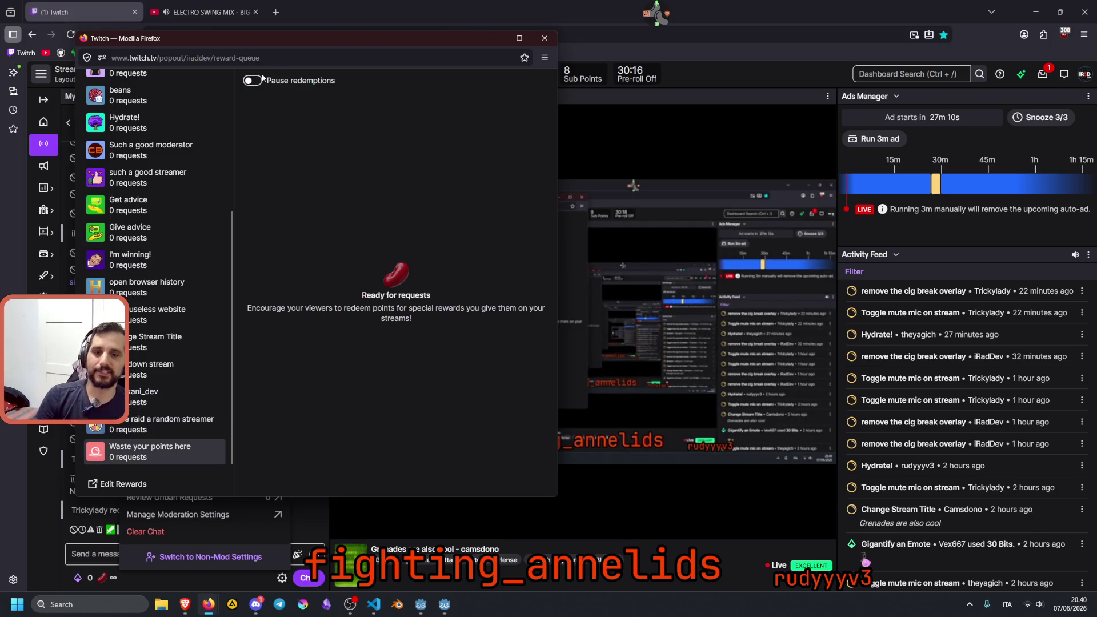
{"action": "left_click", "coordinate": [545, 39]}
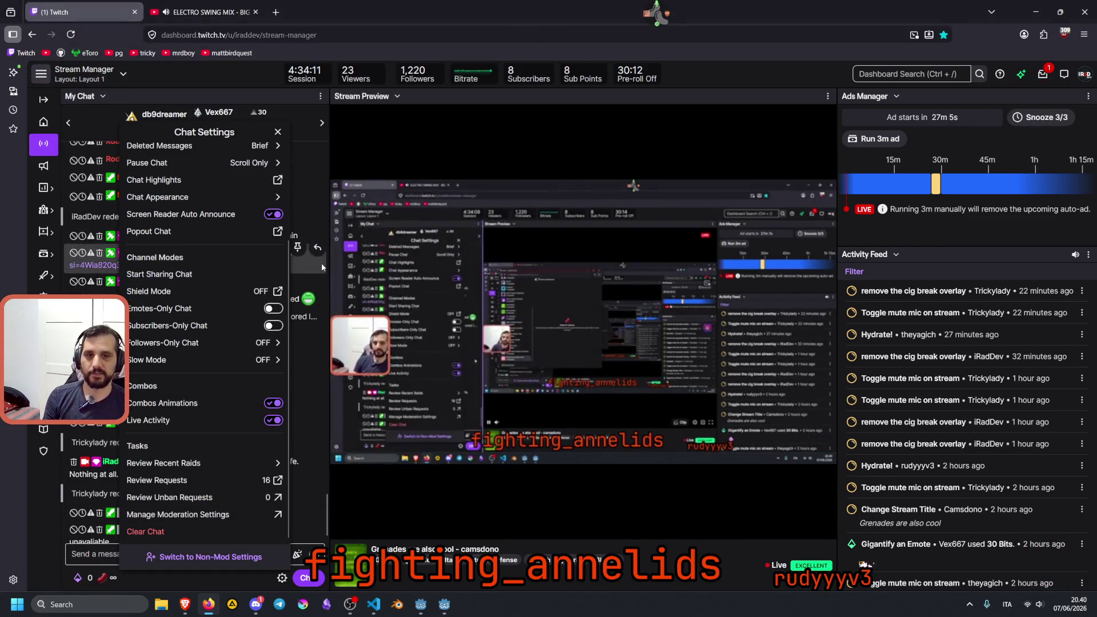
{"action": "left_click", "coordinate": [75, 490]}
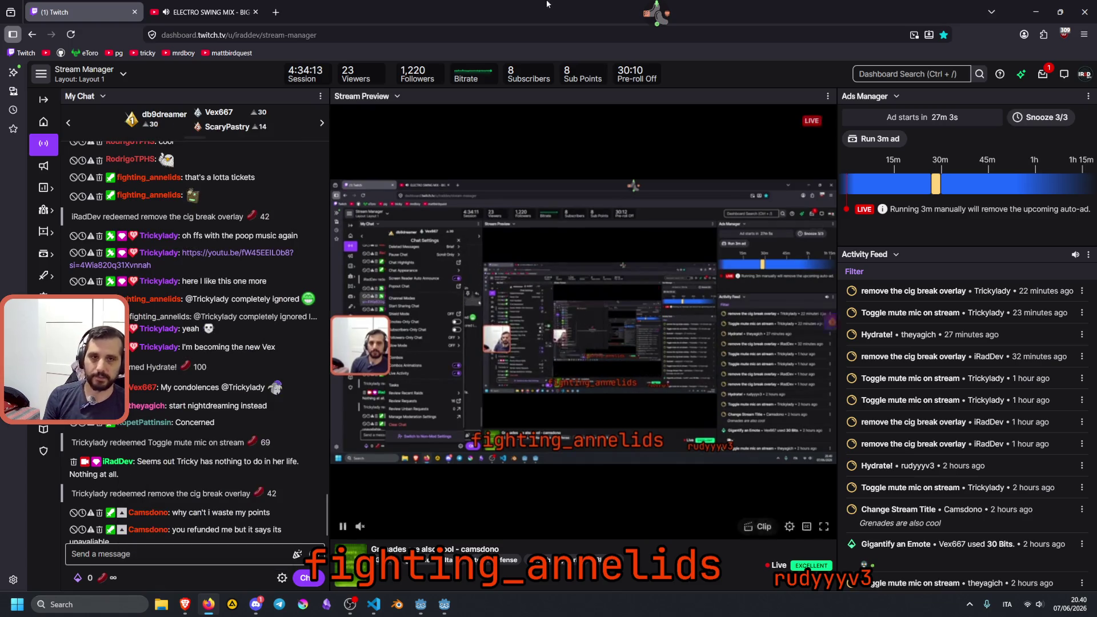
{"action": "key", "text": "alt+Tab"}
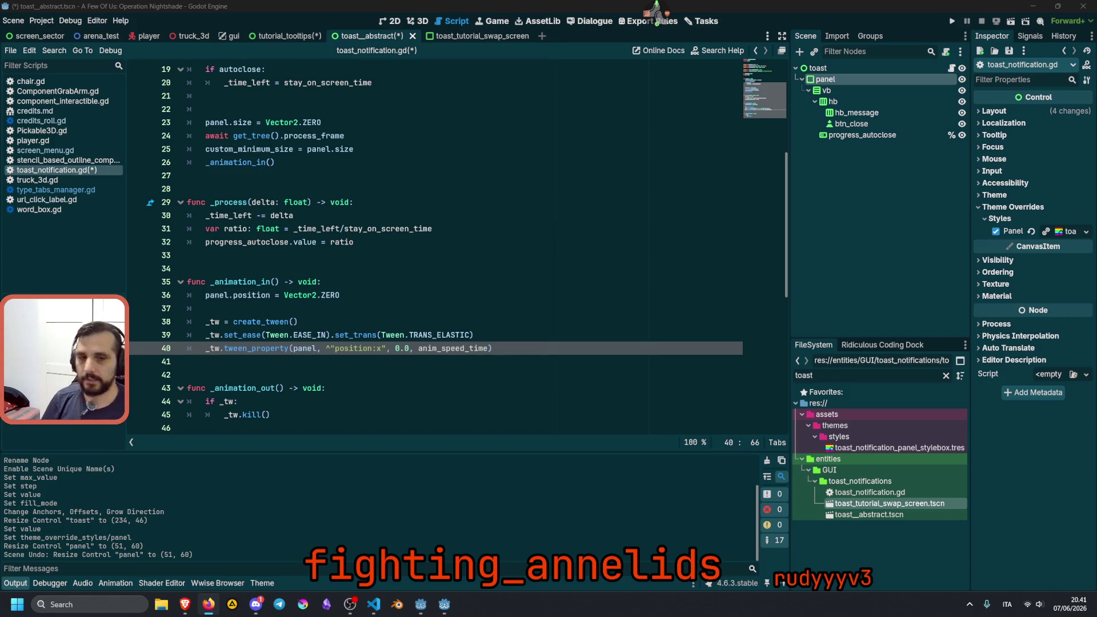
Place the edit point after the panel position:x tween_property call in _animation_in.
{"action": "left_click", "coordinate": [532, 242]}
{"action": "left_click", "coordinate": [474, 268]}
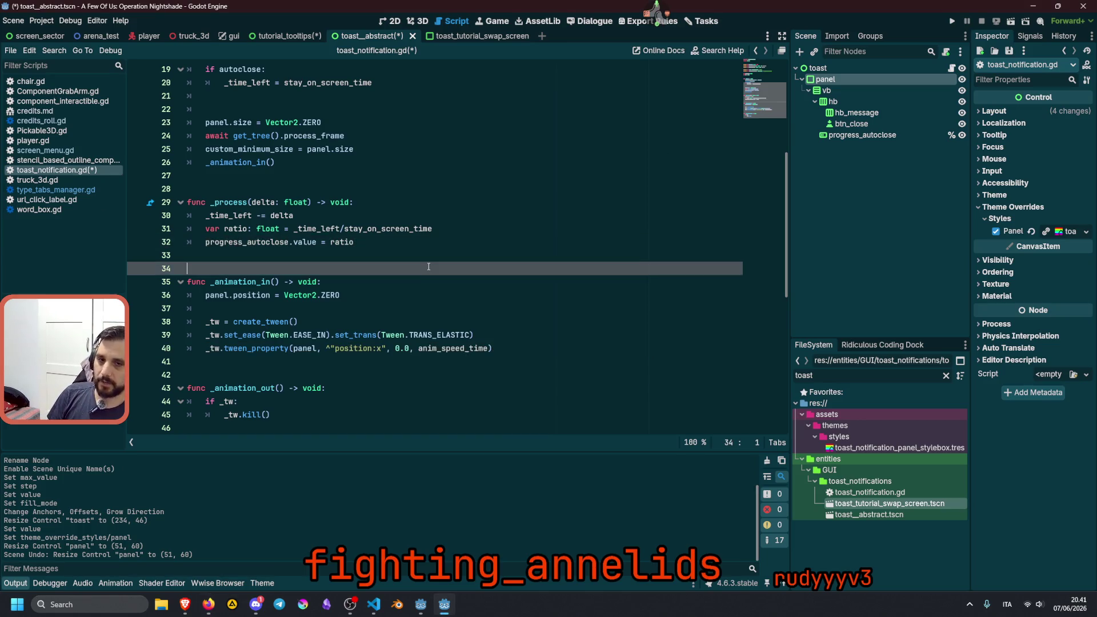
{"action": "left_click", "coordinate": [417, 295]}
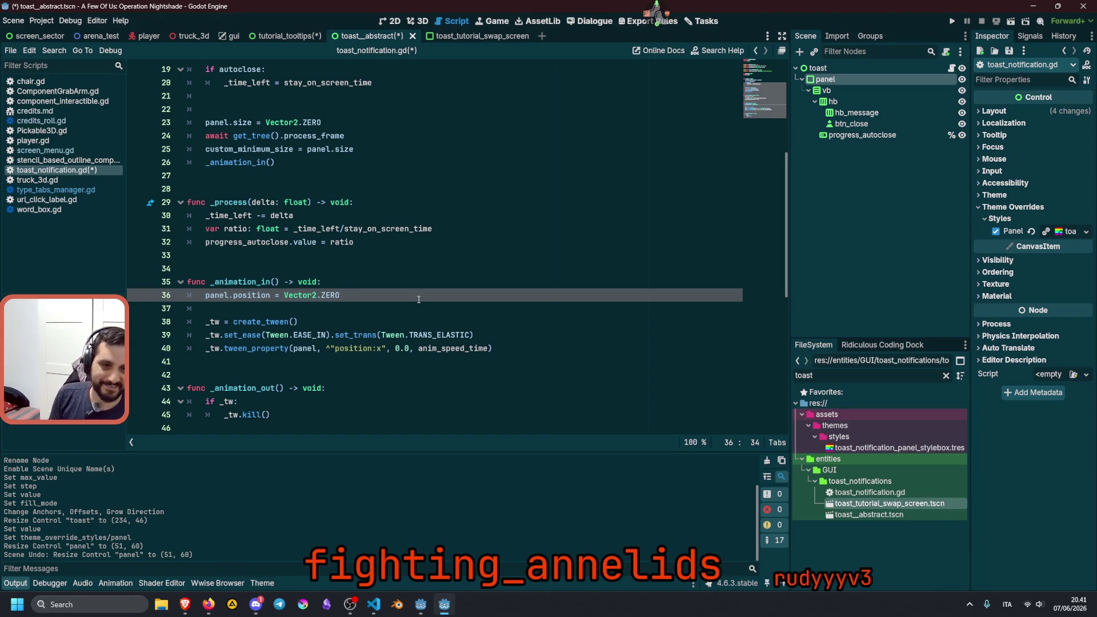
{"action": "left_click", "coordinate": [371, 306]}
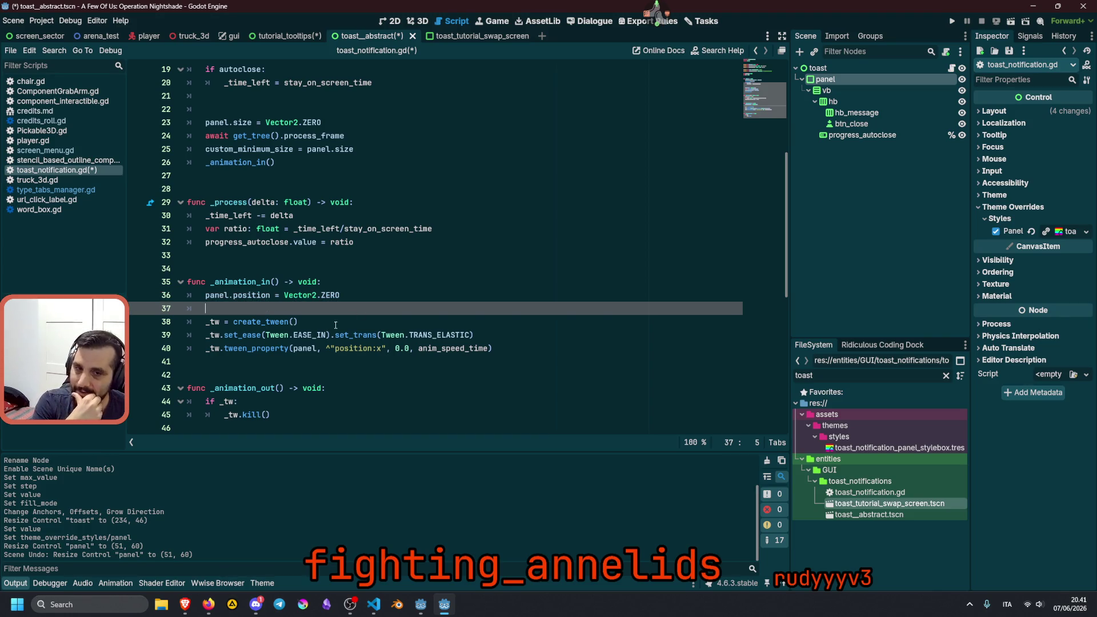
{"action": "left_click", "coordinate": [463, 336]}
{"action": "left_click", "coordinate": [472, 348]}
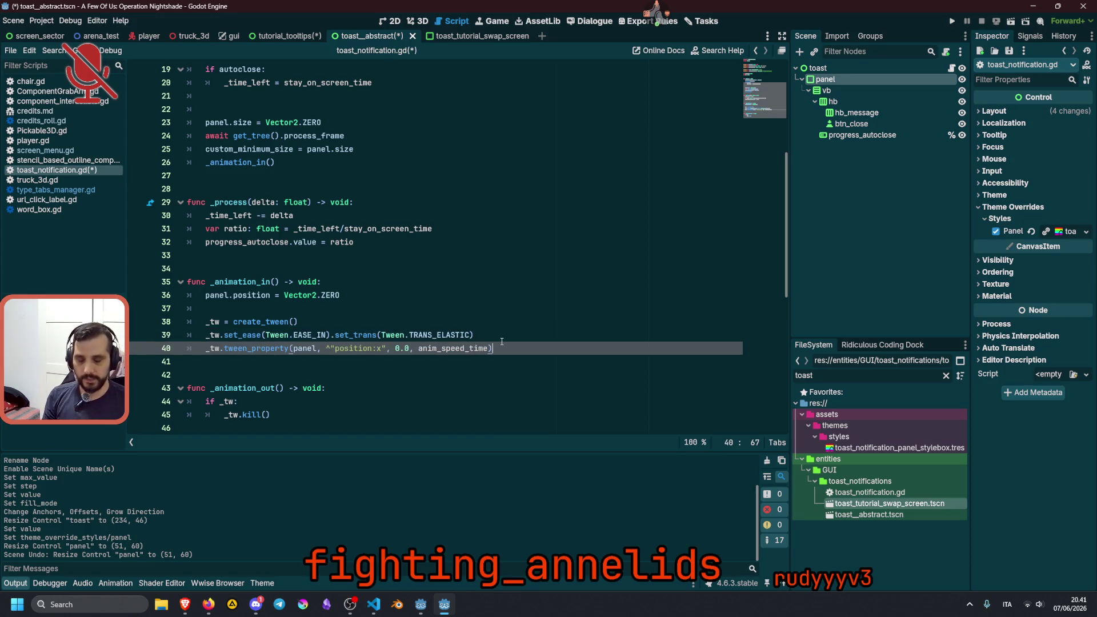
Append .from(size.x) to the panel position:x tween_property line.
{"action": "type", "text": ".from"}
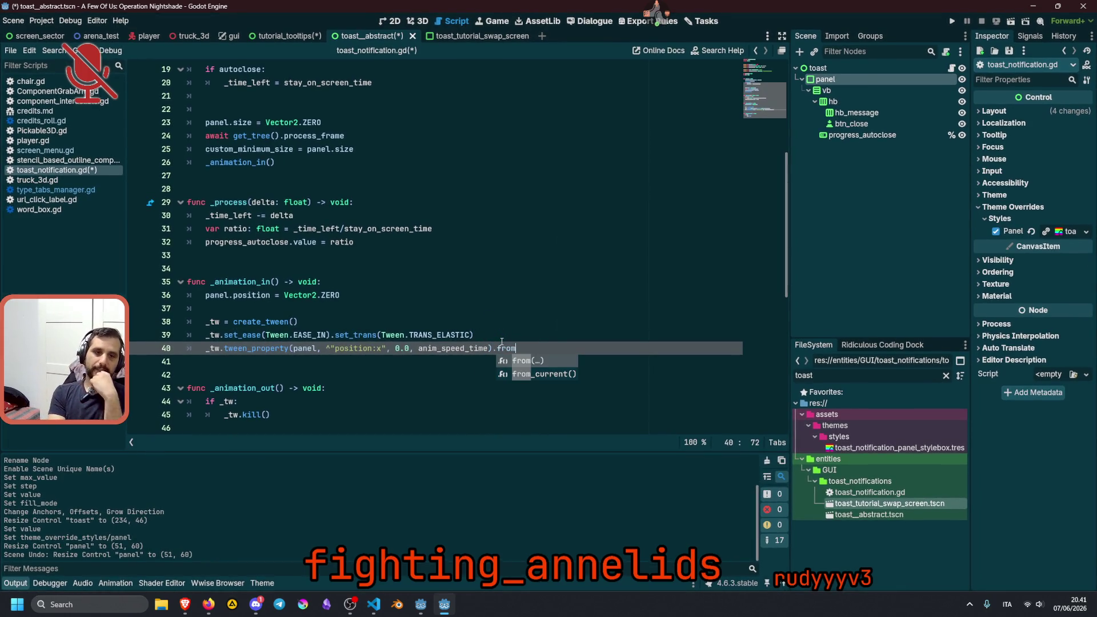
{"action": "key", "text": "Return"}
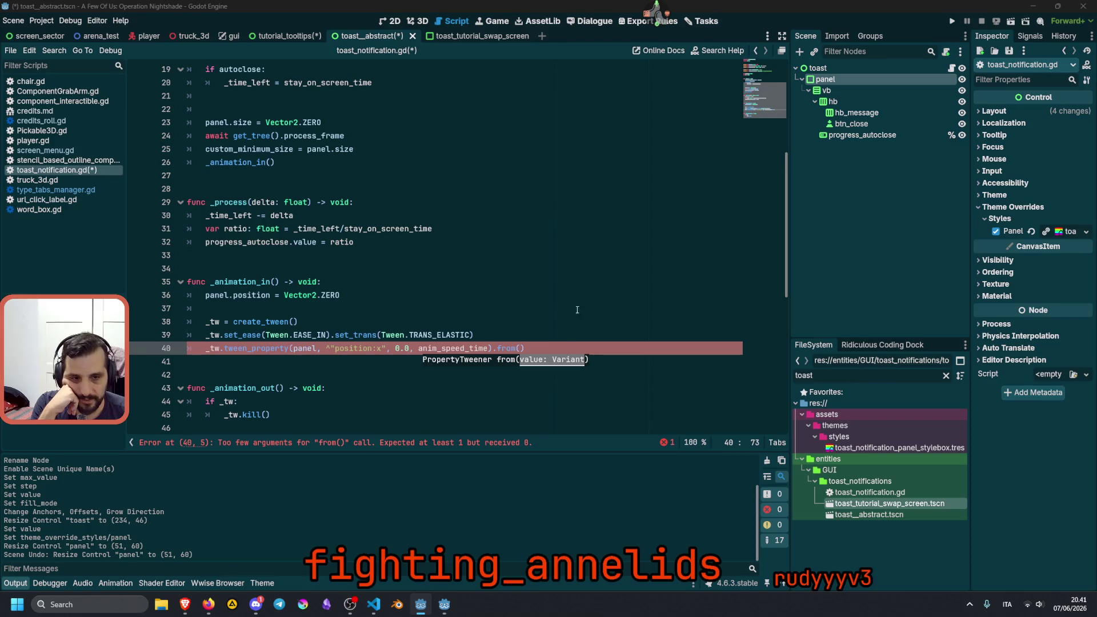
{"action": "left_click", "coordinate": [525, 349]}
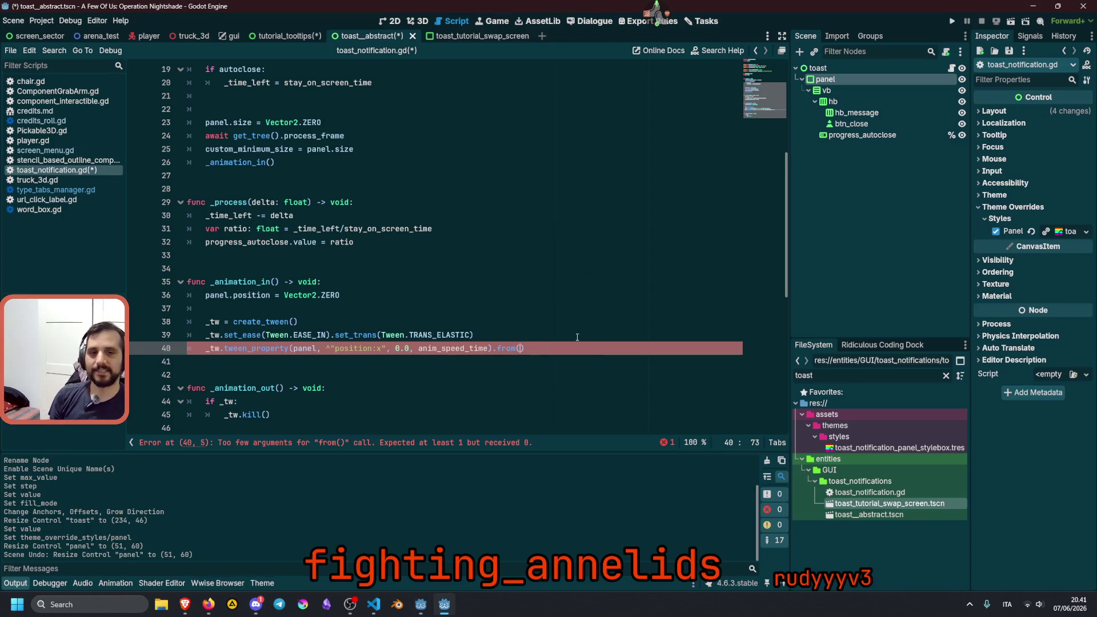
{"action": "type", "text": "sie"}
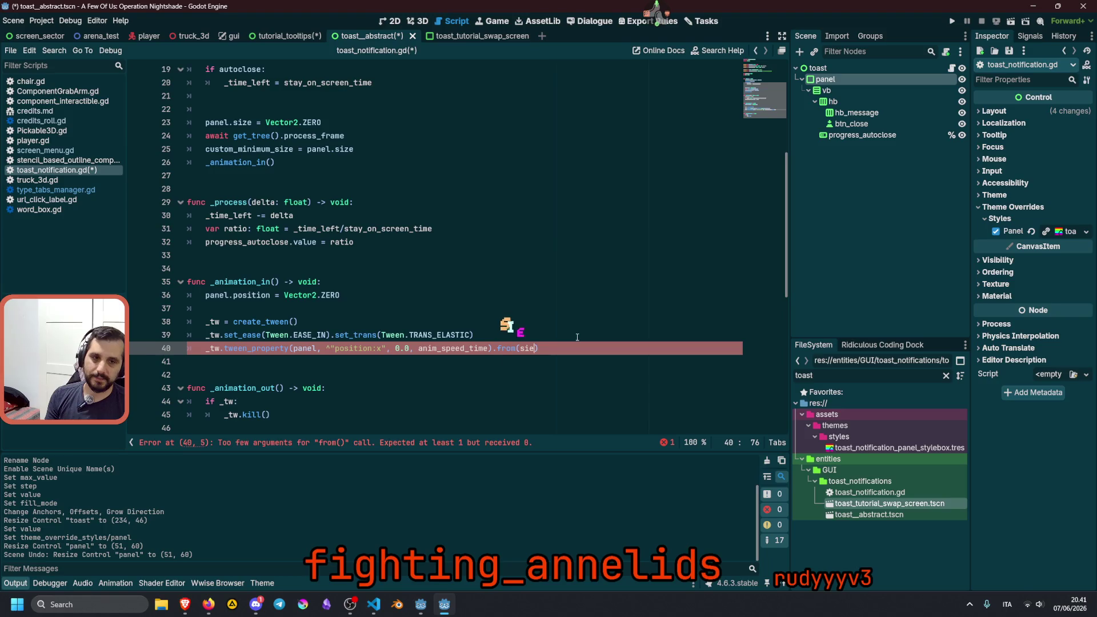
{"action": "key", "text": "BackSpace"}
{"action": "type", "text": "ze.x"}
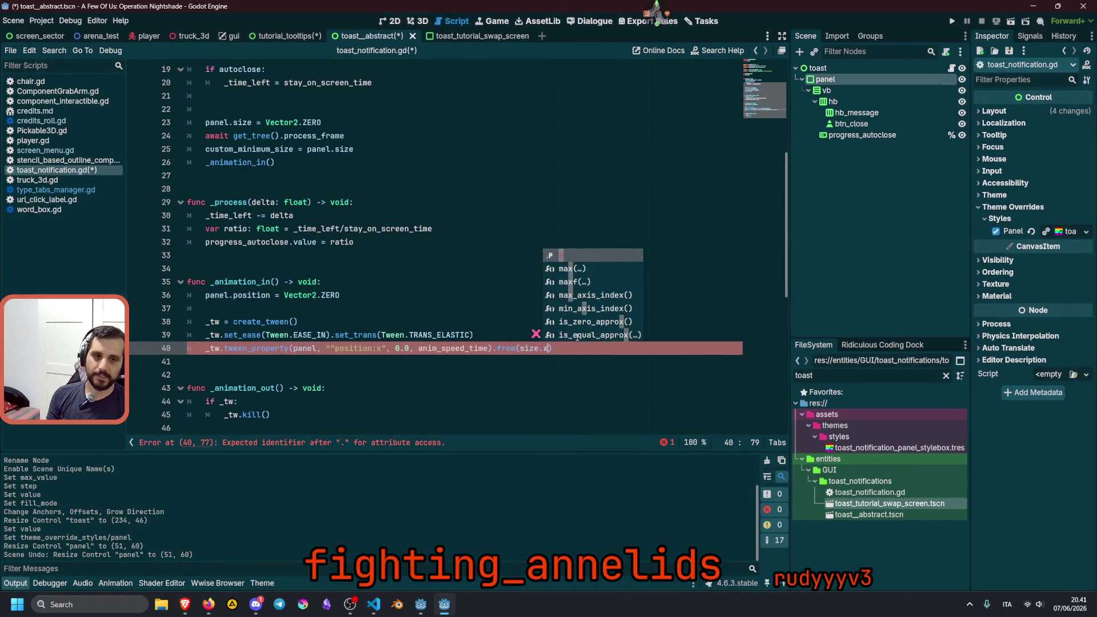
{"action": "type", "text": ")"}
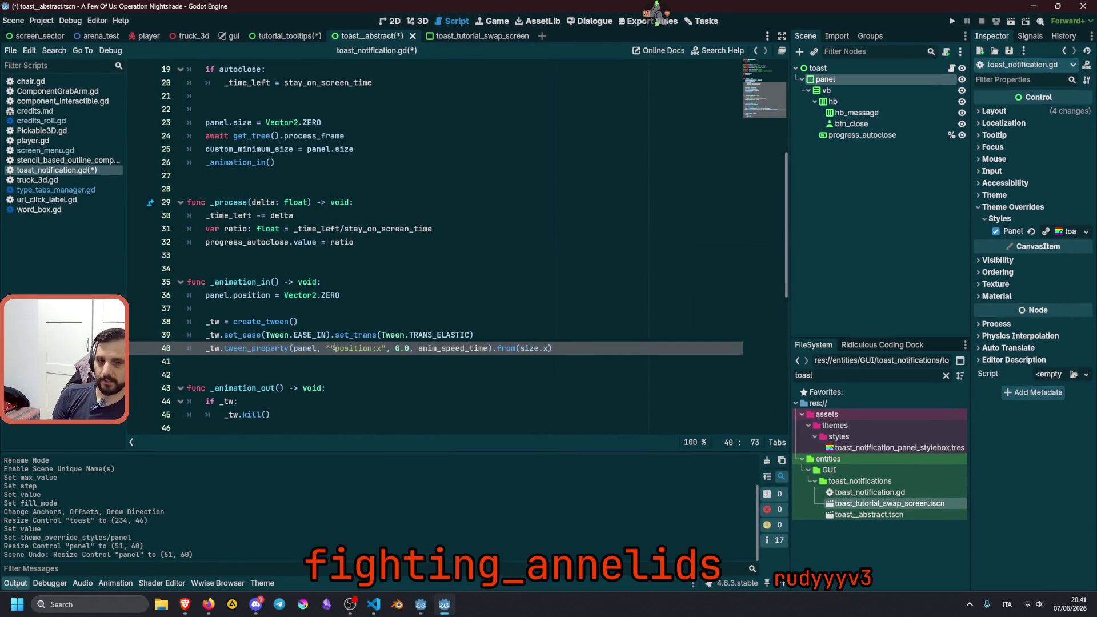
Select the hb_message node in the Scene dock, then return to the ease settings line.
{"action": "double_click", "coordinate": [343, 348]}
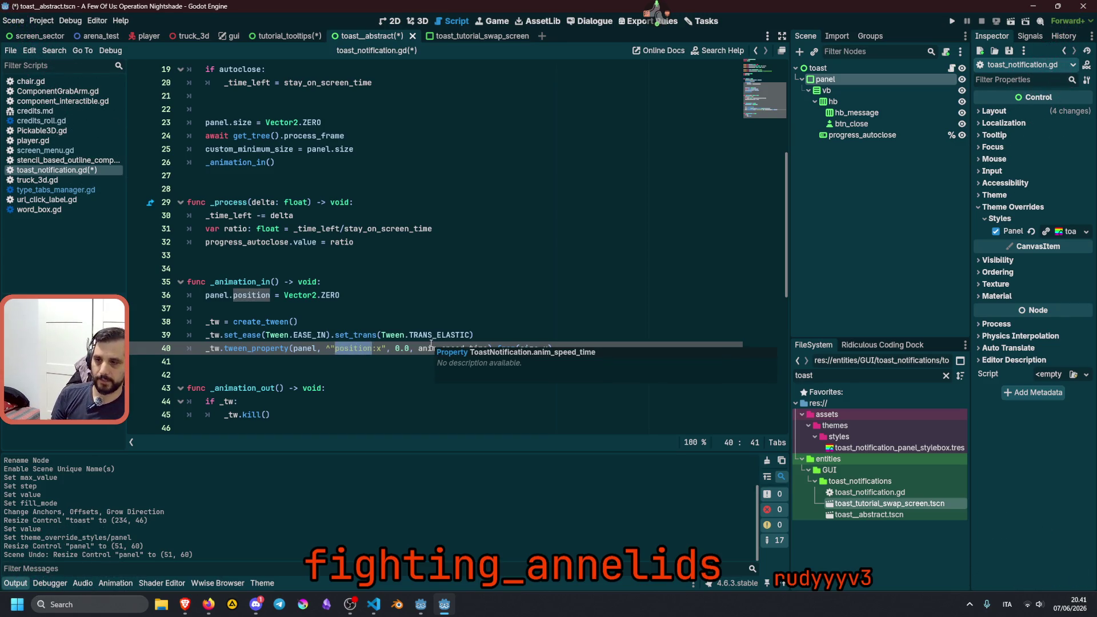
{"action": "key", "text": "End"}
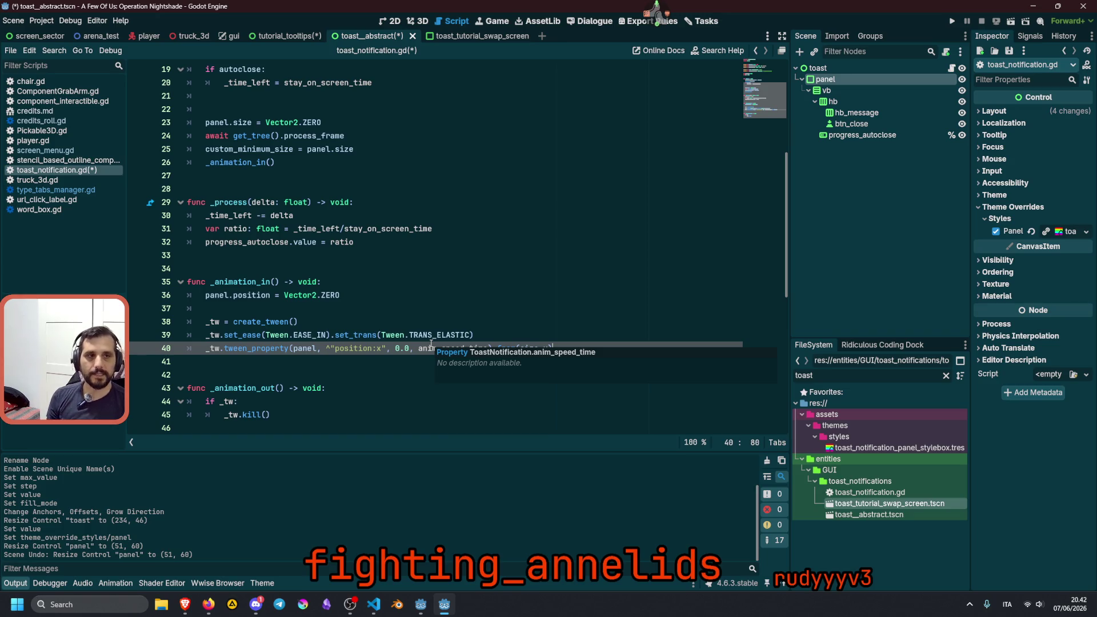
{"action": "left_click", "coordinate": [869, 113]}
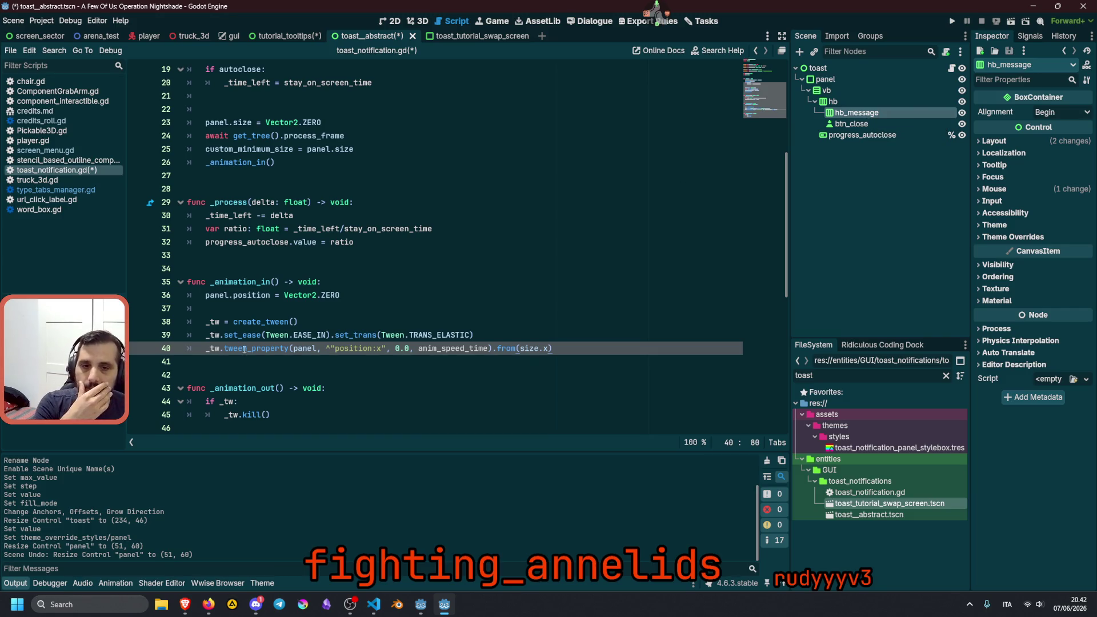
{"action": "left_click", "coordinate": [484, 334]}
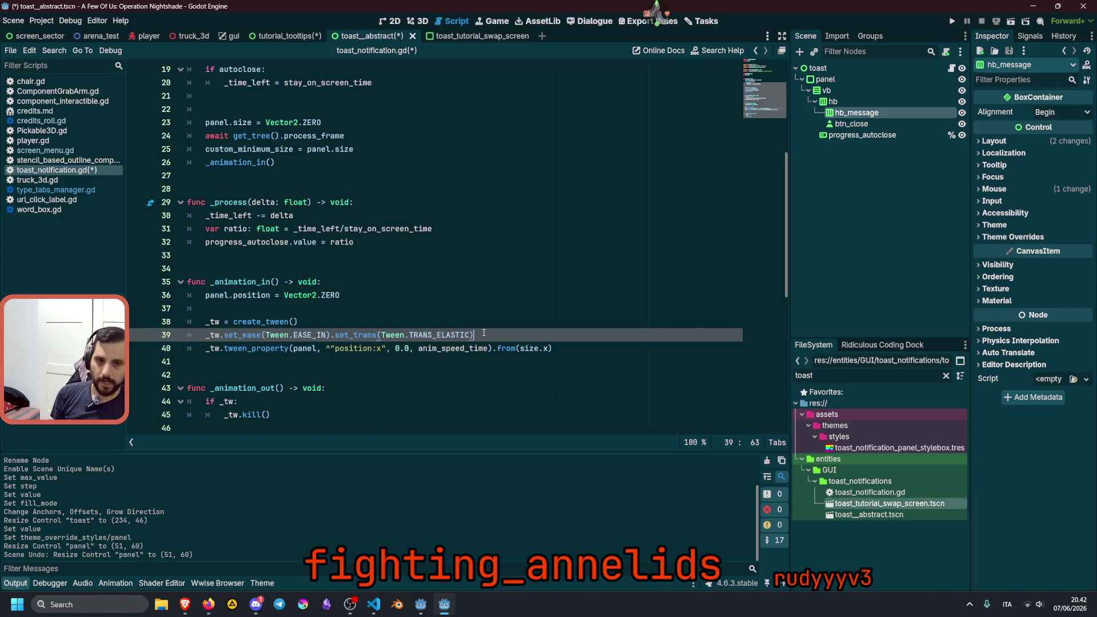
Add a _tw.set_parallel() call after the ease settings line.
{"action": "key", "text": "Return"}
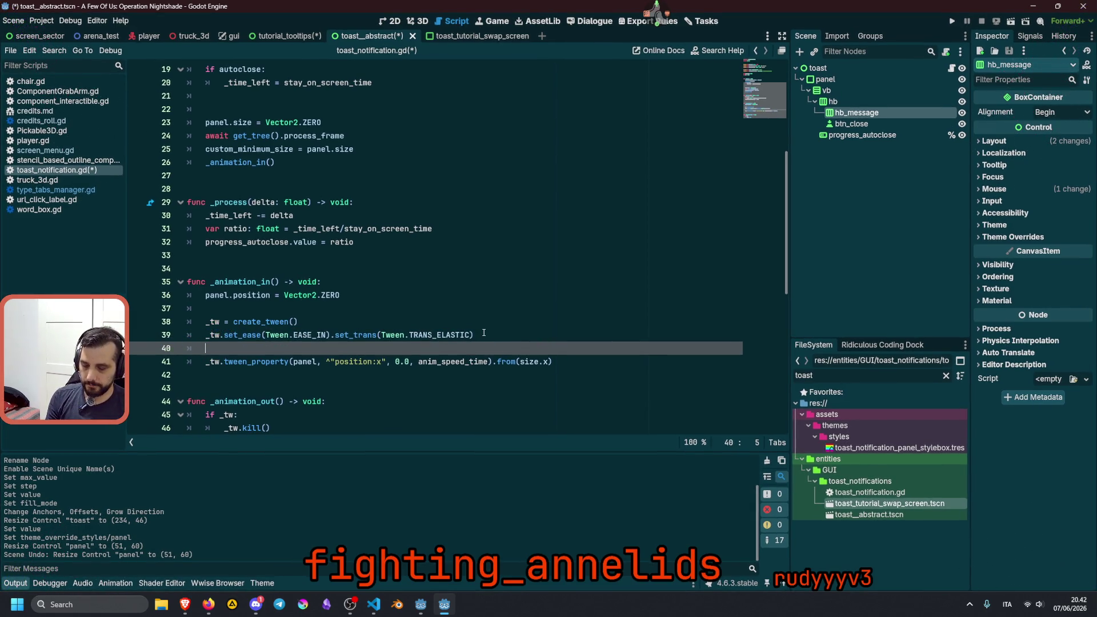
{"action": "type", "text": "_tw.para"}
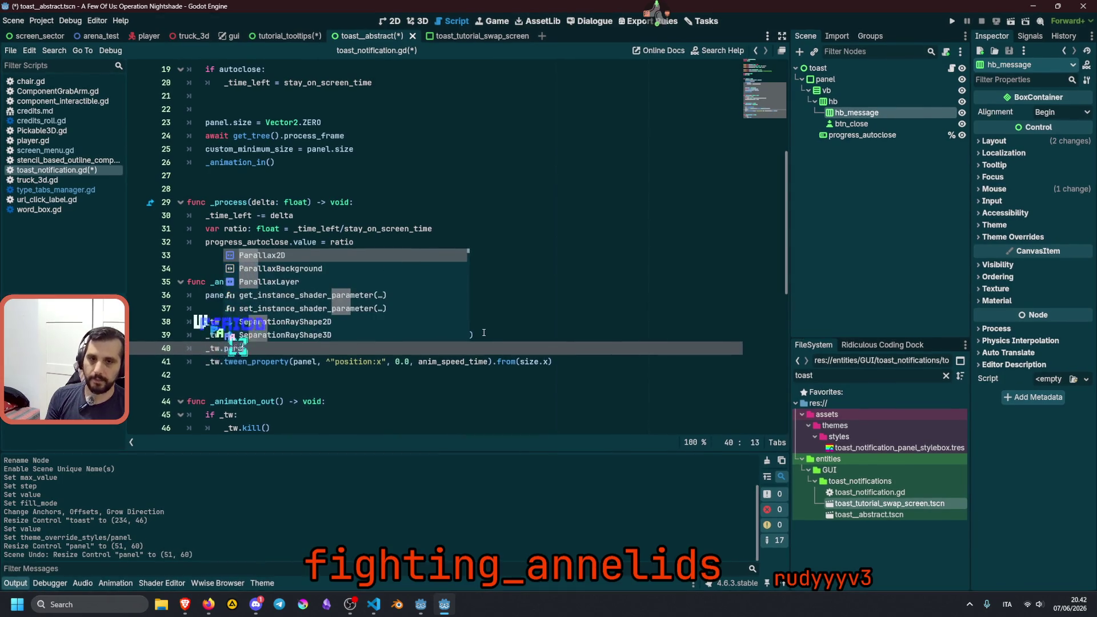
{"action": "type", "text": "ll"}
{"action": "key", "text": "Return"}
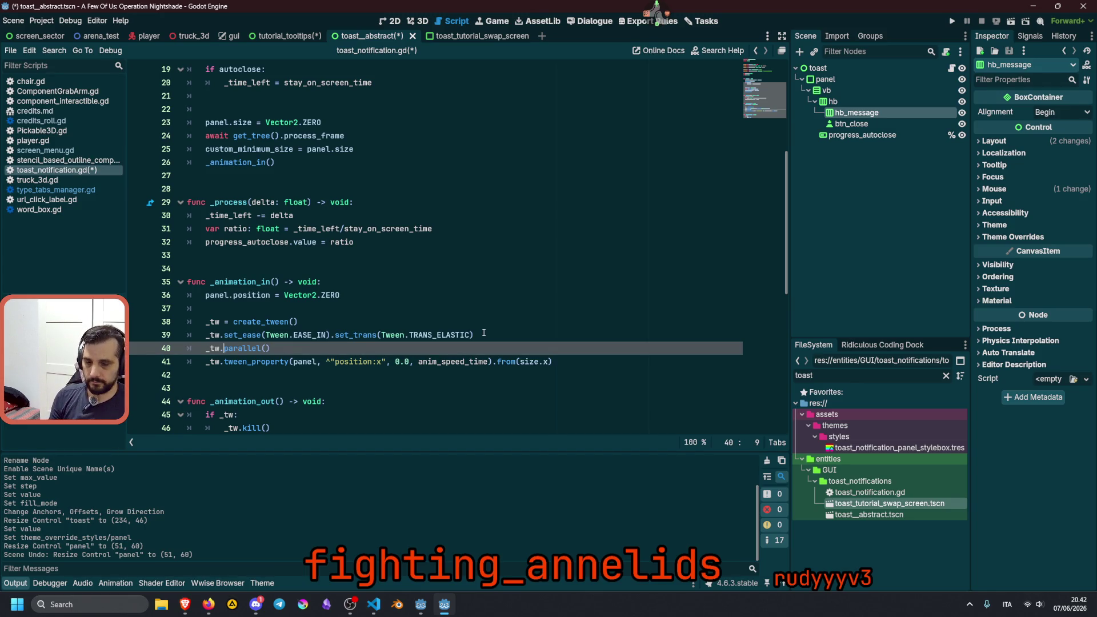
{"action": "type", "text": "set_"}
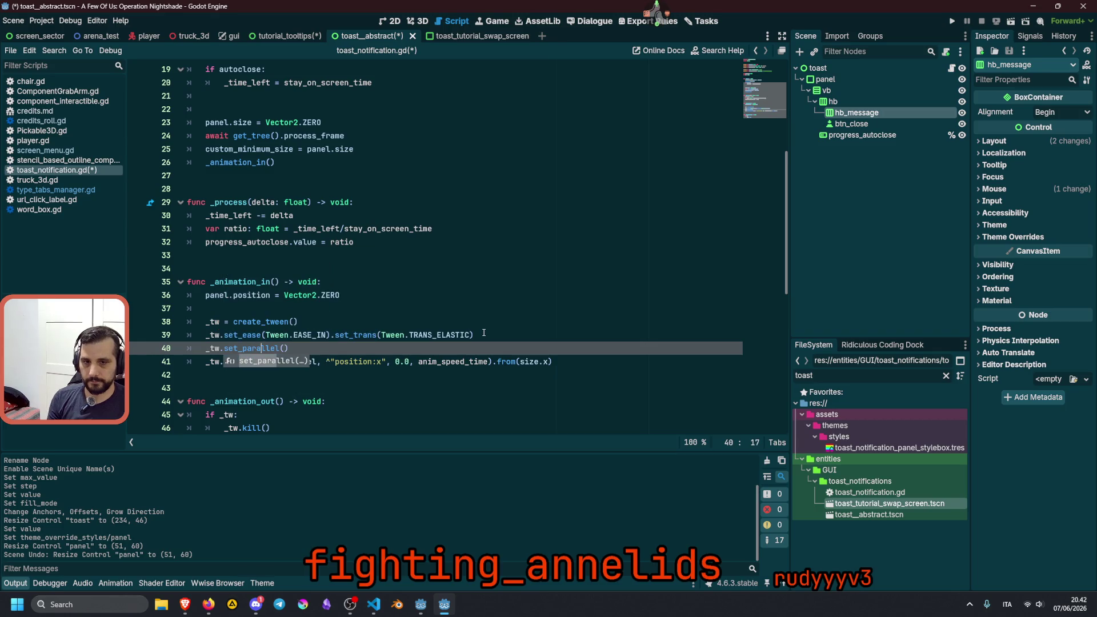
{"action": "key", "text": "Return"}
Duplicate the panel slide tween_property line with Ctrl+Shift+D.
{"action": "scroll", "coordinate": [484, 333], "scroll_direction": "down", "scroll_amount": 1}
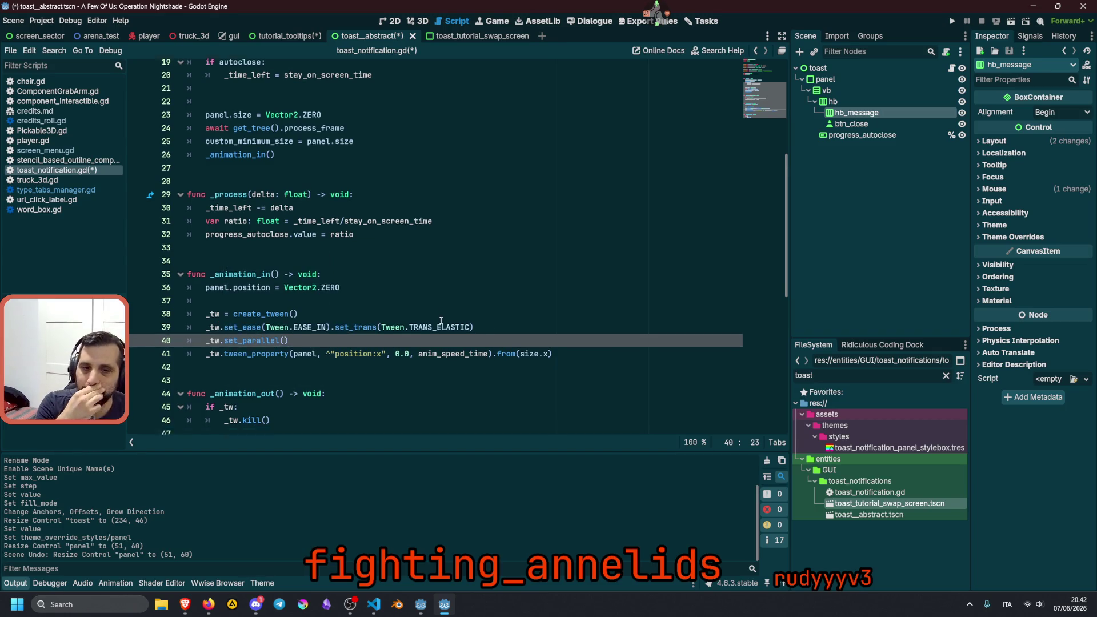
{"action": "left_click", "coordinate": [257, 322]}
{"action": "key", "text": "ctrl+shift+d"}
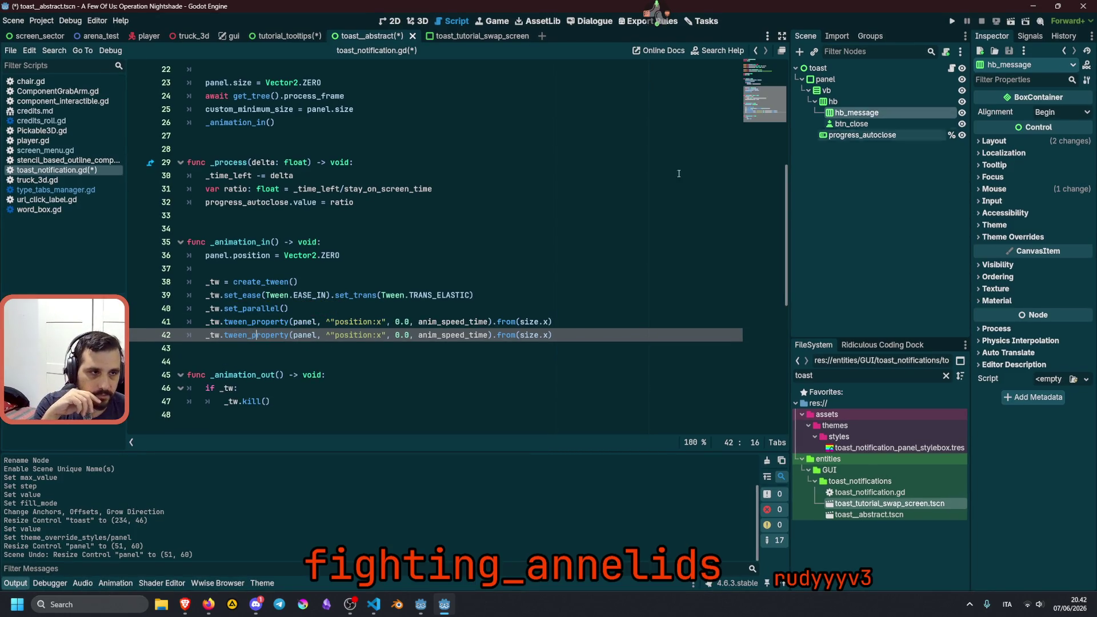
{"action": "scroll", "coordinate": [686, 148], "scroll_direction": "up", "scroll_amount": 7}
{"action": "right_click", "coordinate": [858, 113]}
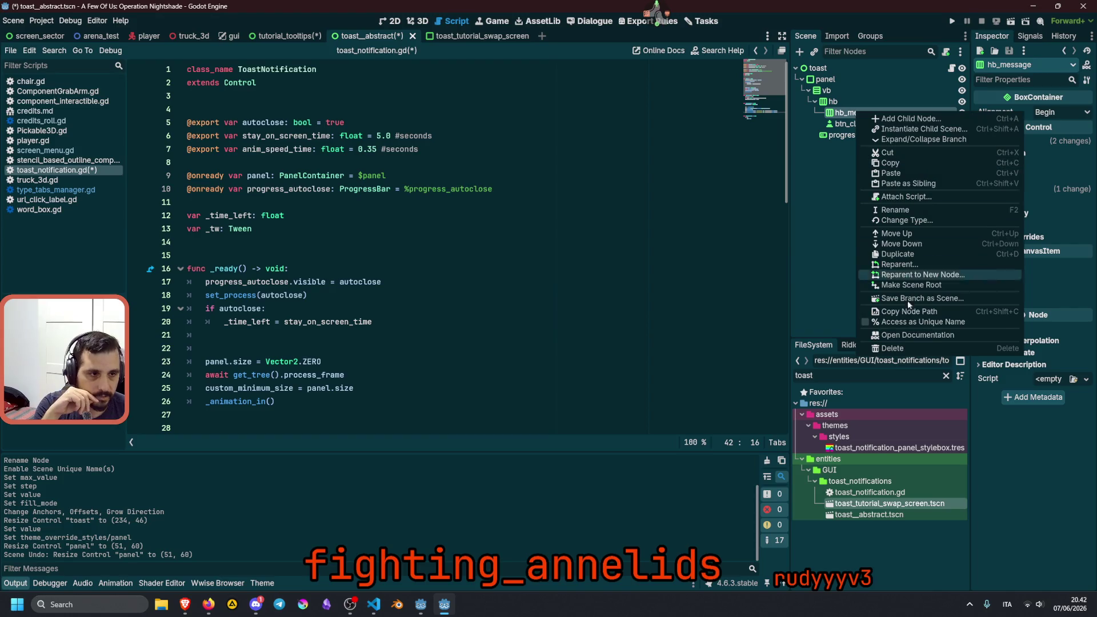
Give hb_message a unique name, add an onready reference at line 11, and save.
{"action": "left_click", "coordinate": [908, 322]}
{"action": "left_click", "coordinate": [609, 247]}
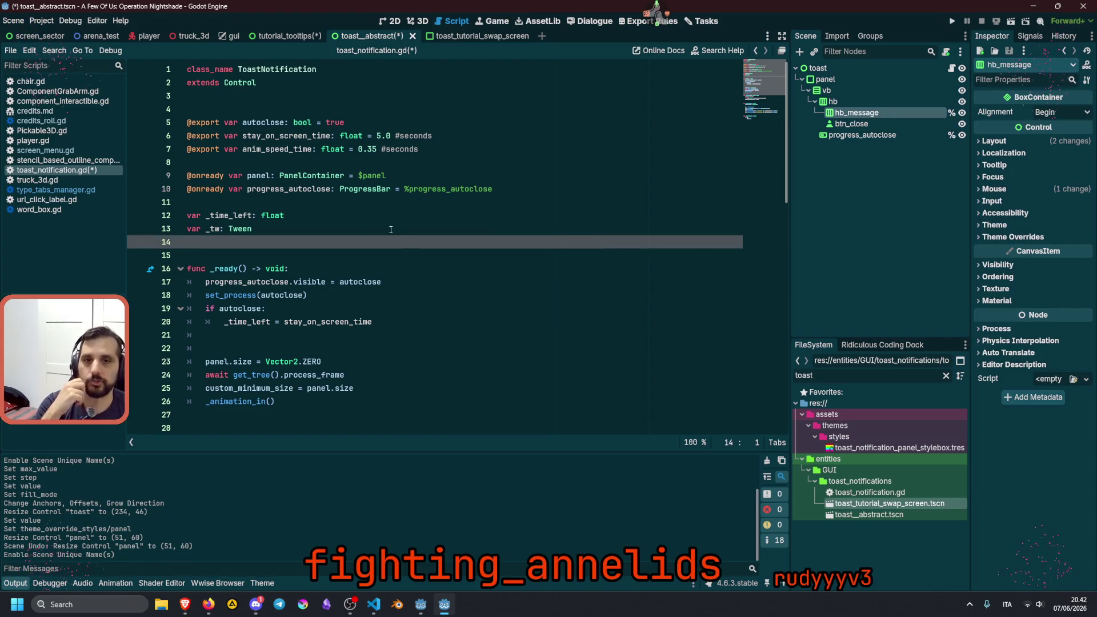
{"action": "mouse_move", "coordinate": [900, 109]}
{"action": "left_mouse_down"}
{"action": "mouse_move", "coordinate": [477, 159]}
{"action": "mouse_move", "coordinate": [322, 205]}
{"action": "left_mouse_up"}
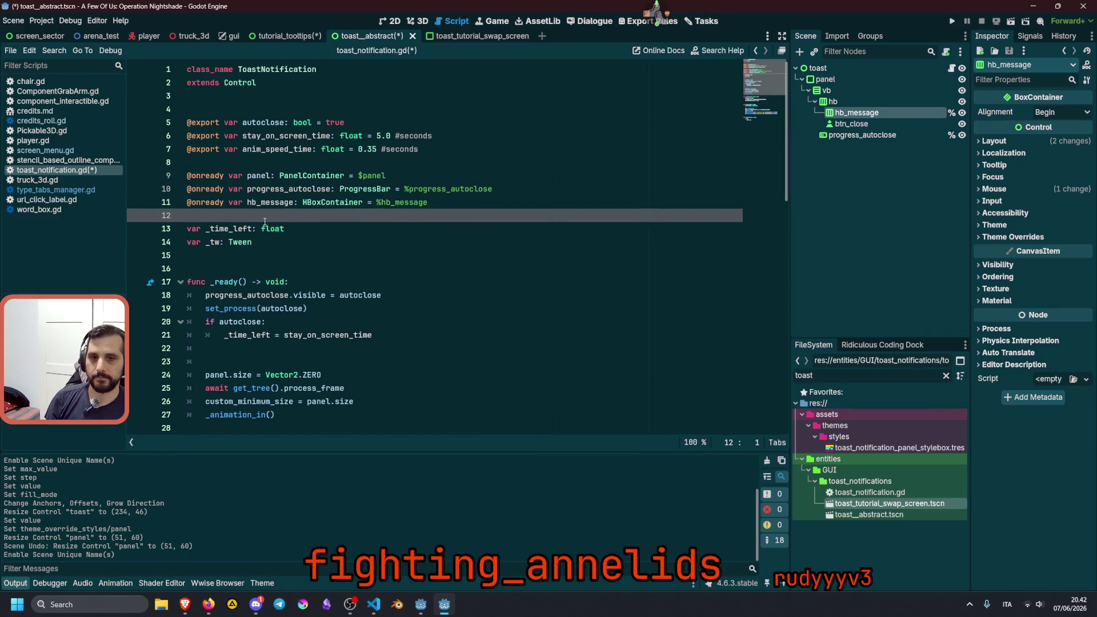
{"action": "key", "text": "ctrl+s"}
{"action": "double_click", "coordinate": [259, 203]}
{"action": "key", "text": "ctrl+c"}
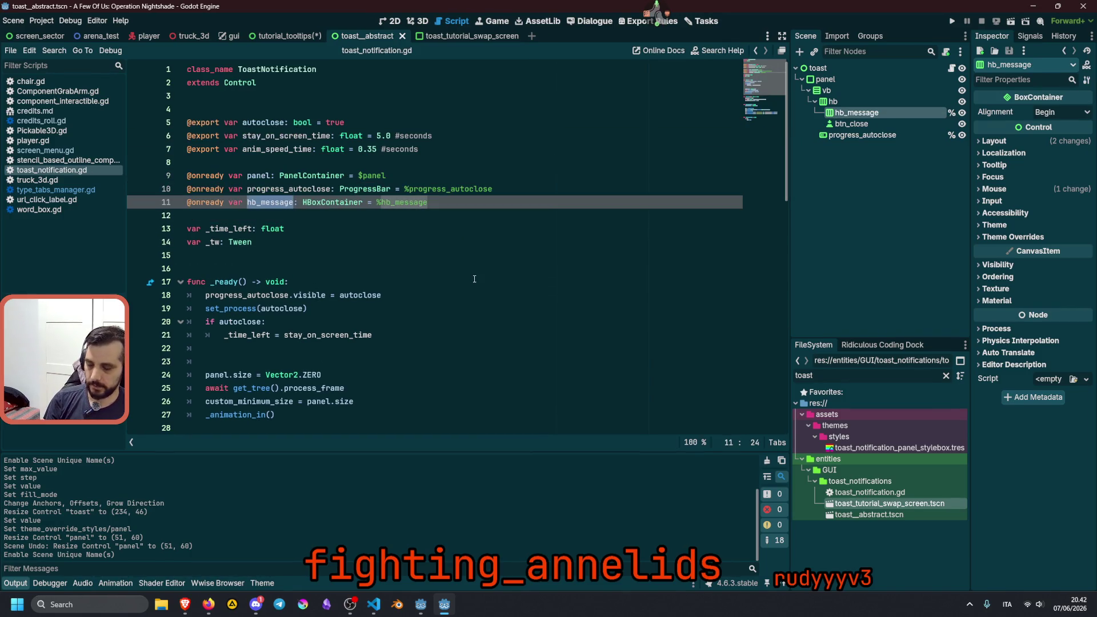
Retarget the duplicated tween line from panel position:x to hb_message modulate:a.
{"action": "scroll", "coordinate": [475, 279], "scroll_direction": "down", "scroll_amount": 9}
{"action": "left_click", "coordinate": [295, 256]}
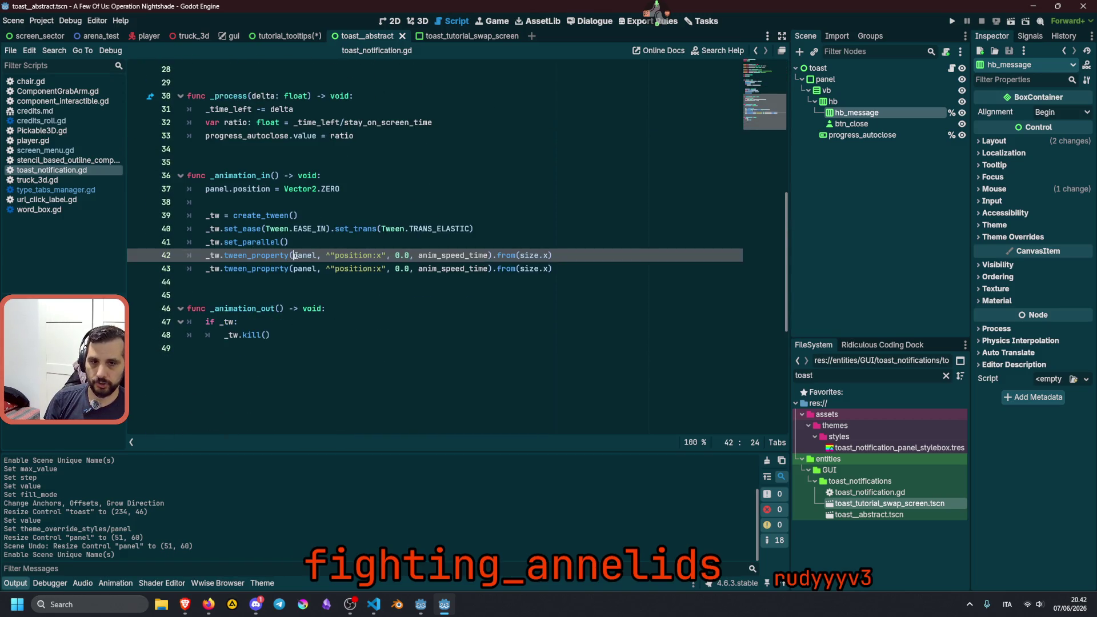
{"action": "double_click", "coordinate": [301, 268]}
{"action": "key", "text": "ctrl+v"}
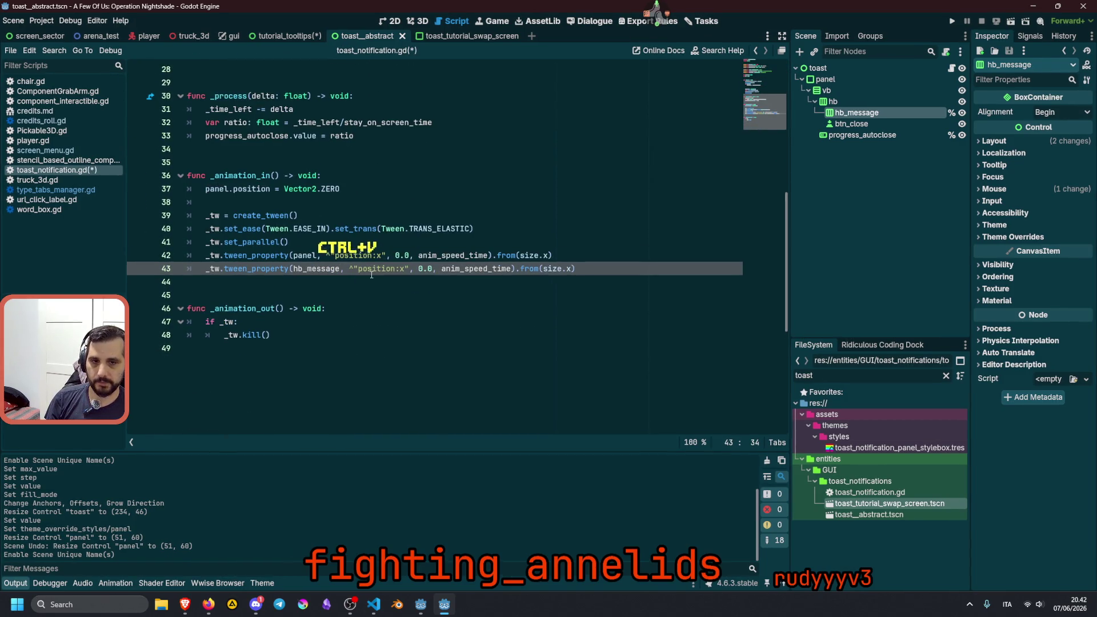
{"action": "left_click", "coordinate": [360, 269]}
{"action": "key", "text": "shift+Right"}
{"action": "key", "text": "shift+Right"}
{"action": "key", "text": "shift+Right"}
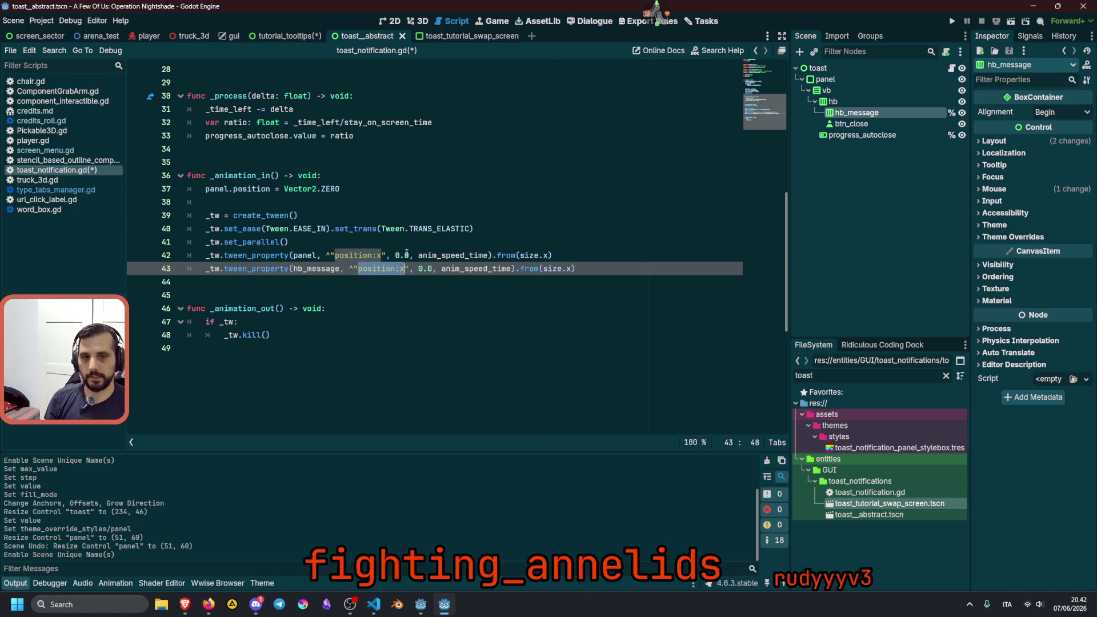
{"action": "type", "text": "modulate:a"}
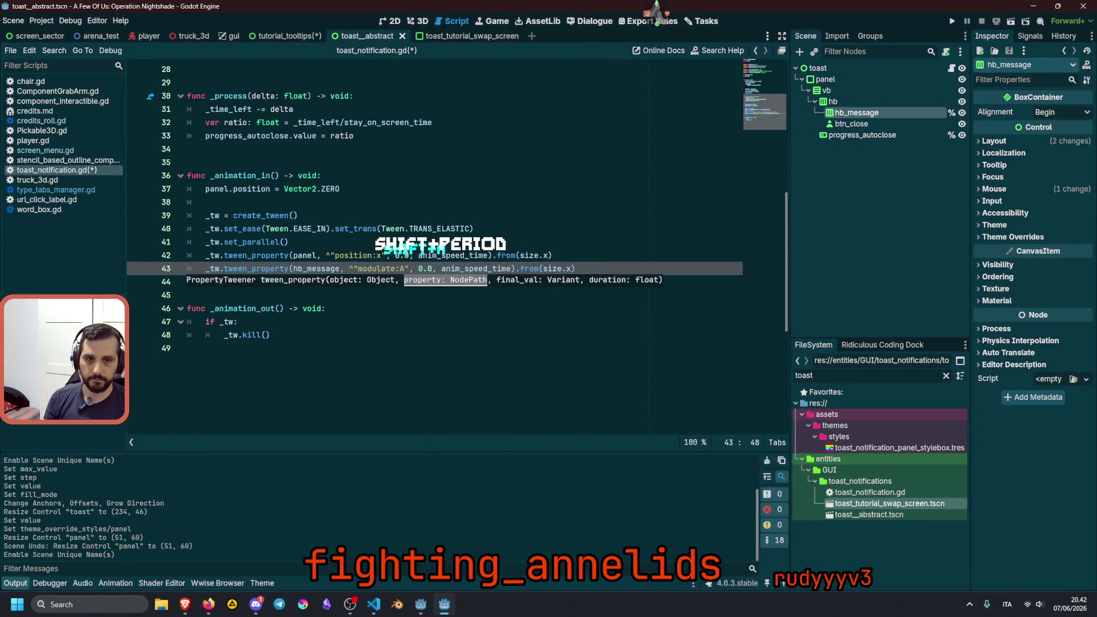
Make the modulate:a tween go from 0.0 to 1 over anim_speed_time.
{"action": "key", "text": "BackSpace"}
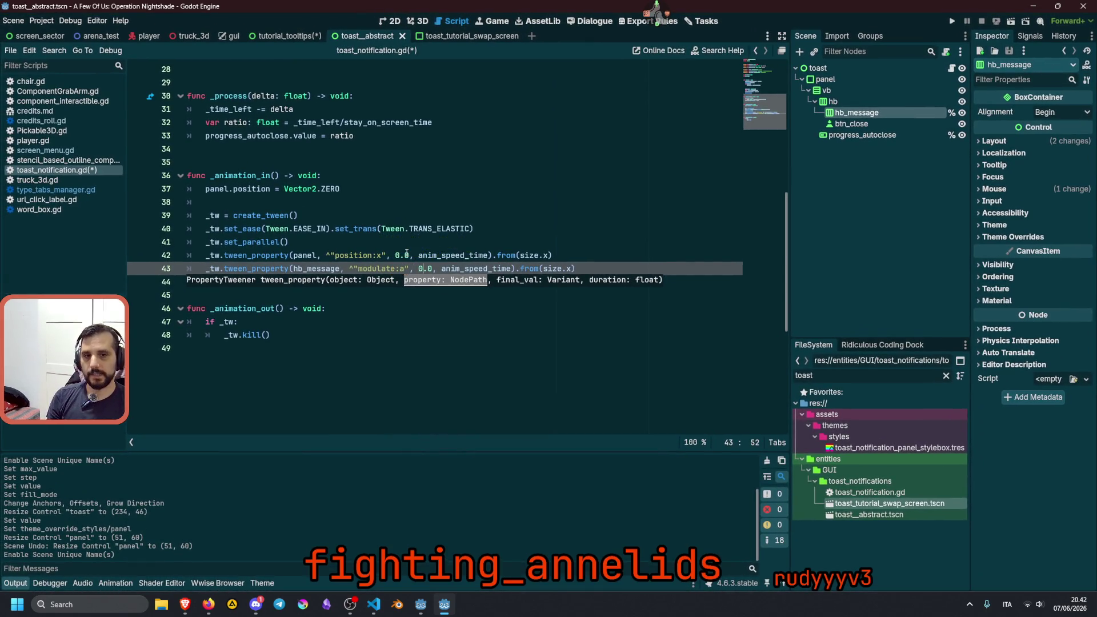
{"action": "key", "text": "Right"}
{"action": "key", "text": "Right"}
{"action": "key", "text": "shift+Right"}
{"action": "type", "text": "1"}
{"action": "key", "text": "End"}
{"action": "key", "text": "Left"}
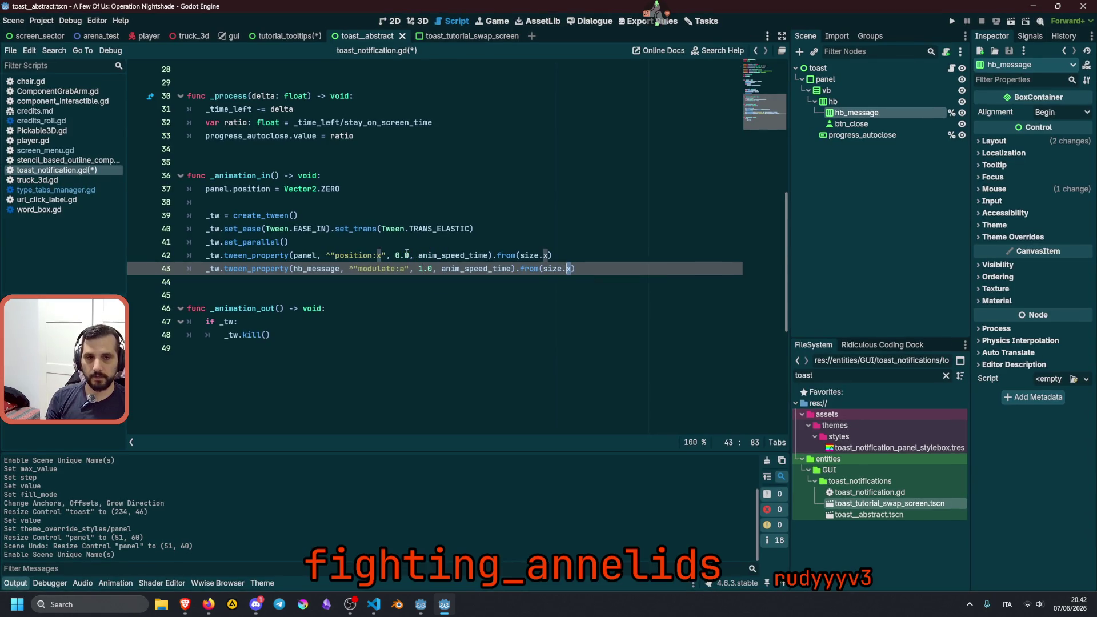
{"action": "key", "text": "shift+Left"}
{"action": "key", "text": "shift+Left"}
{"action": "key", "text": "shift+Left"}
{"action": "type", "text": "0.0"}
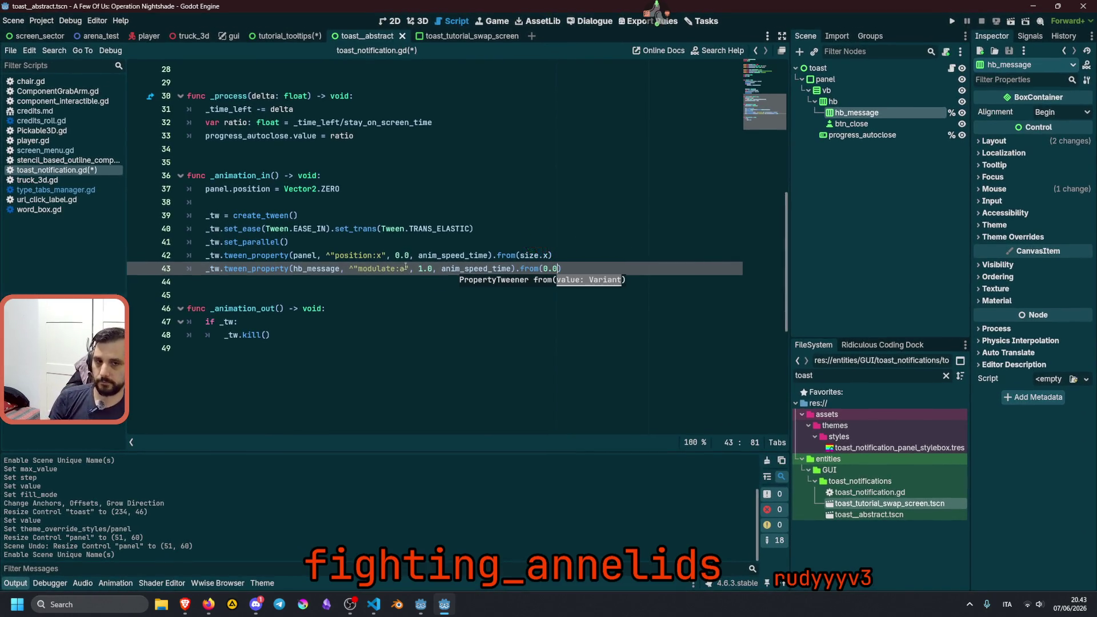
{"action": "left_click", "coordinate": [418, 255]}
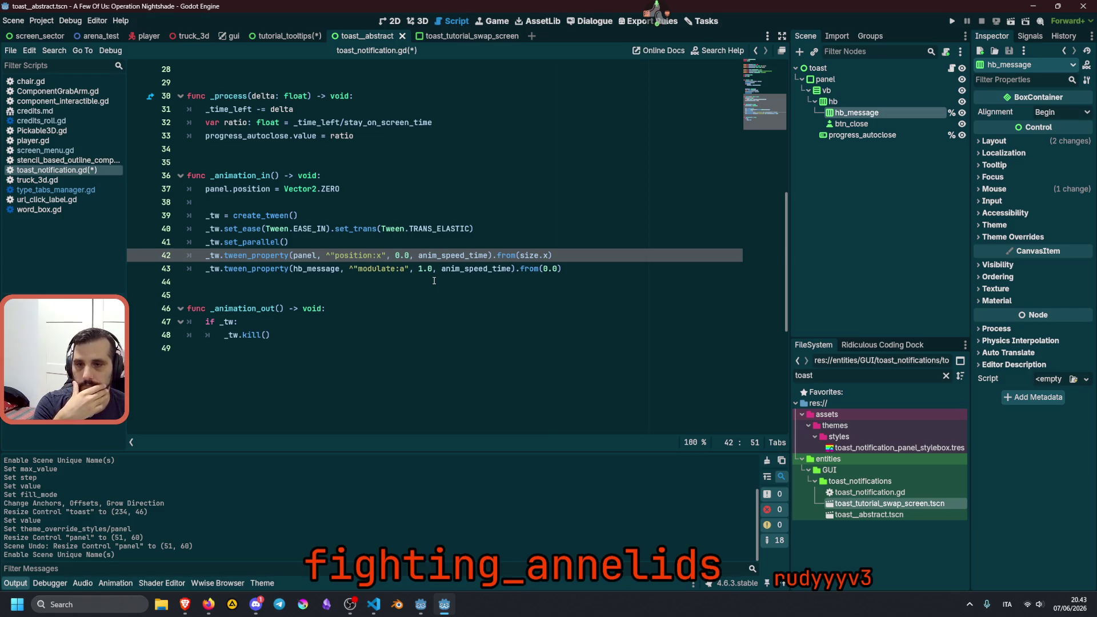
{"action": "mouse_move", "coordinate": [185, 605]}
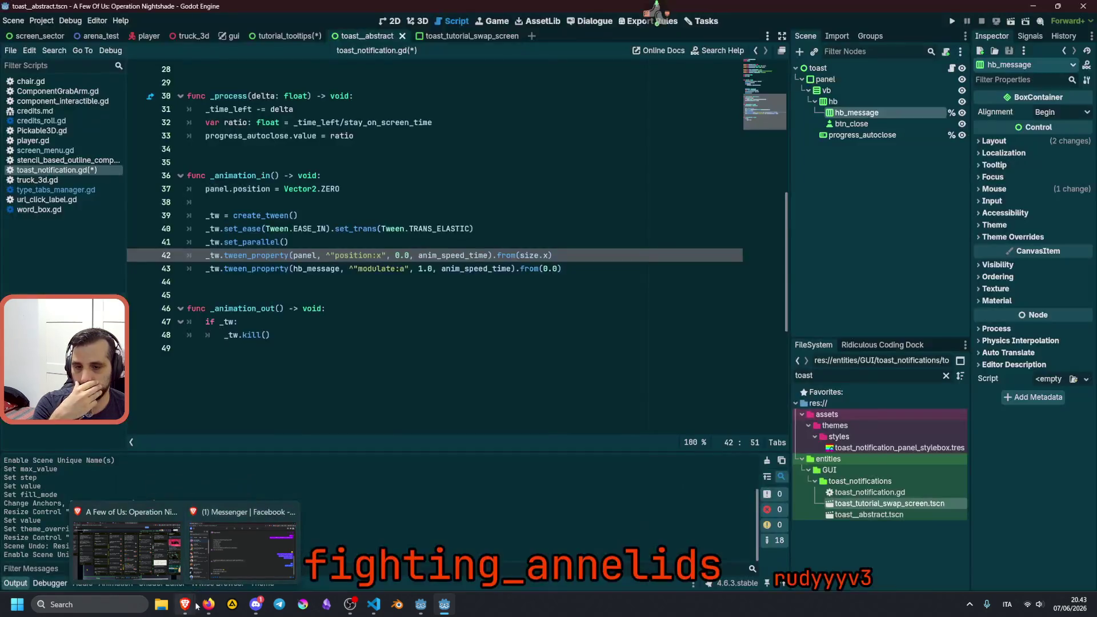
{"action": "left_click", "coordinate": [341, 291]}
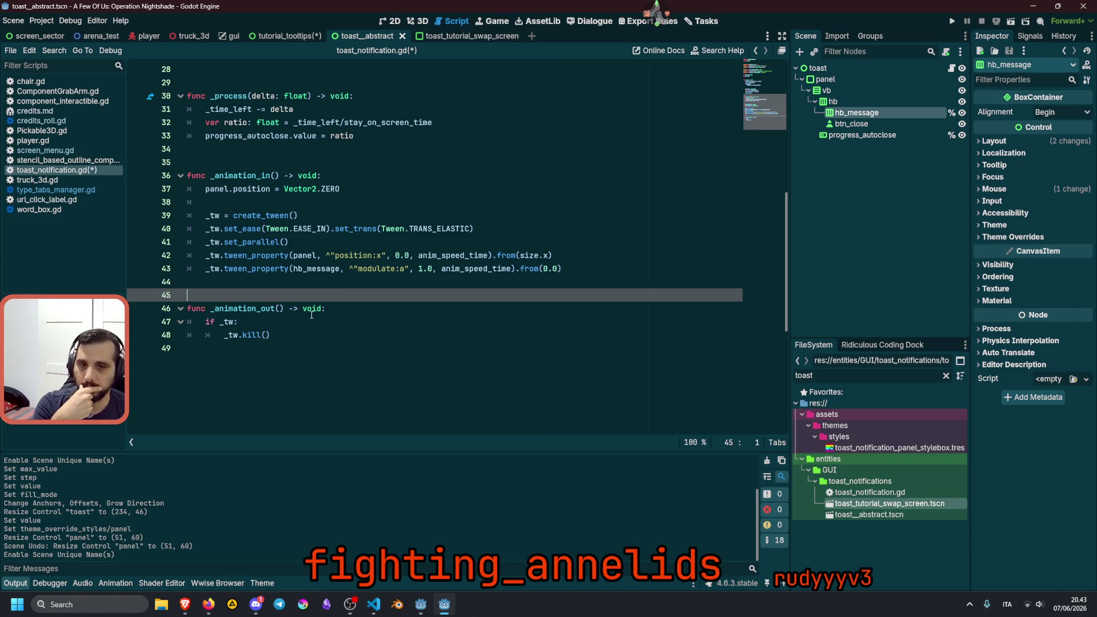
{"action": "left_click", "coordinate": [323, 216]}
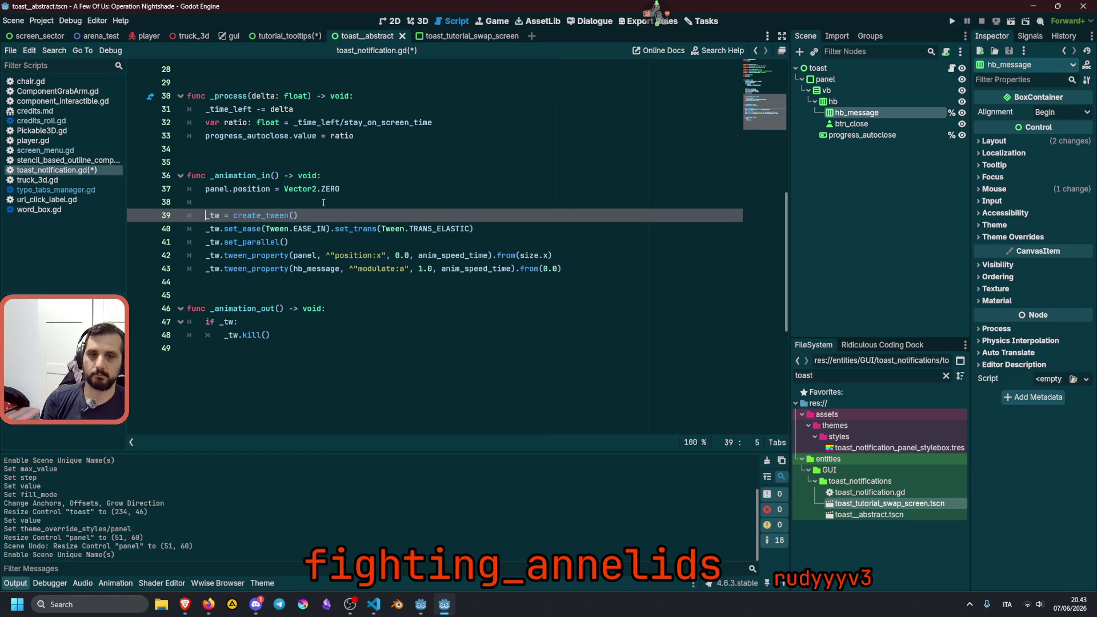
Copy the create_tween and easing lines into _animation_out below _tw.kill().
{"action": "key", "text": "shift+Home"}
{"action": "key", "text": "shift+Down"}
{"action": "key", "text": "shift+End"}
{"action": "key", "text": "ctrl+c"}
{"action": "key", "text": "Down"}
{"action": "key", "text": "Down"}
{"action": "key", "text": "Down"}
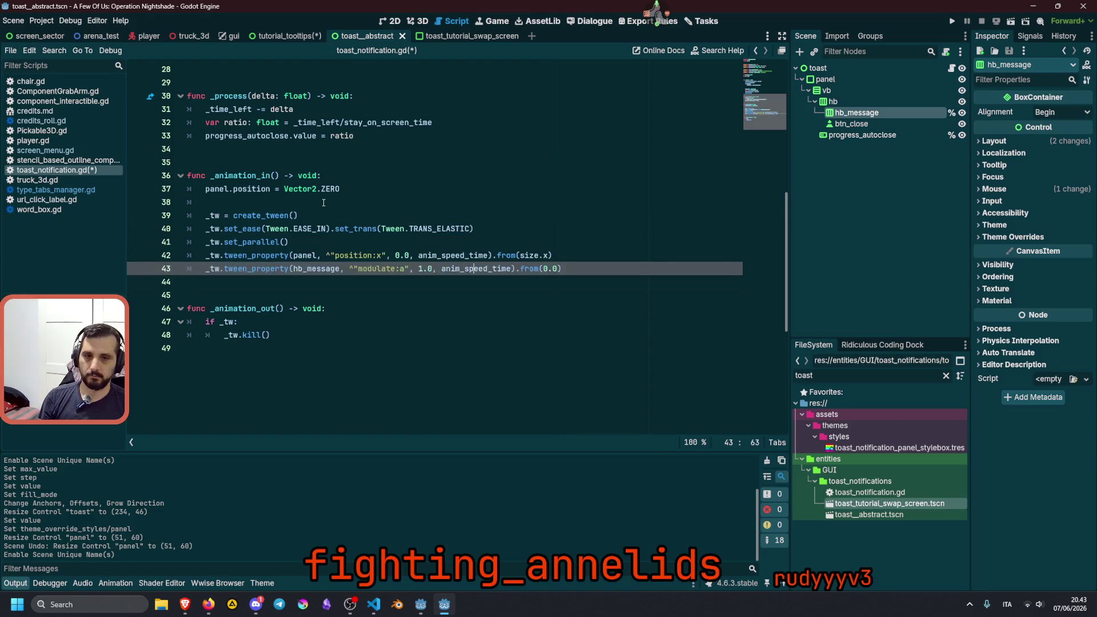
{"action": "key", "text": "Return"}
{"action": "key", "text": "BackSpace"}
{"action": "key", "text": "ctrl+v"}
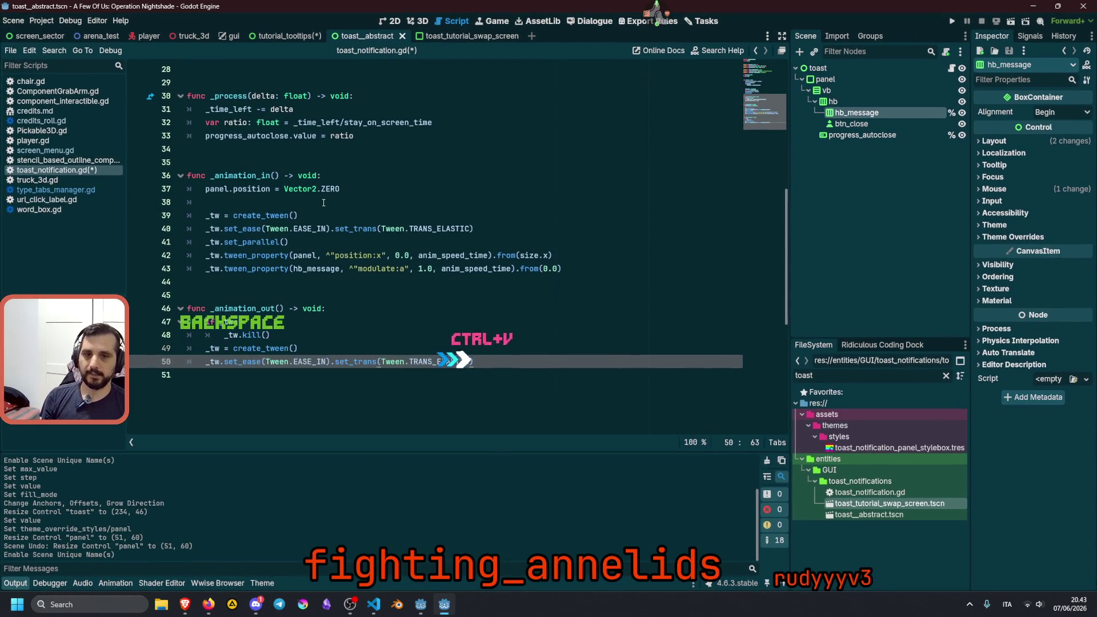
Switch _animation_in's easing on line 40 to EASE_OUT.
{"action": "left_click", "coordinate": [314, 362]}
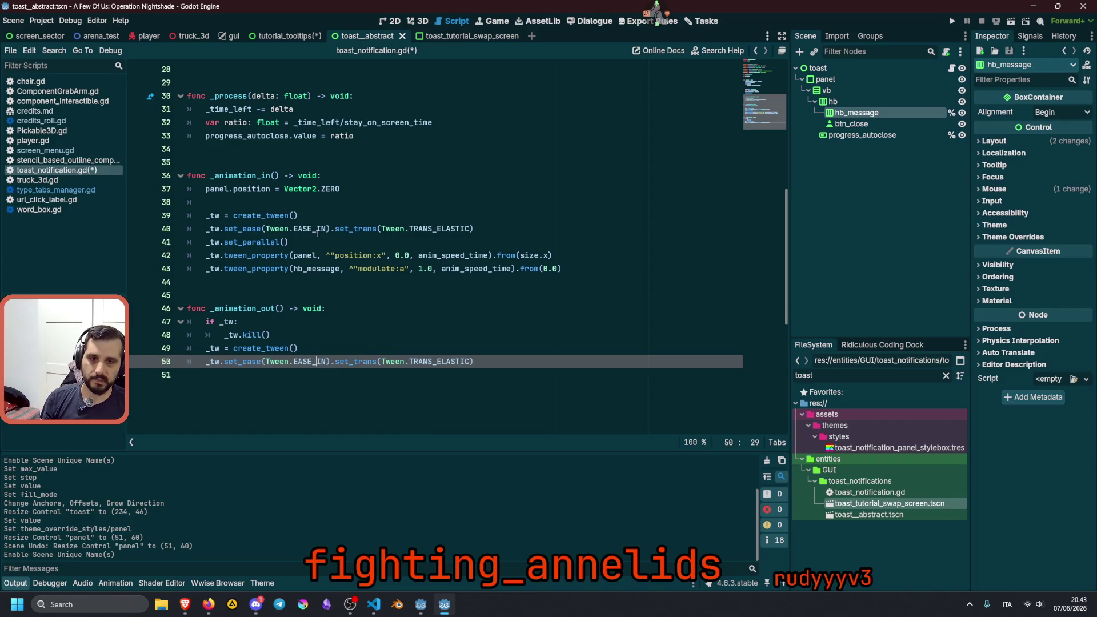
{"action": "left_click_drag", "start_coordinate": [318, 229], "coordinate": [327, 229]}
{"action": "type", "text": "OU"}
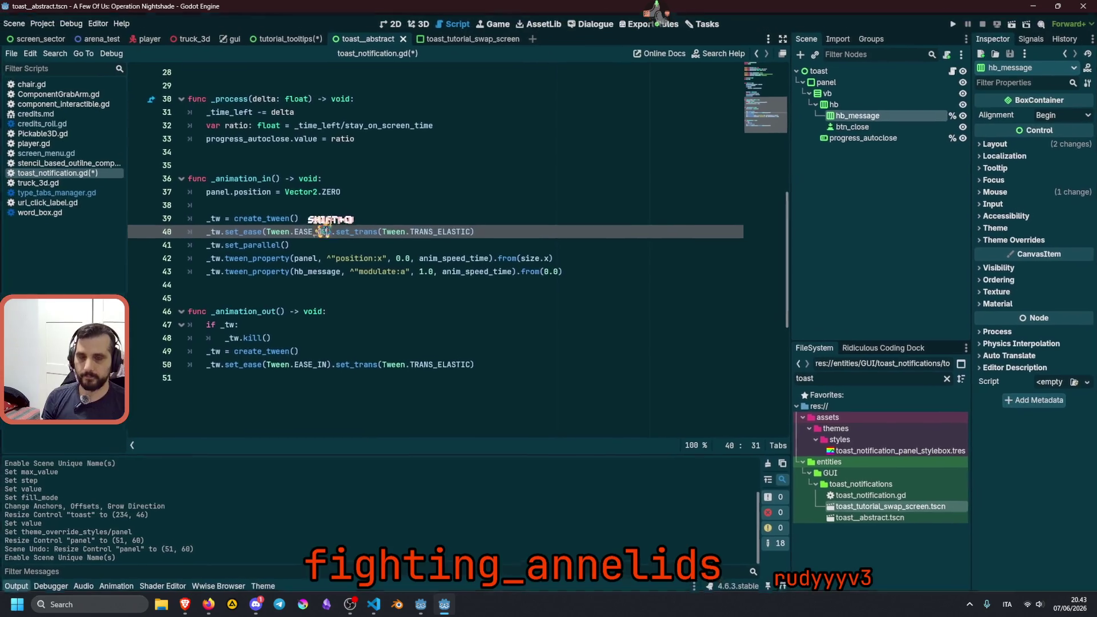
{"action": "left_click", "coordinate": [337, 246]}
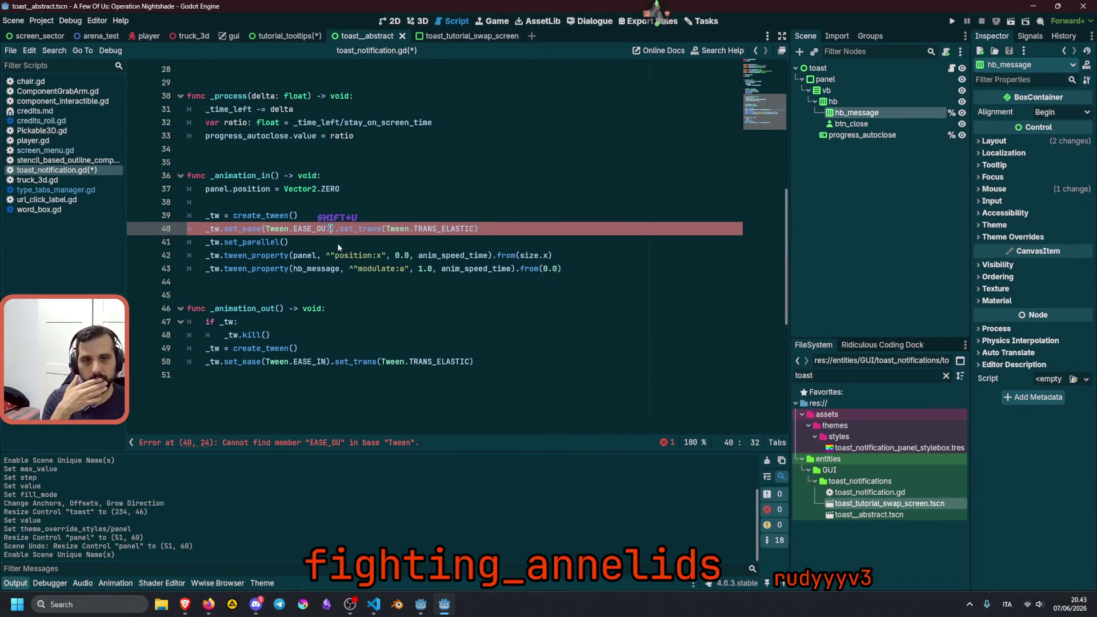
Set _animation_out's easing on line 50 to EASE_IN_OUT with TRANS_CUBIC.
{"action": "left_click", "coordinate": [316, 362]}
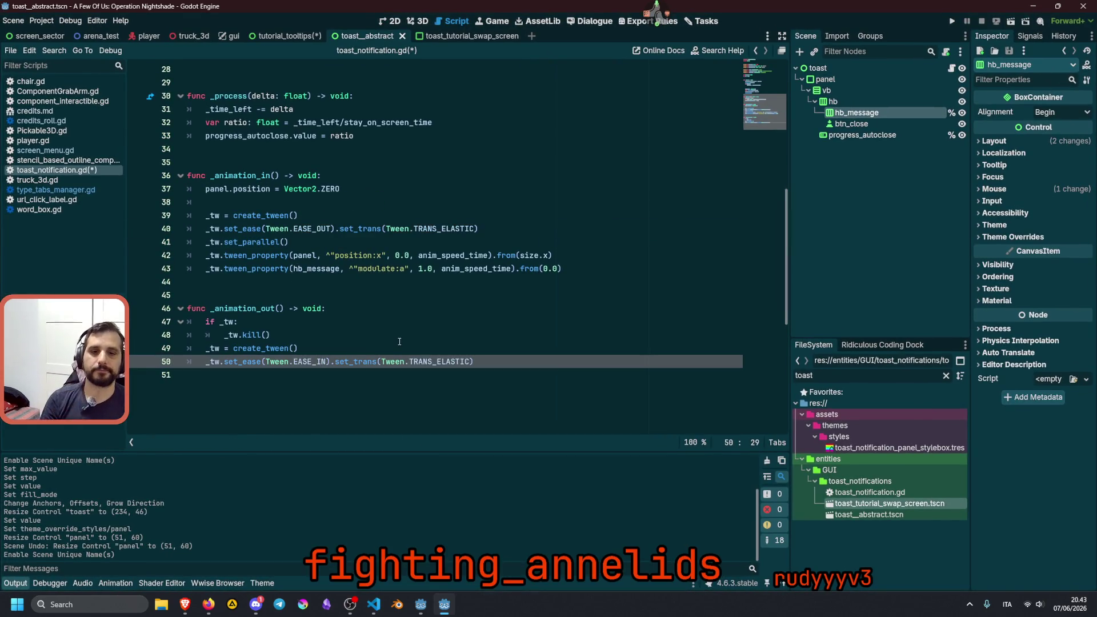
{"action": "type", "text": "_OUT"}
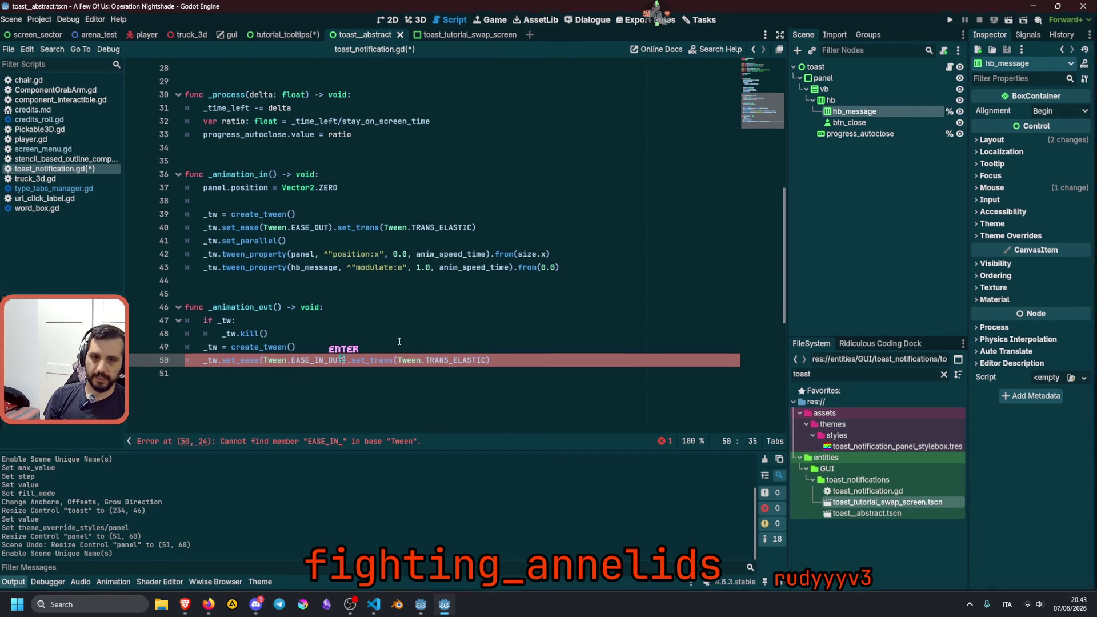
{"action": "key", "text": "Return"}
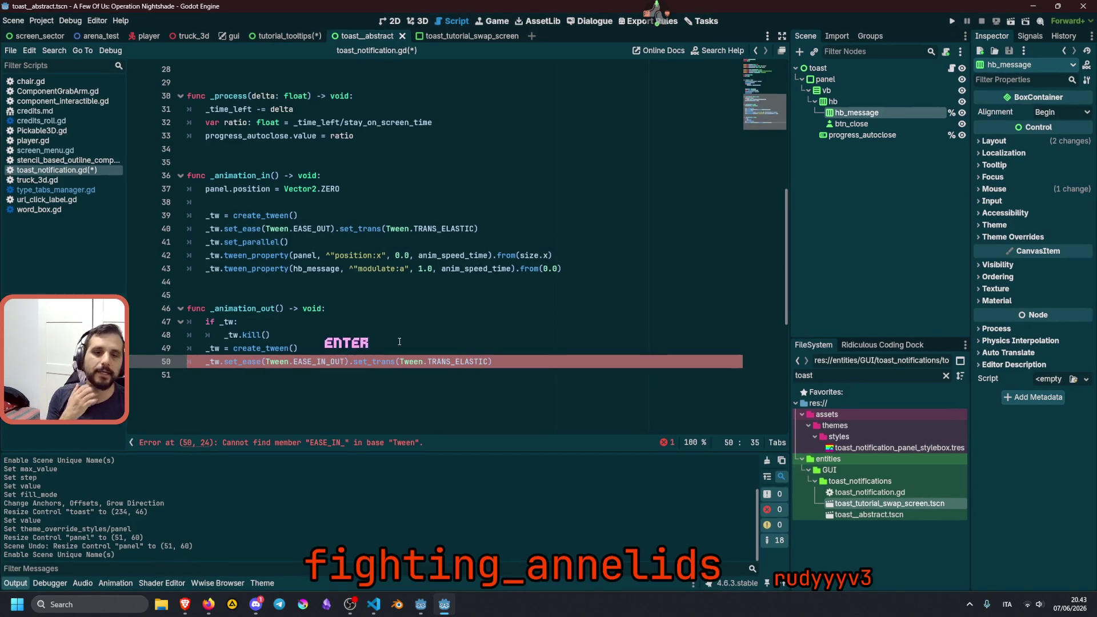
{"action": "left_click", "coordinate": [455, 361]}
{"action": "double_click", "coordinate": [456, 362]}
{"action": "key", "text": "BackSpace"}
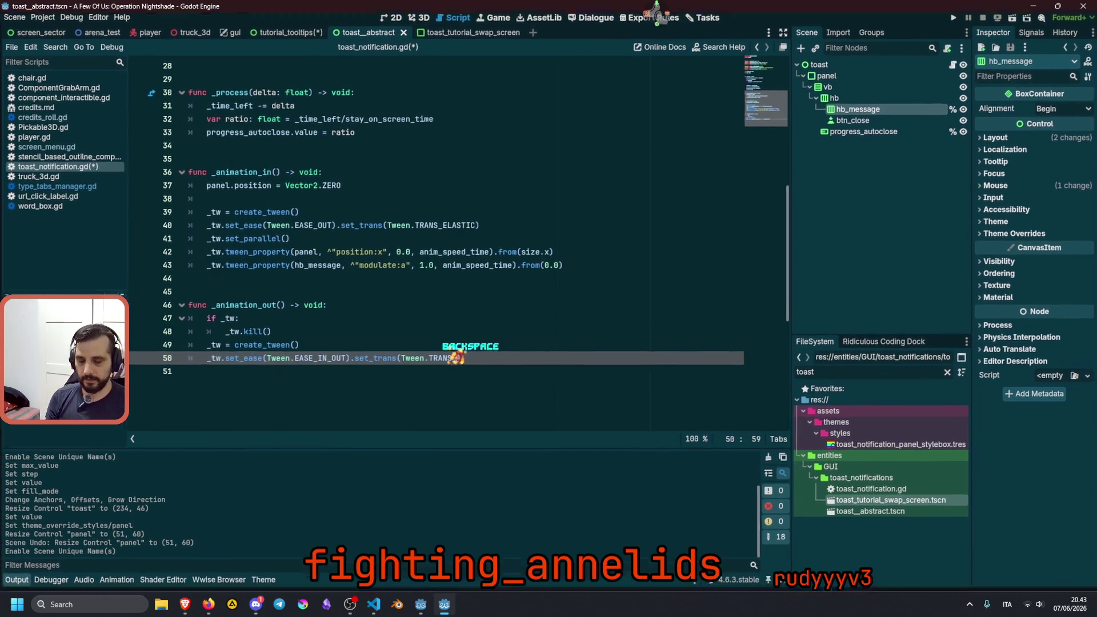
{"action": "type", "text": "TRANS_"}
{"action": "key", "text": "Down"}
{"action": "key", "text": "Down"}
{"action": "key", "text": "Down"}
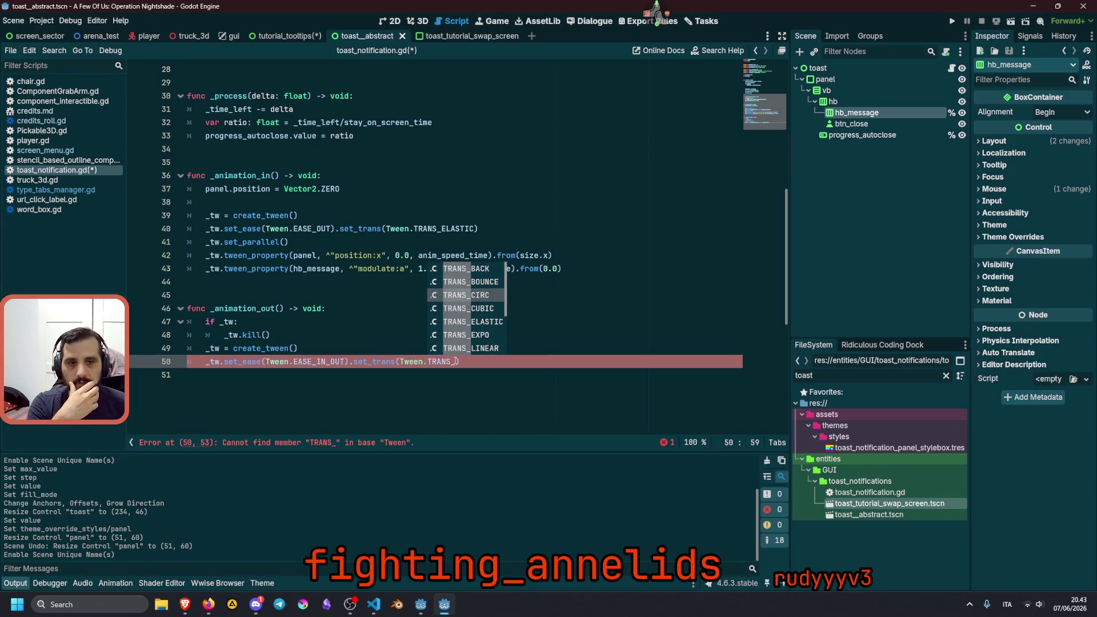
{"action": "key", "text": "Return"}
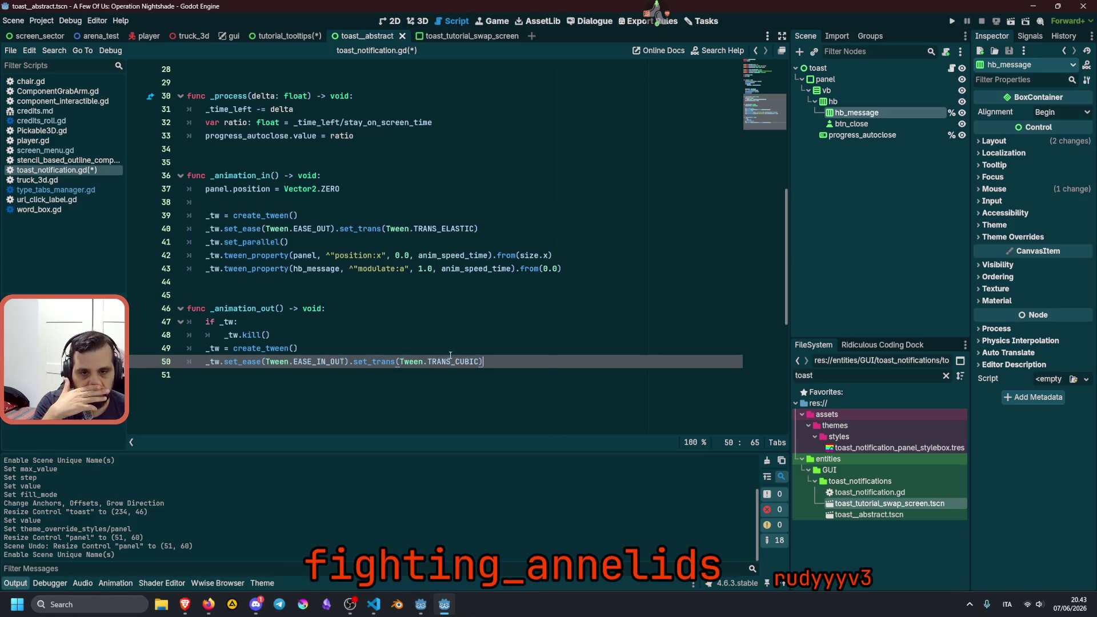
{"action": "left_click", "coordinate": [345, 242]}
{"action": "key", "text": "shift+Home"}
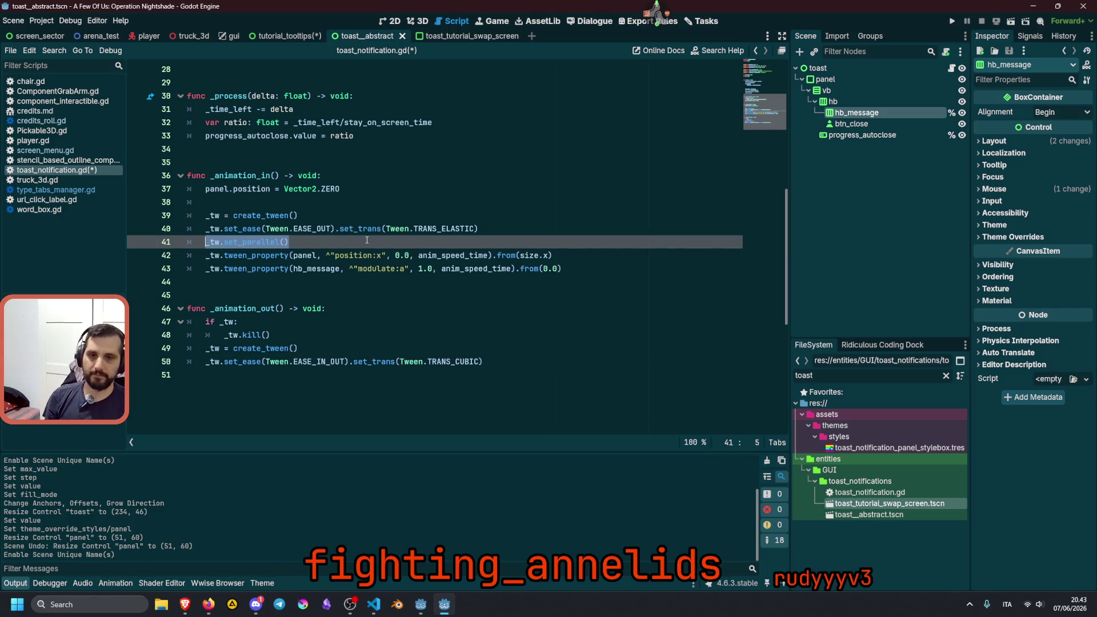
Copy _tw.set_parallel() into _animation_out after line 50.
{"action": "key", "text": "ctrl+c"}
{"action": "key", "text": "Down"}
{"action": "key", "text": "Down"}
{"action": "key", "text": "Down"}
{"action": "key", "text": "End"}
{"action": "key", "text": "Return"}
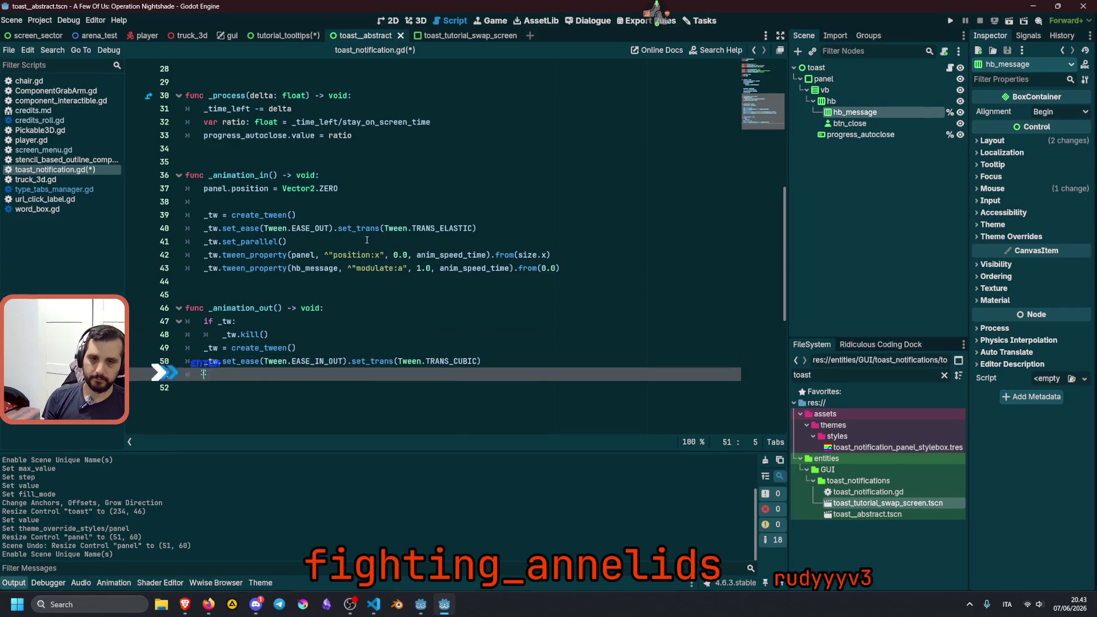
{"action": "key", "text": "ctrl+v"}
Copy the position:x and modulate:a tween_property lines to the end of _animation_out.
{"action": "key", "text": "Up"}
{"action": "key", "text": "Up"}
{"action": "key", "text": "Up"}
{"action": "key", "text": "Down"}
{"action": "key", "text": "Down"}
{"action": "key", "text": "Down"}
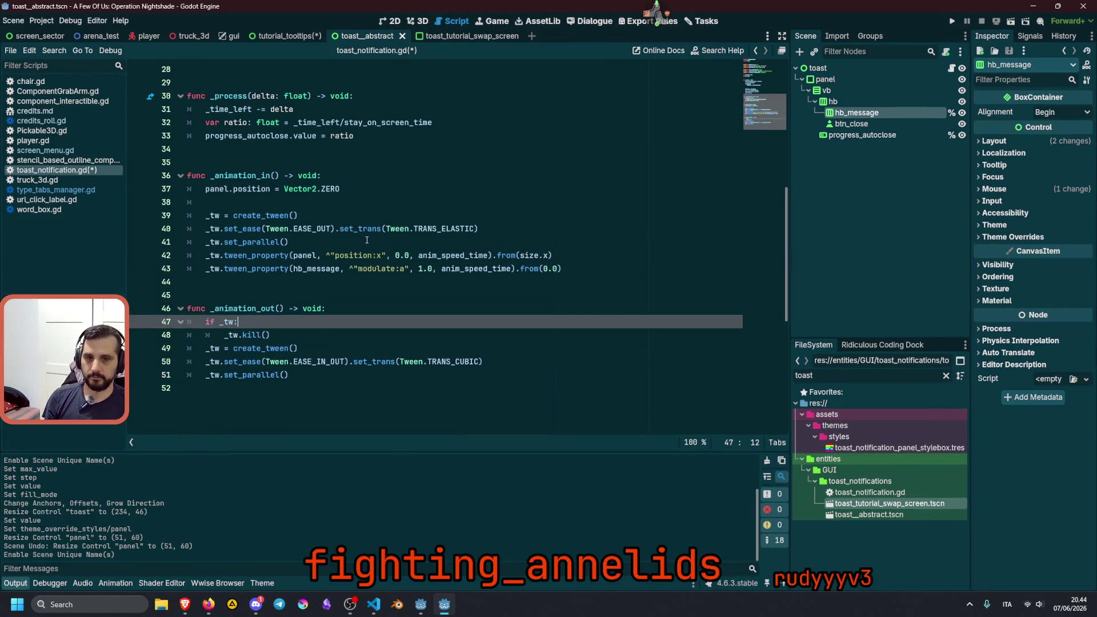
{"action": "key", "text": "Up"}
{"action": "key", "text": "Up"}
{"action": "key", "text": "Up"}
{"action": "key", "text": "Up"}
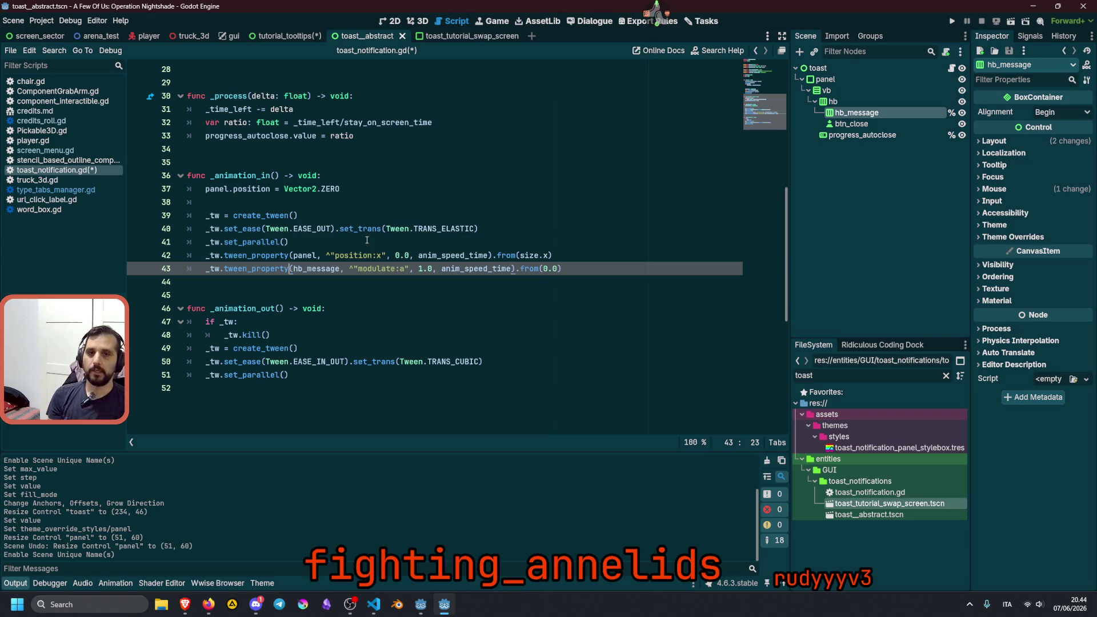
{"action": "key", "text": "End"}
{"action": "key", "text": "shift+Home"}
{"action": "key", "text": "shift+Up"}
{"action": "key", "text": "shift+Home"}
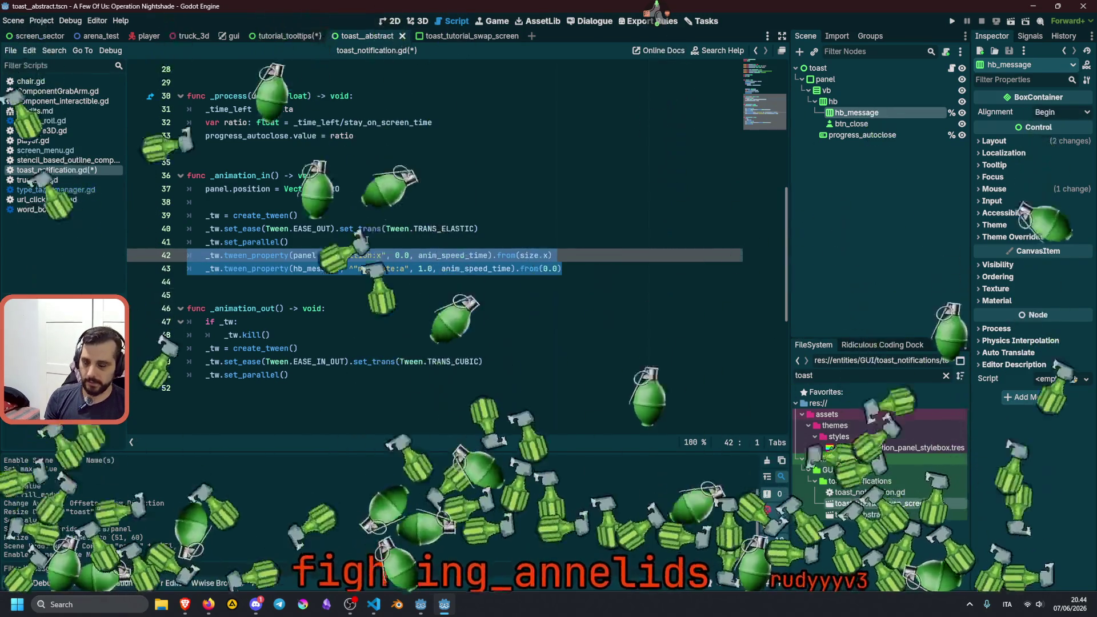
{"action": "key", "text": "ctrl+c"}
{"action": "key", "text": "ctrl+End"}
{"action": "key", "text": "ctrl+v"}
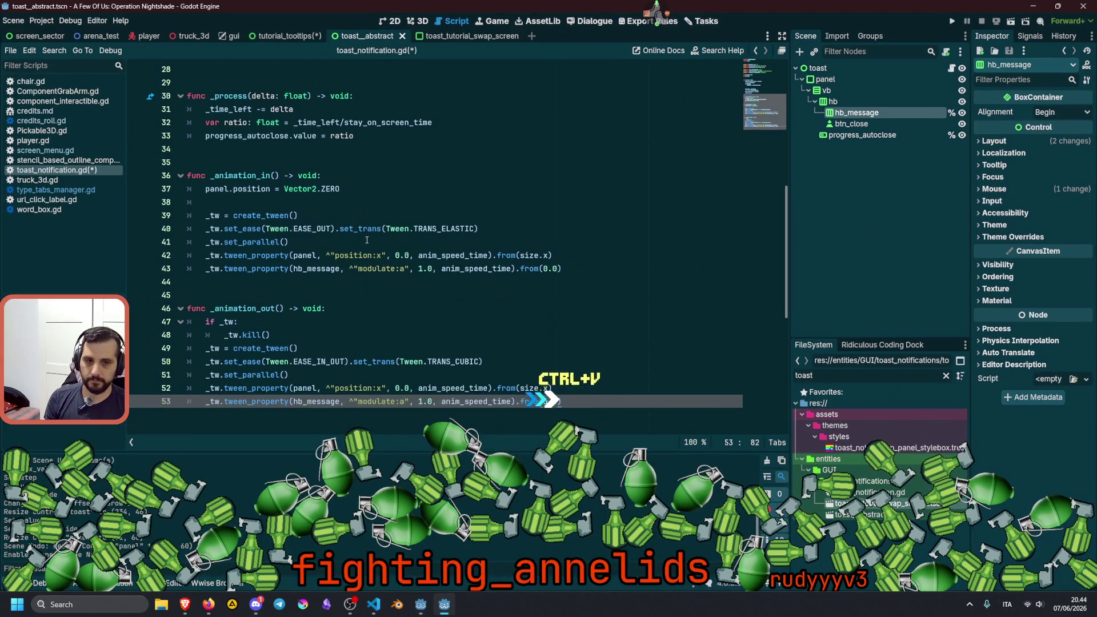
{"action": "key", "text": "Return"}
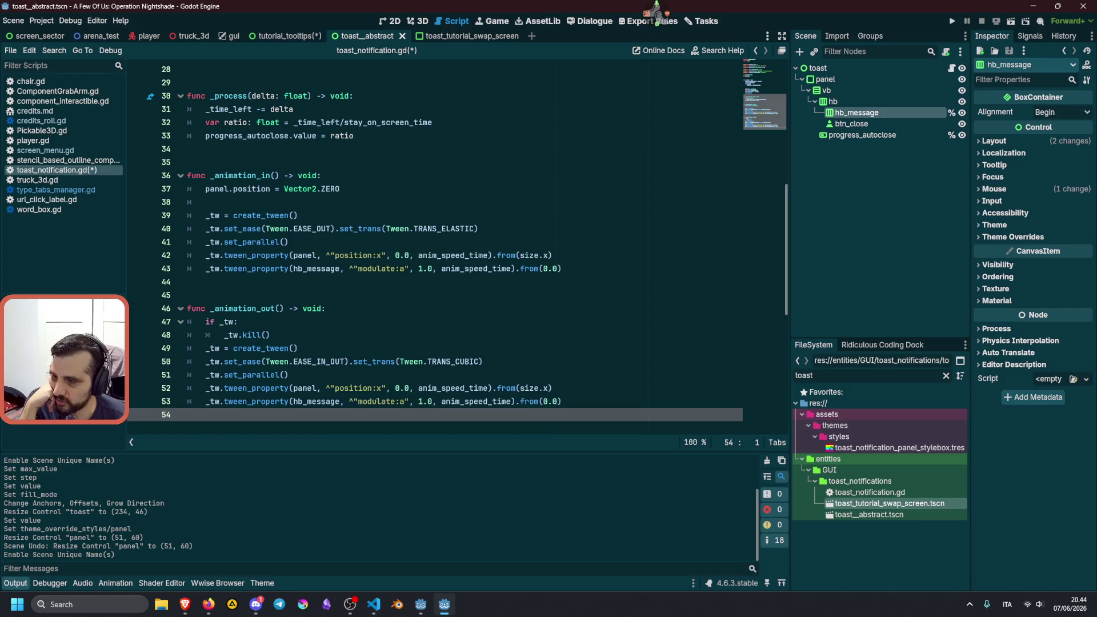
{"action": "key", "text": "alt+Tab"}
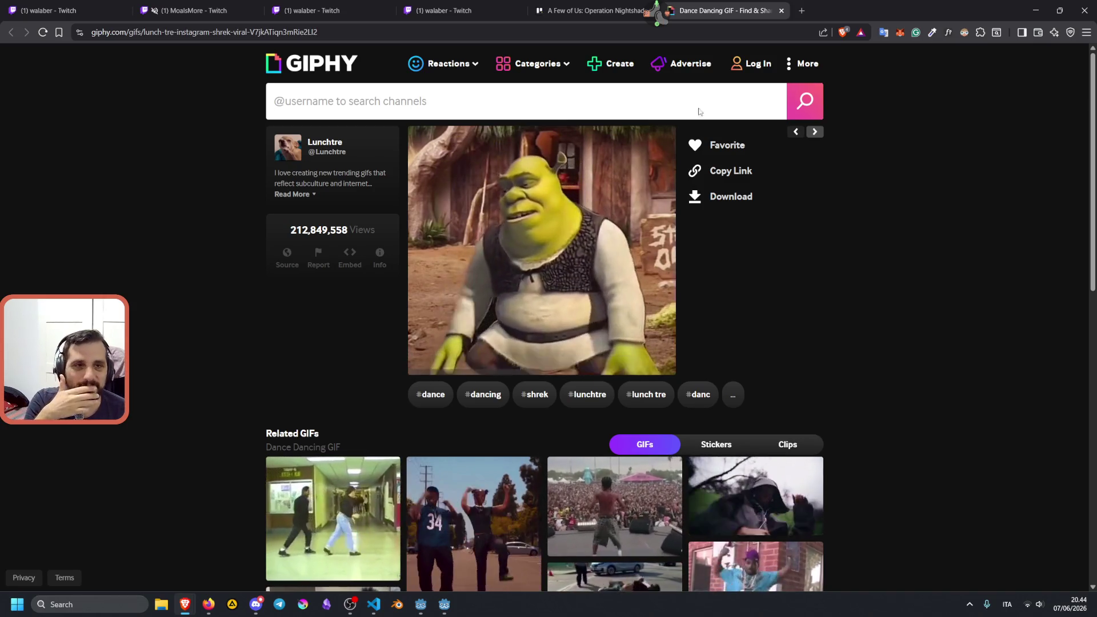
Close the Giphy tab so the Operation Nightshade Trello board shows.
{"action": "left_click", "coordinate": [781, 10]}
{"action": "key", "text": "alt+Tab"}
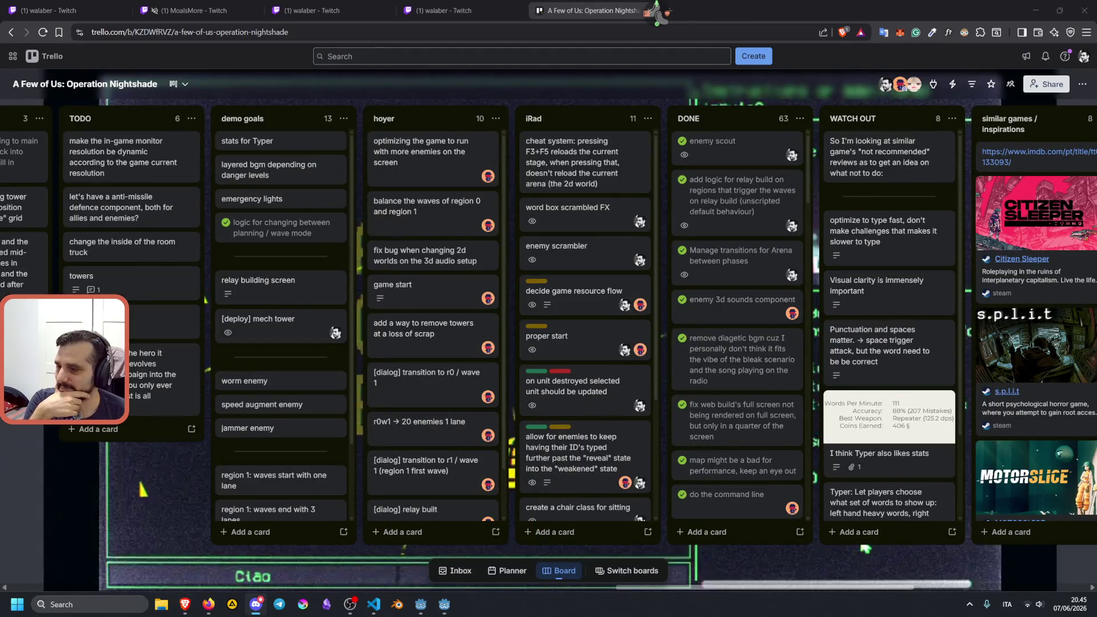
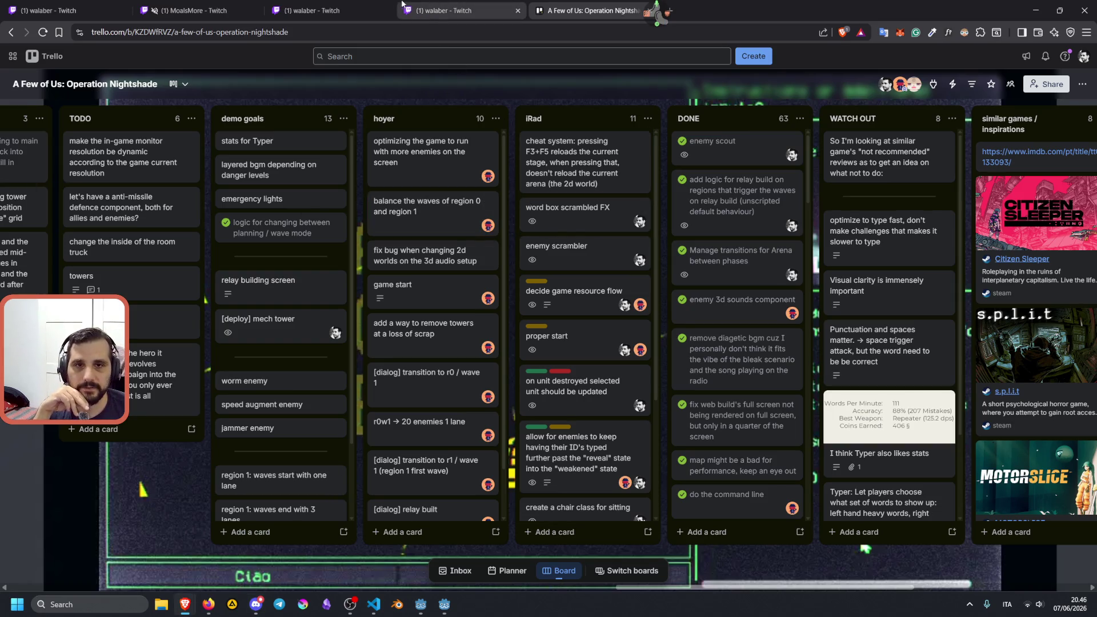
Switch from the task board to the other stream tab and close the duplicate coding-stream tab.
{"action": "left_click", "coordinate": [352, 8]}
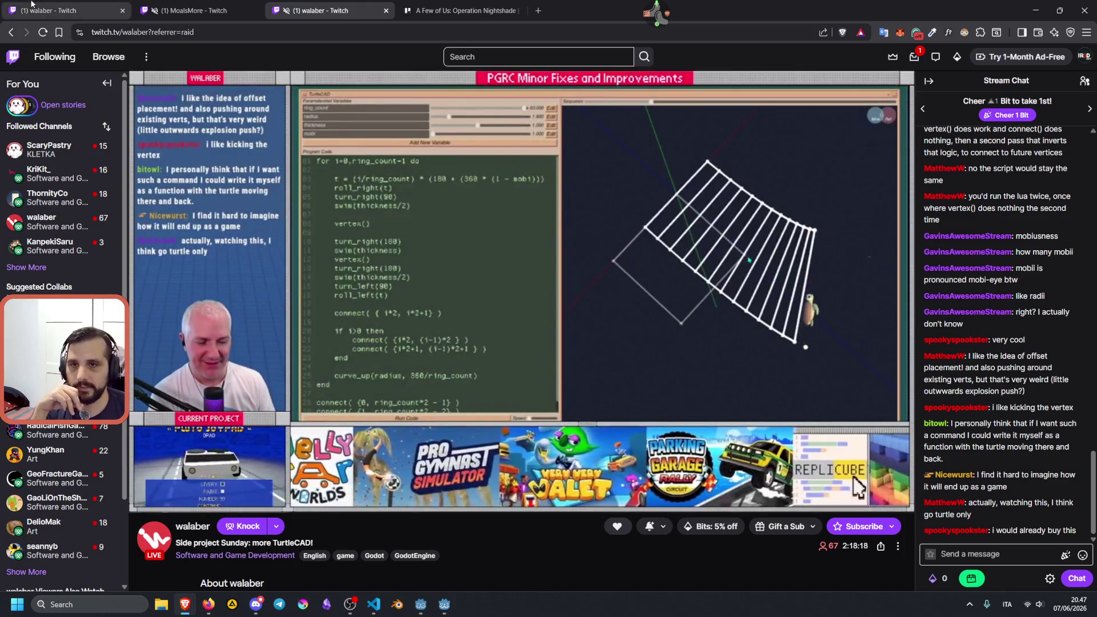
{"action": "left_click", "coordinate": [31, 6]}
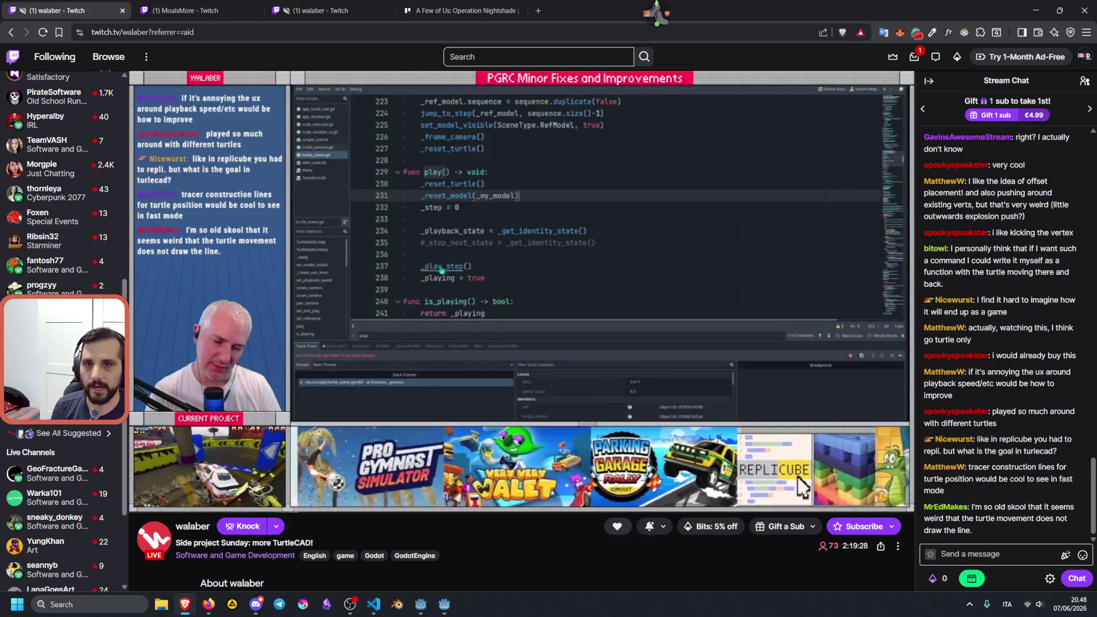
{"action": "middle_click", "coordinate": [82, 6]}
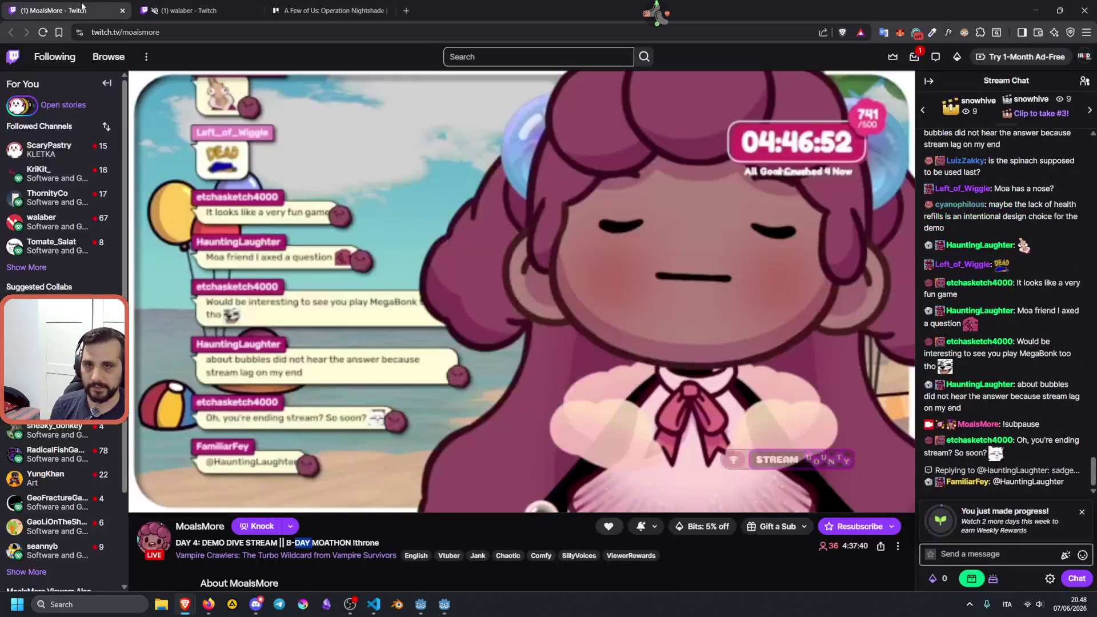
Open two followed channels from the sidebar in new tabs, then switch to the Metroidvania Godot stream.
{"action": "scroll", "coordinate": [46, 153], "scroll_direction": "down", "scroll_amount": 1}
{"action": "middle_click", "coordinate": [45, 154]}
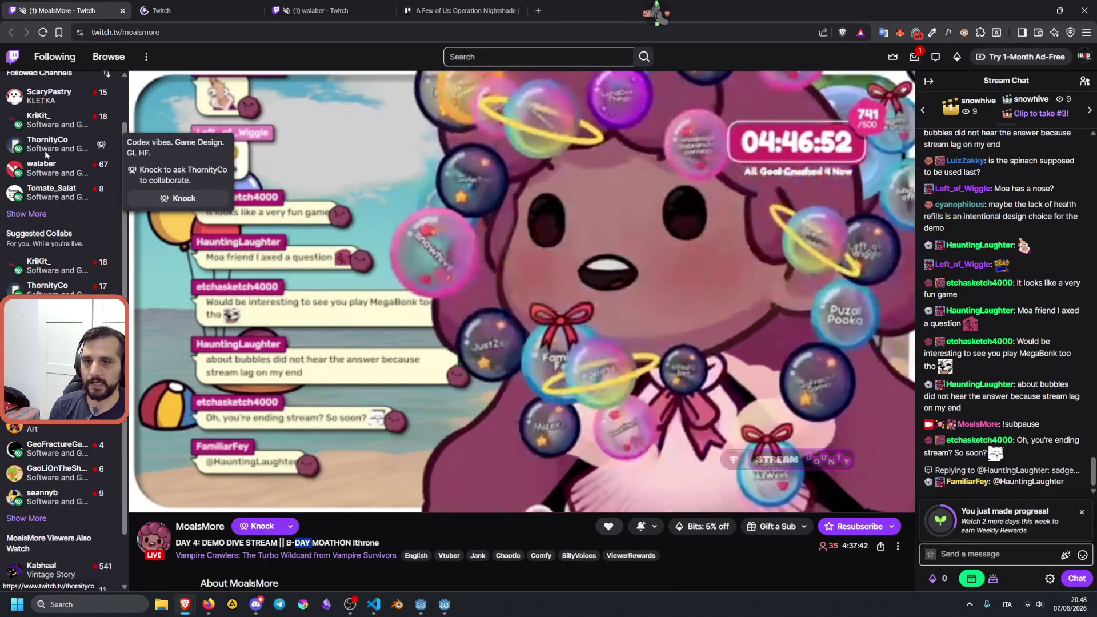
{"action": "scroll", "coordinate": [45, 153], "scroll_direction": "up", "scroll_amount": 1}
{"action": "middle_click", "coordinate": [46, 154]}
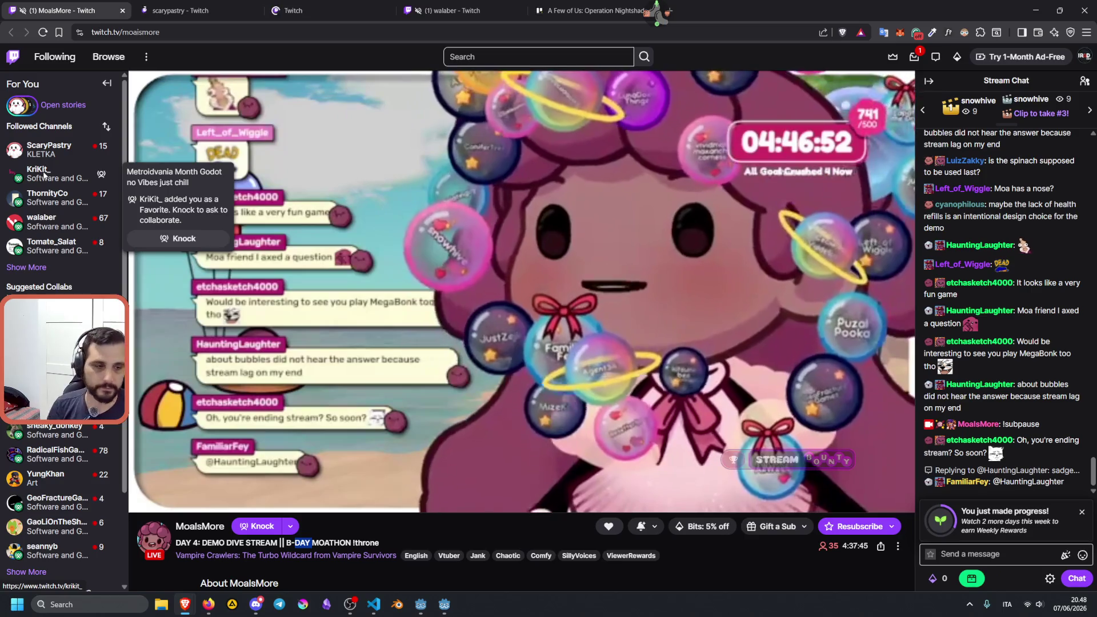
{"action": "left_click", "coordinate": [227, 3]}
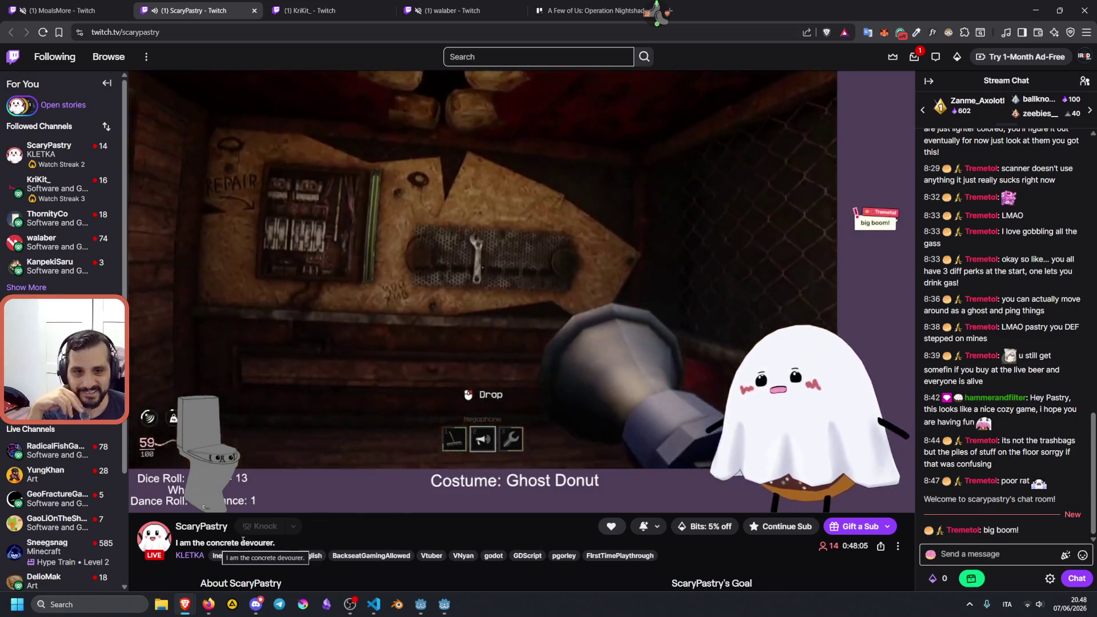
{"action": "mouse_move", "coordinate": [510, 273]}
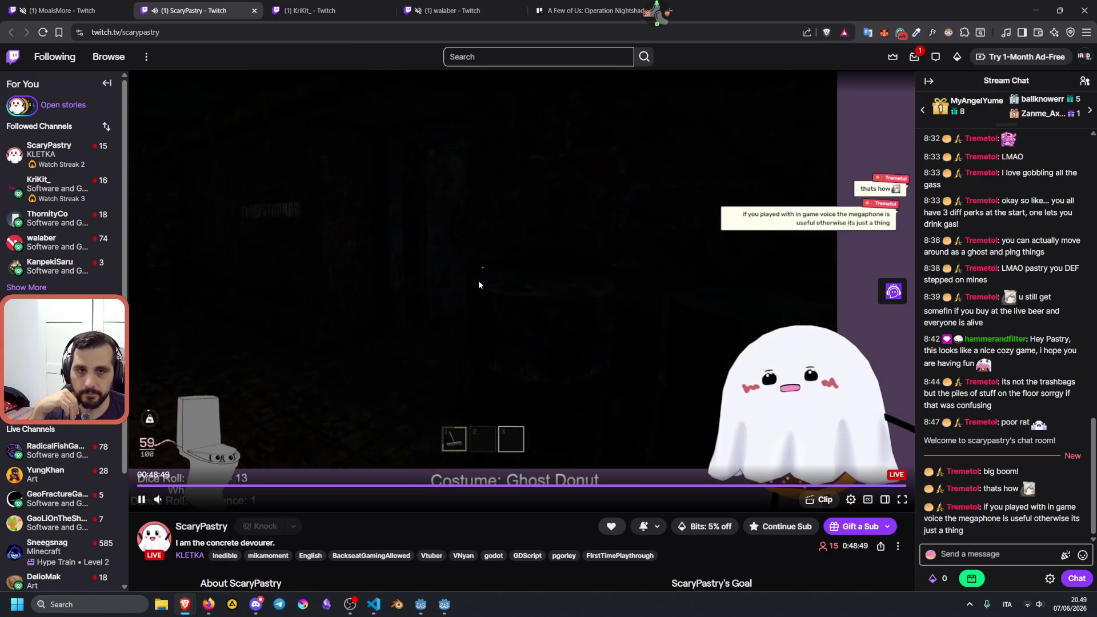
{"action": "left_click", "coordinate": [341, 7]}
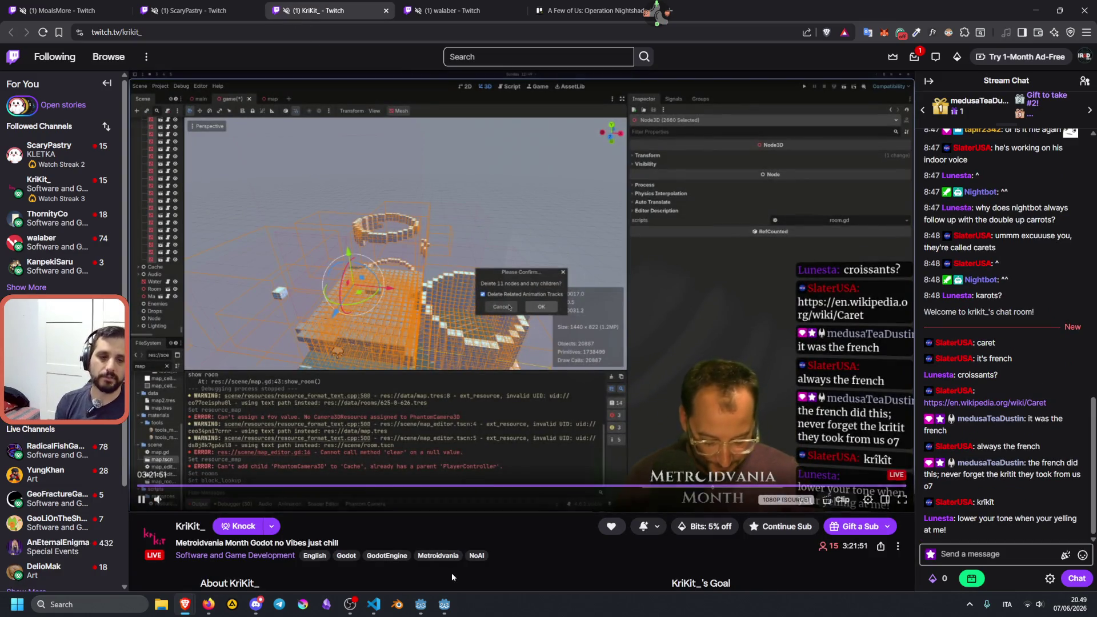
Return to Godot and review the _time_left, progress_autoclose and _animation_out code in toast_notification.gd.
{"action": "left_click", "coordinate": [447, 605]}
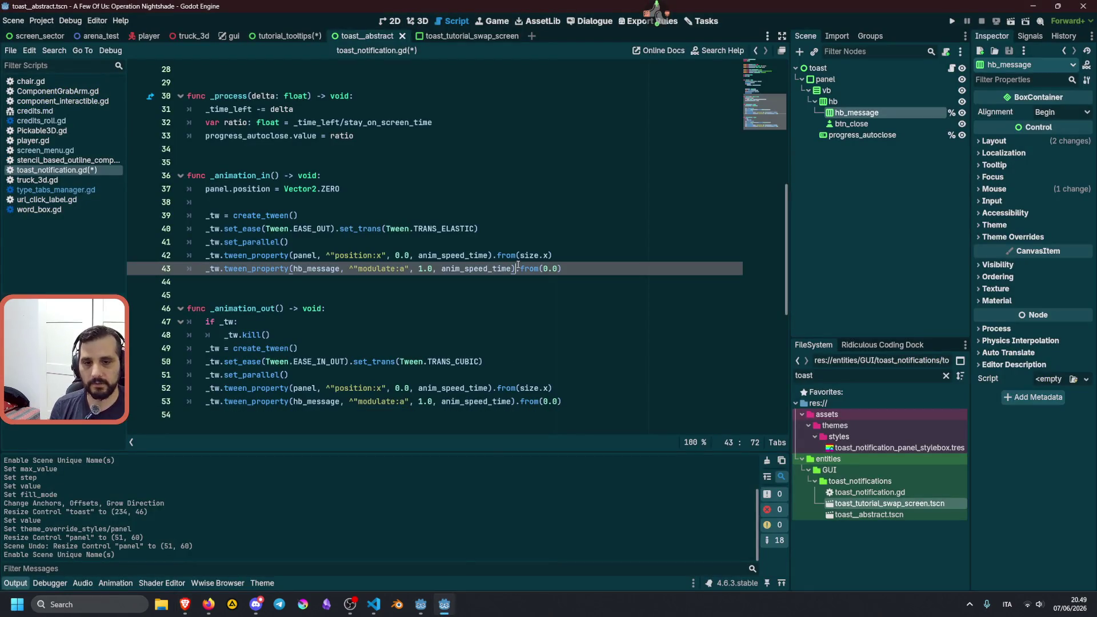
{"action": "scroll", "coordinate": [518, 264], "scroll_direction": "down", "scroll_amount": 3}
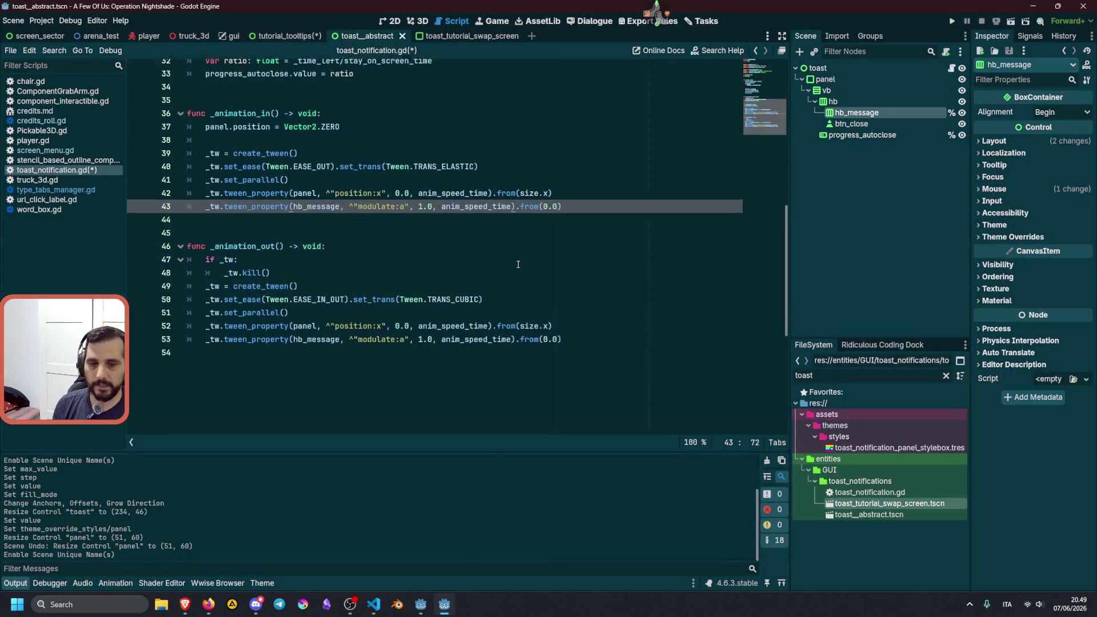
{"action": "left_click", "coordinate": [468, 294]}
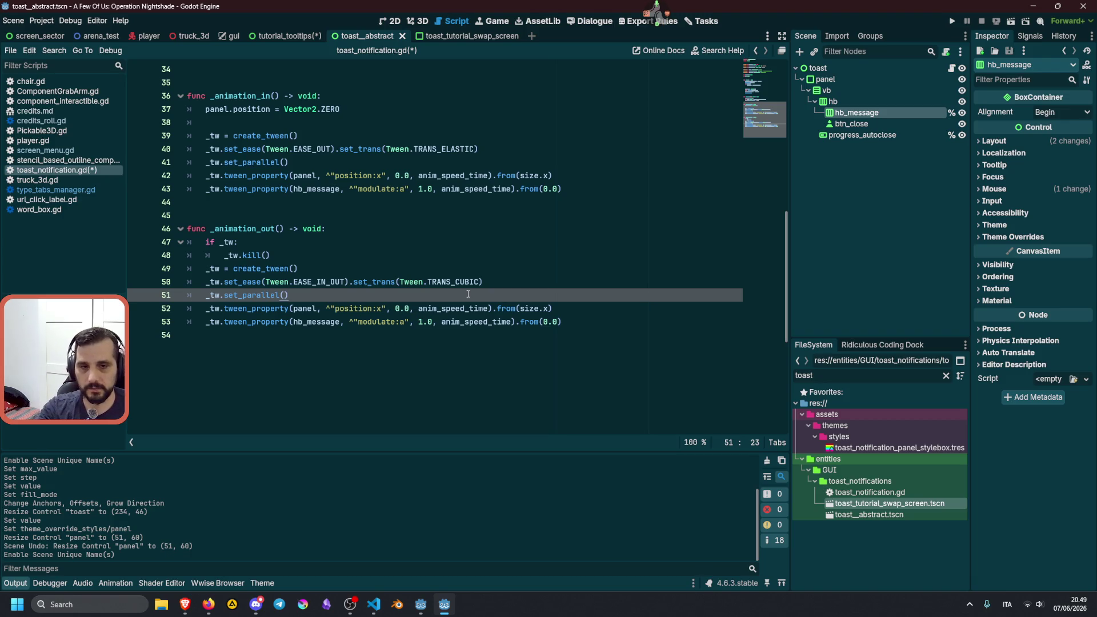
{"action": "scroll", "coordinate": [332, 250], "scroll_direction": "up", "scroll_amount": 4}
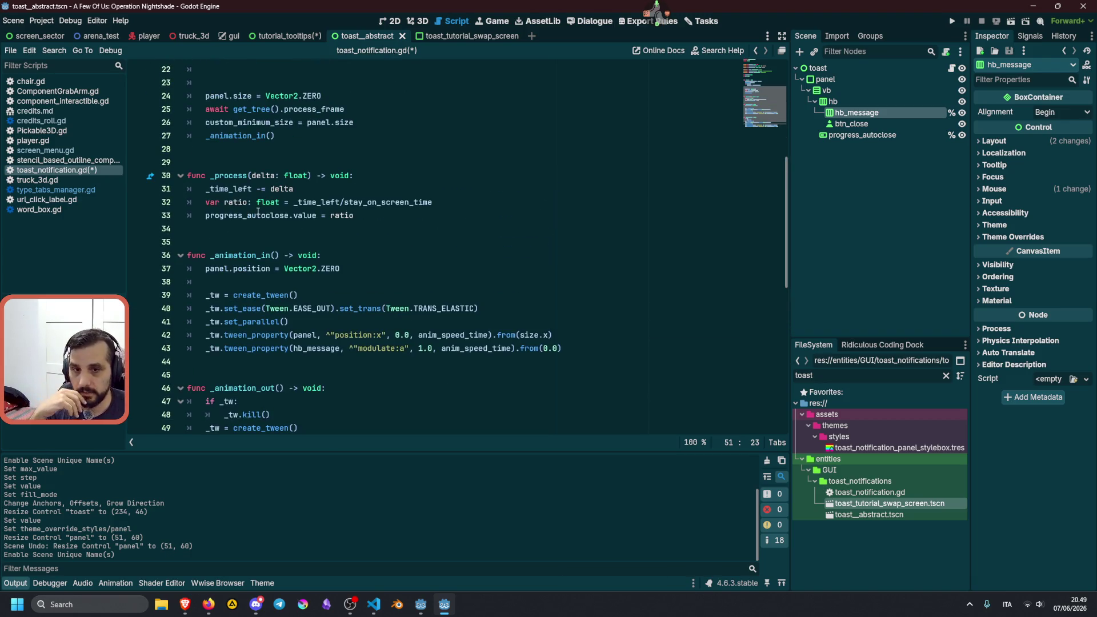
{"action": "double_click", "coordinate": [258, 214]}
{"action": "double_click", "coordinate": [237, 189]}
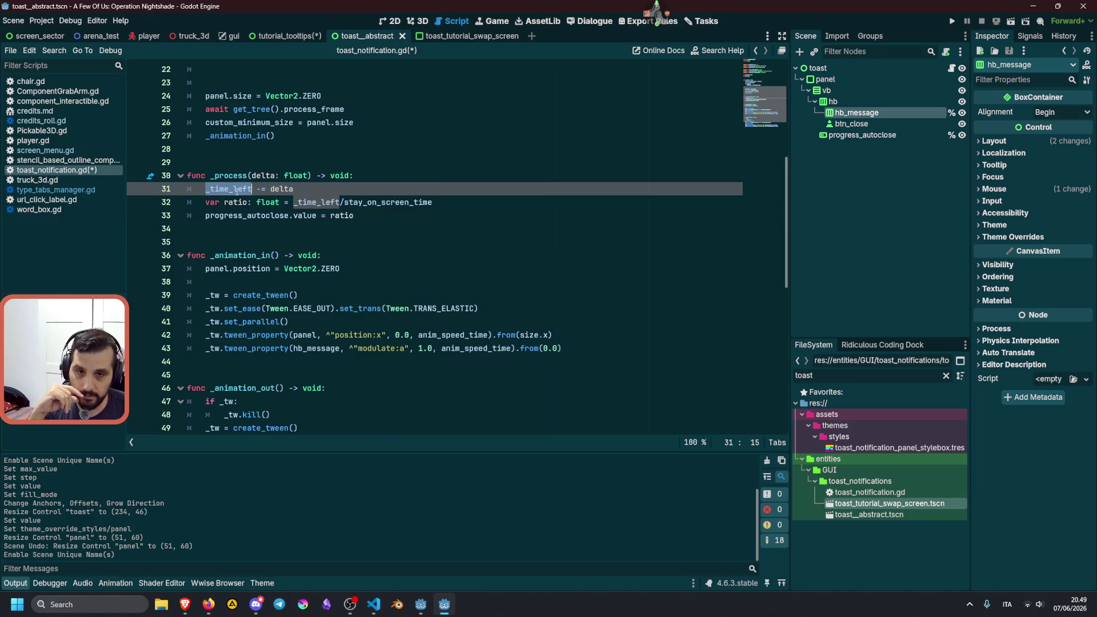
{"action": "left_click", "coordinate": [259, 242]}
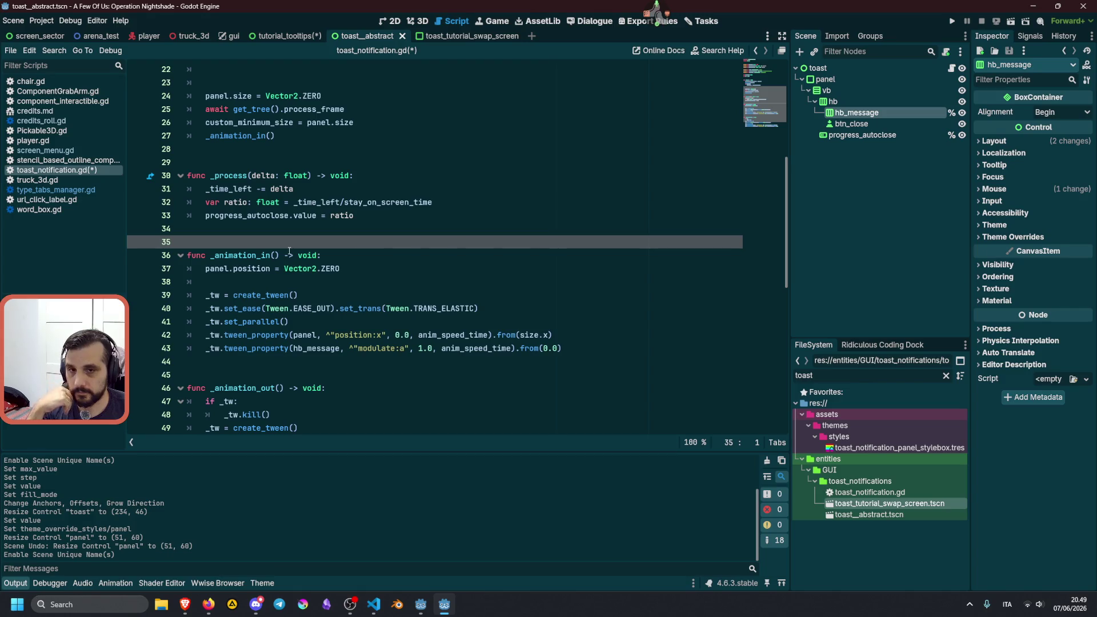
{"action": "double_click", "coordinate": [236, 191]}
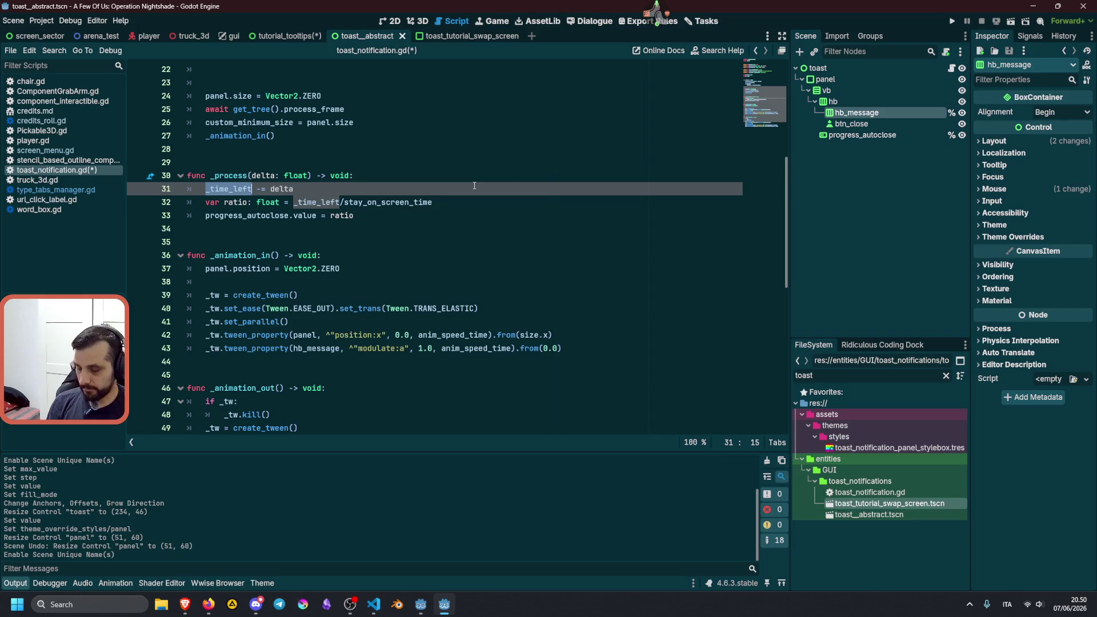
{"action": "key", "text": "Down"}
{"action": "key", "text": "Down"}
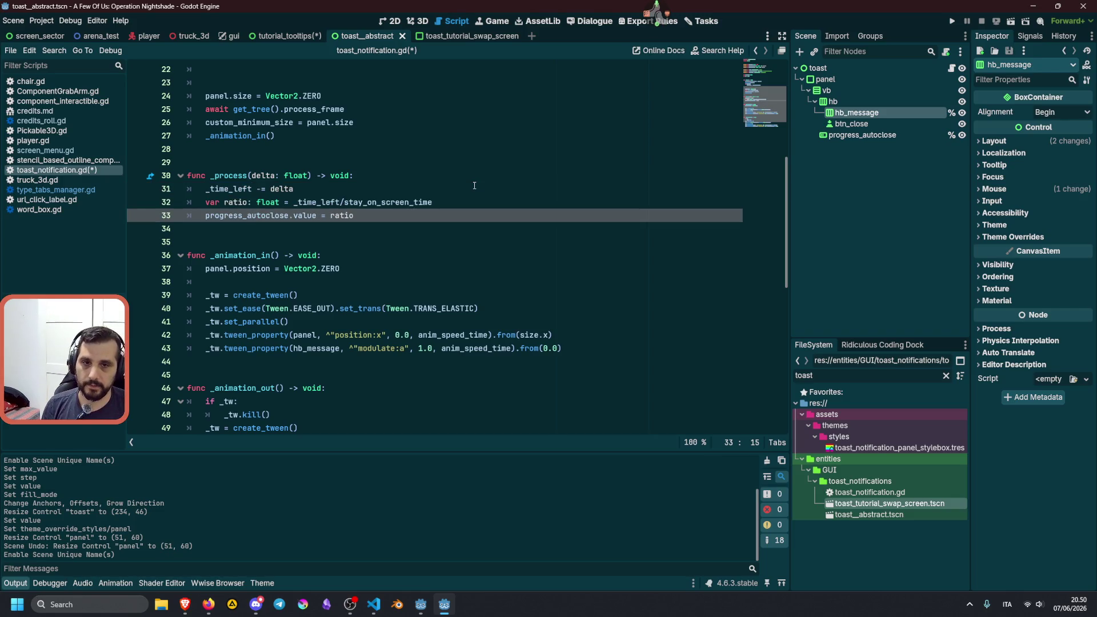
{"action": "key", "text": "Up"}
{"action": "key", "text": "Up"}
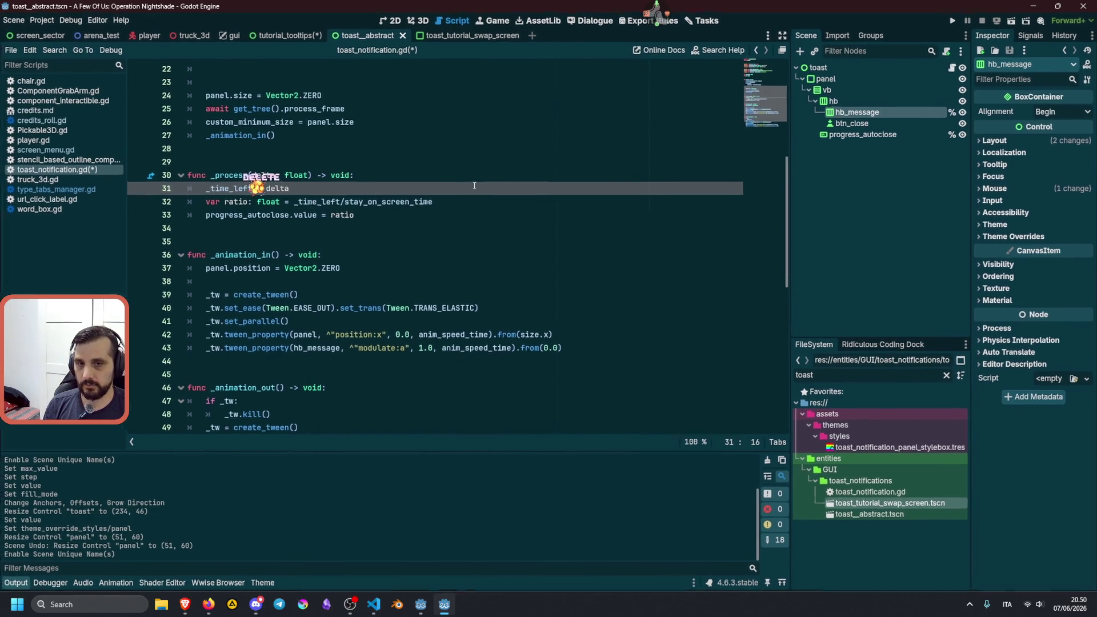
Rewrite line 31 as `_time_left = max(_time_left - delta, 0.0)`.
{"action": "key", "text": "Delete"}
{"action": "type", "text": "max"}
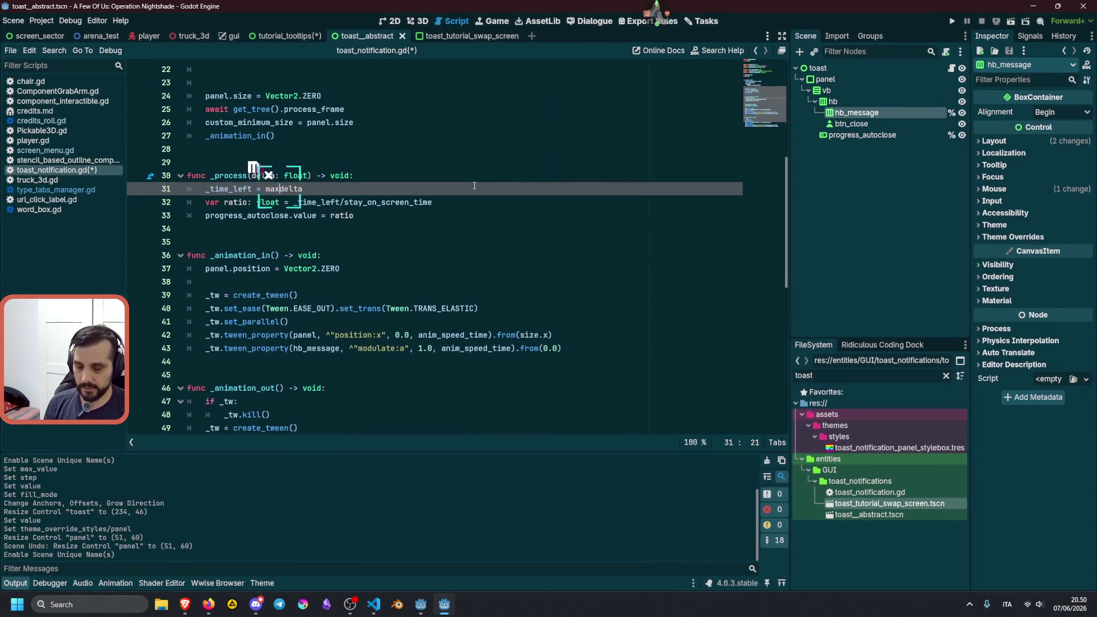
{"action": "type", "text": "("}
{"action": "key", "text": "End"}
{"action": "type", "text": ")"}
{"action": "key", "text": "Left"}
{"action": "key", "text": "Left"}
{"action": "key", "text": "Left"}
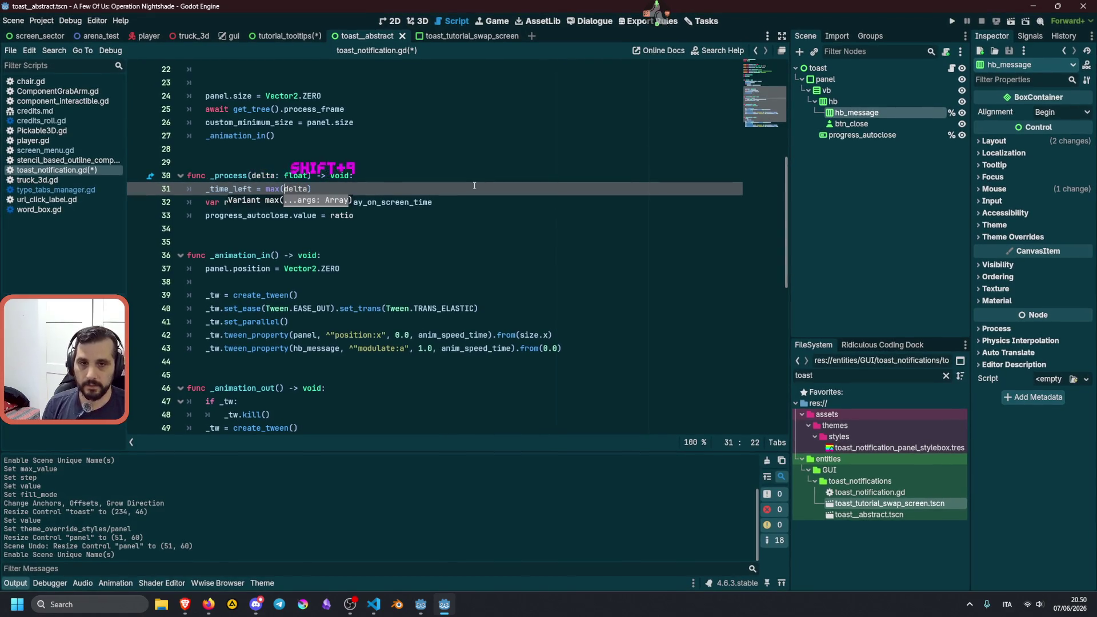
{"action": "type", "text": "- delta"}
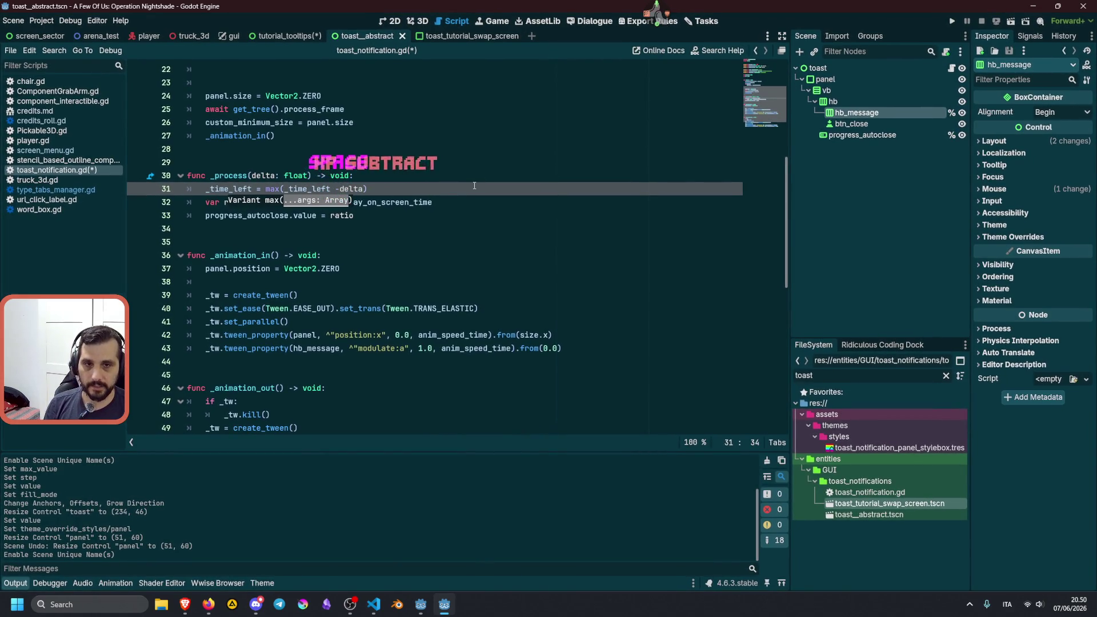
{"action": "type", "text": ", 0.0"}
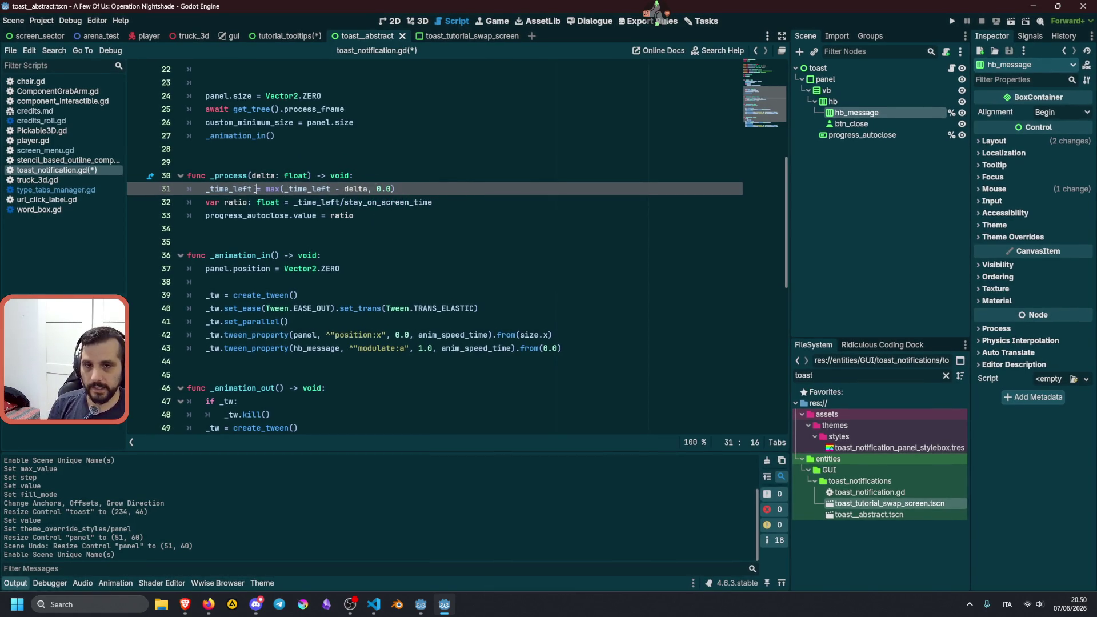
{"action": "key", "text": "Down"}
{"action": "key", "text": "Down"}
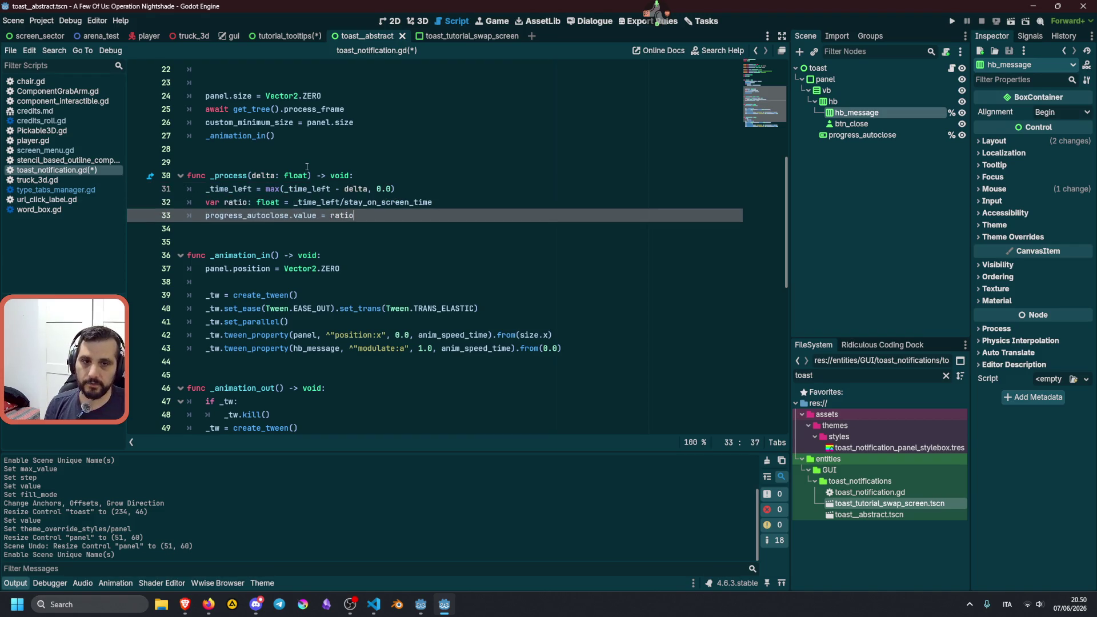
Add a `_time_left == 0.0:` check below the progress update that calls _animation_out().
{"action": "key", "text": "End"}
{"action": "key", "text": "Return"}
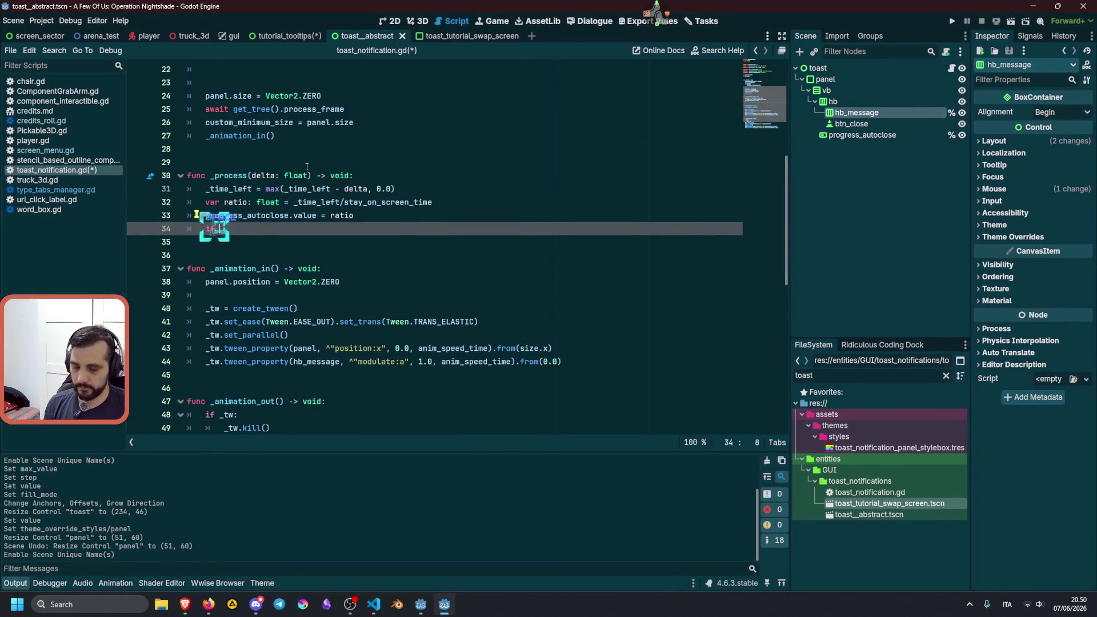
{"action": "type", "text": "_time_left == 0:"}
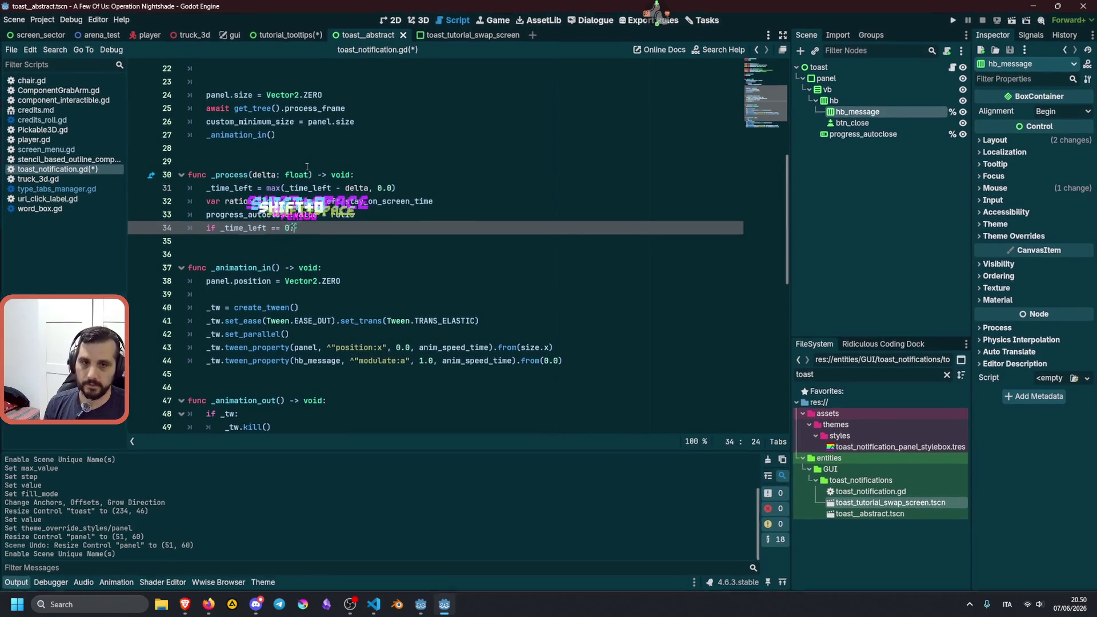
{"action": "key", "text": "BackSpace"}
{"action": "type", "text": ".0"}
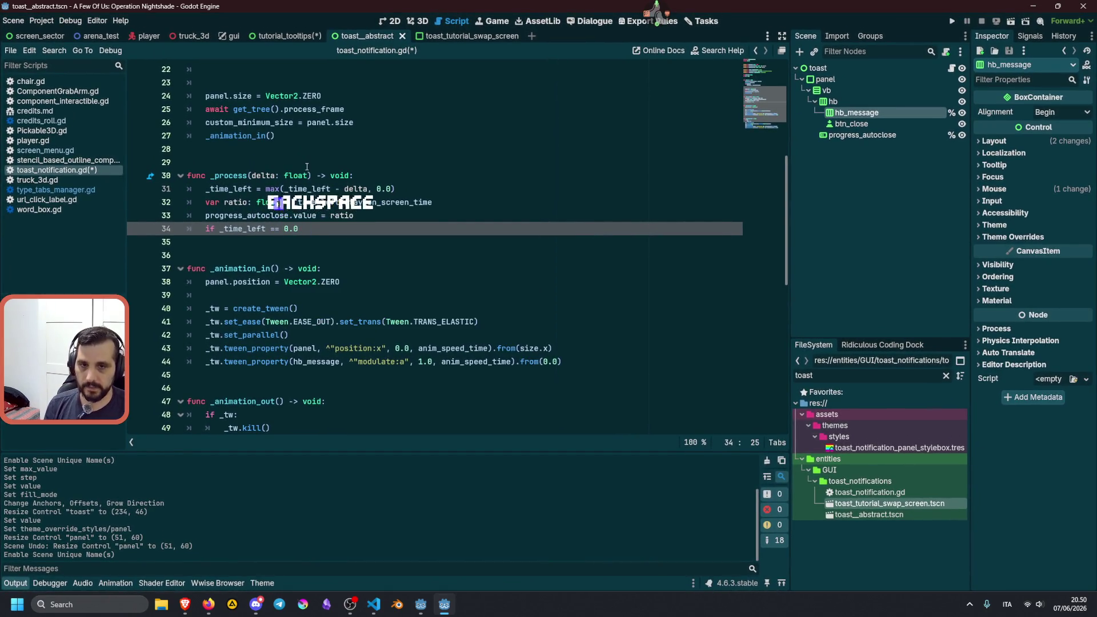
{"action": "type", "text": ":"}
{"action": "key", "text": "Return"}
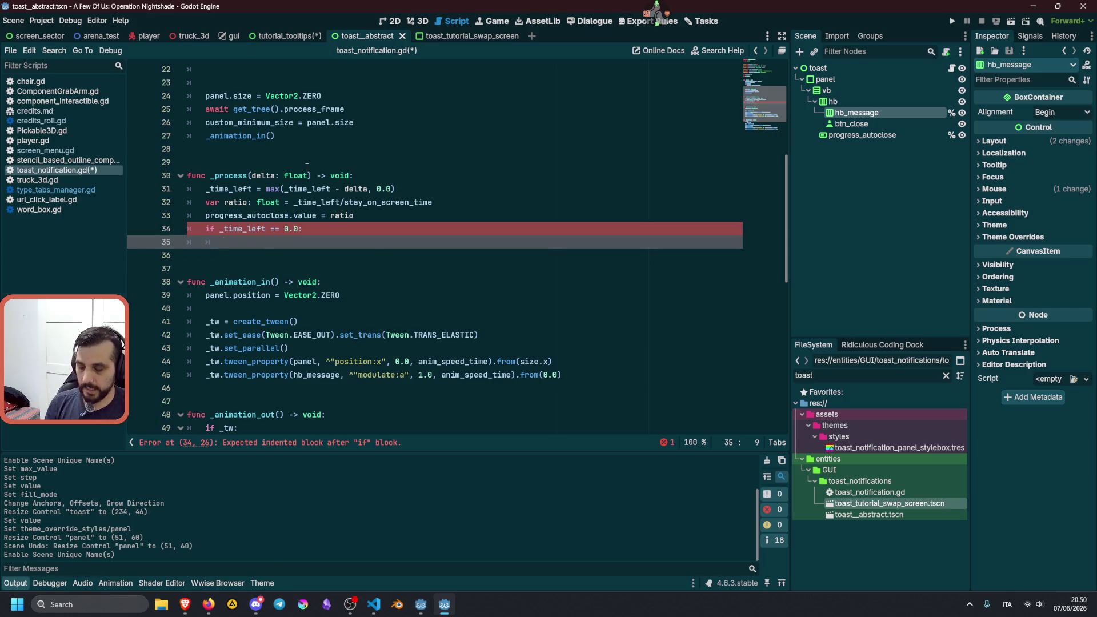
{"action": "type", "text": "_ani"}
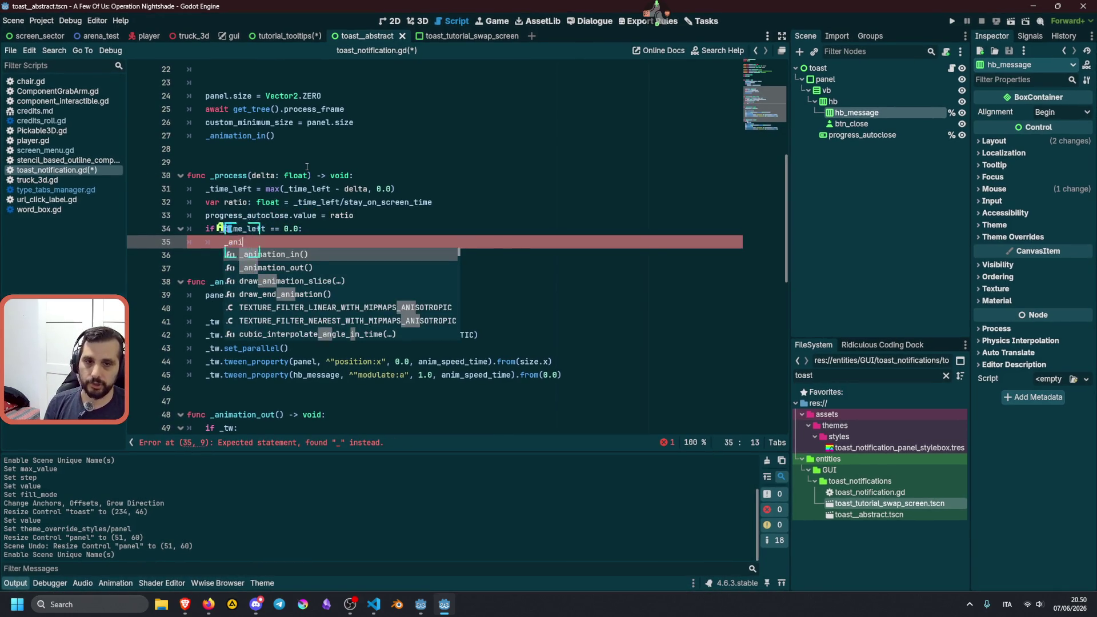
{"action": "key", "text": "Return"}
Insert set_process(false) above the _animation_out() call and select that call.
{"action": "key", "text": "ctrl+shift+Return"}
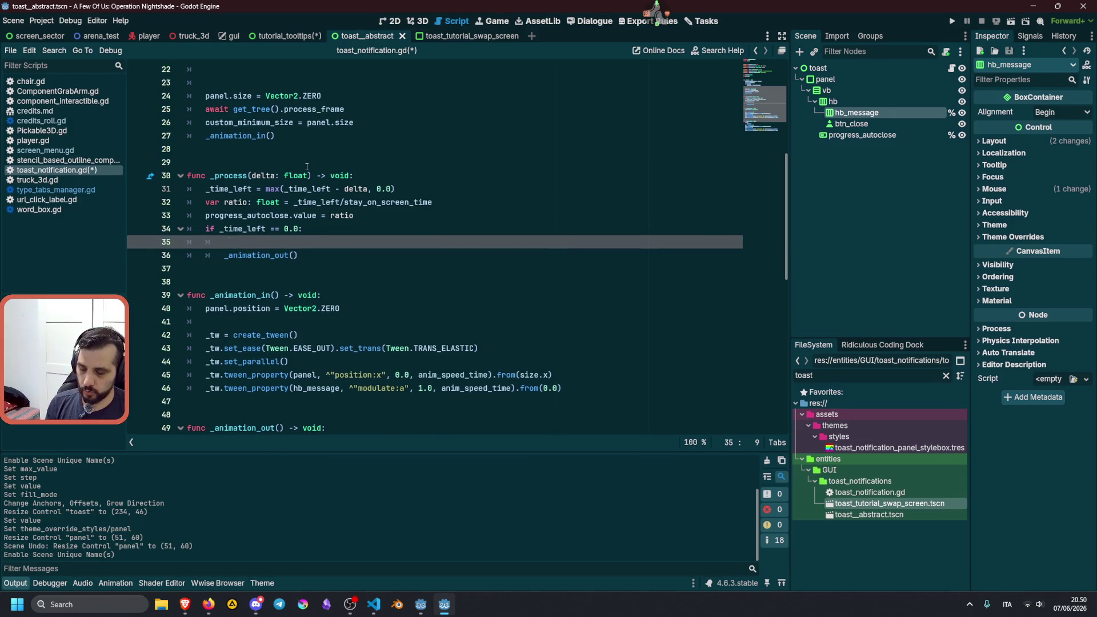
{"action": "type", "text": "set_rp"}
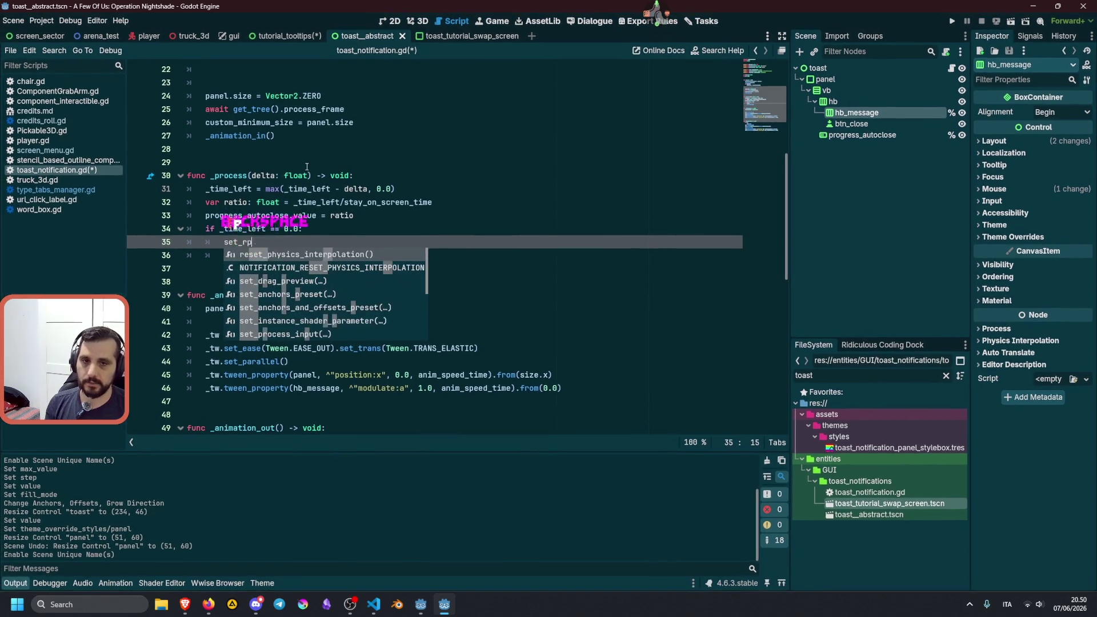
{"action": "key", "text": "BackSpace"}
{"action": "key", "text": "BackSpace"}
{"action": "type", "text": "pr"}
{"action": "key", "text": "Return"}
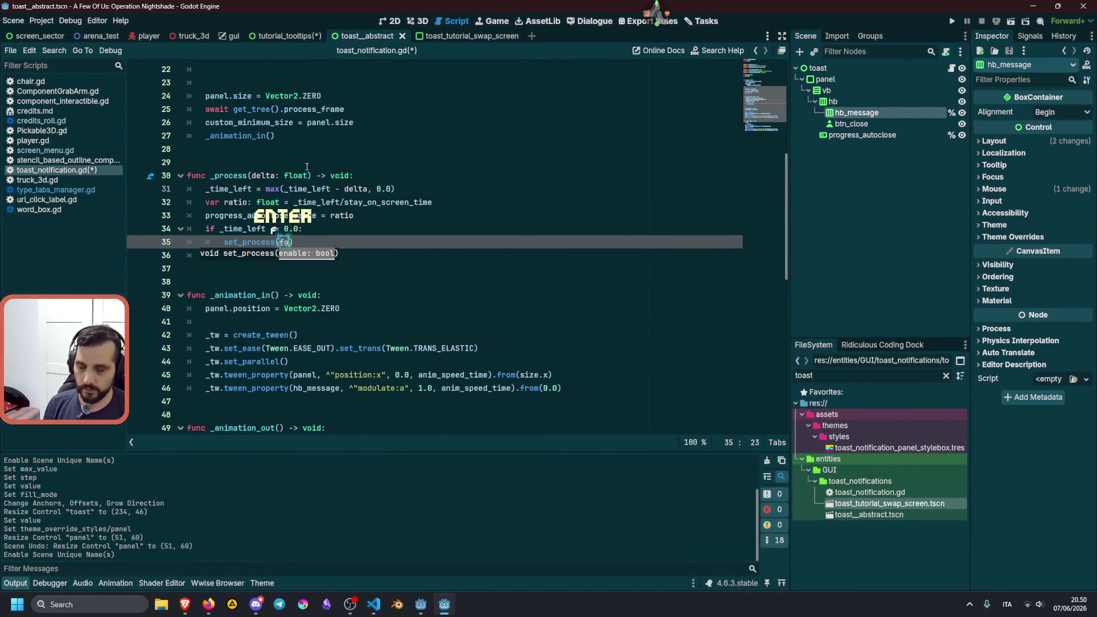
{"action": "key", "text": "BackSpace"}
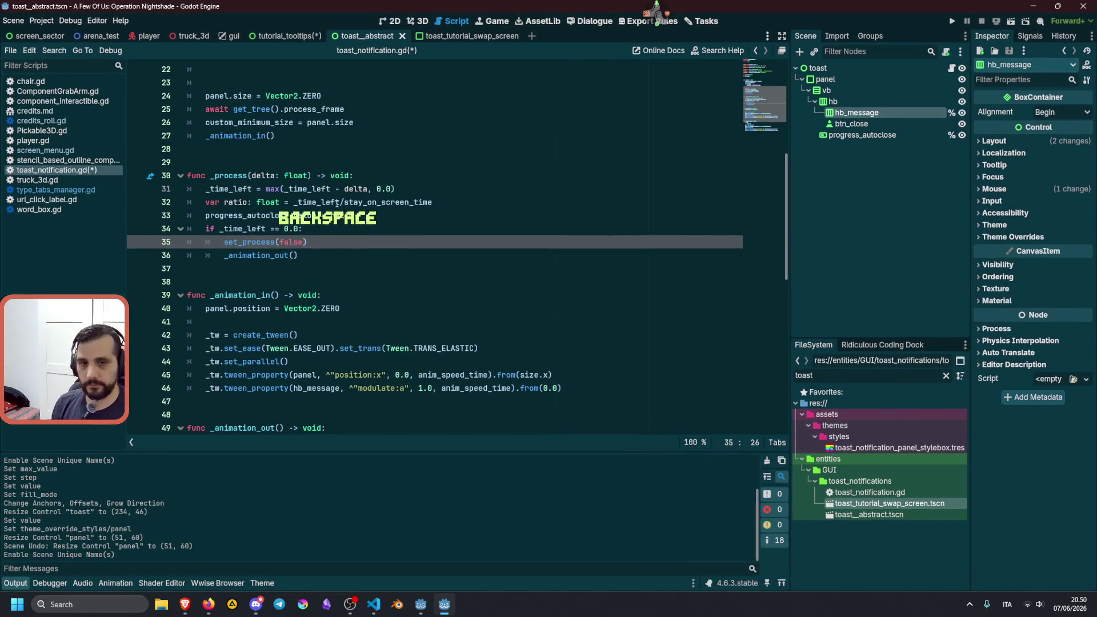
{"action": "double_click", "coordinate": [263, 256]}
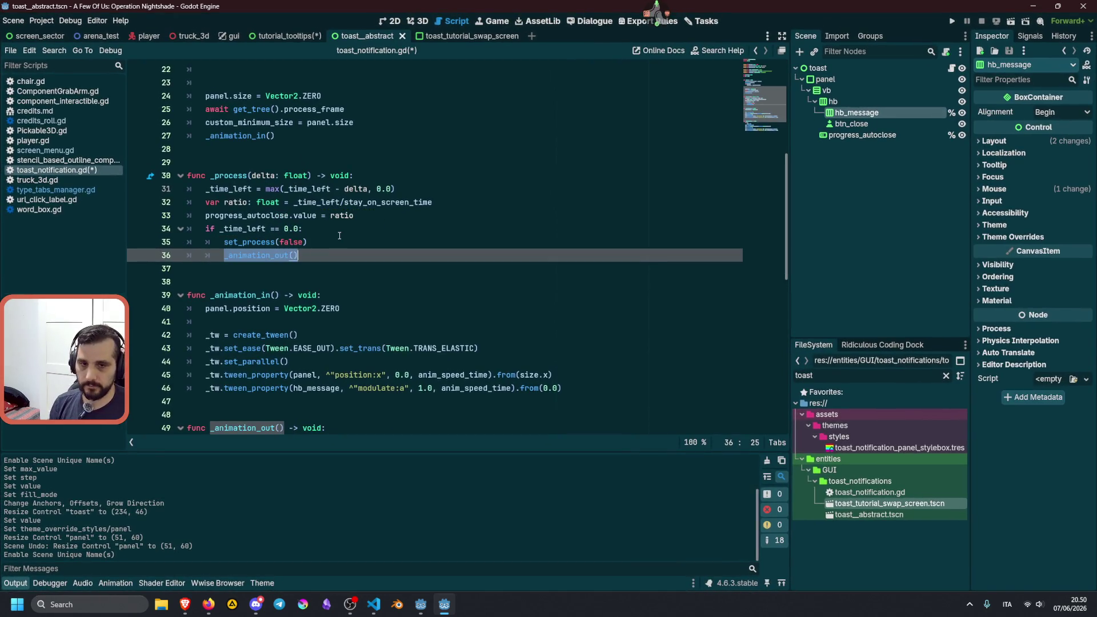
Add `_tw.chain().tween_callback(queue_free)` after the fade tween in _animation_out.
{"action": "scroll", "coordinate": [340, 235], "scroll_direction": "down", "scroll_amount": 5}
{"action": "left_click", "coordinate": [232, 269]}
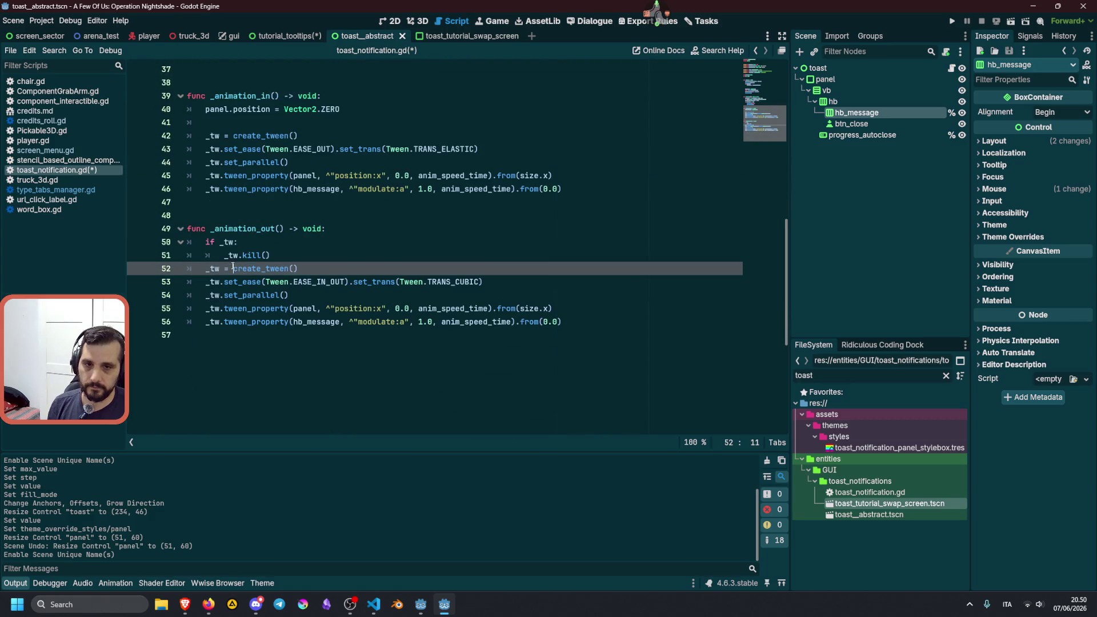
{"action": "left_click", "coordinate": [268, 331]}
{"action": "left_click", "coordinate": [358, 322]}
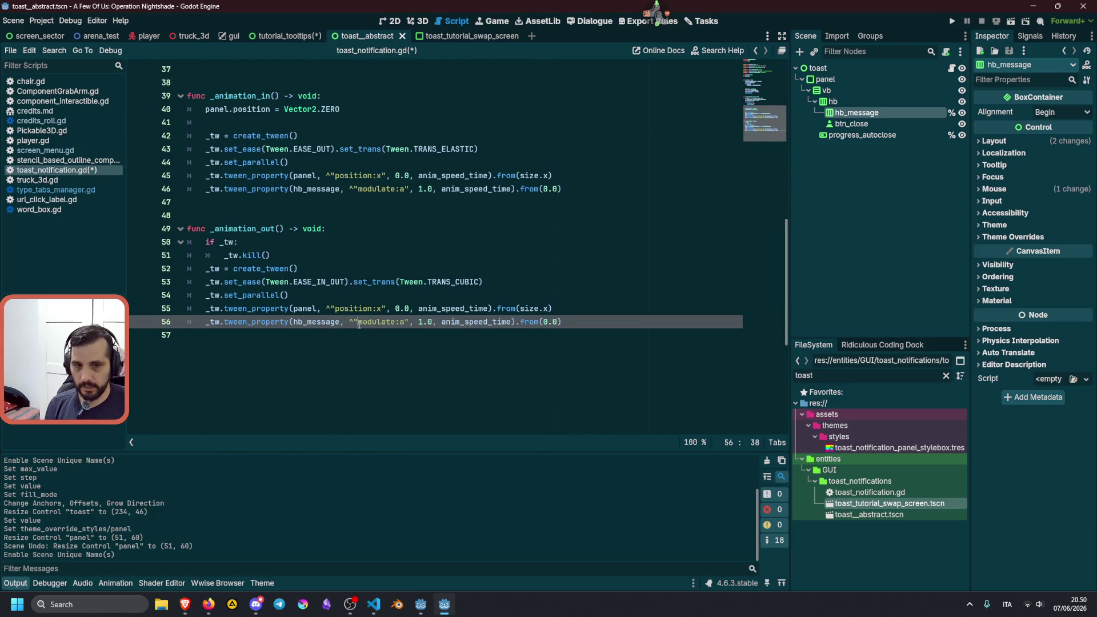
{"action": "key", "text": "End"}
{"action": "key", "text": "Return"}
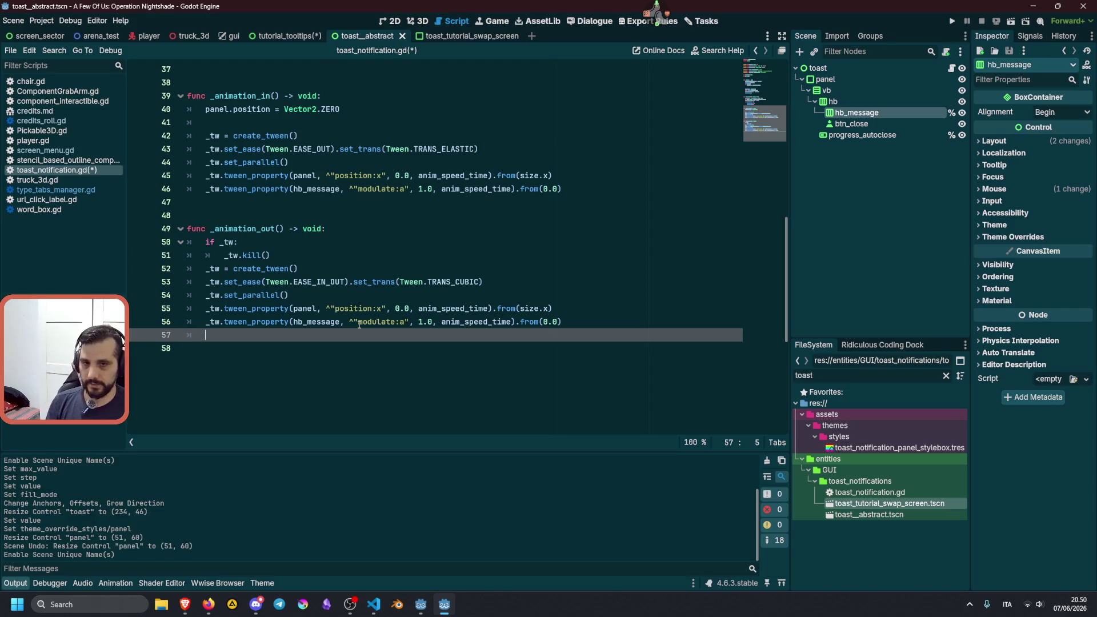
{"action": "type", "text": "_tw"}
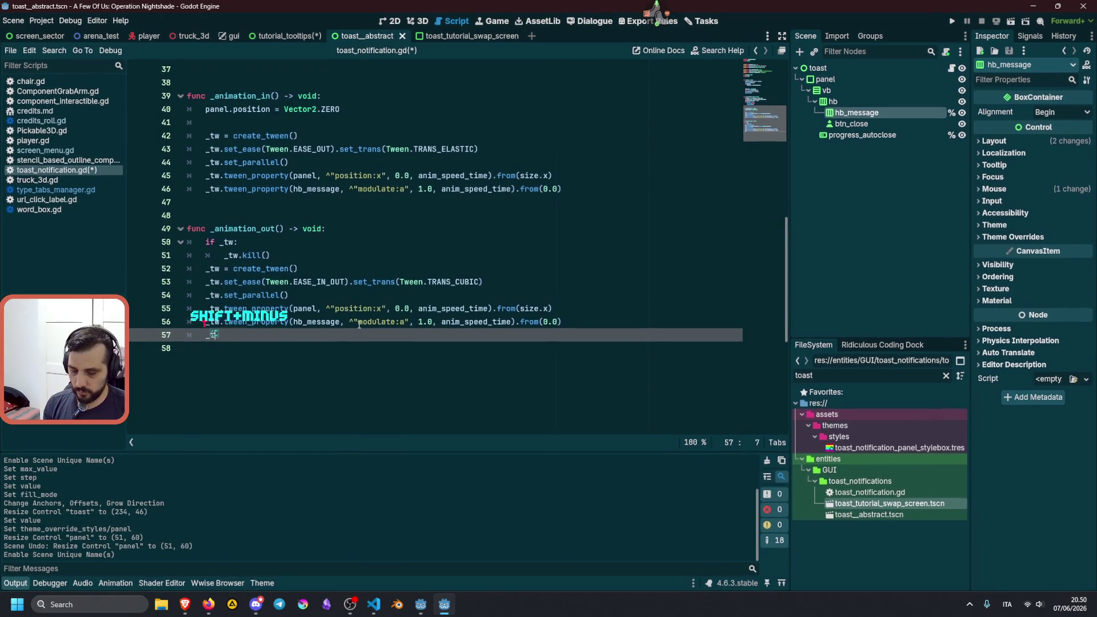
{"action": "type", "text": ".ch"}
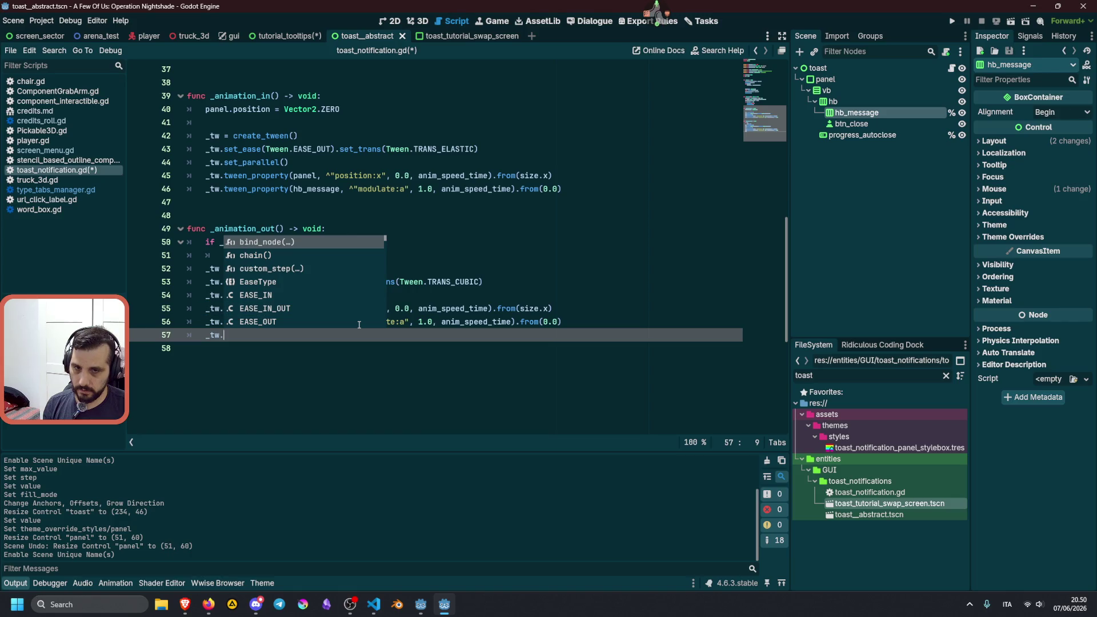
{"action": "key", "text": "Return"}
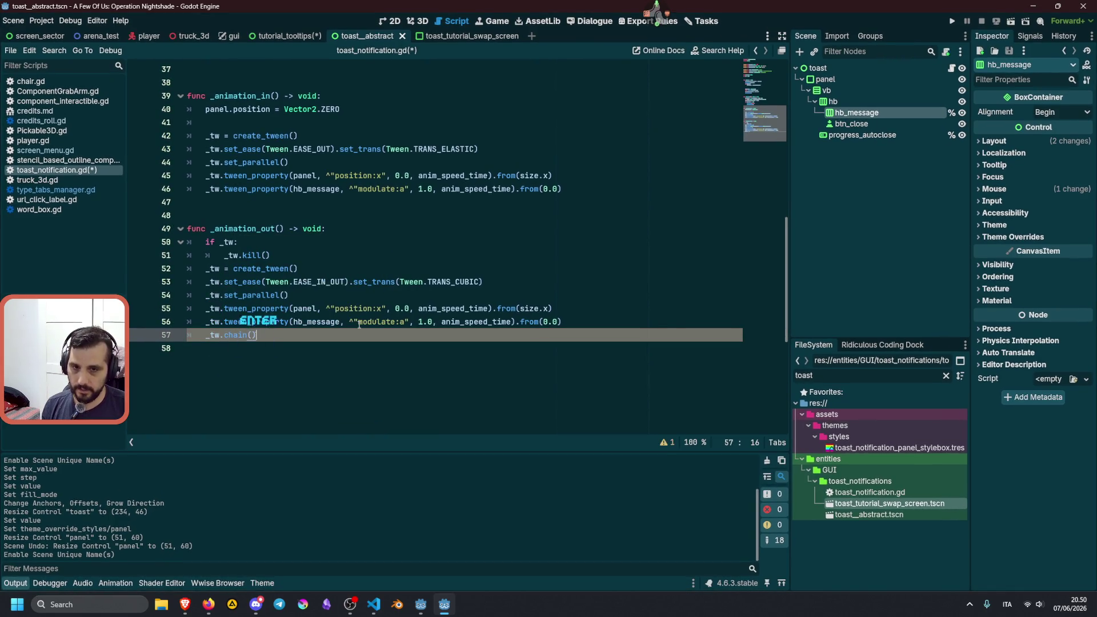
{"action": "type", "text": "."}
{"action": "type", "text": "twe"}
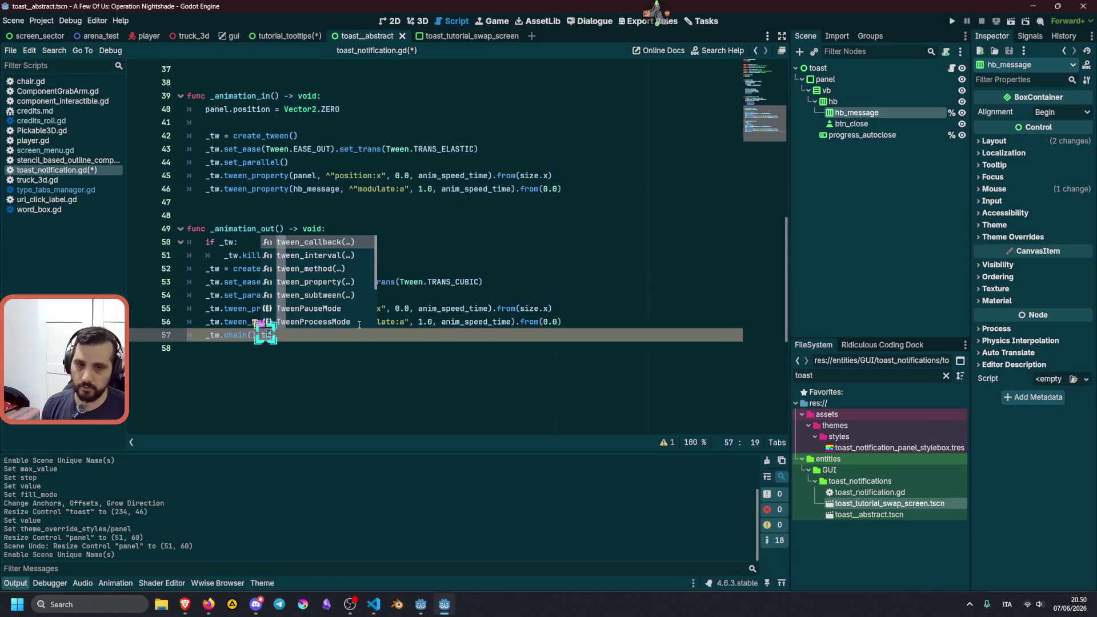
{"action": "key", "text": "Return"}
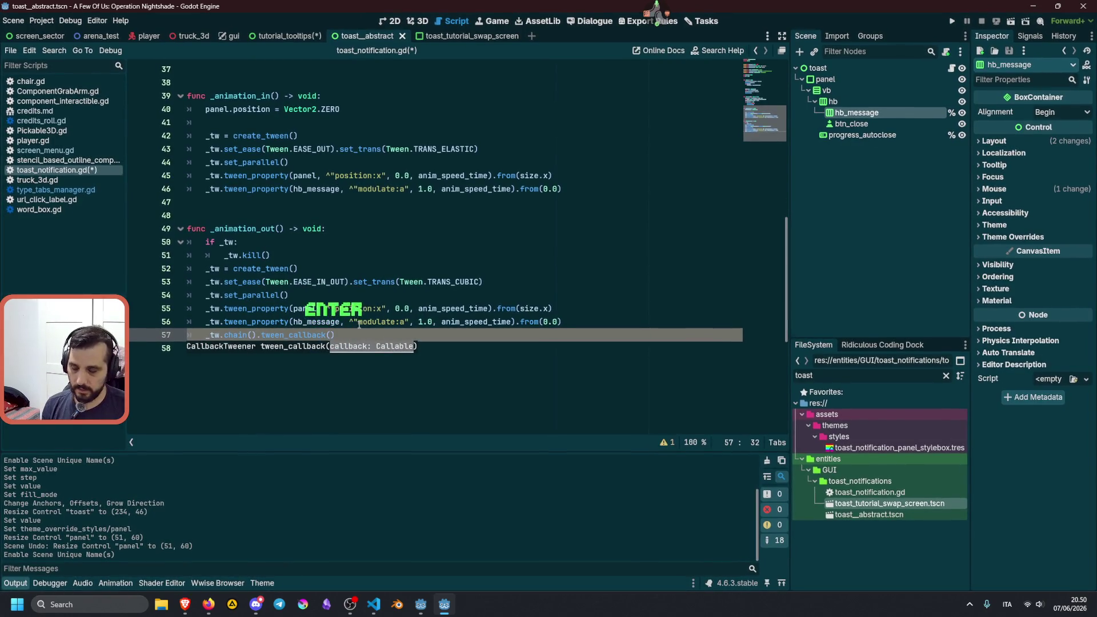
{"action": "type", "text": "queu"}
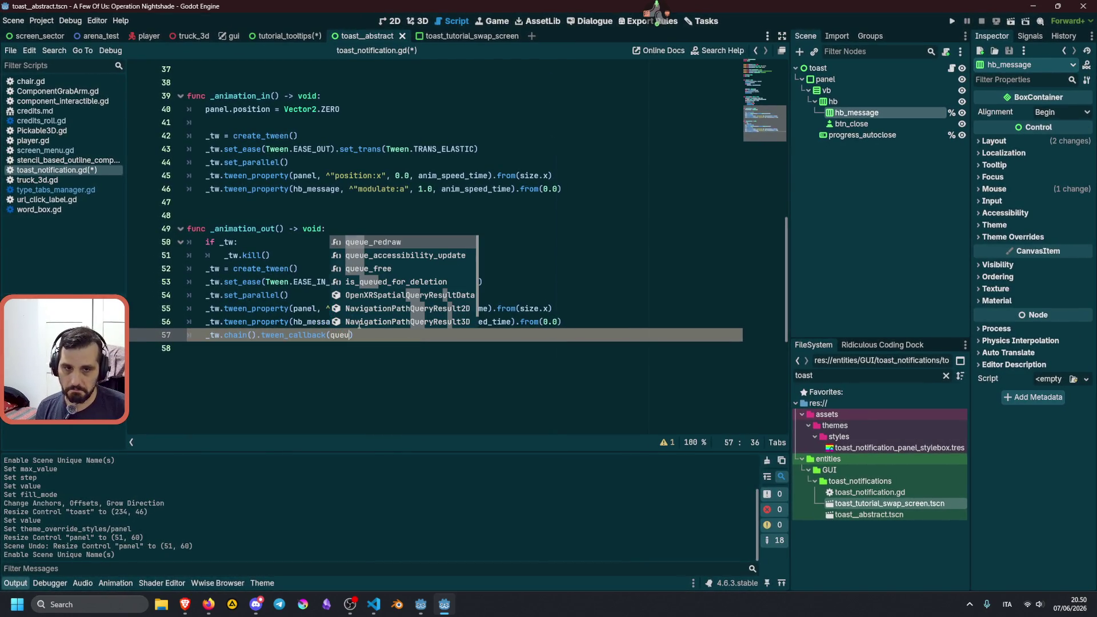
{"action": "key", "text": "Down"}
{"action": "key", "text": "Down"}
{"action": "key", "text": "Return"}
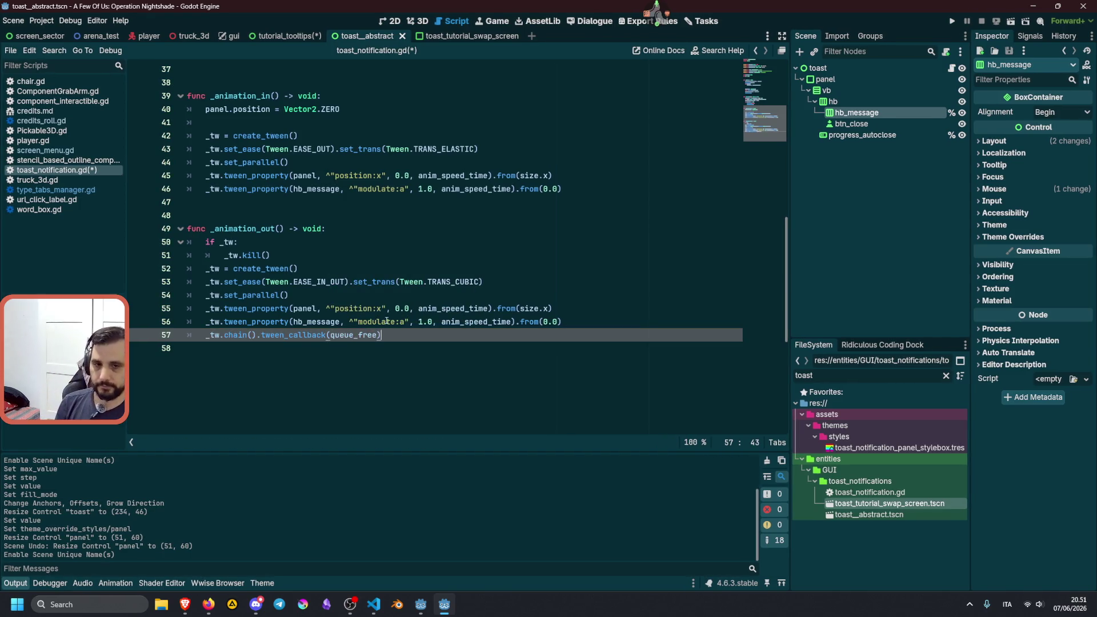
{"action": "left_click", "coordinate": [413, 318]}
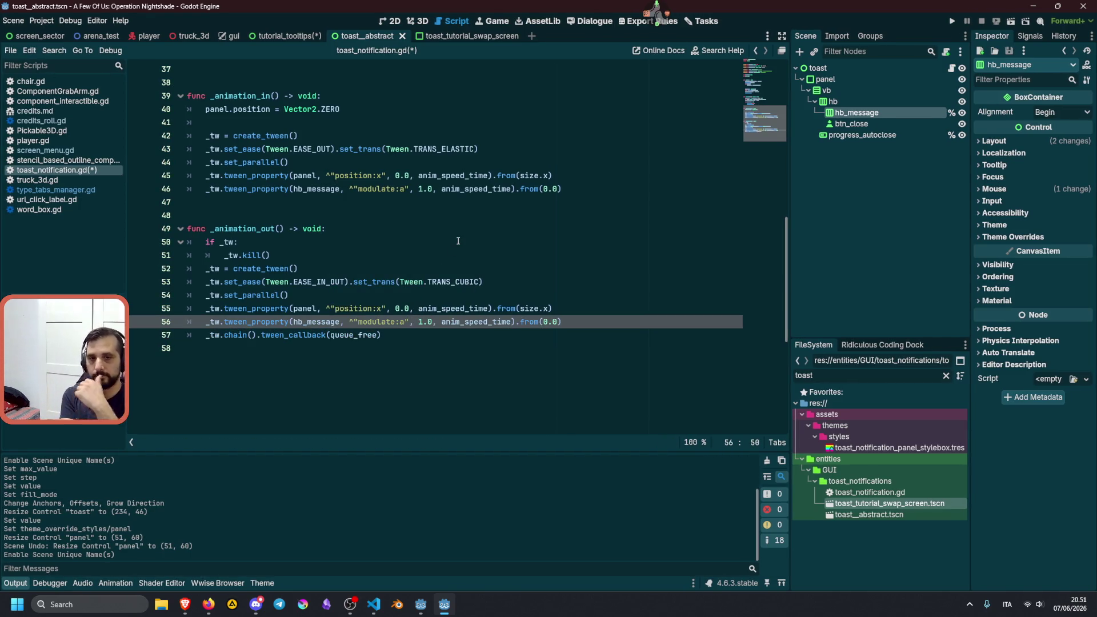
Connect btn_close's pressed signal to a new _on_btn_close_pressed handler.
{"action": "left_click", "coordinate": [852, 124]}
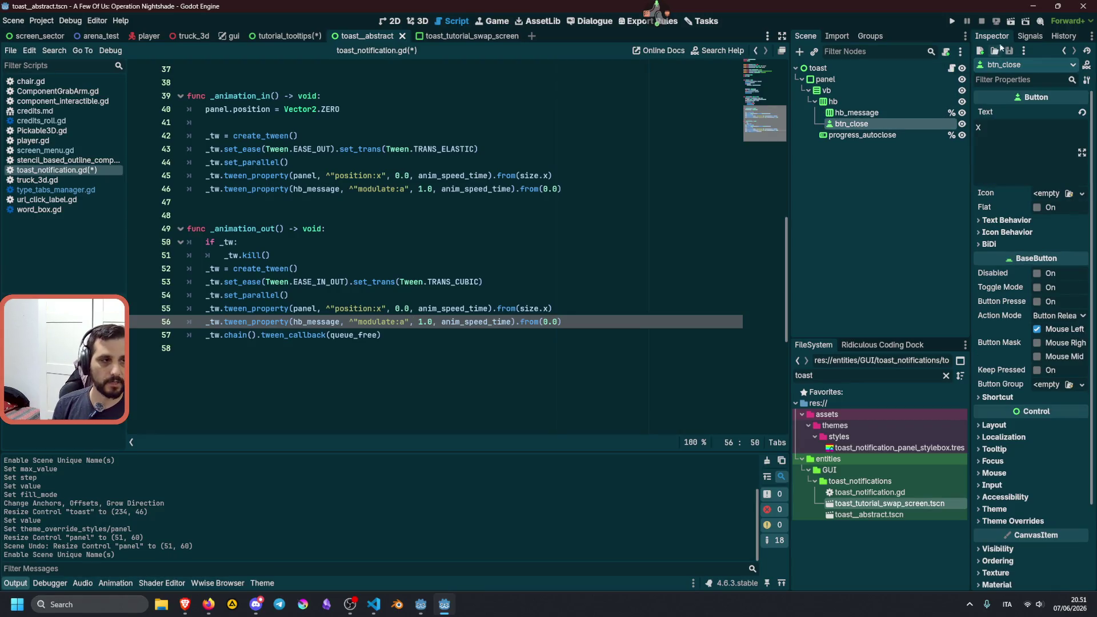
{"action": "left_click", "coordinate": [1030, 36]}
{"action": "left_click", "coordinate": [1022, 103]}
{"action": "double_click", "coordinate": [1023, 102]}
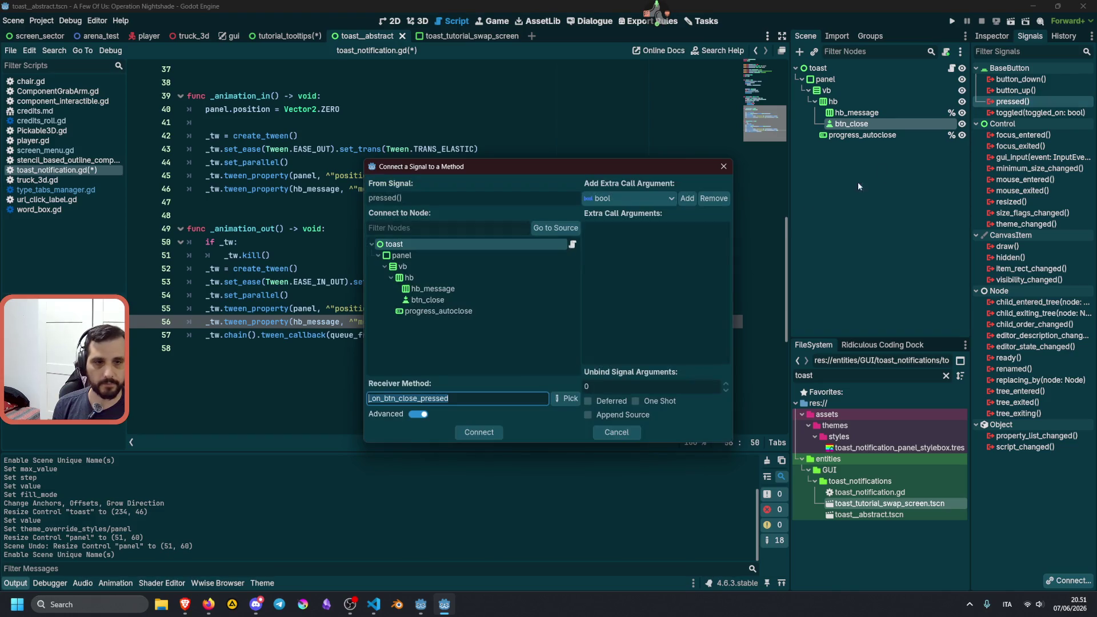
{"action": "left_click", "coordinate": [478, 434]}
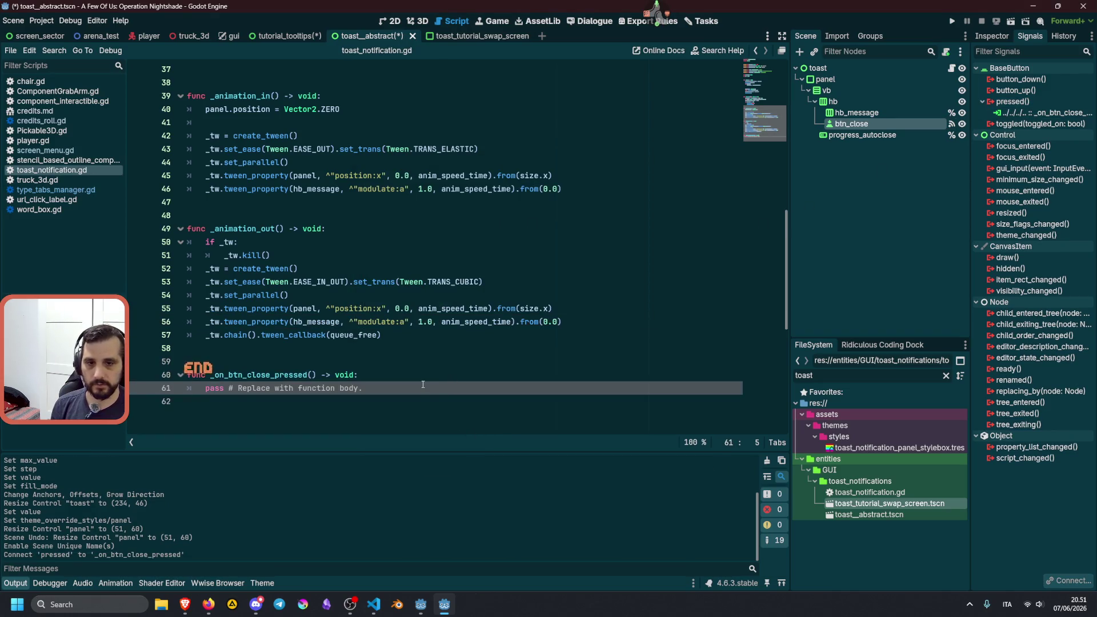
Replace the handler's placeholder pass with a call to _animation_out().
{"action": "left_click", "coordinate": [254, 229]}
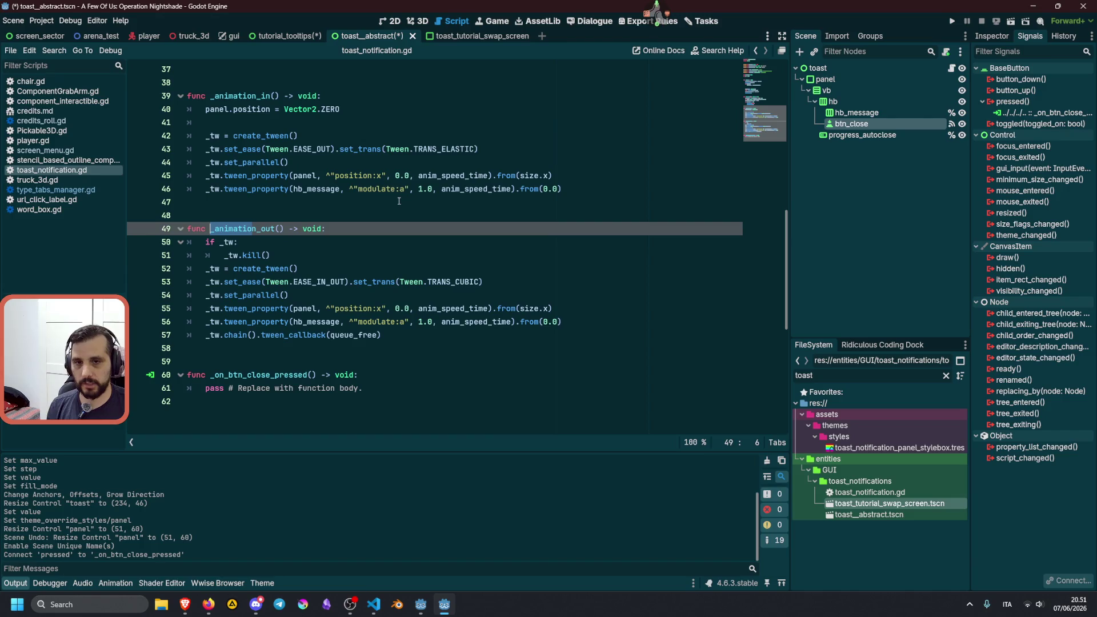
{"action": "key", "text": "ctrl+shift+Right"}
{"action": "key", "text": "ctrl+shift+Right"}
{"action": "key", "text": "ctrl+shift+Right"}
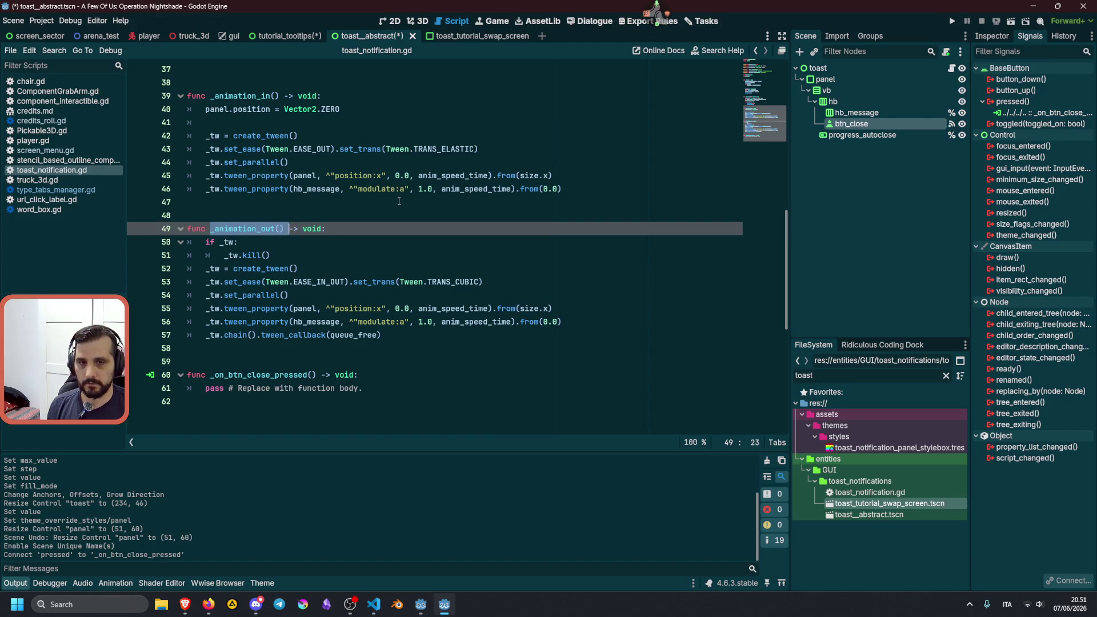
{"action": "left_click", "coordinate": [280, 388]}
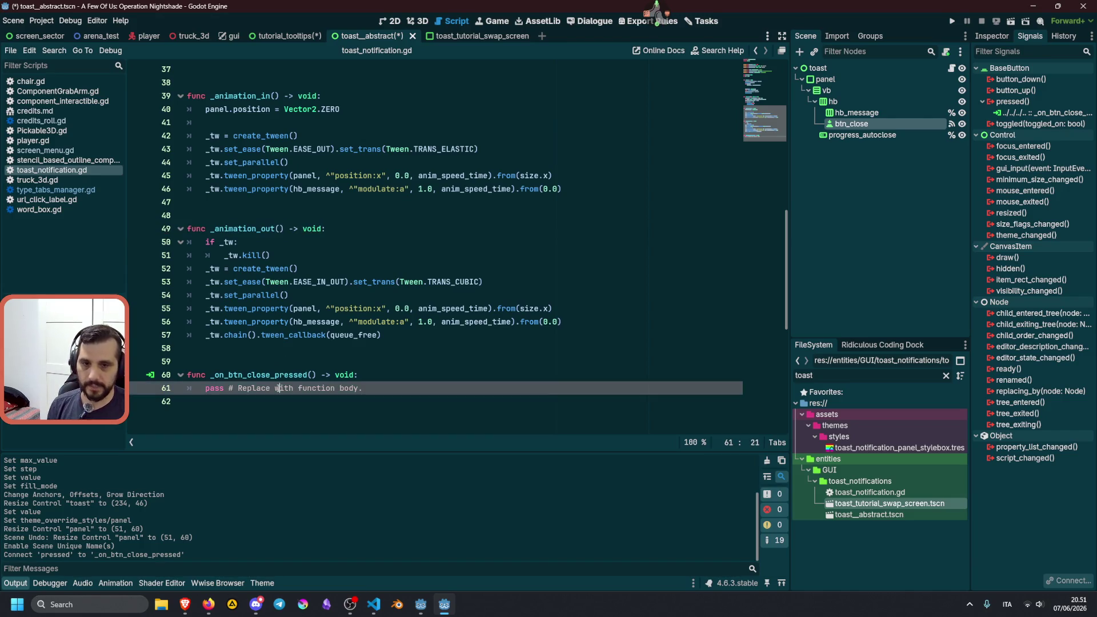
{"action": "key", "text": "shift+Home"}
{"action": "type", "text": "_animation_out()"}
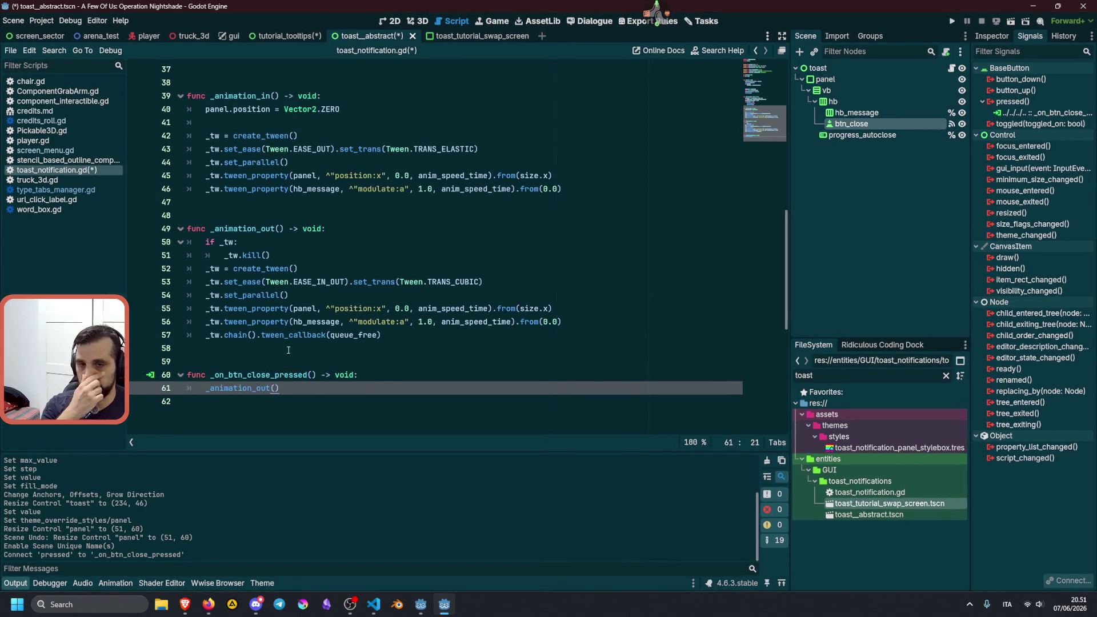
{"action": "scroll", "coordinate": [289, 350], "scroll_direction": "up", "scroll_amount": 5}
{"action": "left_click", "coordinate": [364, 215]}
Make the fade-out tween on line 56 go to 0.0 with .from(1.0).
{"action": "scroll", "coordinate": [364, 214], "scroll_direction": "up", "scroll_amount": 3}
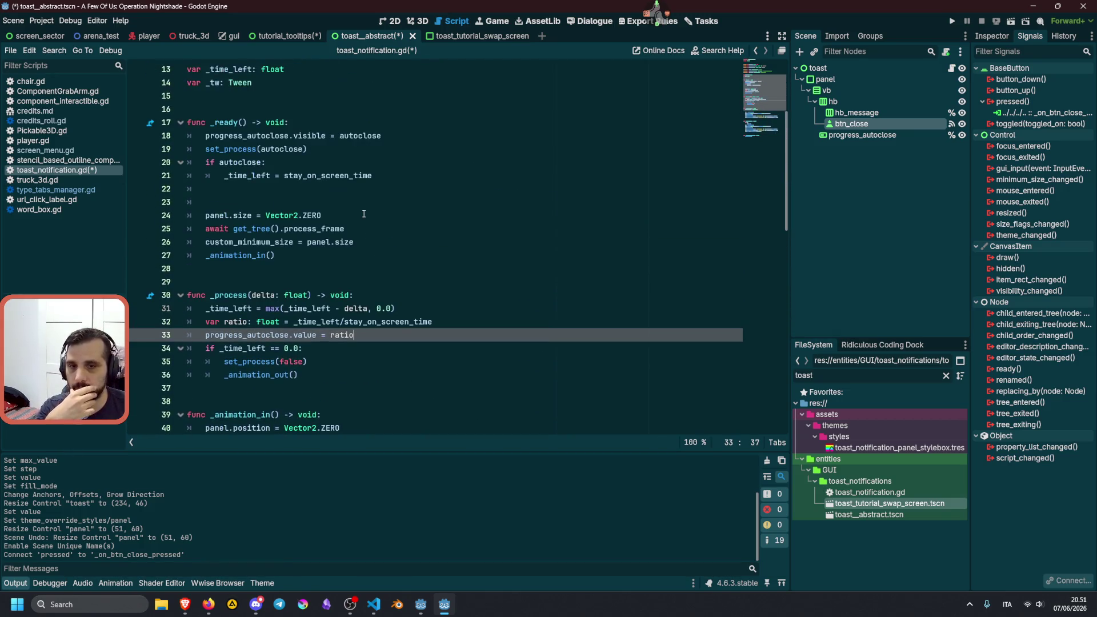
{"action": "scroll", "coordinate": [364, 214], "scroll_direction": "down", "scroll_amount": 8}
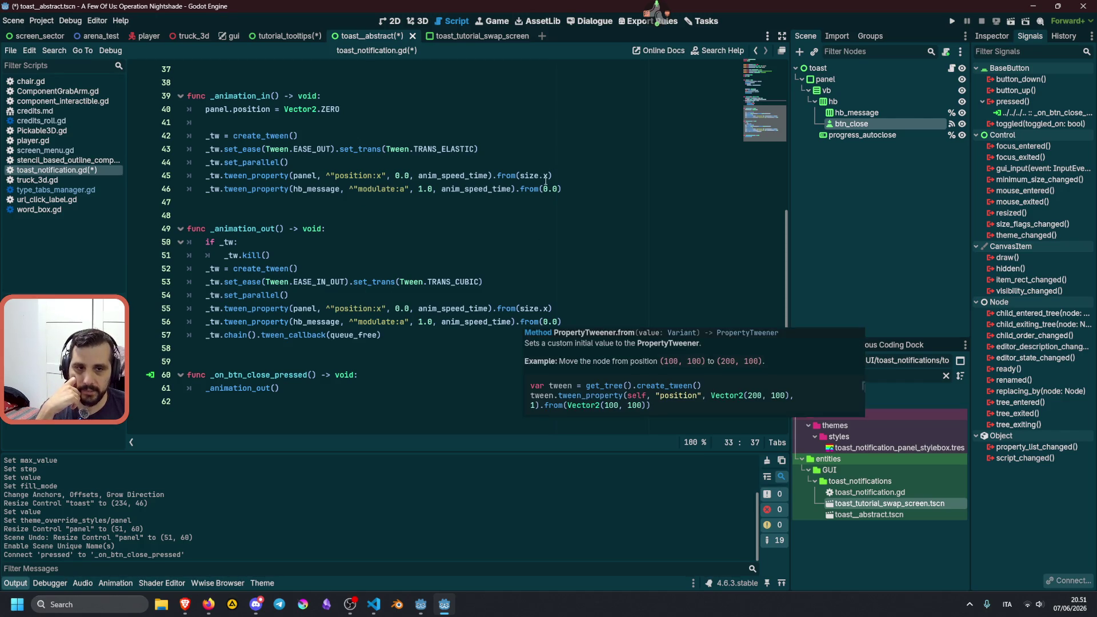
{"action": "left_click", "coordinate": [534, 194]}
{"action": "left_click", "coordinate": [418, 320]}
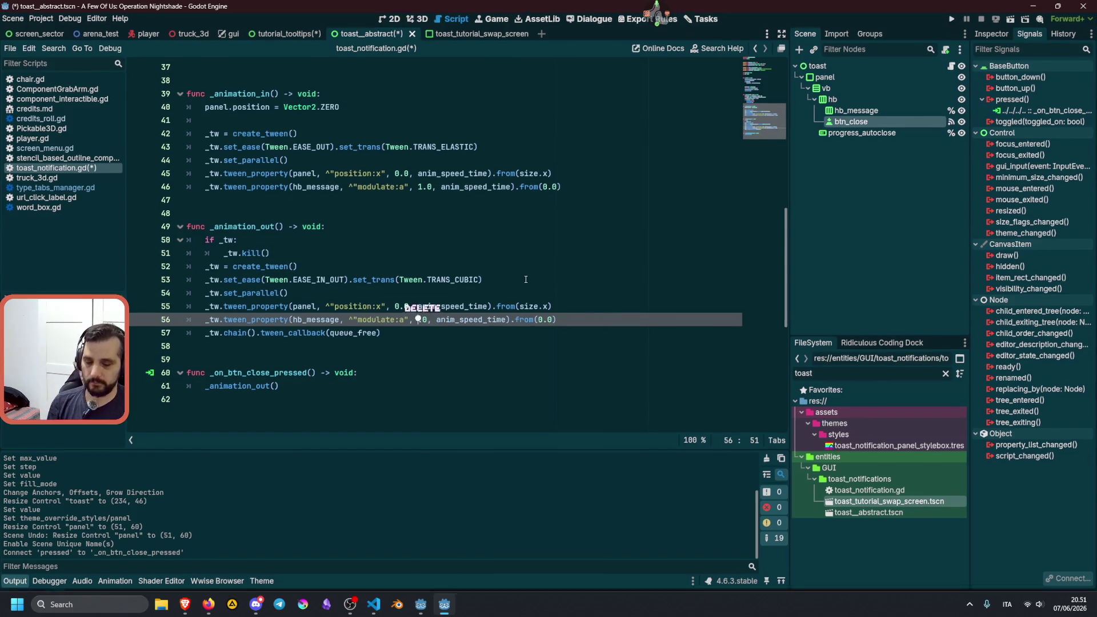
{"action": "key", "text": "Delete"}
{"action": "type", "text": "0"}
{"action": "key", "text": "End"}
{"action": "key", "text": "Left"}
{"action": "key", "text": "Left"}
{"action": "key", "text": "Left"}
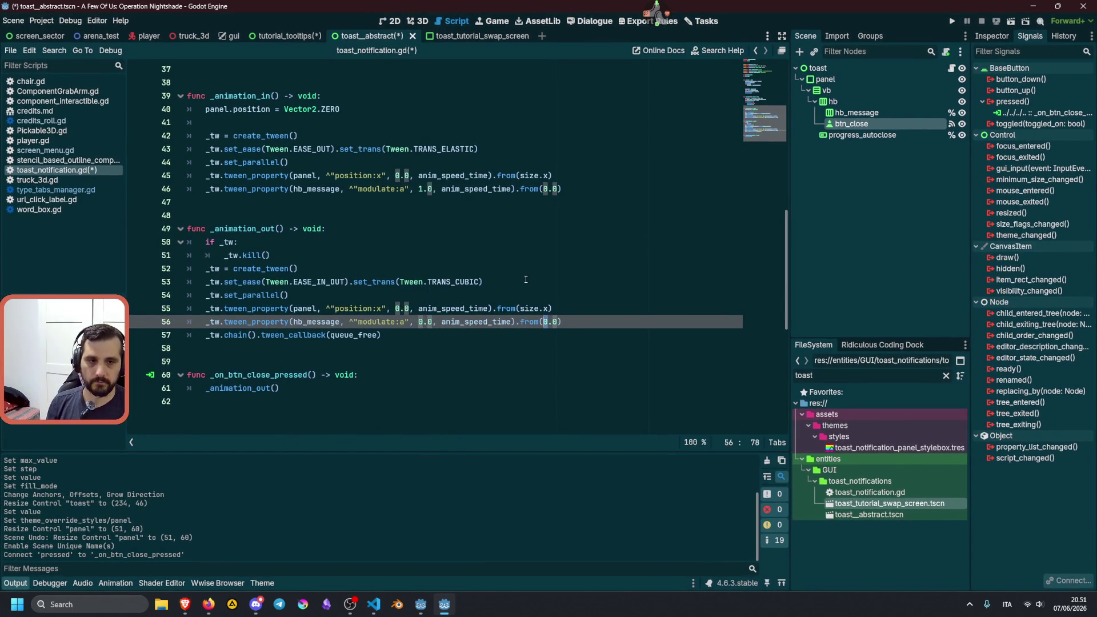
{"action": "key", "text": "Delete"}
{"action": "type", "text": "1"}
Replace .from(size.x) on line 55 so position:x tweens to size.x, then save the script.
{"action": "left_click", "coordinate": [523, 307]}
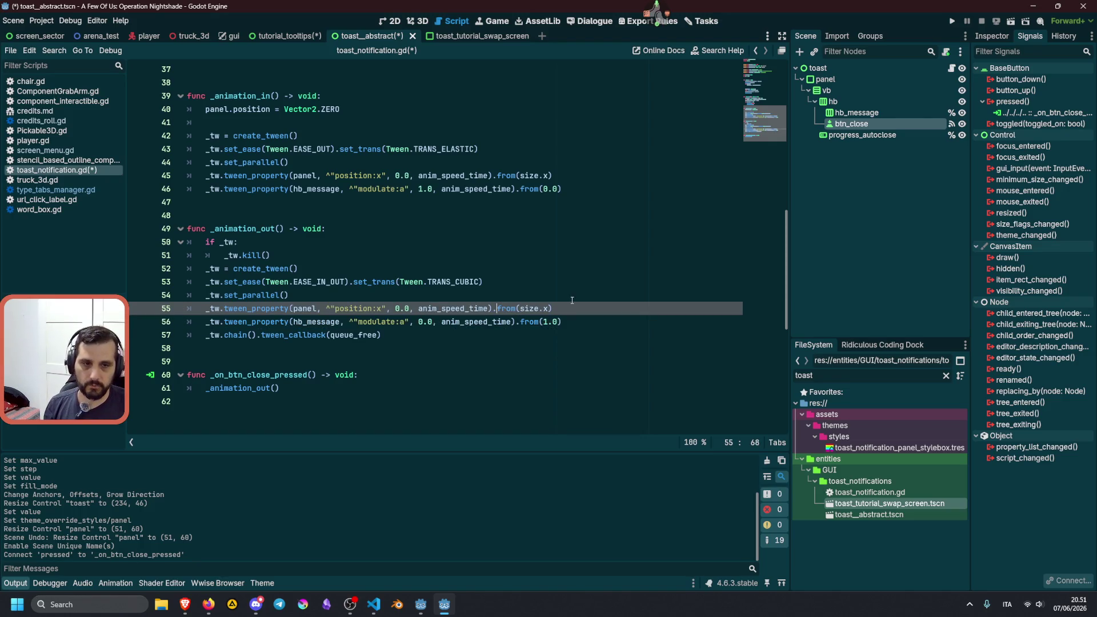
{"action": "key", "text": "shift+End"}
{"action": "key", "text": "Delete"}
{"action": "key", "text": "BackSpace"}
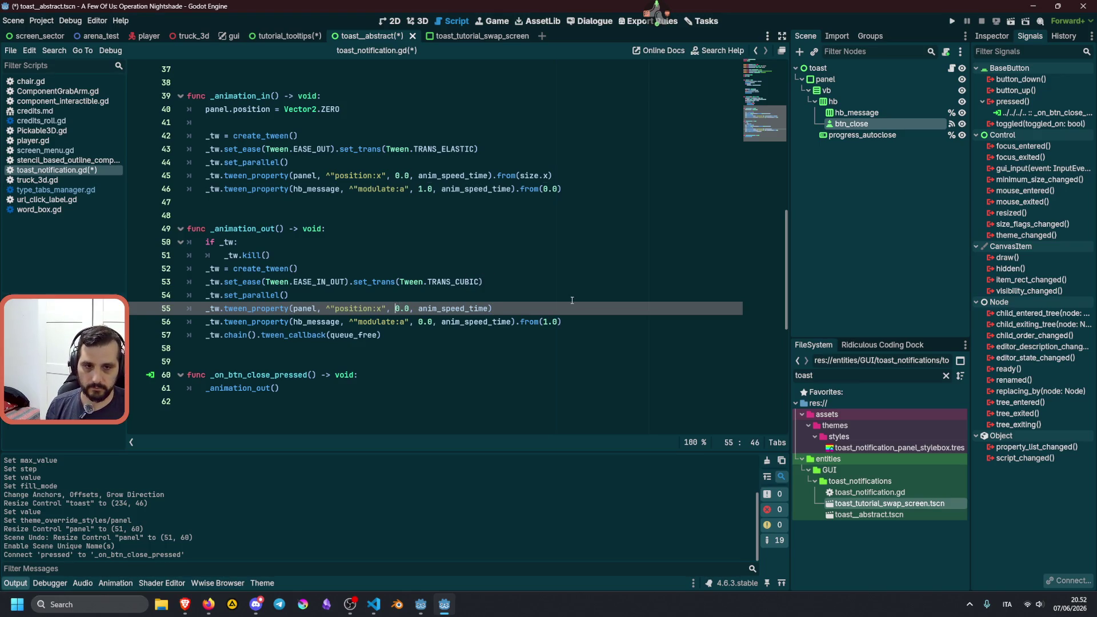
{"action": "type", "text": "size.x"}
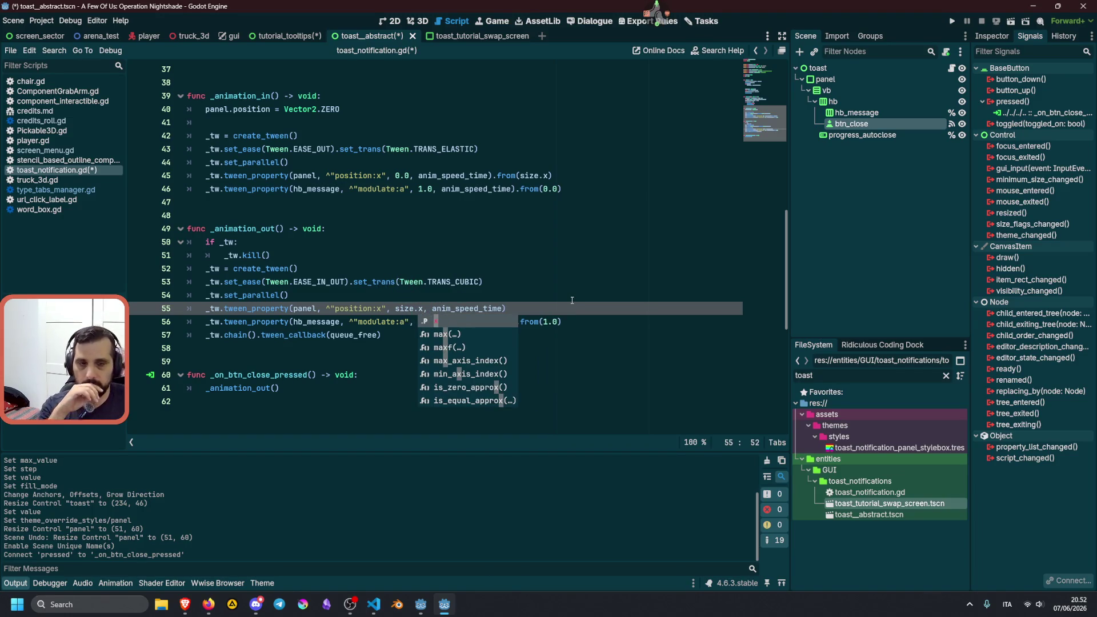
{"action": "left_click", "coordinate": [580, 289]}
{"action": "left_click", "coordinate": [370, 260]}
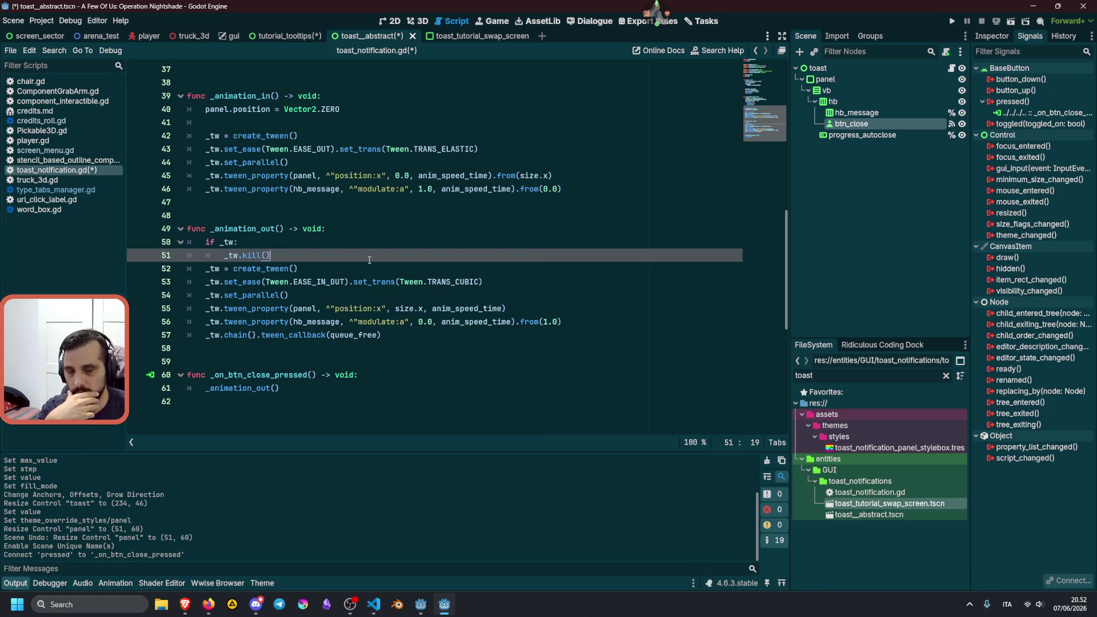
{"action": "key", "text": "Up"}
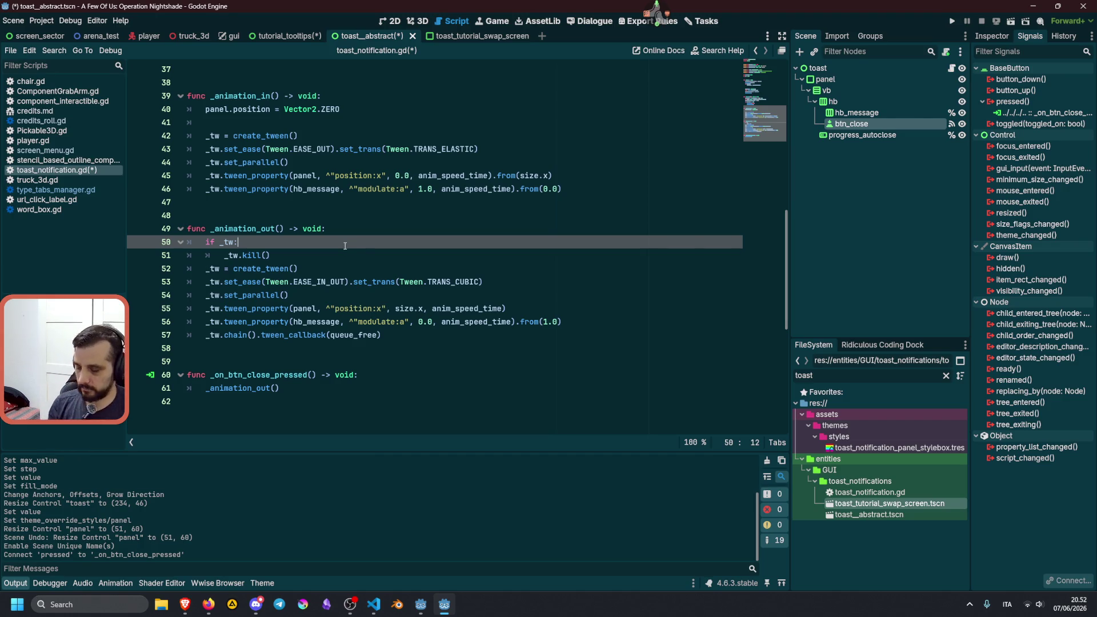
{"action": "key", "text": "ctrl+s"}
{"action": "left_click", "coordinate": [380, 149]}
{"action": "scroll", "coordinate": [381, 204], "scroll_direction": "up", "scroll_amount": 7}
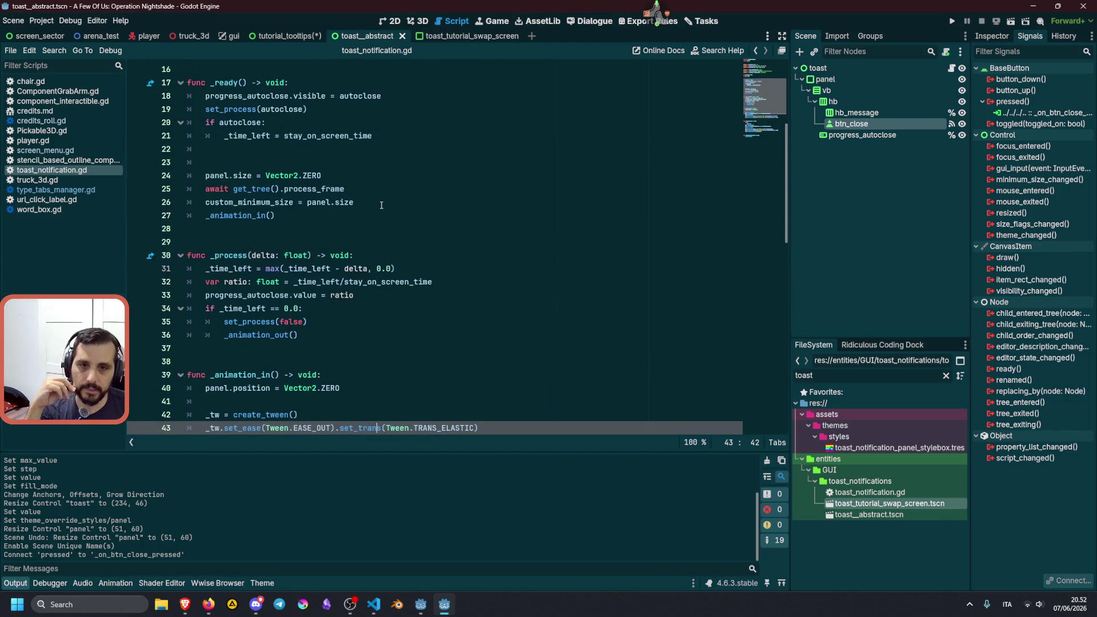
Inspect the panel node's properties and signals, hide btn_close, and view the toast in 2D.
{"action": "scroll", "coordinate": [381, 205], "scroll_direction": "down", "scroll_amount": 7}
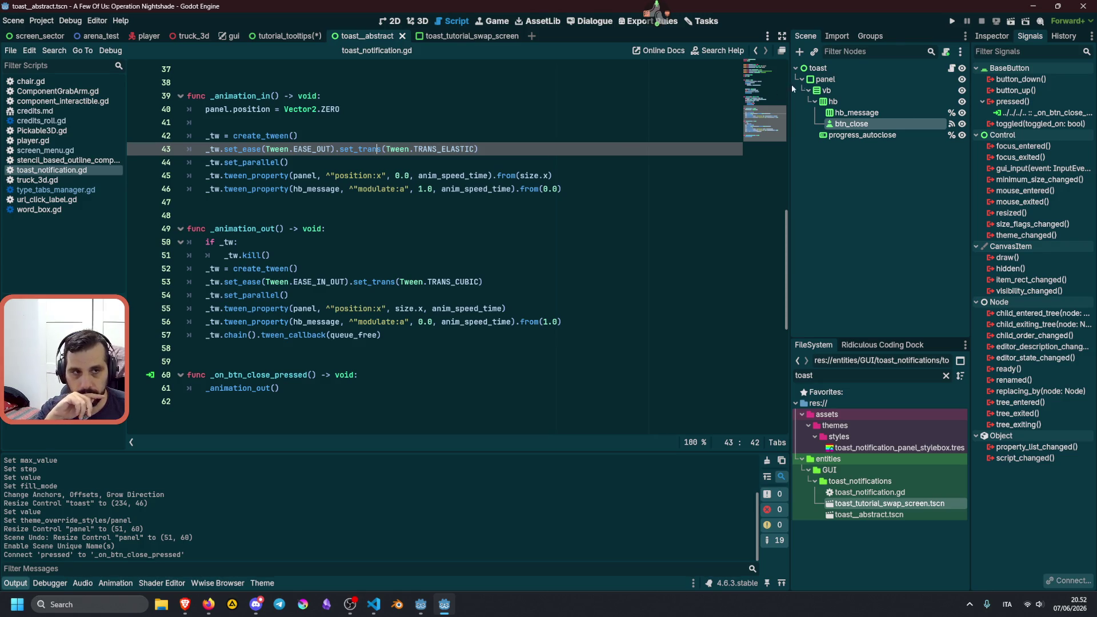
{"action": "left_click", "coordinate": [848, 80]}
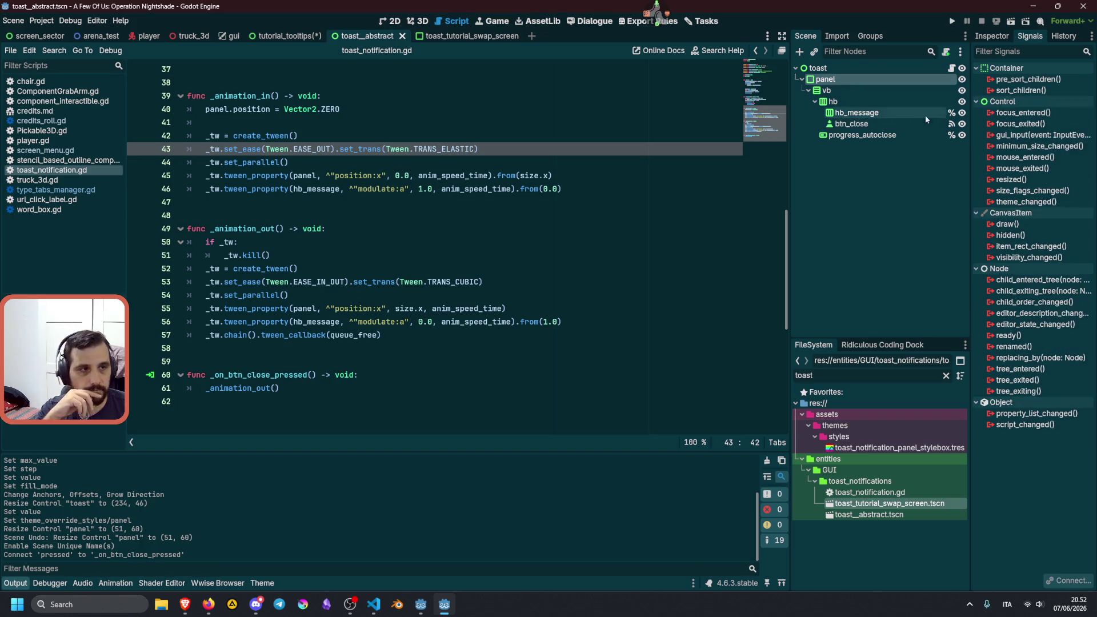
{"action": "left_click", "coordinate": [991, 37]}
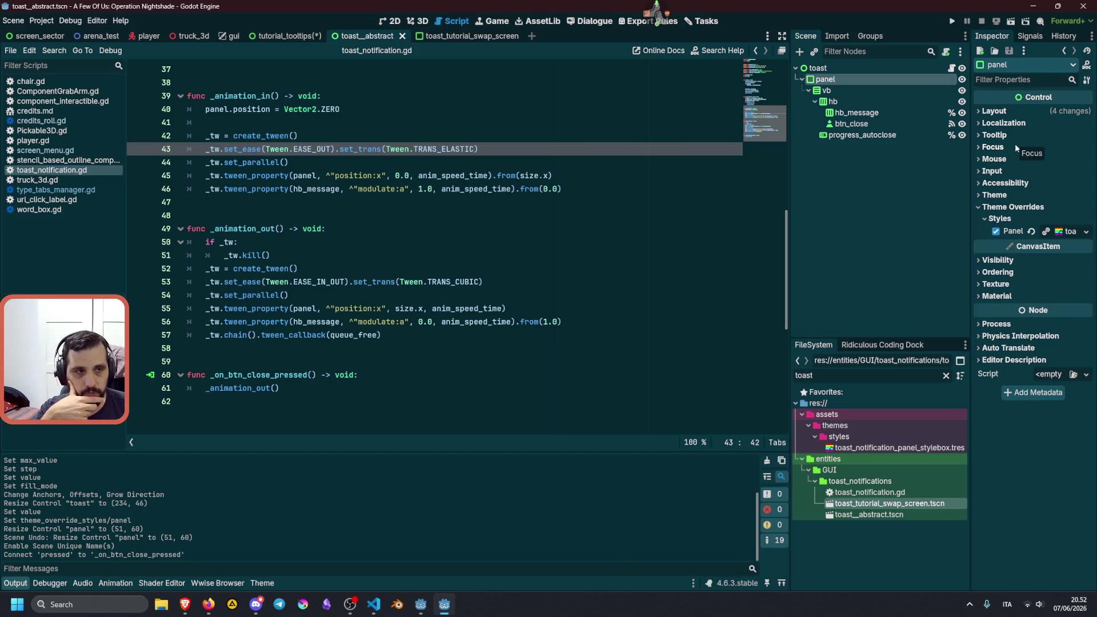
{"action": "left_click", "coordinate": [1032, 38]}
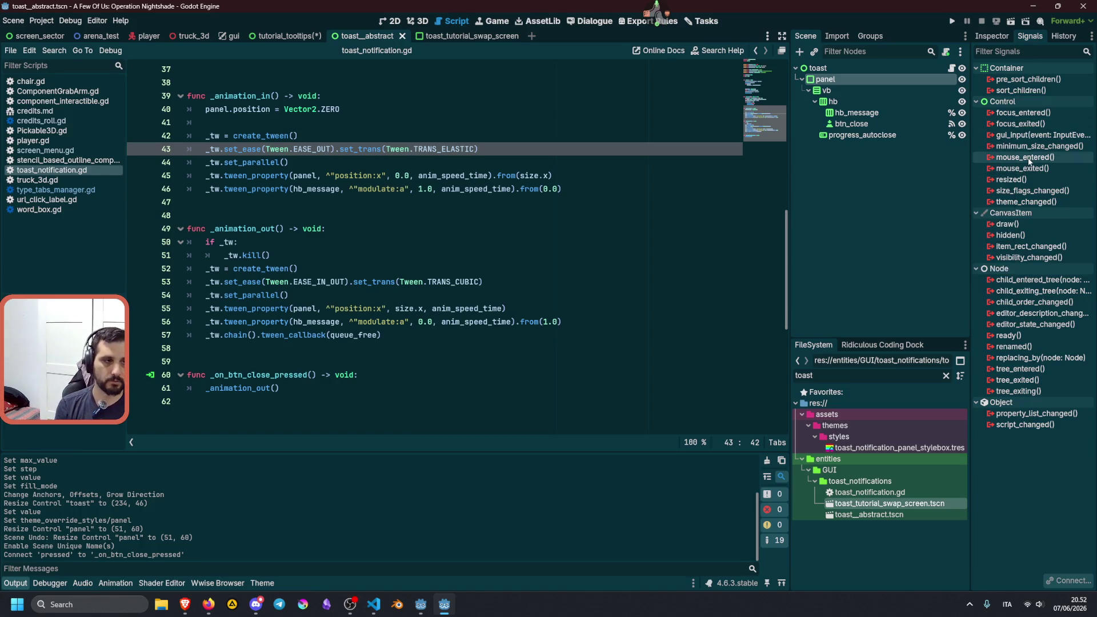
{"action": "mouse_move", "coordinate": [1030, 161]}
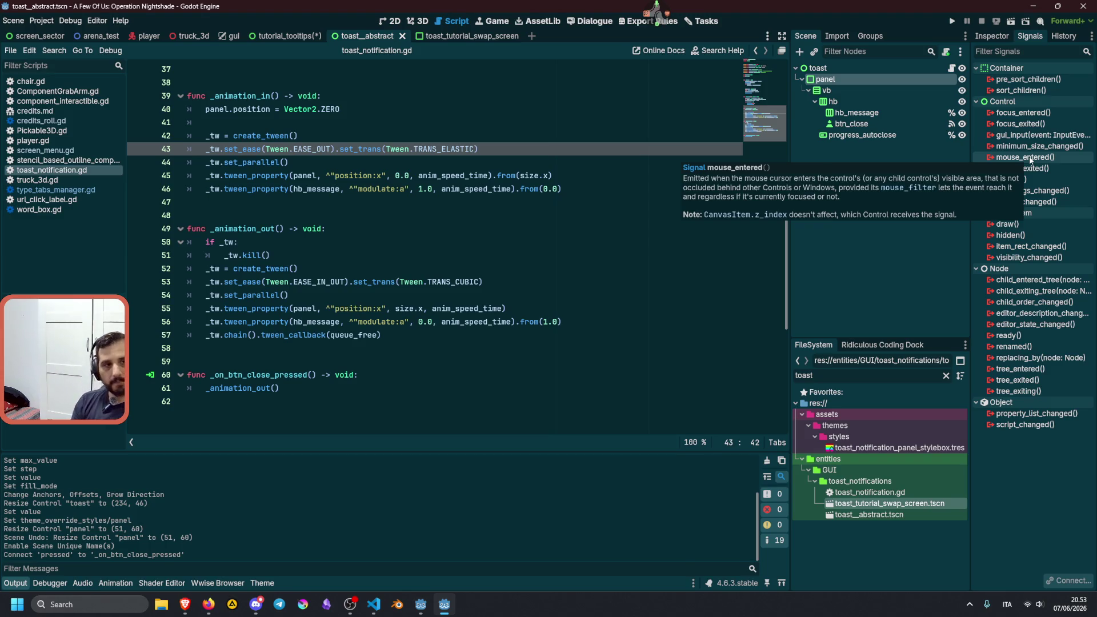
{"action": "left_click", "coordinate": [962, 124]}
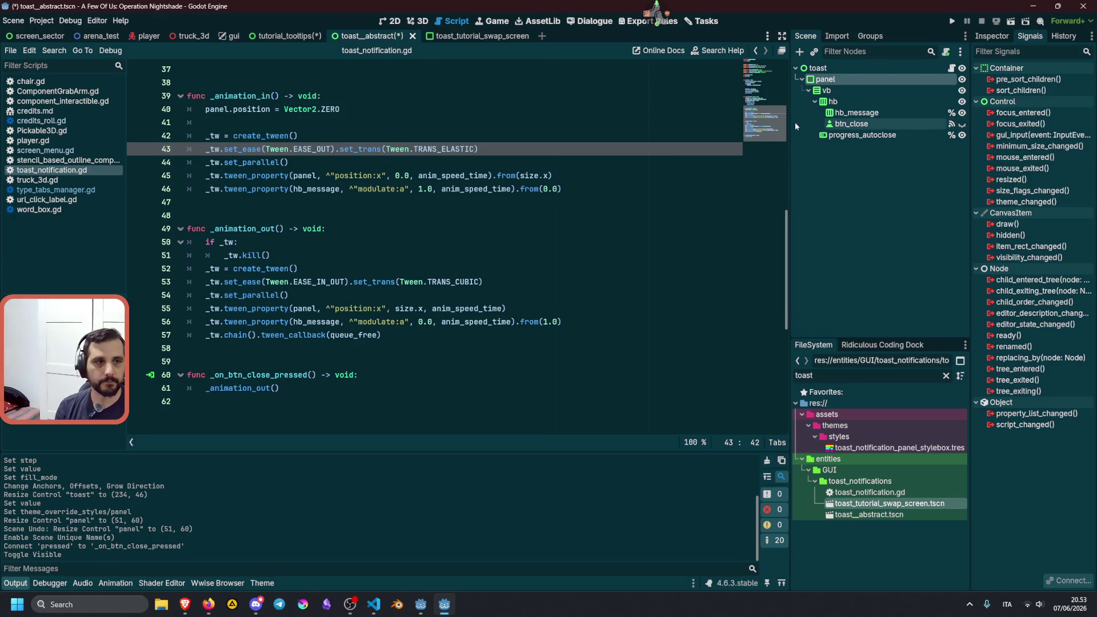
{"action": "left_click", "coordinate": [394, 21]}
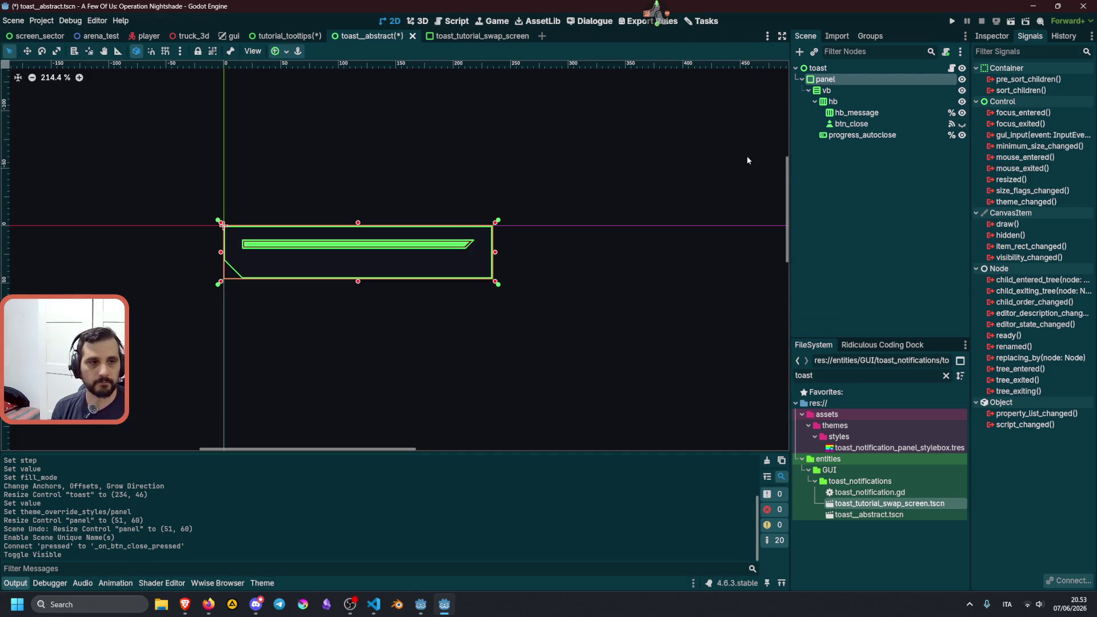
Set hb_message to vertical Fill and hb to vertical Fill and Expand.
{"action": "left_click", "coordinate": [869, 115]}
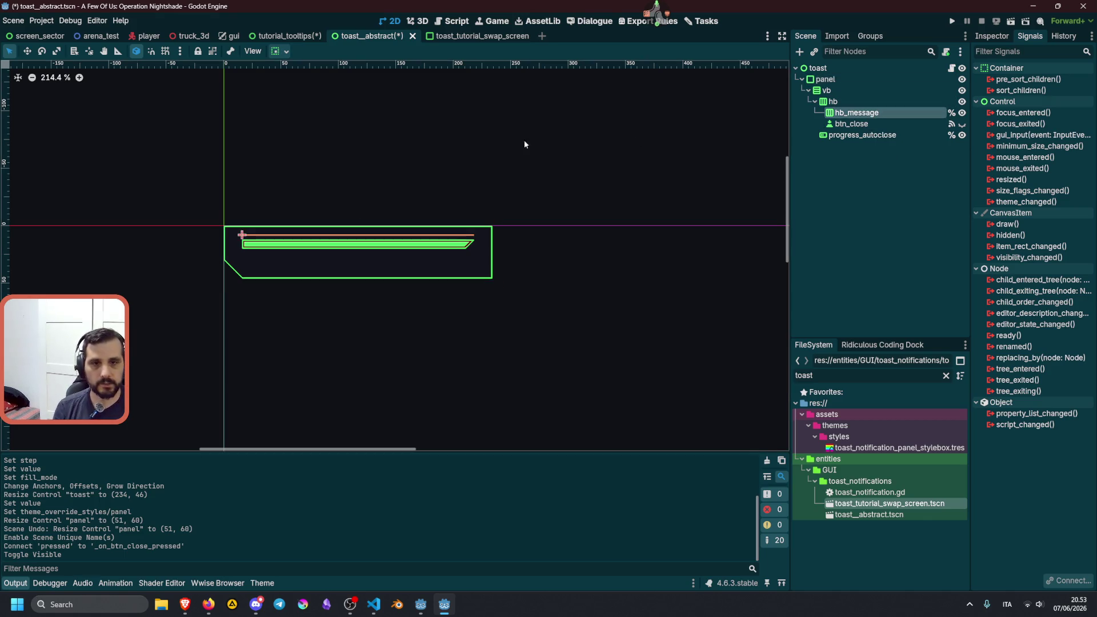
{"action": "left_click", "coordinate": [279, 52]}
{"action": "left_click", "coordinate": [334, 135]}
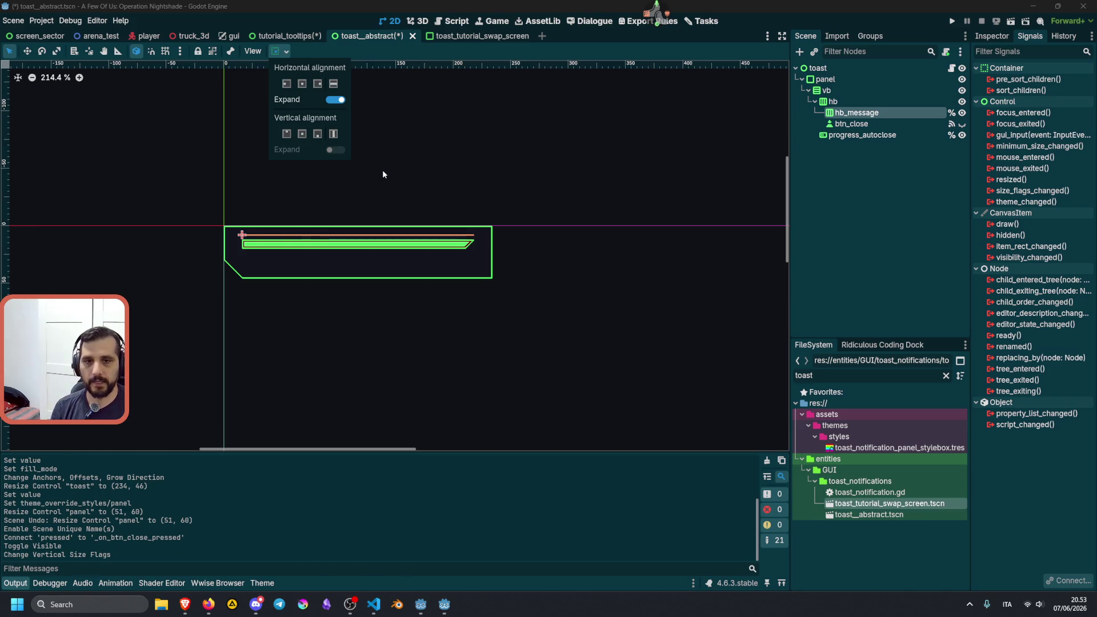
{"action": "left_click", "coordinate": [833, 101]}
{"action": "left_click", "coordinate": [282, 54]}
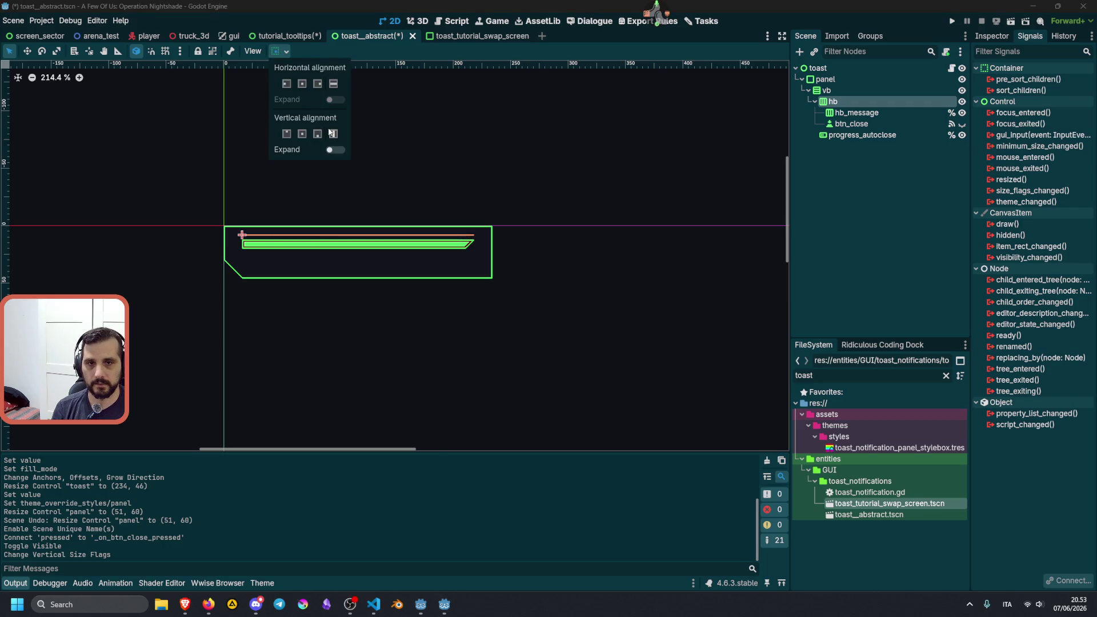
{"action": "left_click", "coordinate": [334, 134]}
{"action": "left_click", "coordinate": [336, 150]}
{"action": "left_click", "coordinate": [569, 164]}
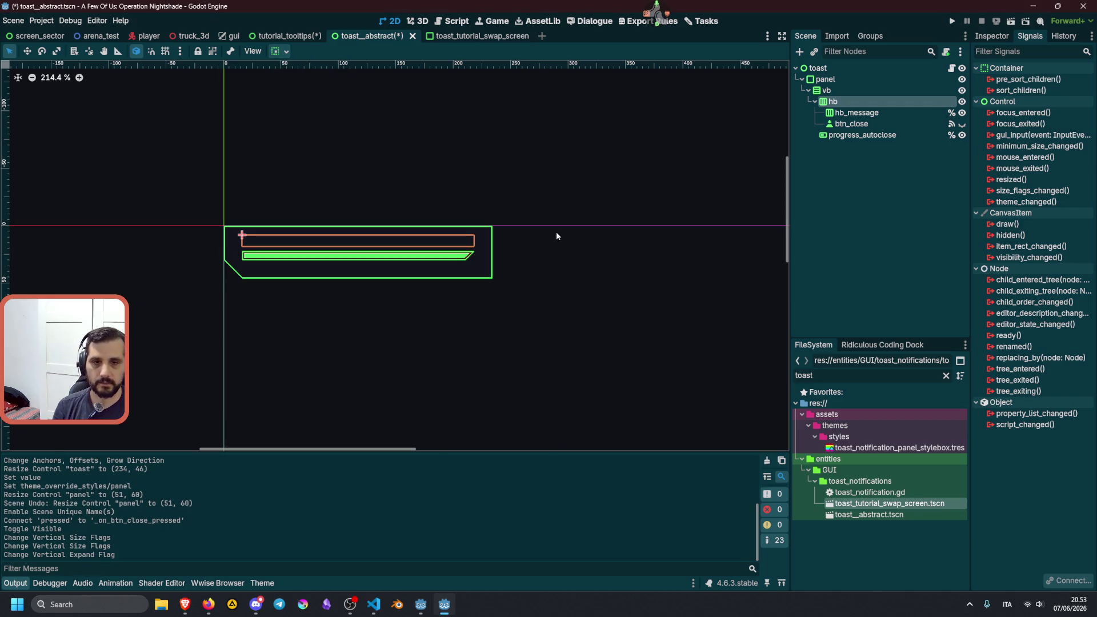
{"action": "left_click", "coordinate": [564, 281]}
{"action": "scroll", "coordinate": [387, 260], "scroll_direction": "up", "scroll_amount": 4}
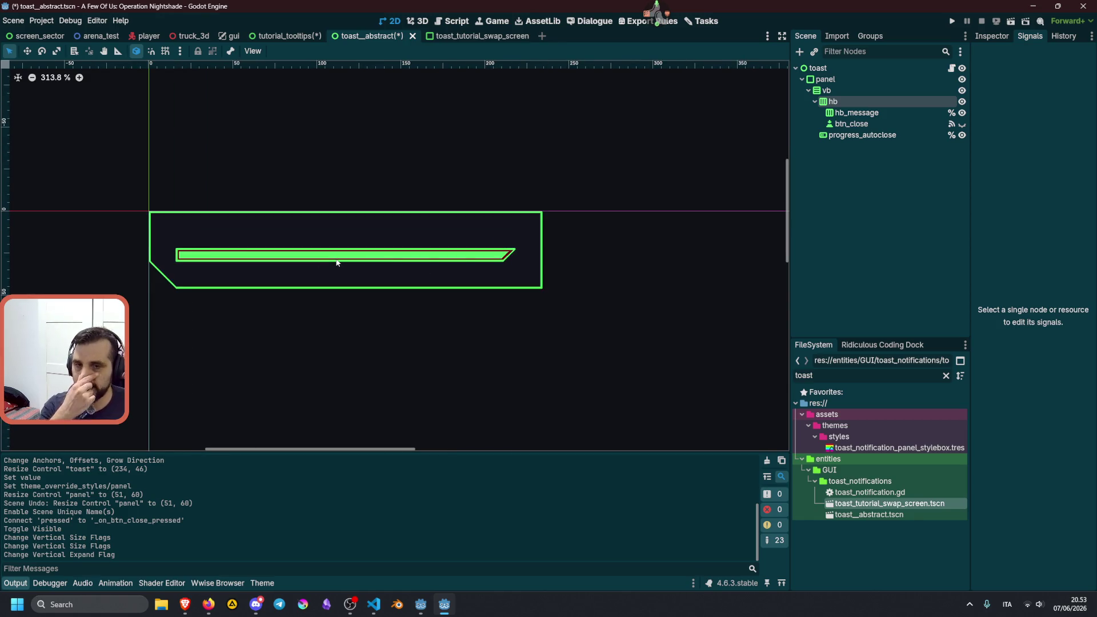
Review the panel's Panel style settings, then select the progress_autoclose bar.
{"action": "left_click", "coordinate": [849, 80]}
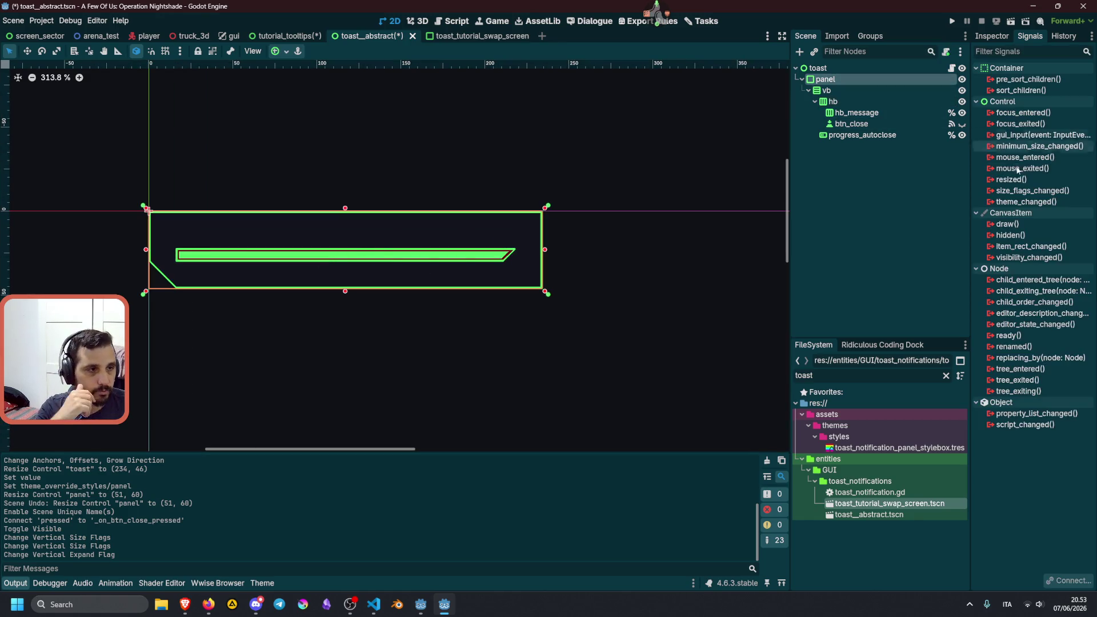
{"action": "left_click", "coordinate": [992, 37]}
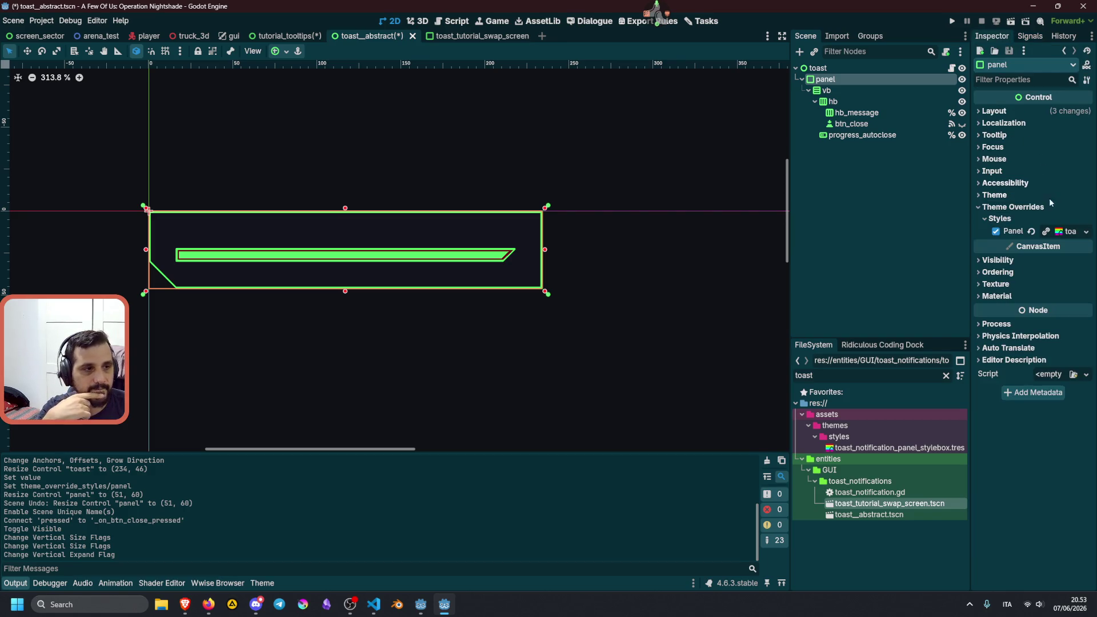
{"action": "left_click", "coordinate": [1061, 231]}
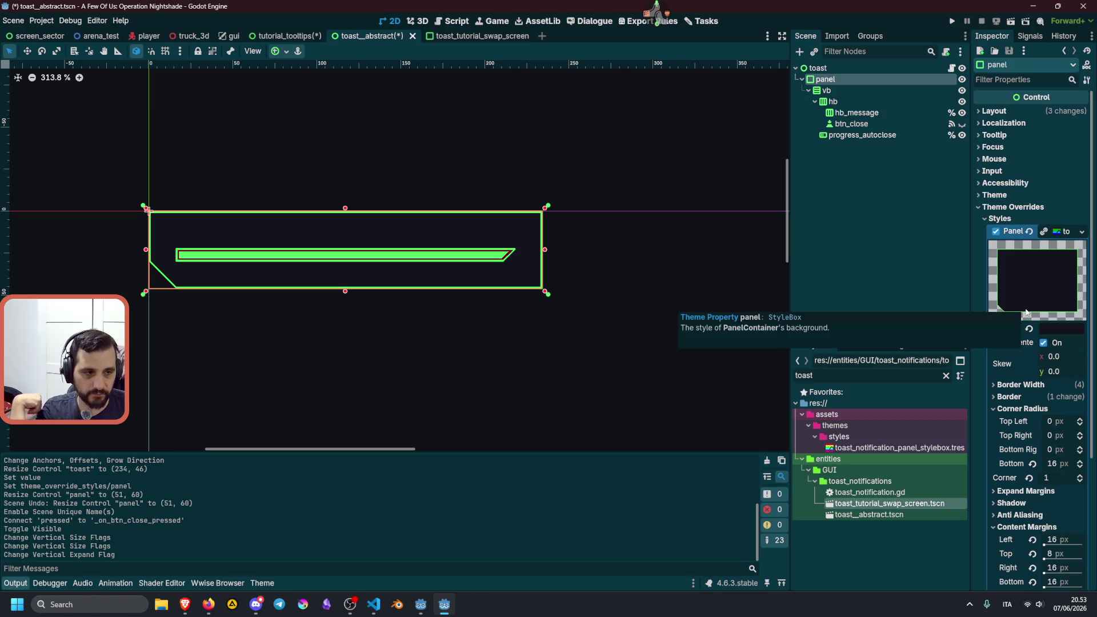
{"action": "scroll", "coordinate": [1028, 378], "scroll_direction": "down", "scroll_amount": 3}
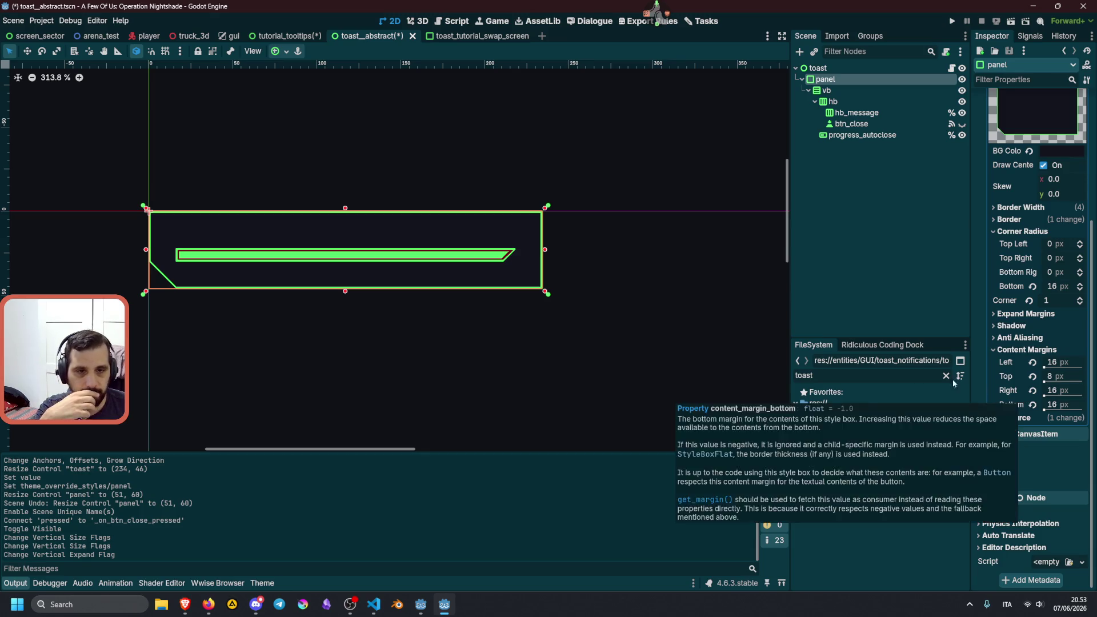
{"action": "left_click", "coordinate": [474, 261]}
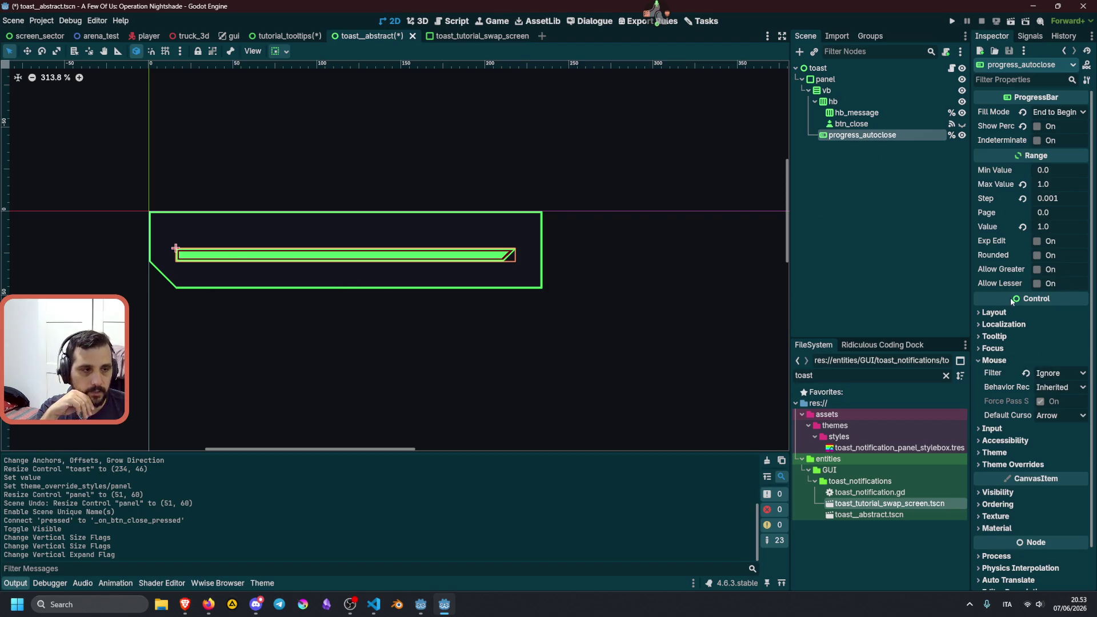
Give the progress bar an empty background style and a flat fill style.
{"action": "left_click", "coordinate": [1018, 464]}
{"action": "scroll", "coordinate": [1029, 434], "scroll_direction": "down", "scroll_amount": 4}
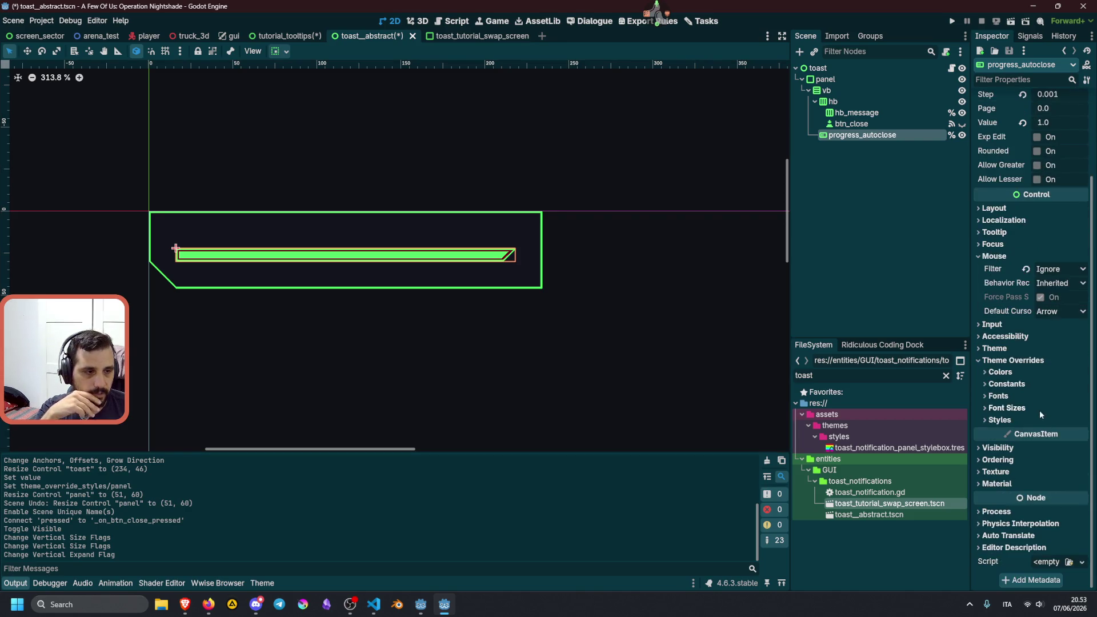
{"action": "left_click", "coordinate": [1002, 420]}
{"action": "scroll", "coordinate": [1021, 400], "scroll_direction": "down", "scroll_amount": 1}
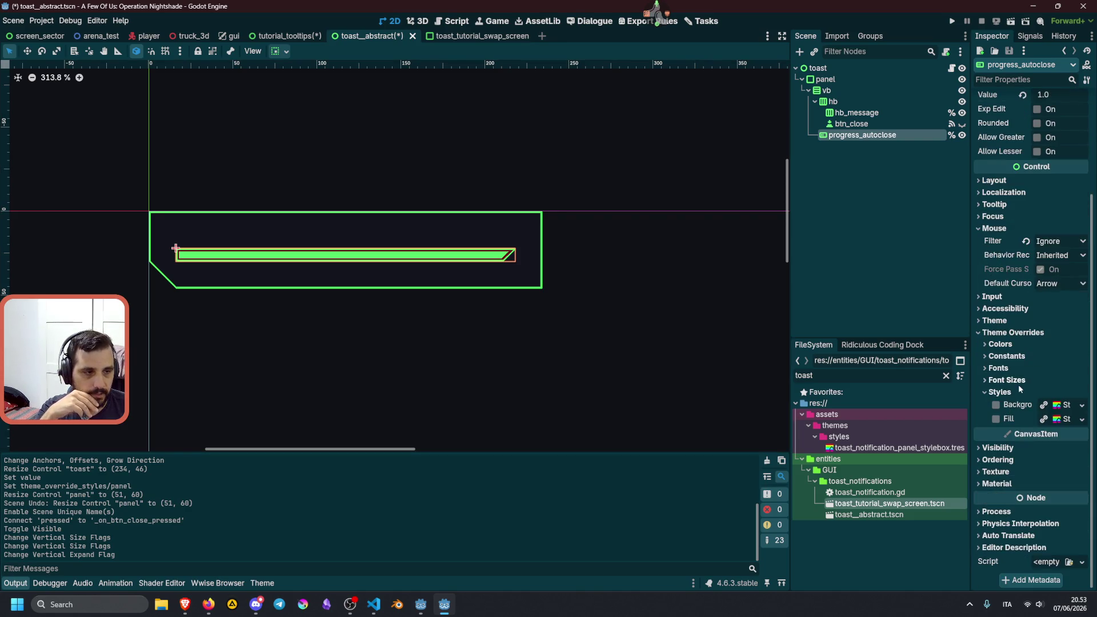
{"action": "left_click", "coordinate": [1082, 405]}
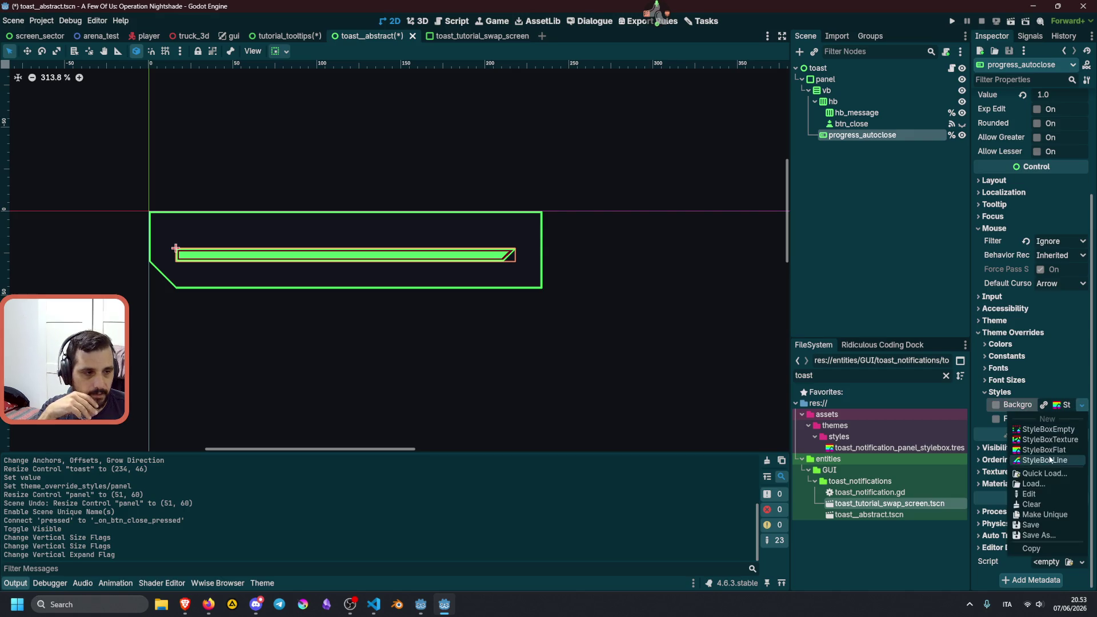
{"action": "left_click", "coordinate": [1069, 431]}
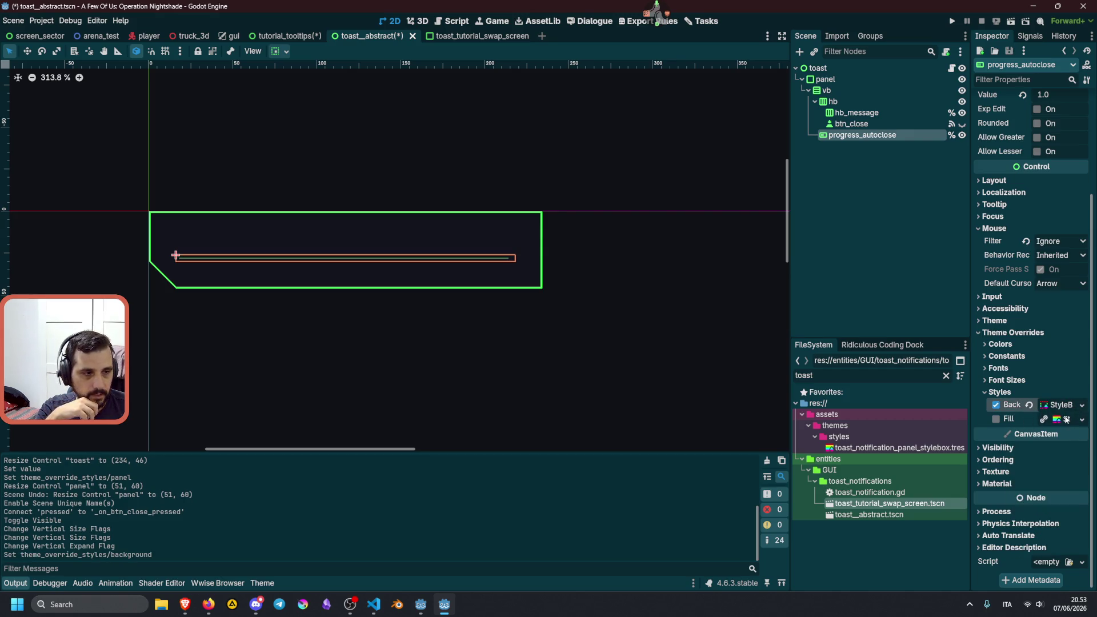
{"action": "left_click", "coordinate": [1082, 420]}
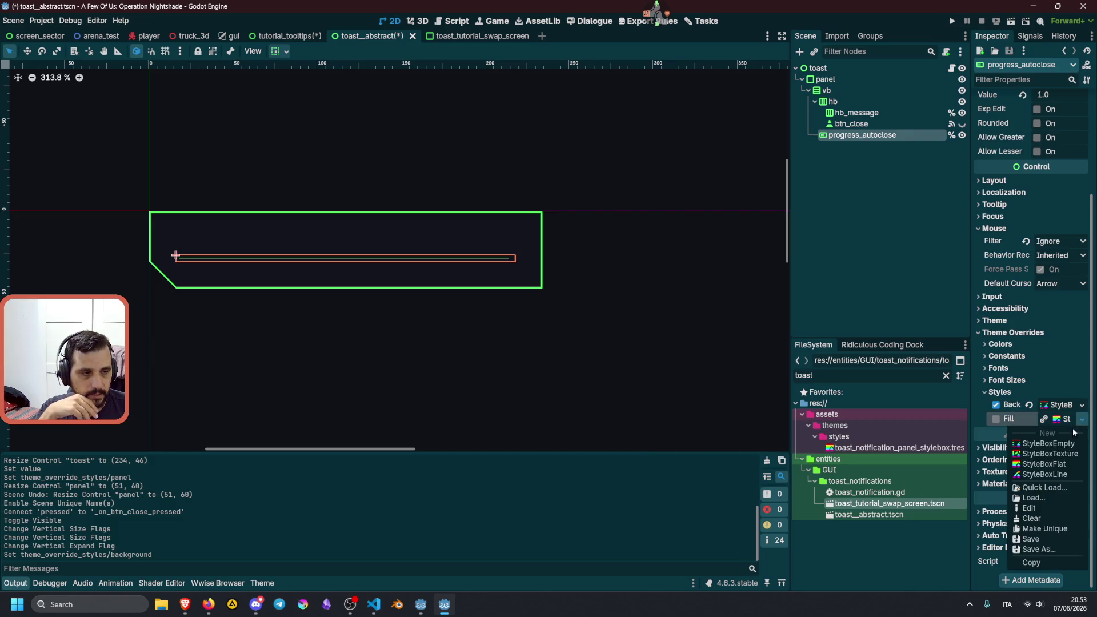
{"action": "left_click", "coordinate": [1064, 464]}
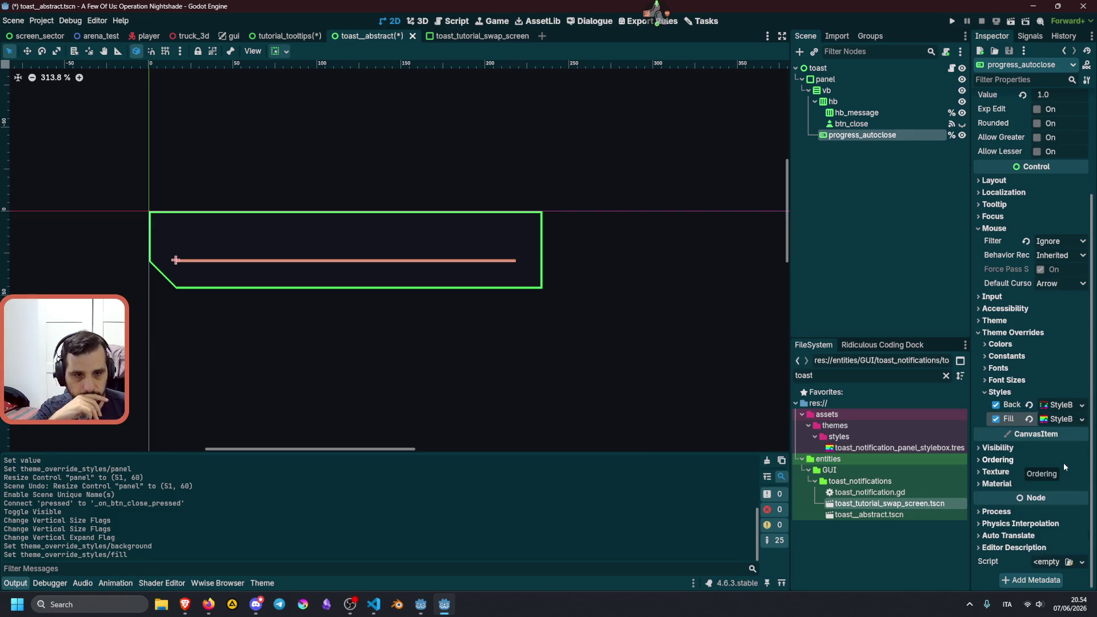
Make the flat fill's background colour yellow.
{"action": "left_click", "coordinate": [1064, 419]}
{"action": "scroll", "coordinate": [1062, 438], "scroll_direction": "down", "scroll_amount": 5}
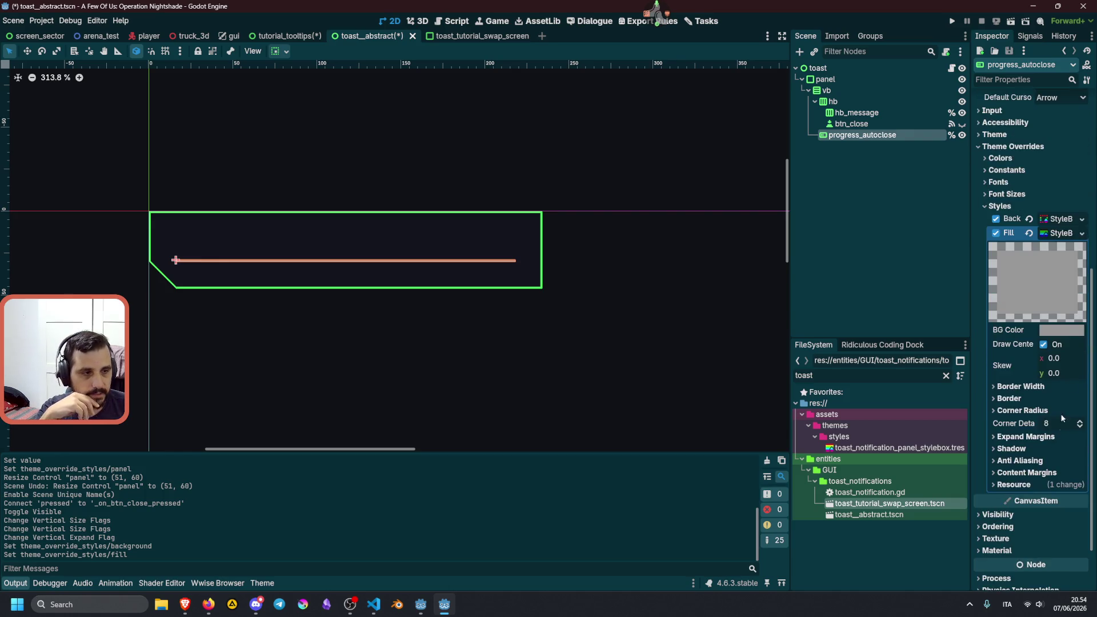
{"action": "left_click", "coordinate": [1066, 332]}
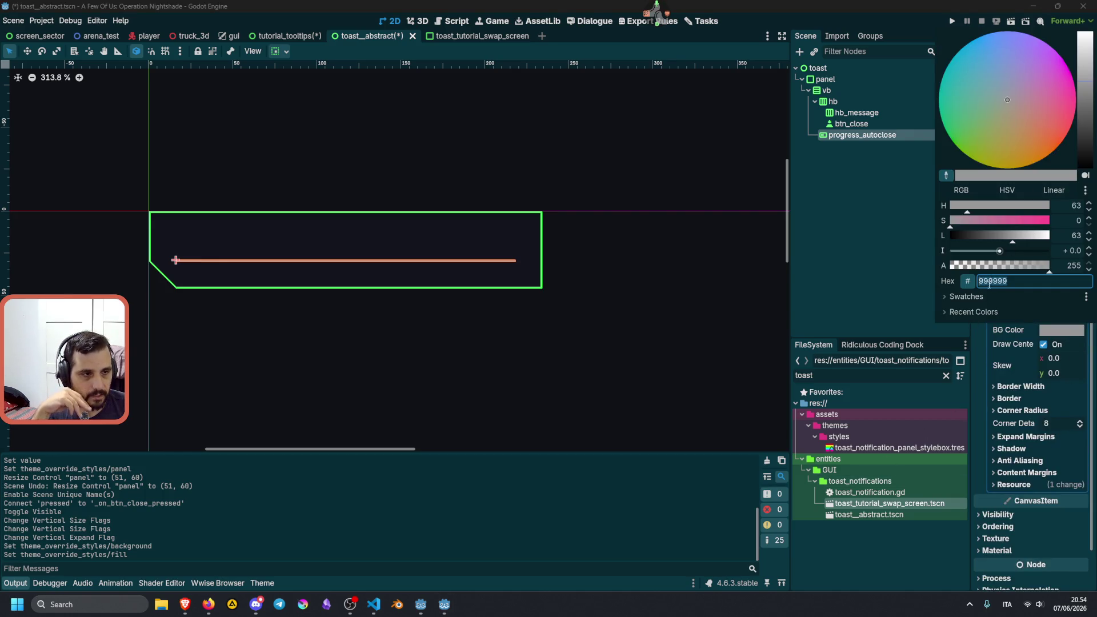
{"action": "left_click", "coordinate": [966, 297]}
{"action": "left_click", "coordinate": [982, 312]}
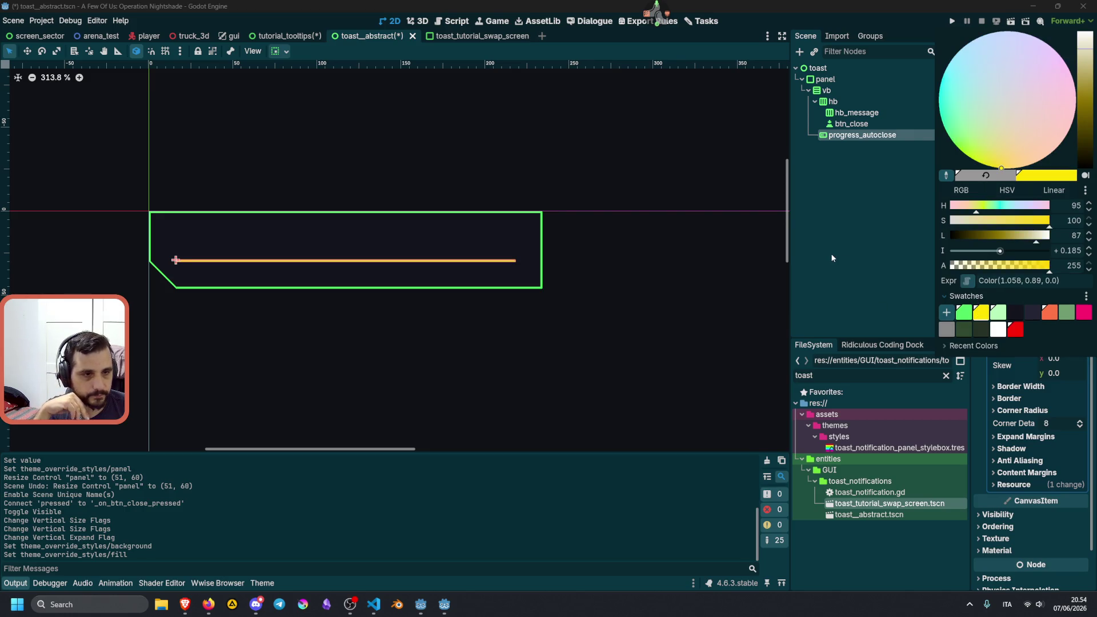
{"action": "left_click", "coordinate": [1027, 403]}
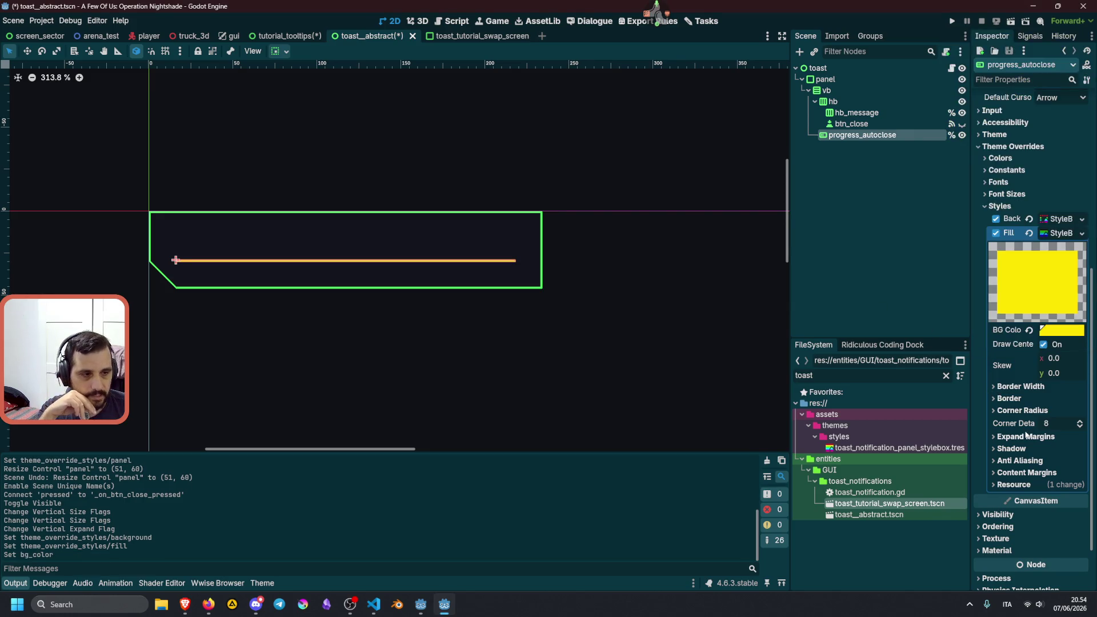
Enter 1 px for three of the fill's content margins, starting with top.
{"action": "left_click", "coordinate": [1027, 472]}
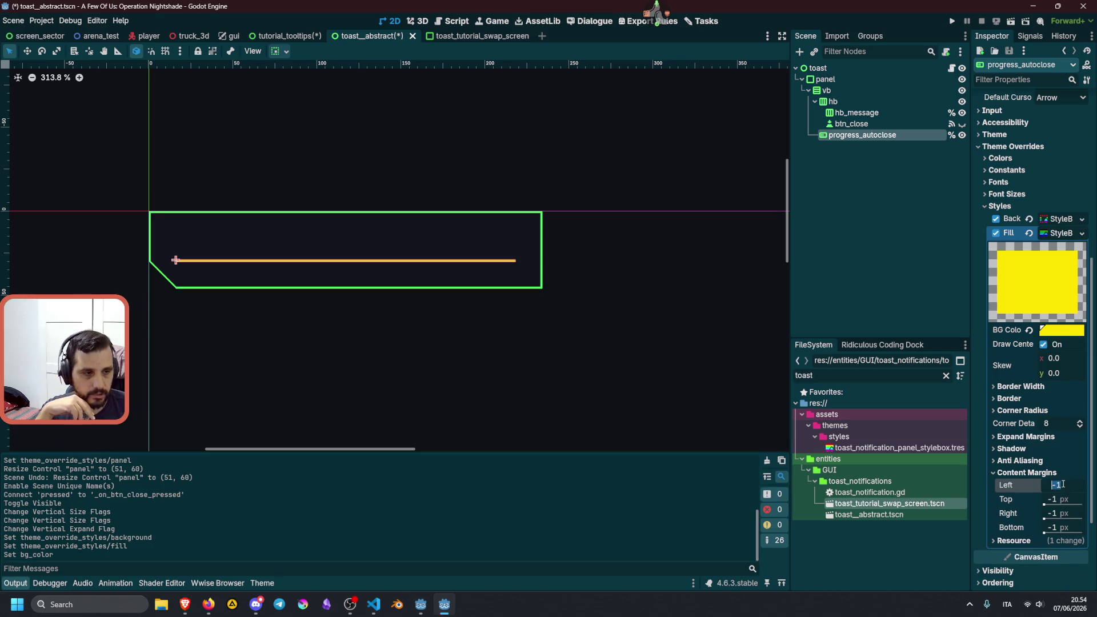
{"action": "left_click", "coordinate": [1058, 501]}
{"action": "type", "text": "1"}
{"action": "key", "text": "Tab"}
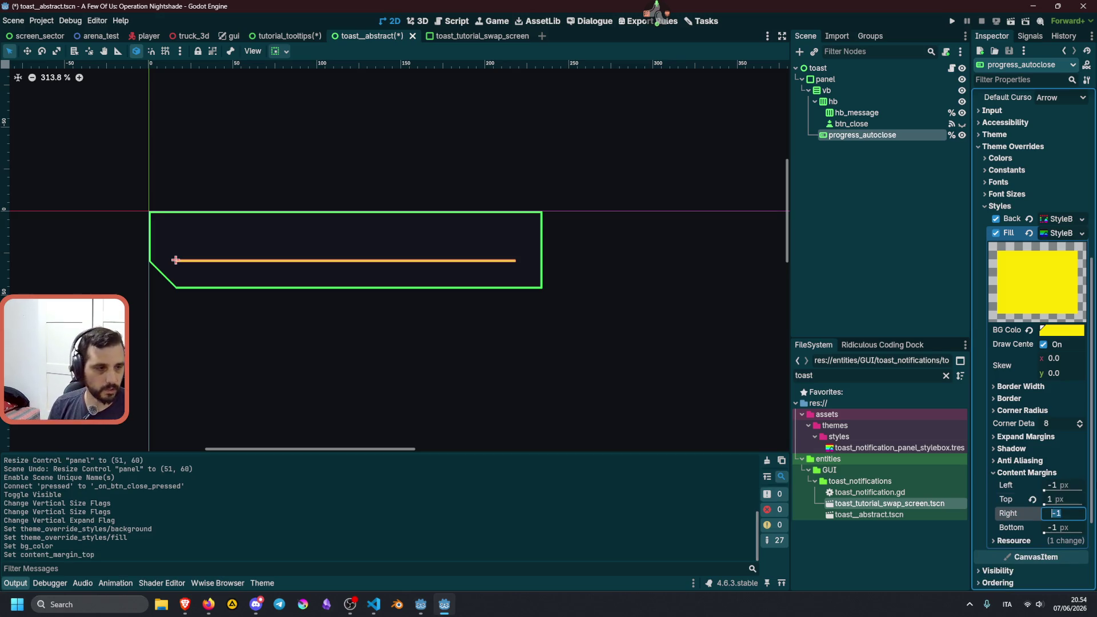
{"action": "type", "text": "1"}
{"action": "key", "text": "Tab"}
{"action": "type", "text": "1"}
{"action": "key", "text": "Return"}
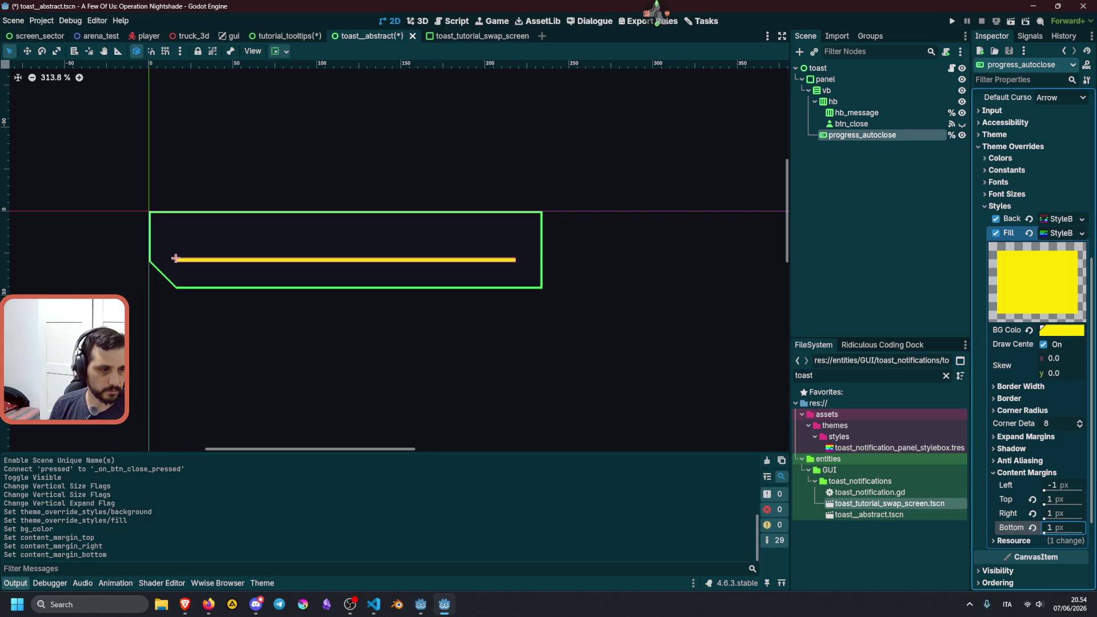
Change the fill's right and top content margins to -1 px and bottom to 4 px.
{"action": "left_click", "coordinate": [1065, 511]}
{"action": "type", "text": "-1"}
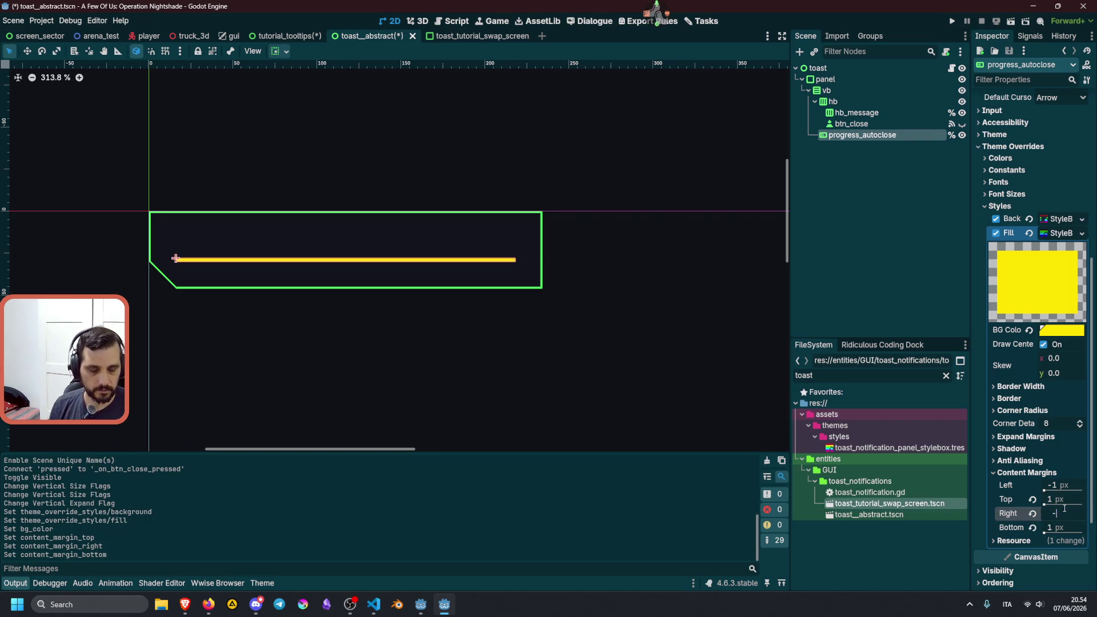
{"action": "key", "text": "Return"}
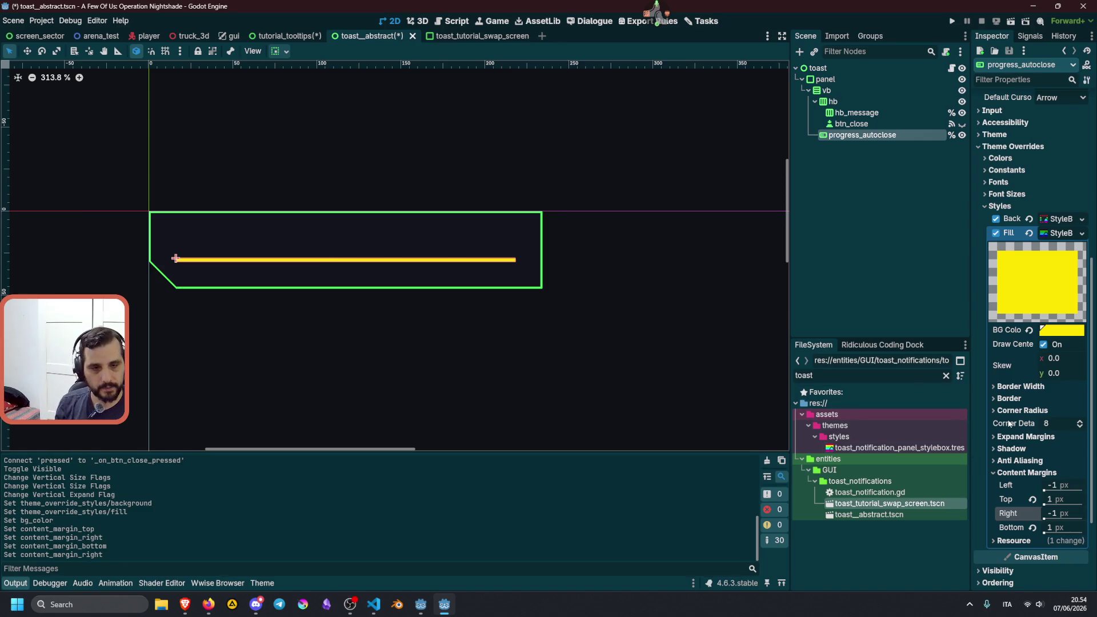
{"action": "mouse_move", "coordinate": [1010, 424]}
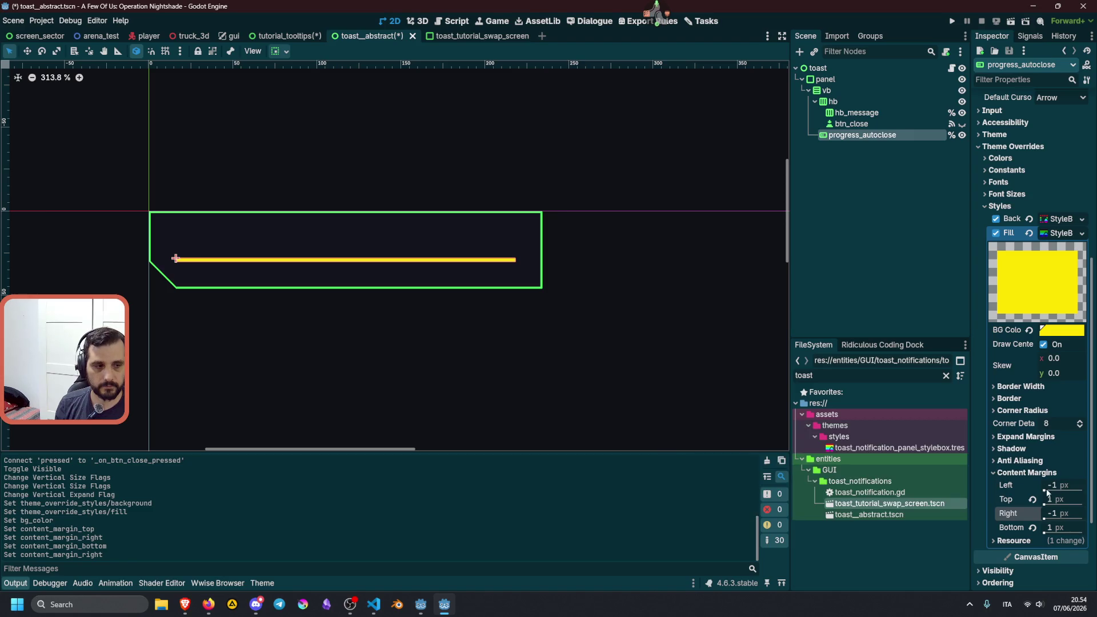
{"action": "left_click", "coordinate": [1058, 500]}
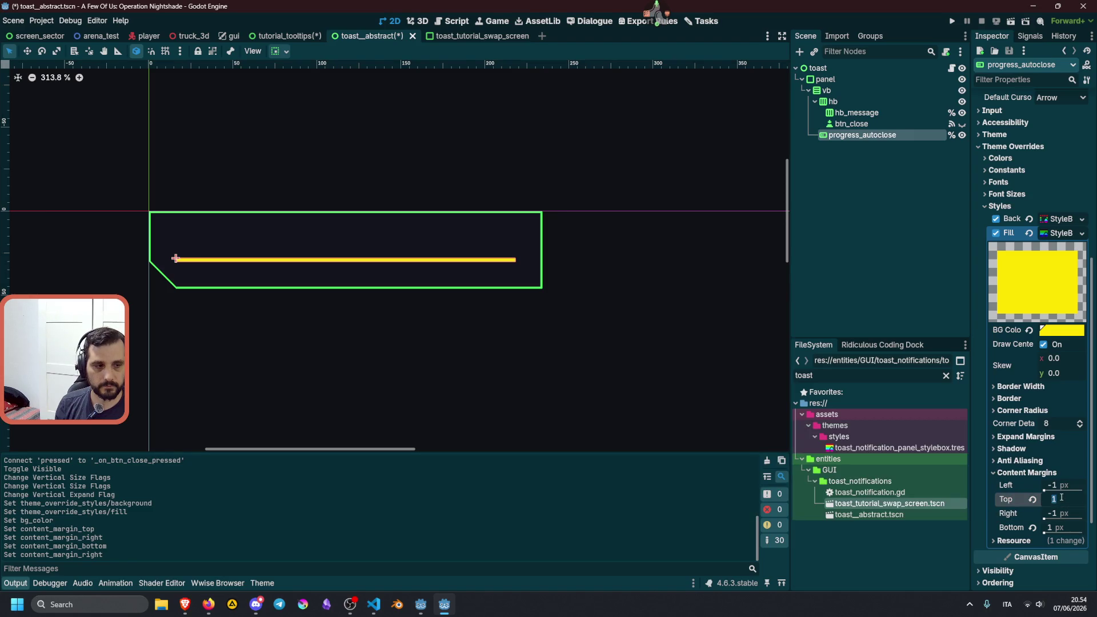
{"action": "type", "text": "-1"}
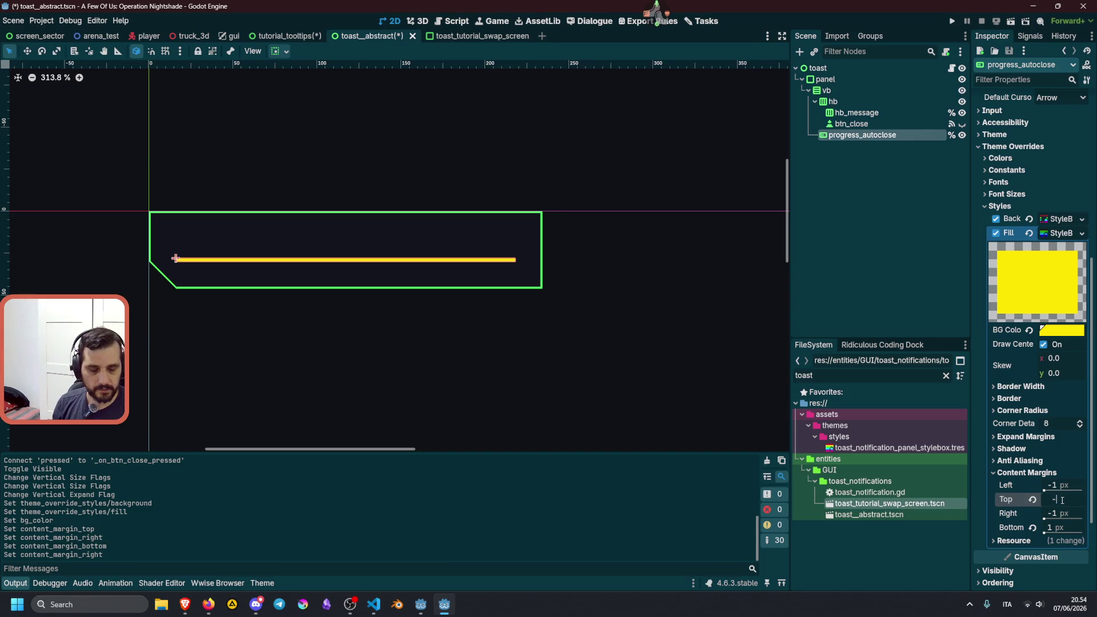
{"action": "key", "text": "Return"}
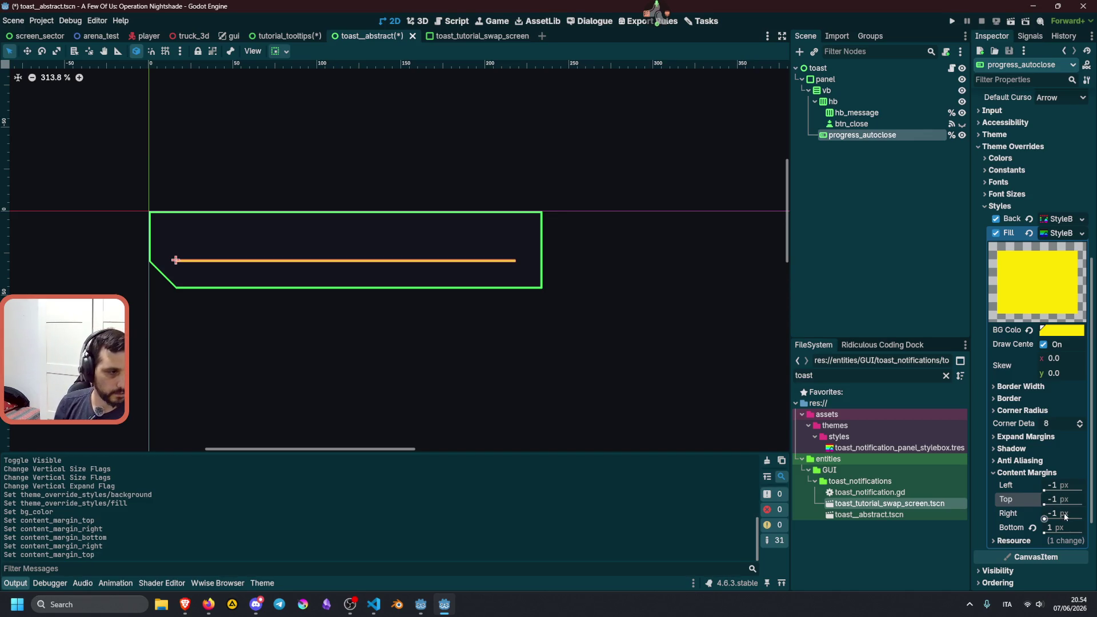
{"action": "left_click", "coordinate": [1064, 527]}
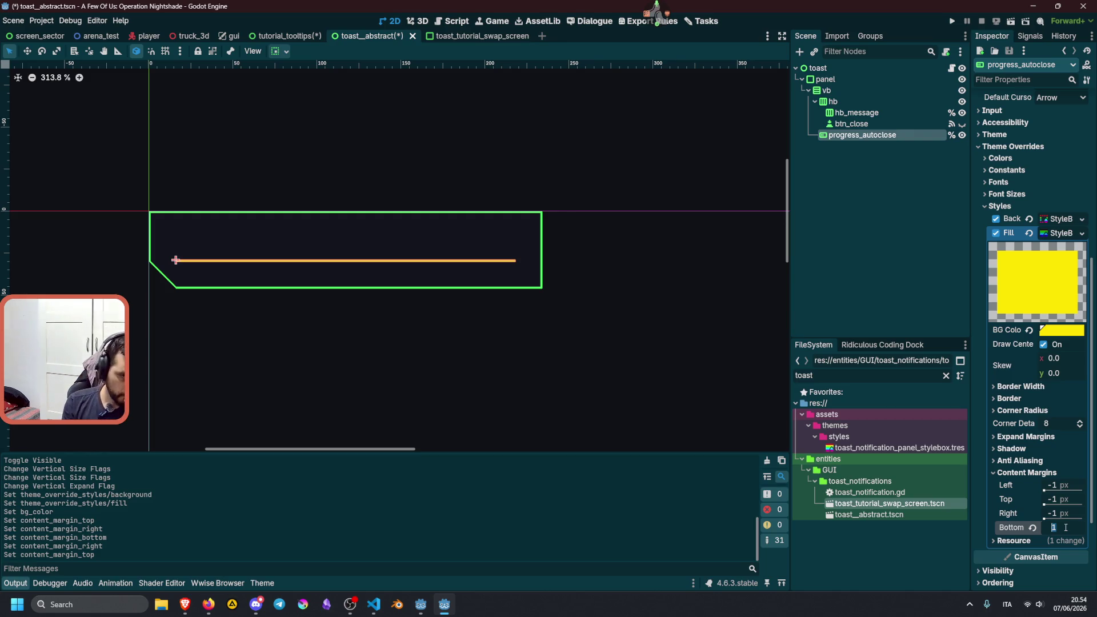
{"action": "type", "text": "4"}
{"action": "key", "text": "Return"}
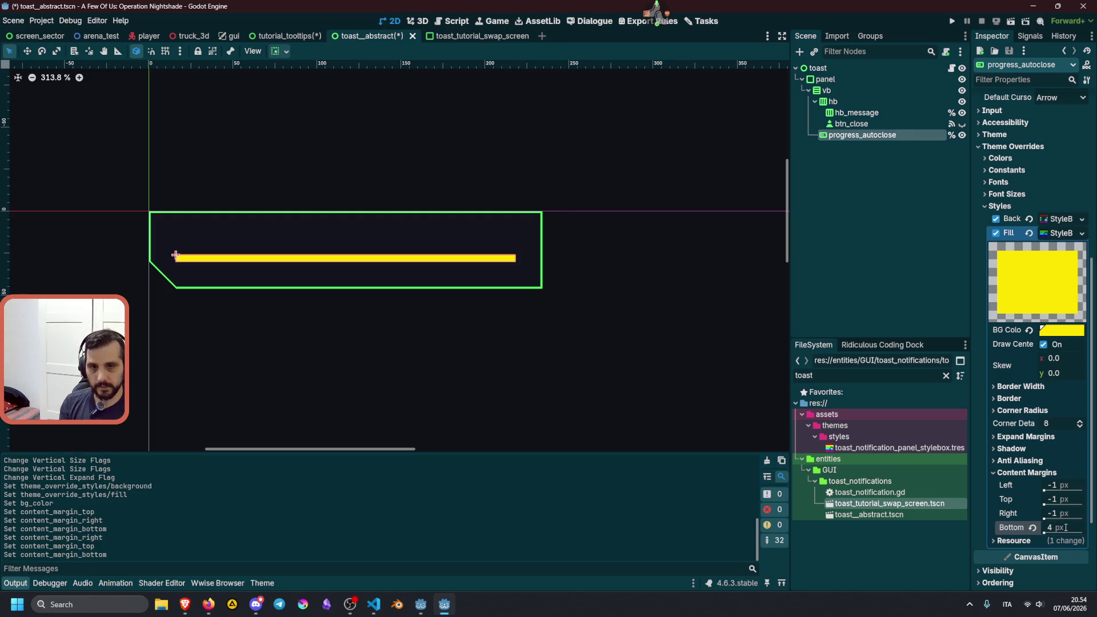
{"action": "left_click", "coordinate": [1023, 411]}
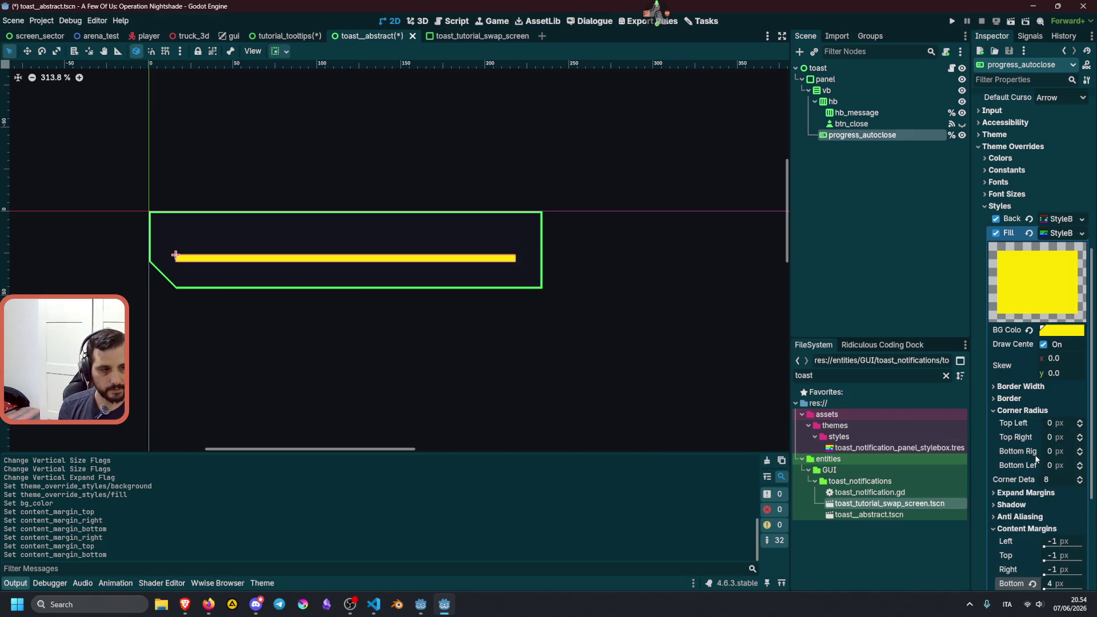
Set the fill's bottom-left corner radius to 16 and corner detail to 1.
{"action": "left_click", "coordinate": [1057, 466]}
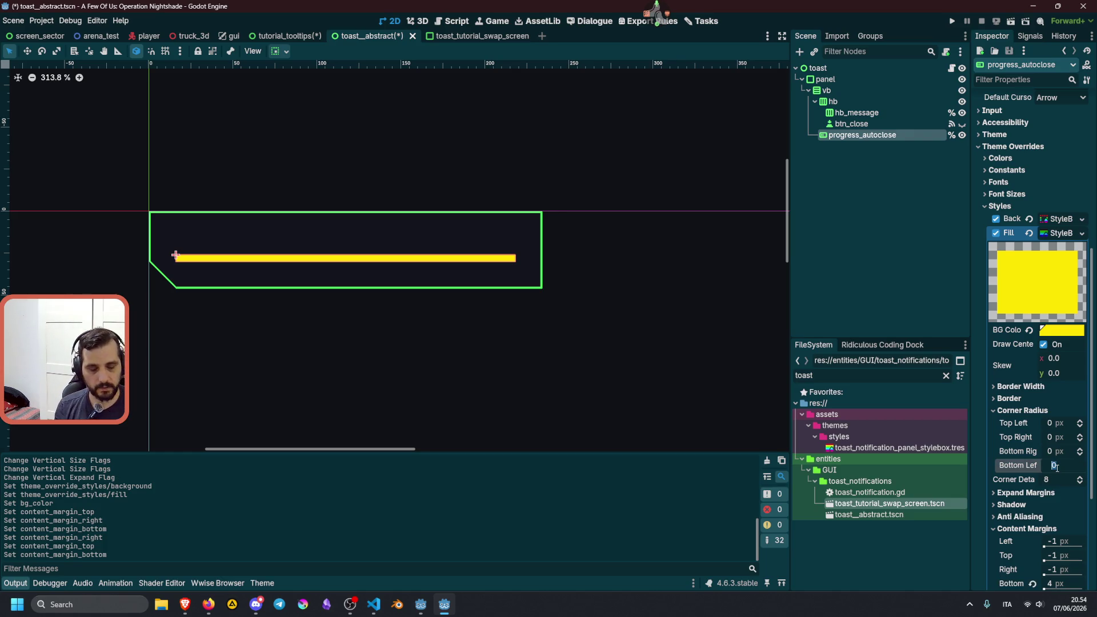
{"action": "type", "text": "16"}
{"action": "key", "text": "Return"}
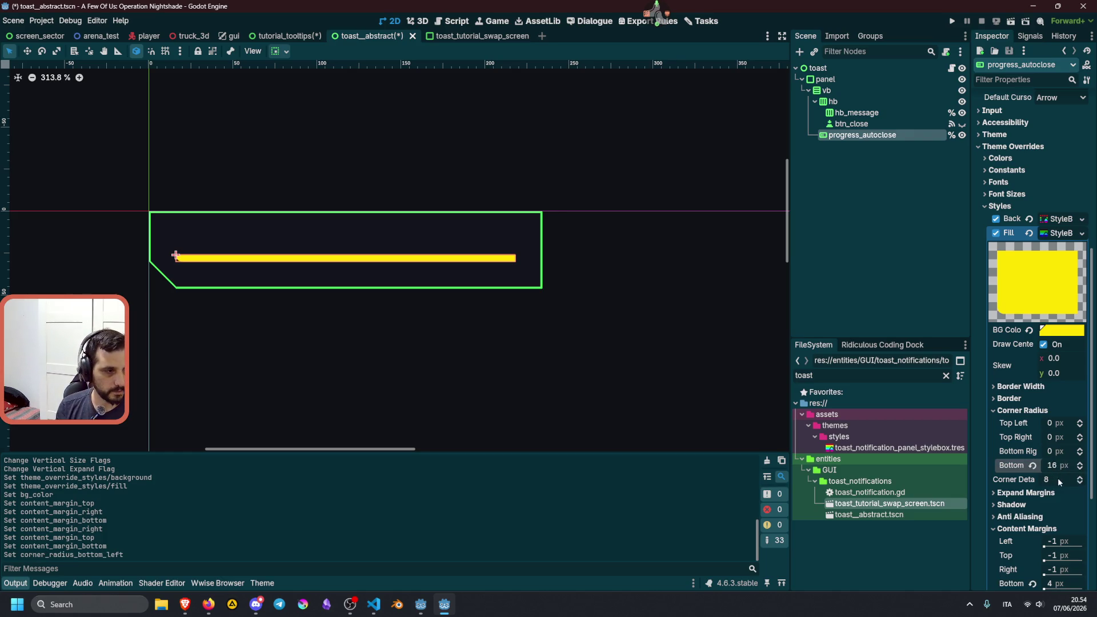
{"action": "left_click", "coordinate": [1059, 479]}
{"action": "type", "text": "1"}
{"action": "key", "text": "Return"}
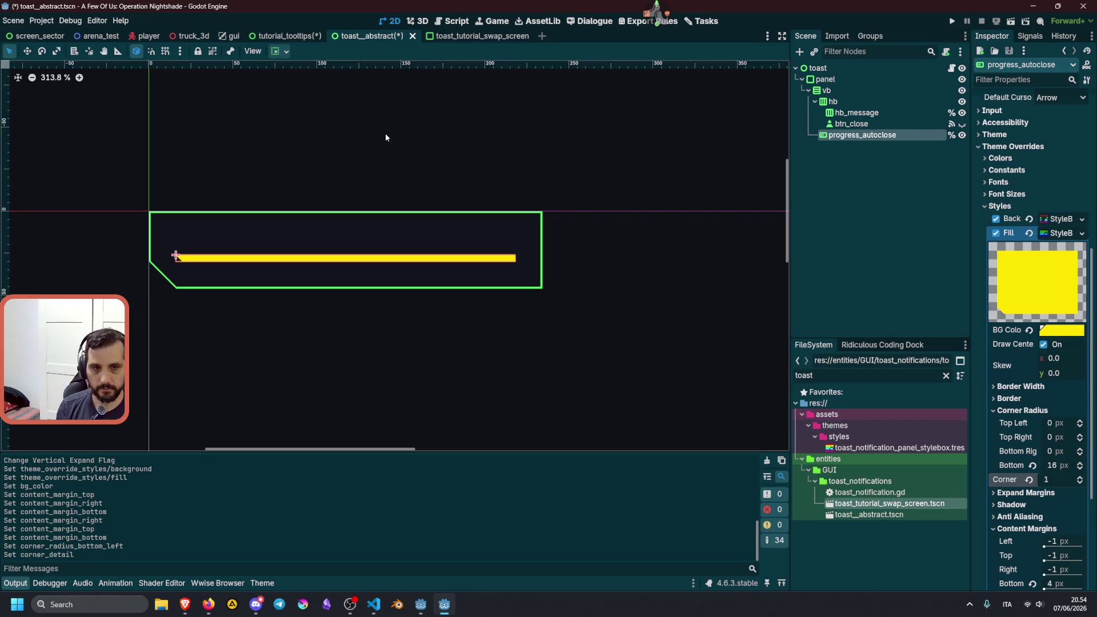
Reselect progress_autoclose and drag its value back to 1.0.
{"action": "left_click", "coordinate": [385, 133]}
{"action": "scroll", "coordinate": [238, 263], "scroll_direction": "up", "scroll_amount": 1}
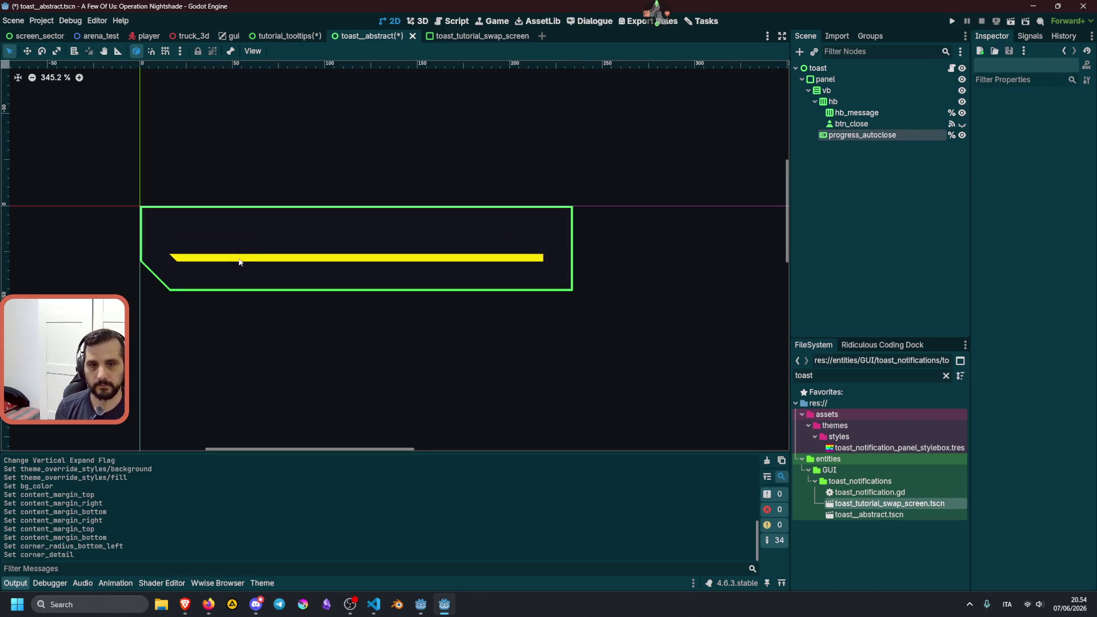
{"action": "left_click", "coordinate": [238, 258]}
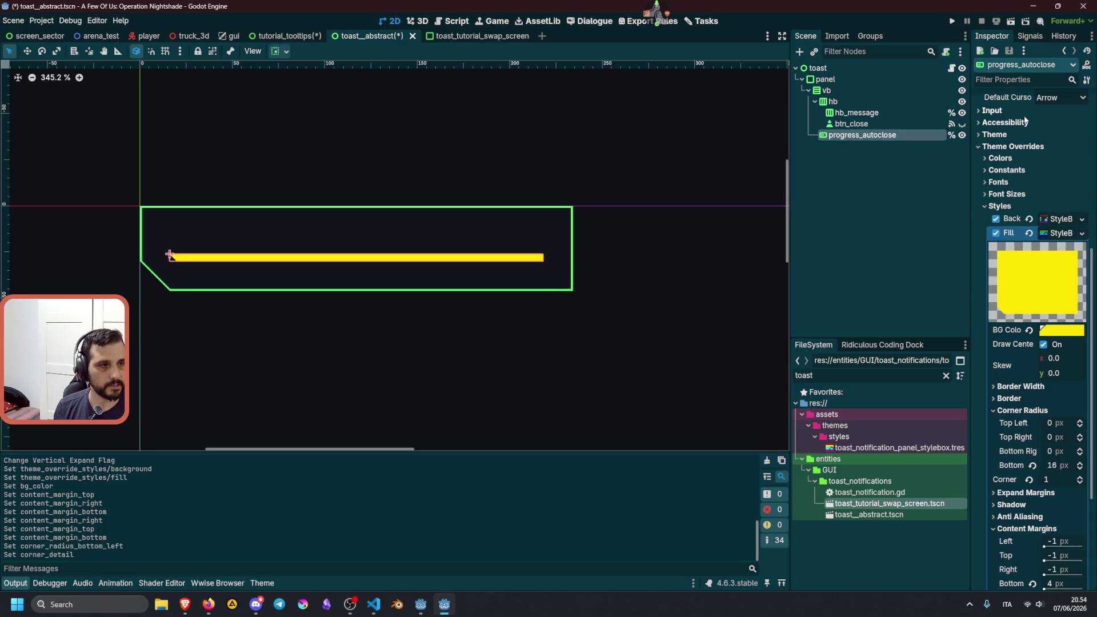
{"action": "scroll", "coordinate": [1049, 141], "scroll_direction": "up", "scroll_amount": 5}
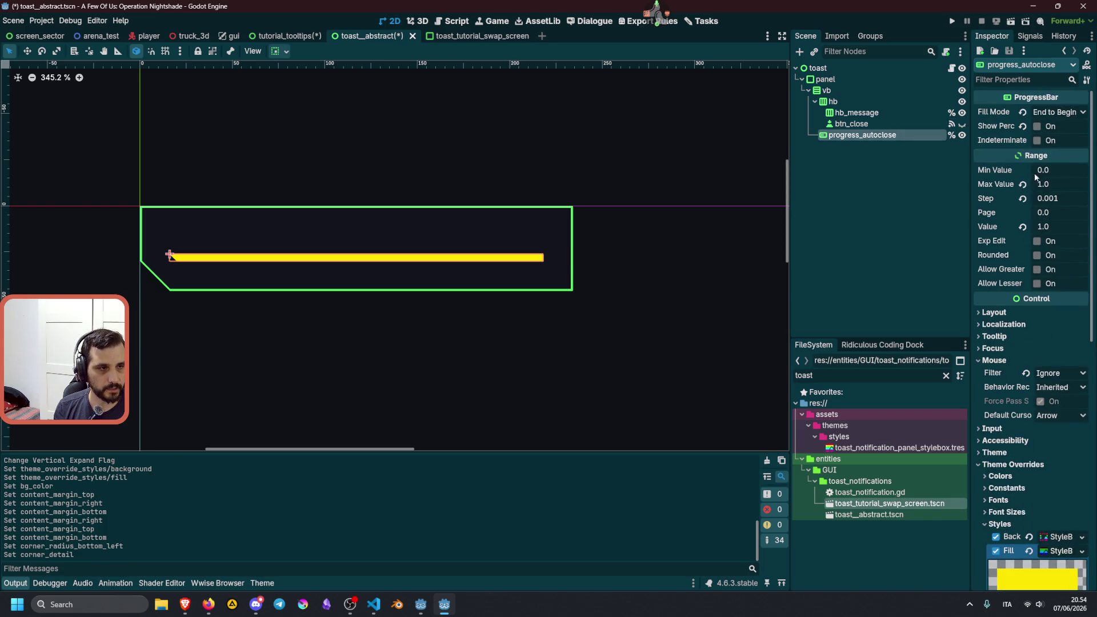
{"action": "mouse_move", "coordinate": [1048, 228]}
{"action": "left_mouse_down"}
{"action": "mouse_move", "coordinate": [1017, 227]}
{"action": "mouse_move", "coordinate": [1076, 226]}
{"action": "left_mouse_up"}
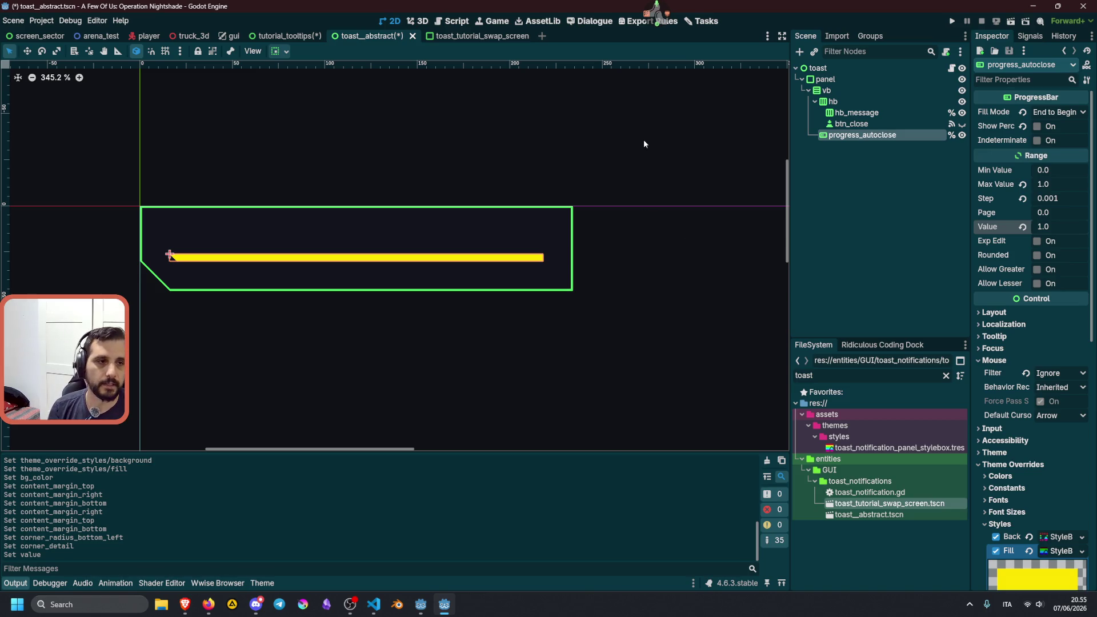
Select the toast panel node and bring up its style's content margin settings.
{"action": "left_click", "coordinate": [854, 82]}
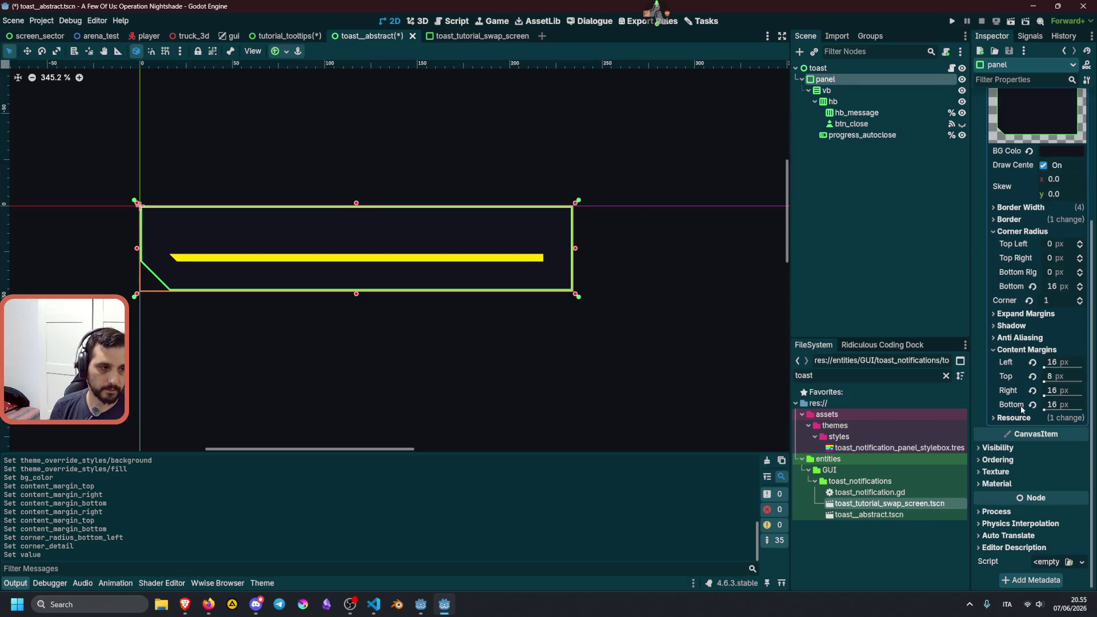
{"action": "scroll", "coordinate": [1023, 395], "scroll_direction": "up", "scroll_amount": 3}
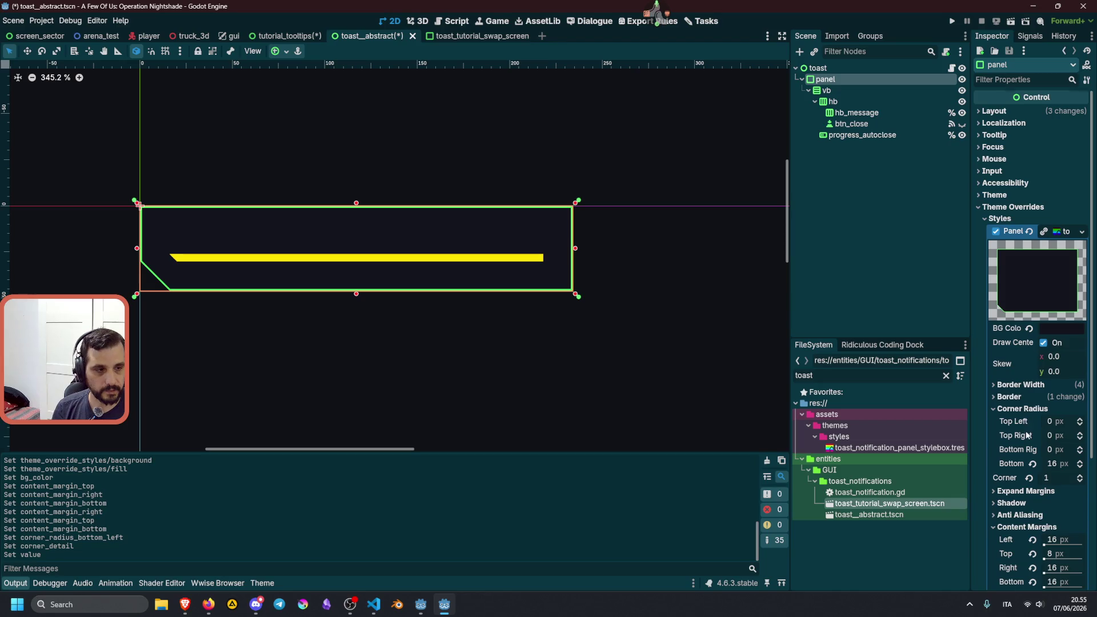
{"action": "scroll", "coordinate": [1027, 435], "scroll_direction": "down", "scroll_amount": 3}
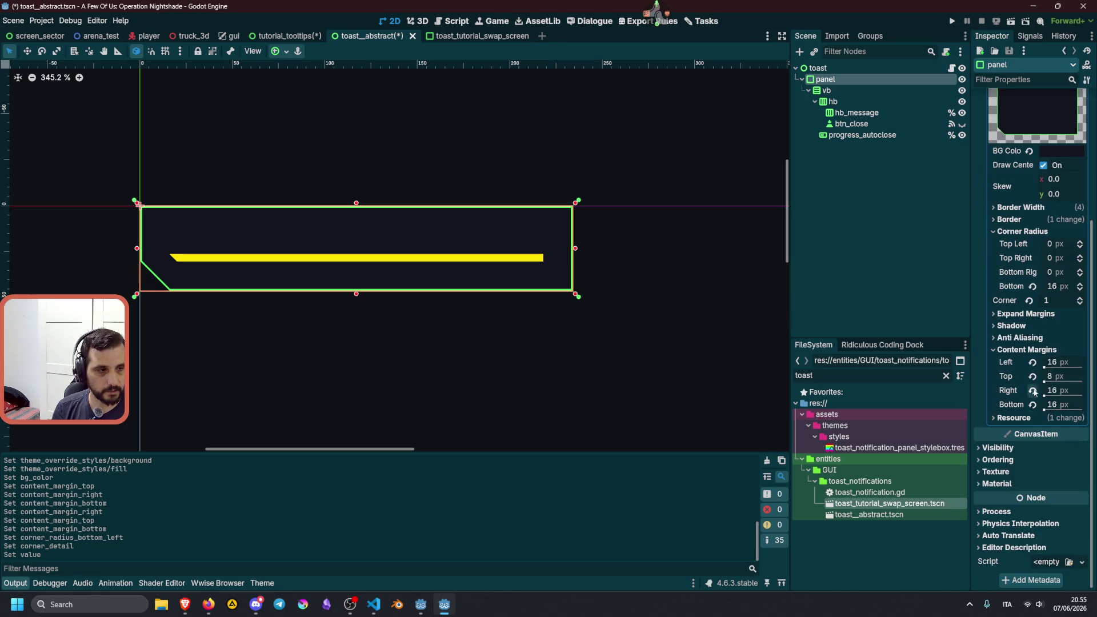
{"action": "left_click", "coordinate": [1026, 351]}
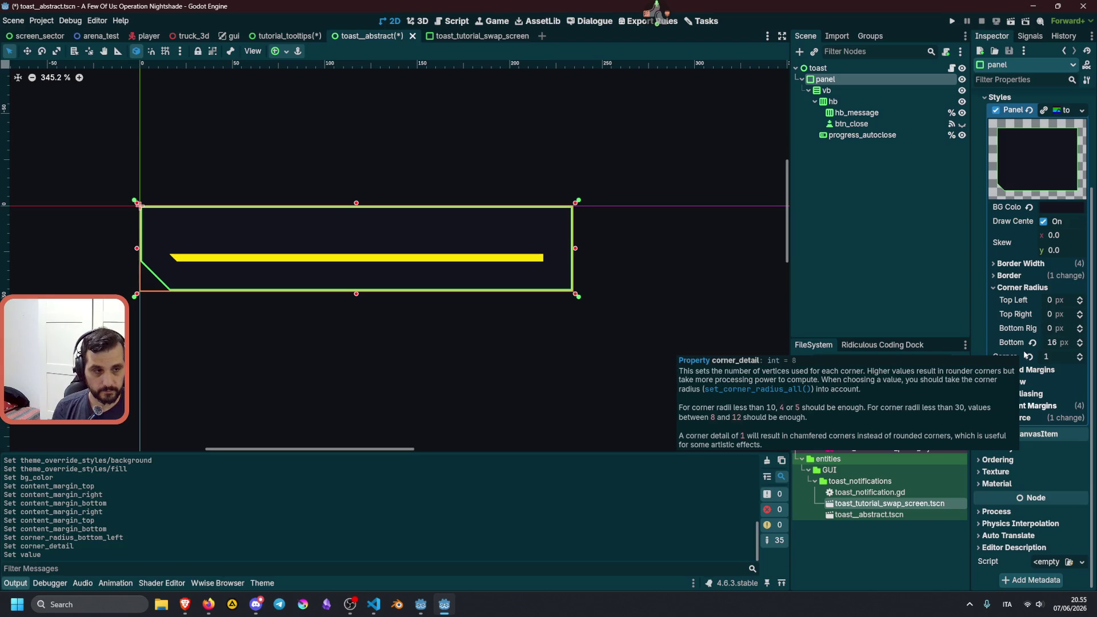
{"action": "left_click", "coordinate": [1023, 288]}
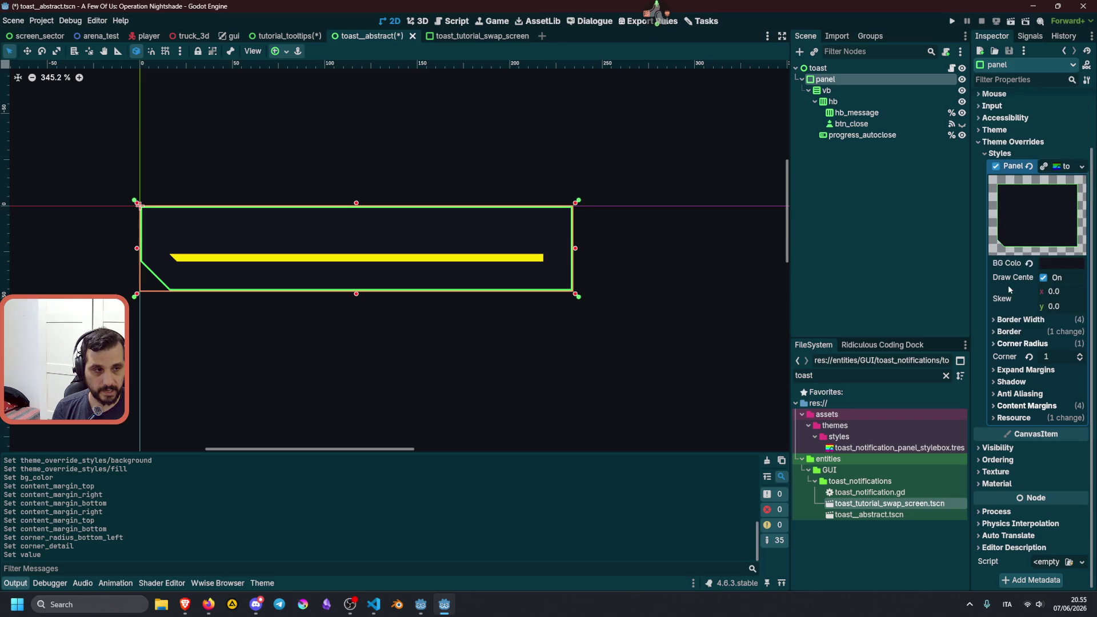
{"action": "left_click", "coordinate": [1027, 405]}
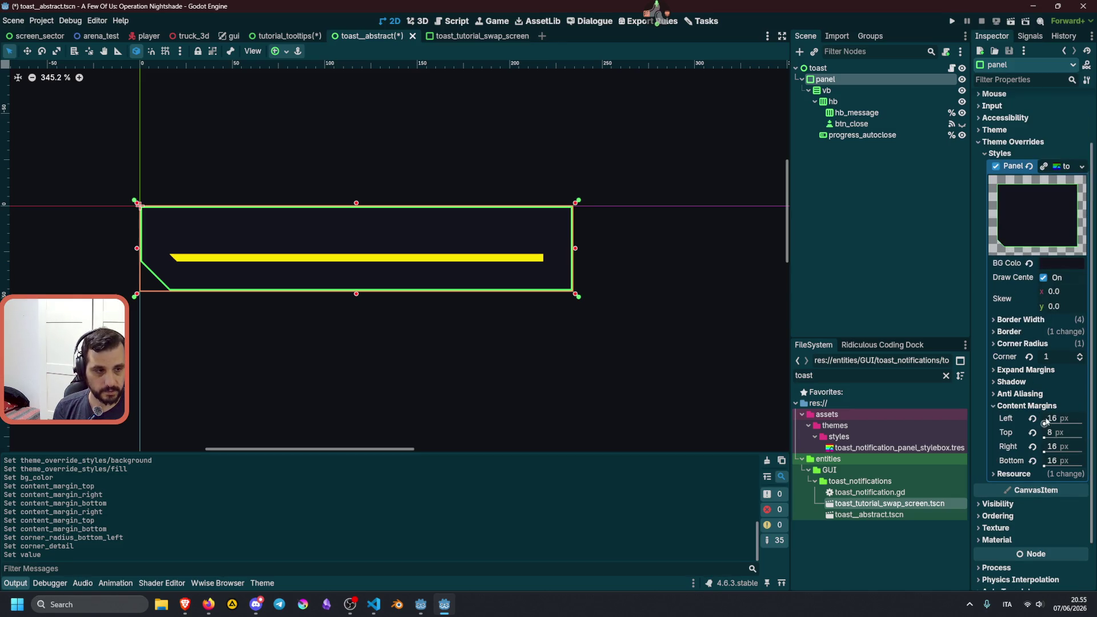
Enter -1 px for the panel's content margins, moving from left through each side.
{"action": "left_click", "coordinate": [1046, 423]}
{"action": "type", "text": "-1"}
{"action": "key", "text": "Tab"}
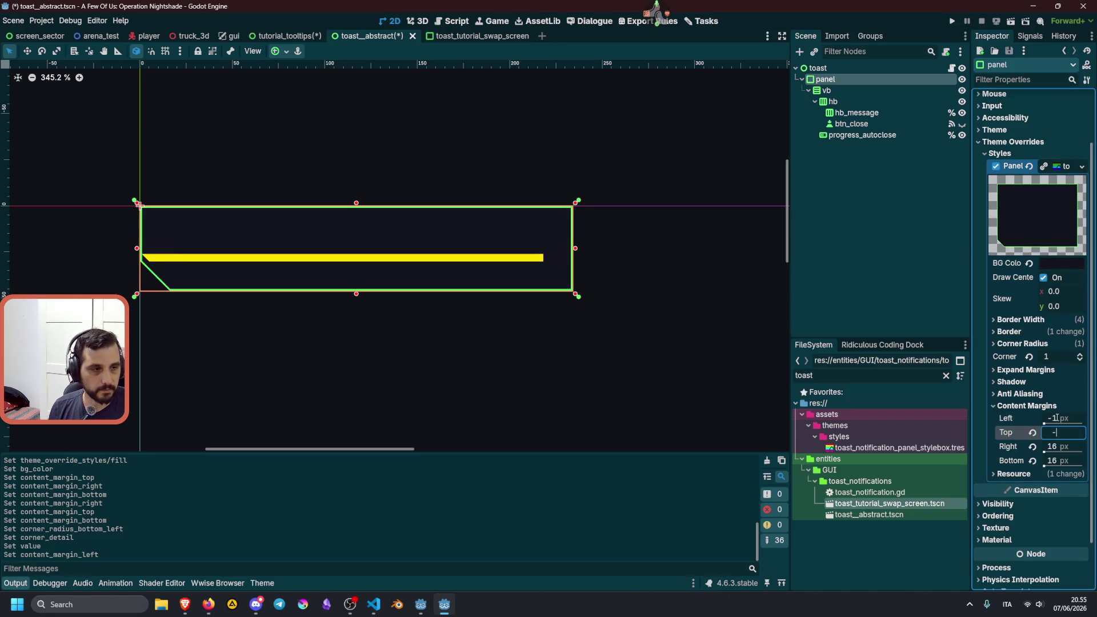
{"action": "type", "text": "-1"}
{"action": "key", "text": "Tab"}
{"action": "type", "text": "-1"}
{"action": "key", "text": "Tab"}
{"action": "type", "text": "-1"}
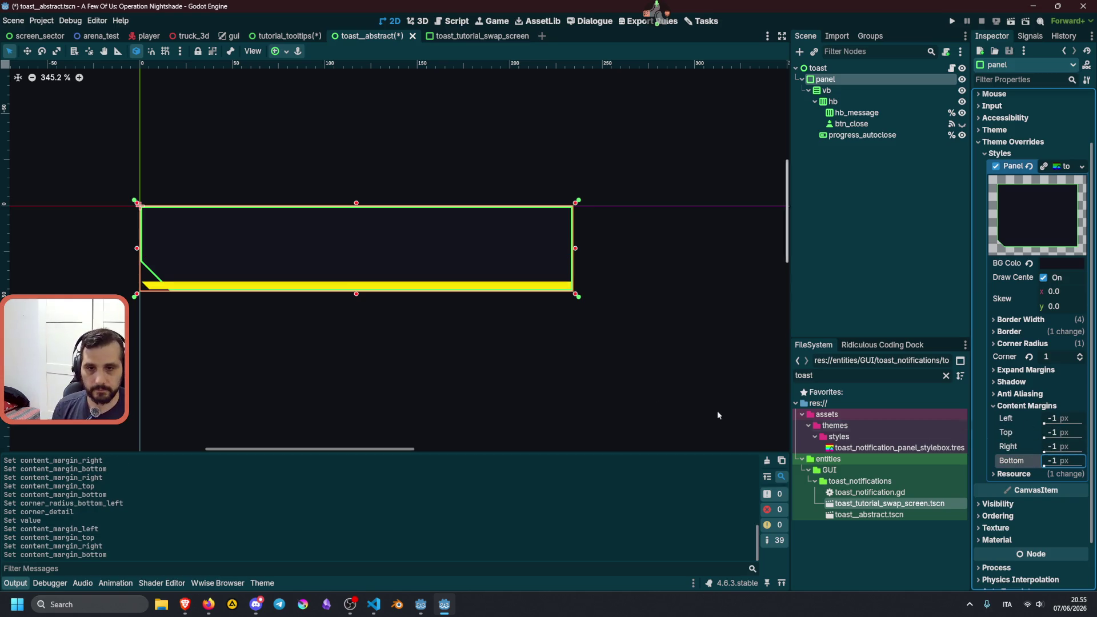
{"action": "left_click", "coordinate": [337, 135]}
Reselect progress_autoclose to inspect its yellow fill's 16 px bottom-left radius.
{"action": "scroll", "coordinate": [213, 244], "scroll_direction": "up", "scroll_amount": 6}
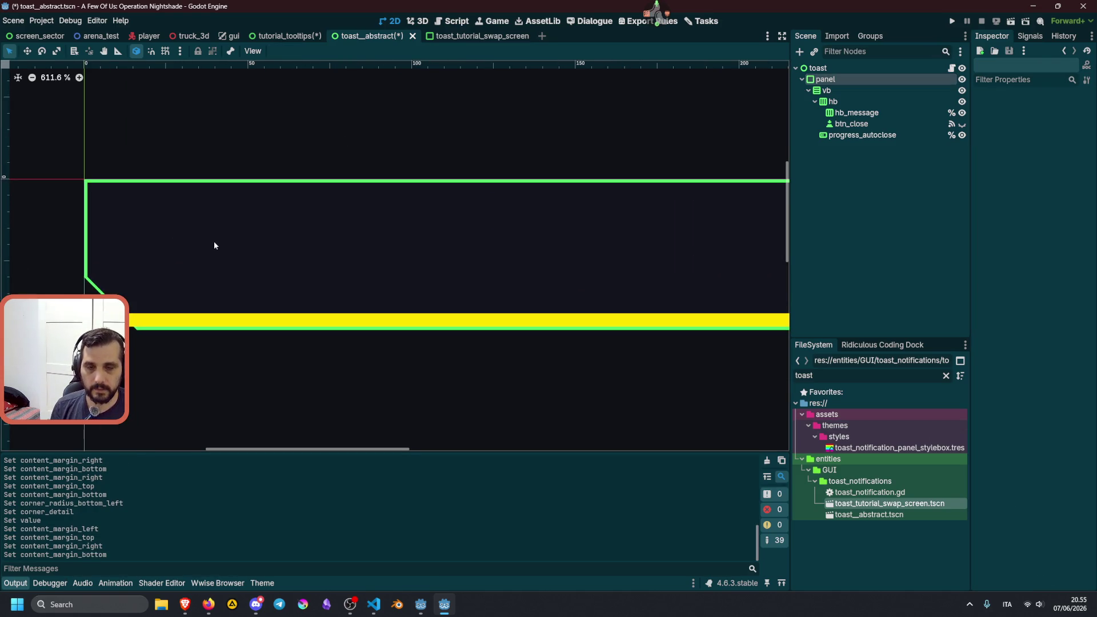
{"action": "scroll", "coordinate": [220, 263], "scroll_direction": "down", "scroll_amount": 4}
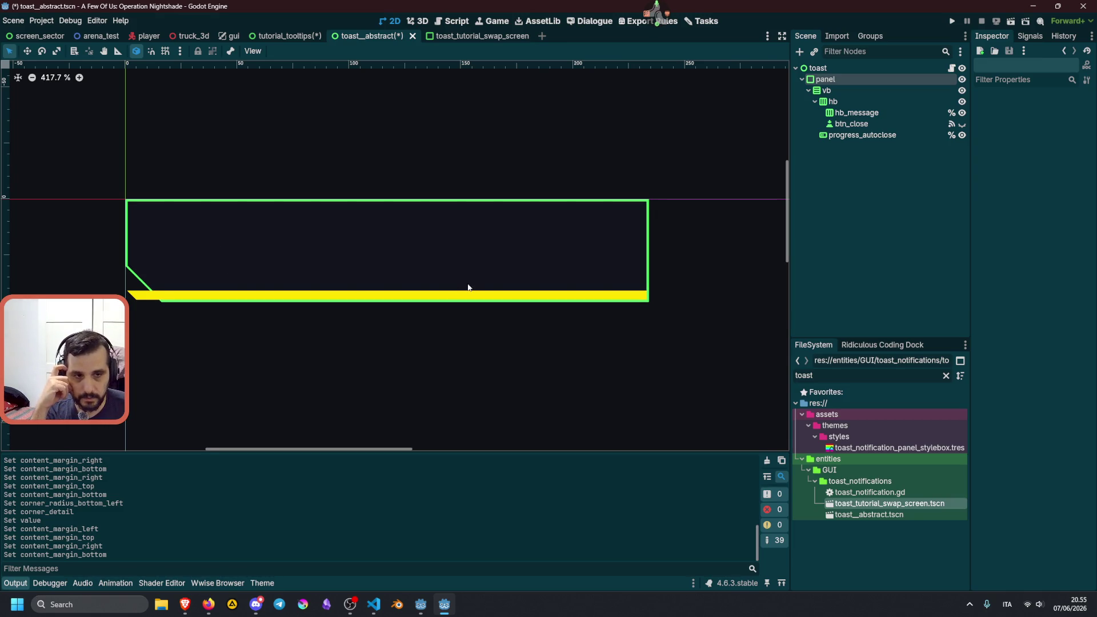
{"action": "scroll", "coordinate": [468, 288], "scroll_direction": "up", "scroll_amount": 5}
{"action": "scroll", "coordinate": [617, 293], "scroll_direction": "down", "scroll_amount": 6}
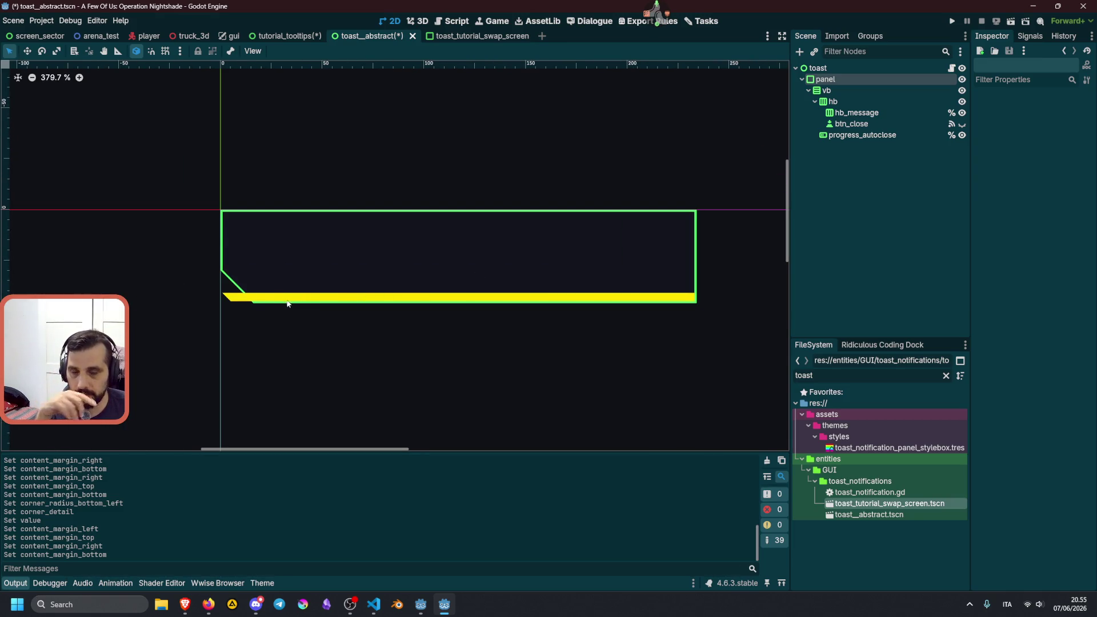
{"action": "left_click", "coordinate": [241, 302]}
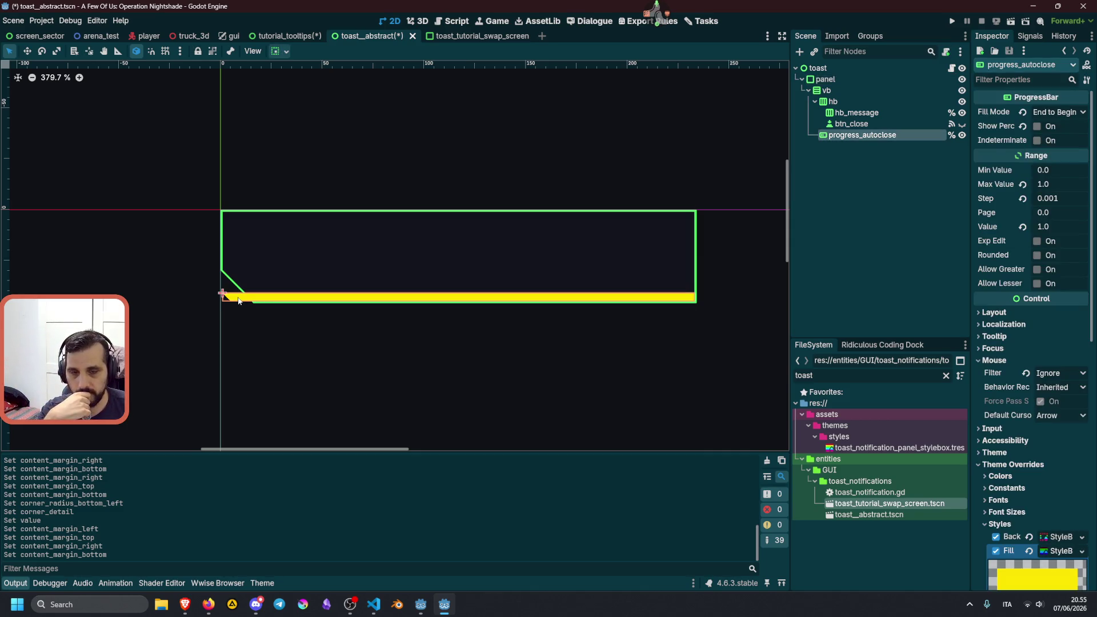
{"action": "left_click", "coordinate": [832, 90]}
{"action": "scroll", "coordinate": [292, 269], "scroll_direction": "up", "scroll_amount": 6}
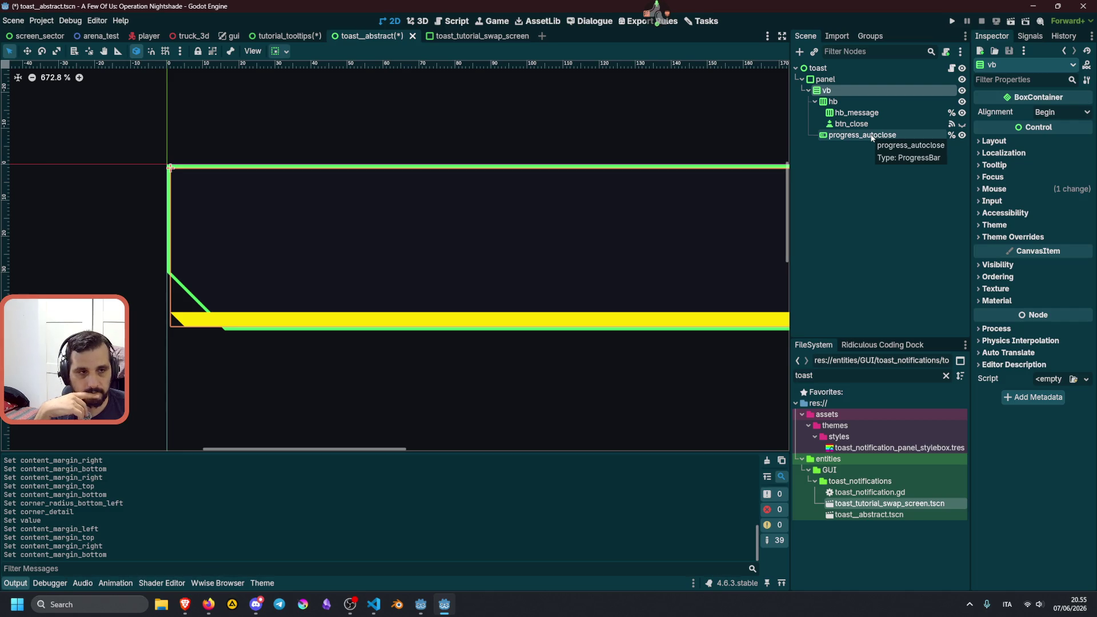
{"action": "left_click", "coordinate": [872, 136]}
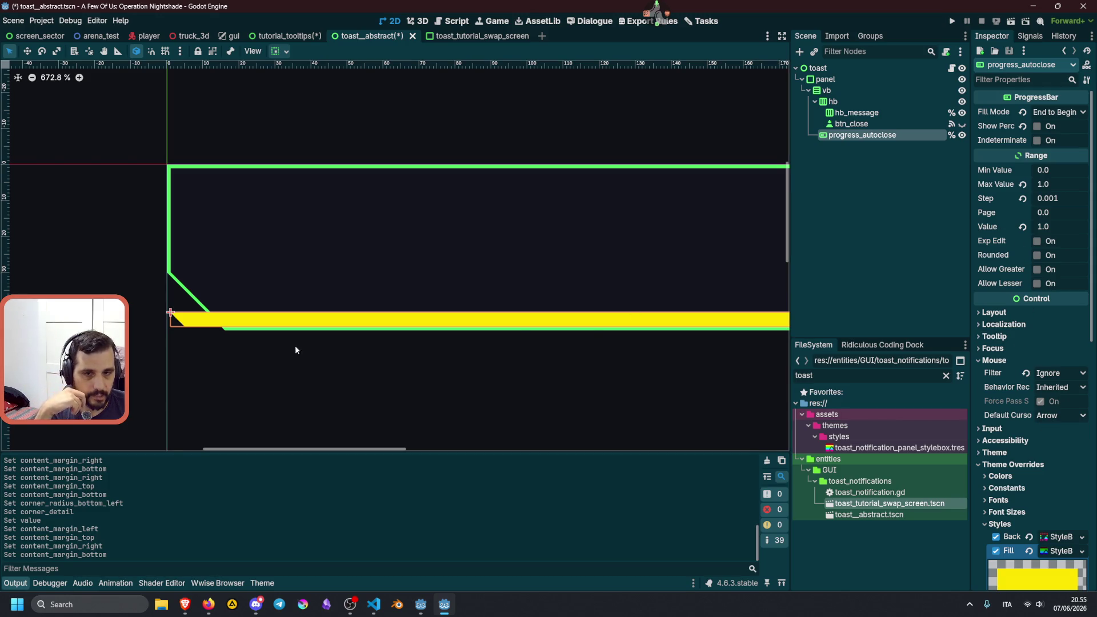
{"action": "scroll", "coordinate": [1037, 447], "scroll_direction": "down", "scroll_amount": 5}
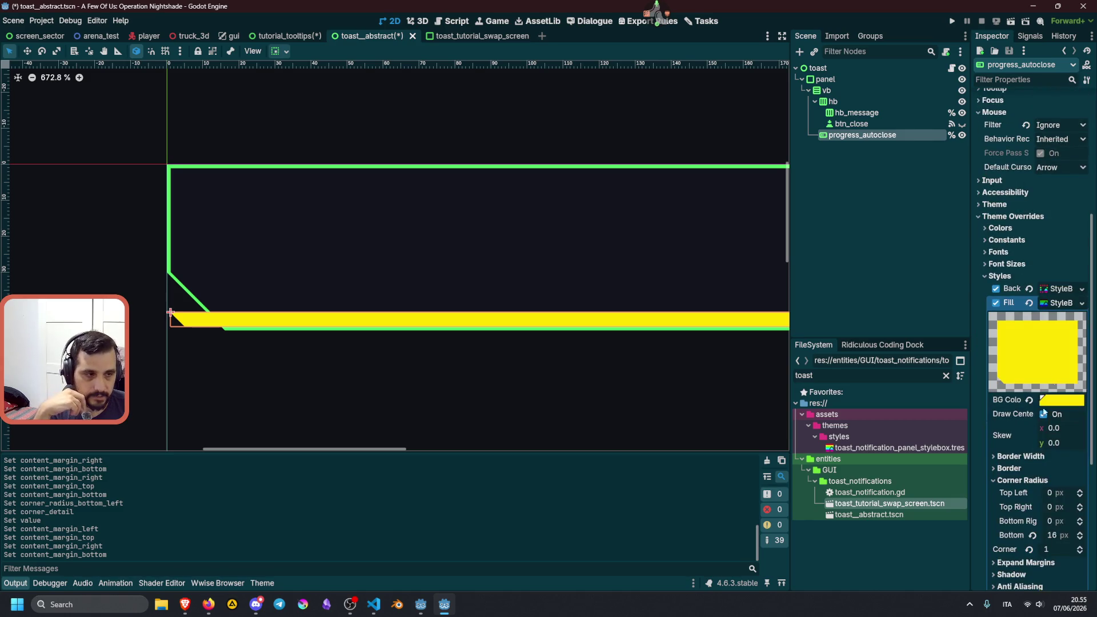
Try a 12 px left content margin on the progress bar's background style, then revert it.
{"action": "left_click", "coordinate": [1060, 288]}
{"action": "scroll", "coordinate": [1056, 341], "scroll_direction": "down", "scroll_amount": 4}
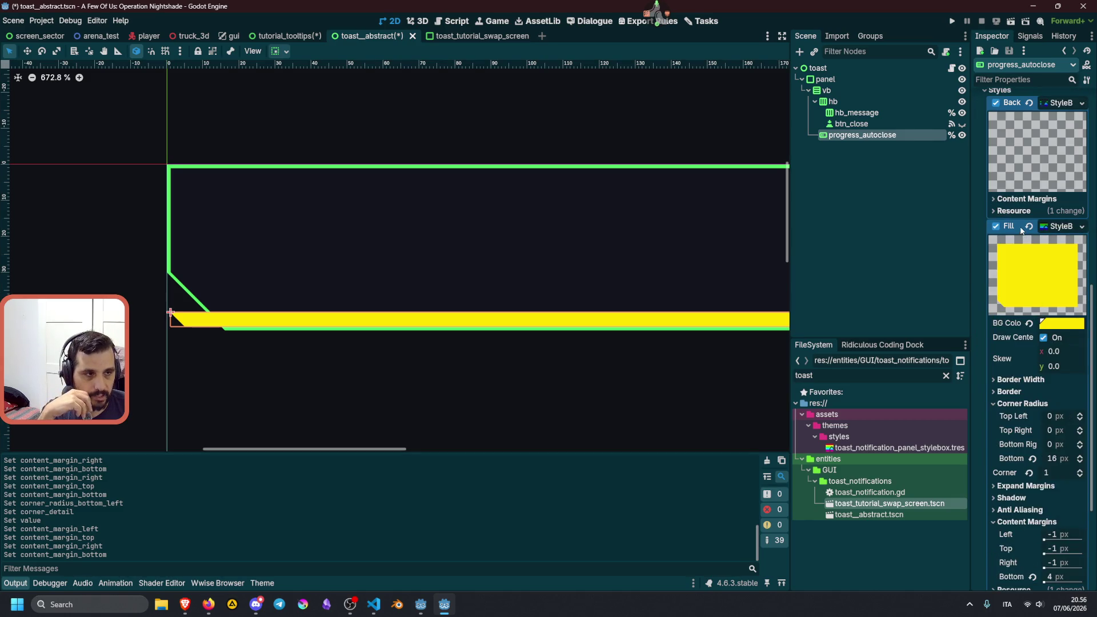
{"action": "left_click", "coordinate": [1056, 229]}
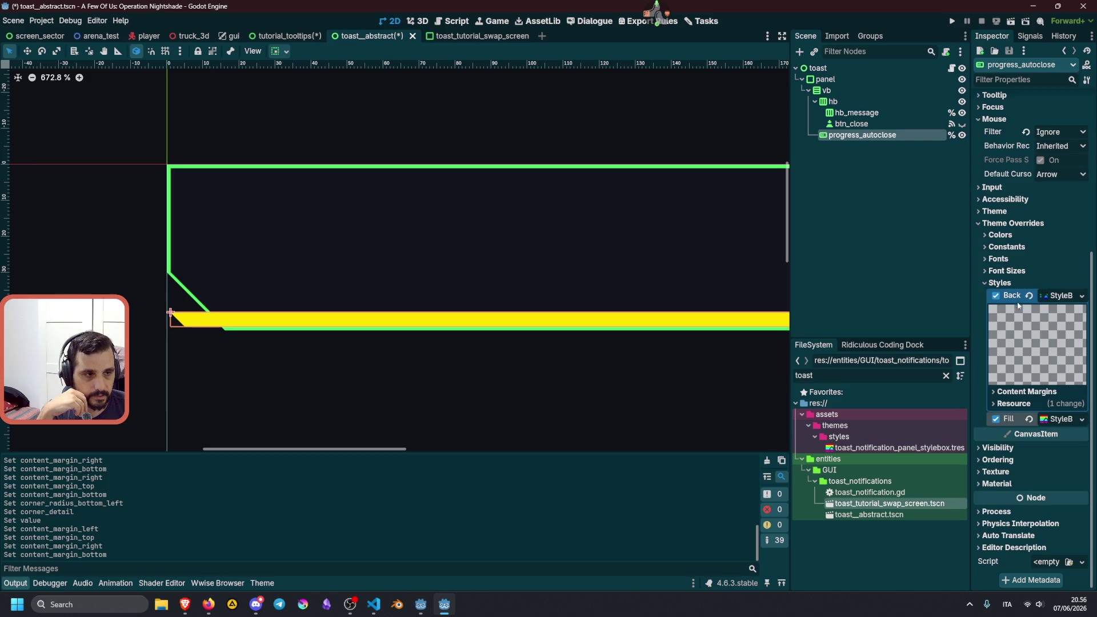
{"action": "left_click", "coordinate": [1035, 392]}
{"action": "left_click", "coordinate": [1073, 406]}
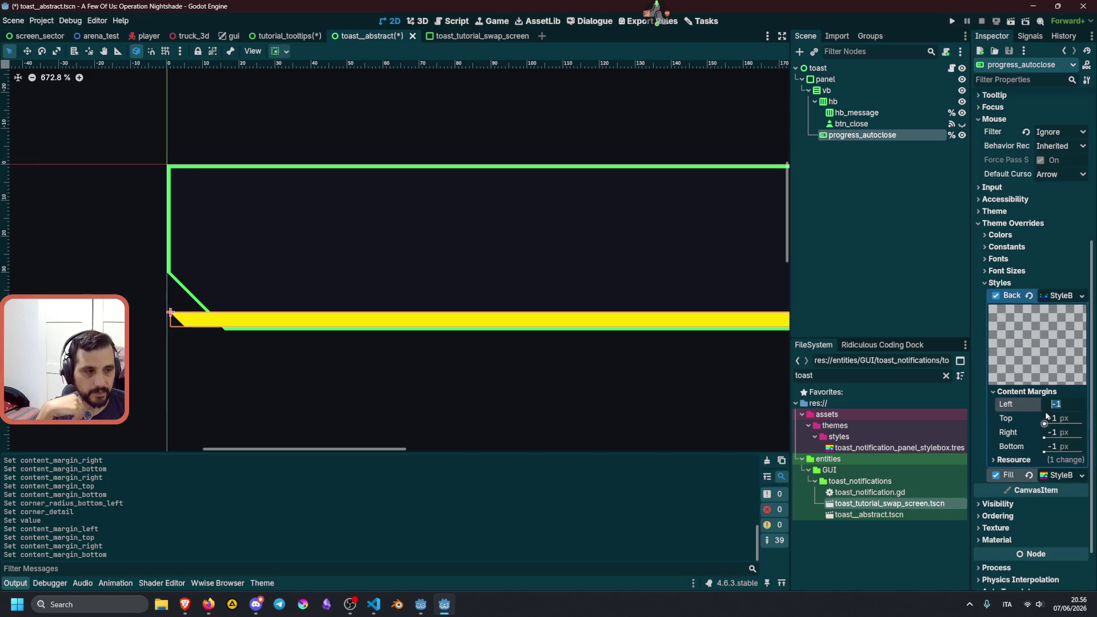
{"action": "type", "text": "12"}
{"action": "key", "text": "Return"}
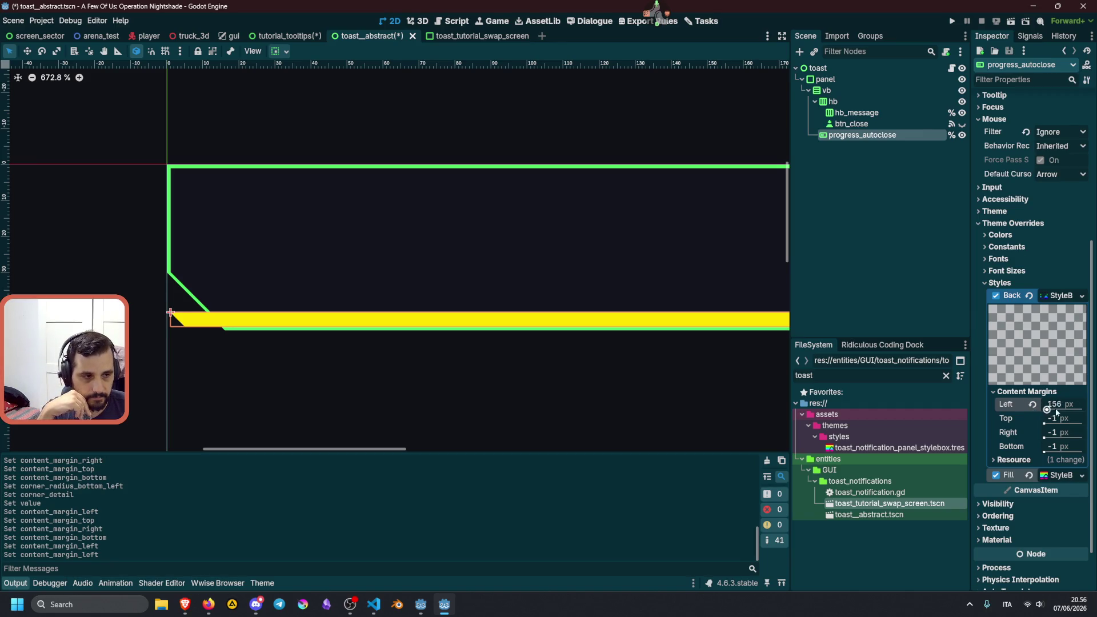
{"action": "left_click_drag", "start_coordinate": [1045, 410], "coordinate": [1047, 416]}
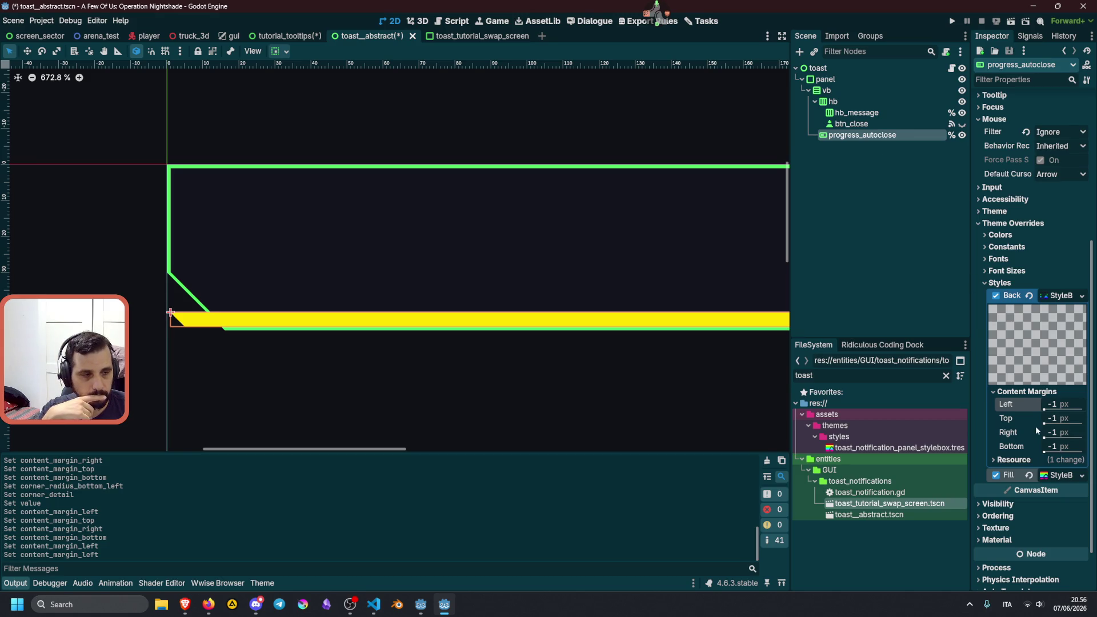
Test 5 px for the background's left margin, then reset it to default.
{"action": "left_click", "coordinate": [1055, 405]}
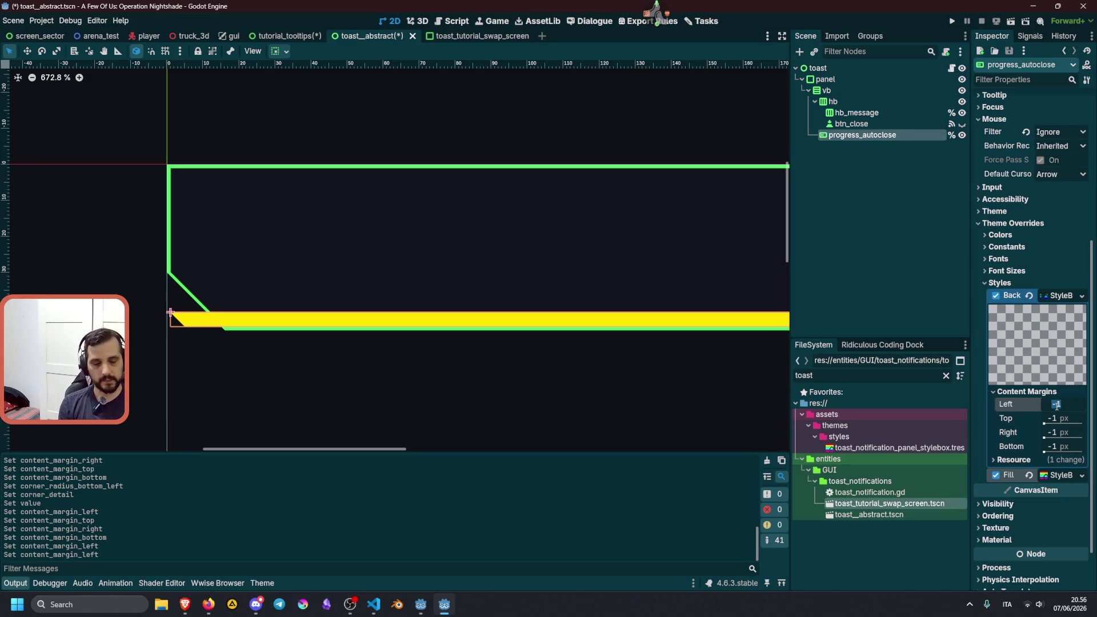
{"action": "key", "text": "BackSpace"}
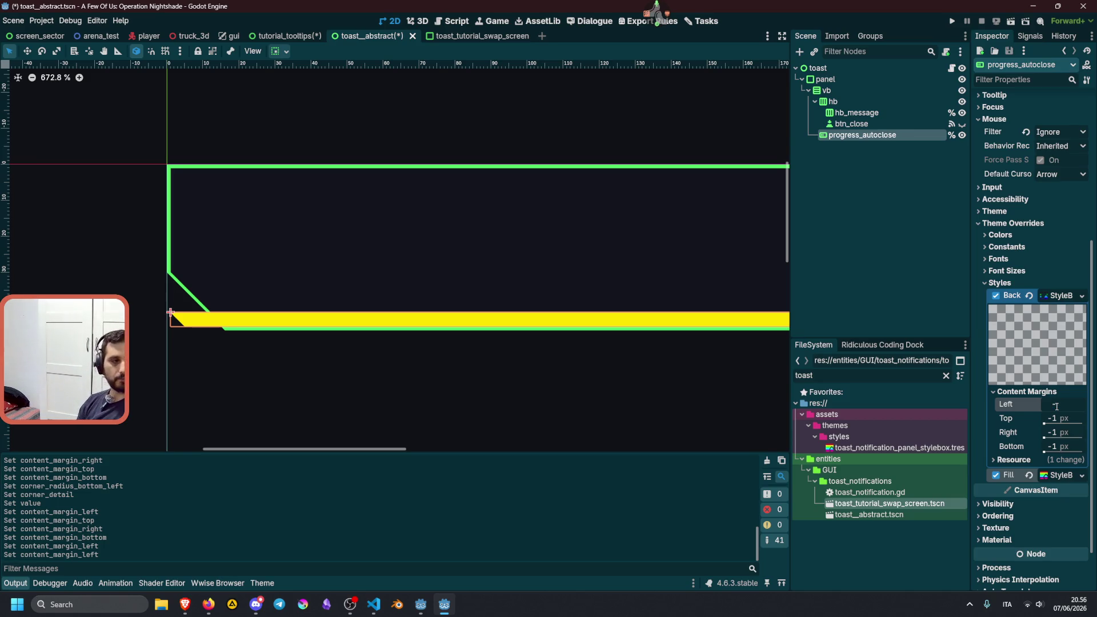
{"action": "type", "text": "5"}
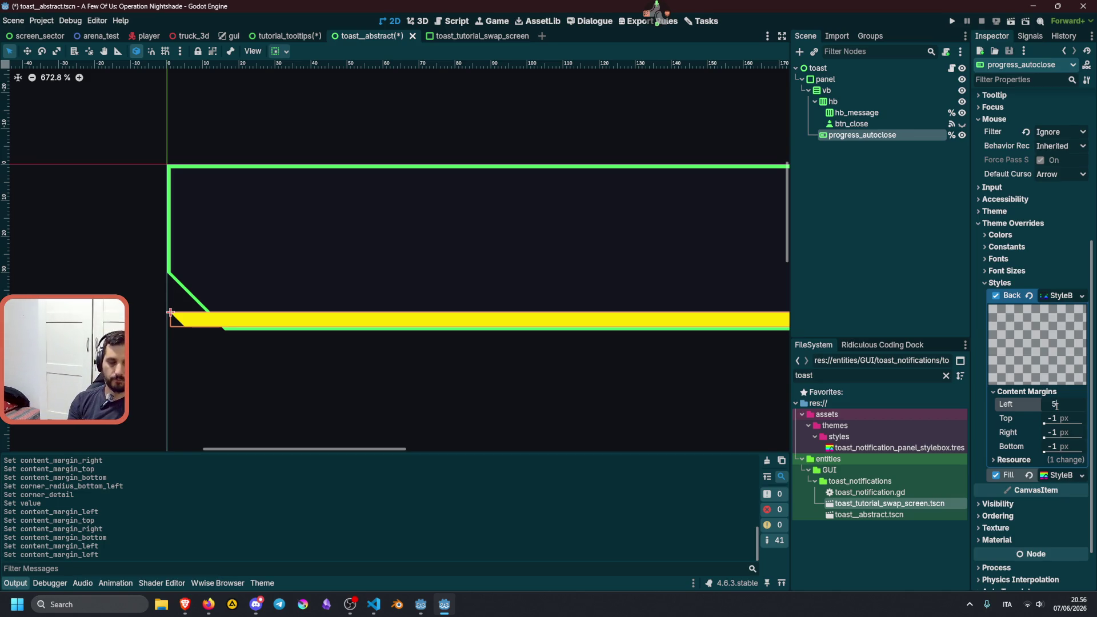
{"action": "key", "text": "Return"}
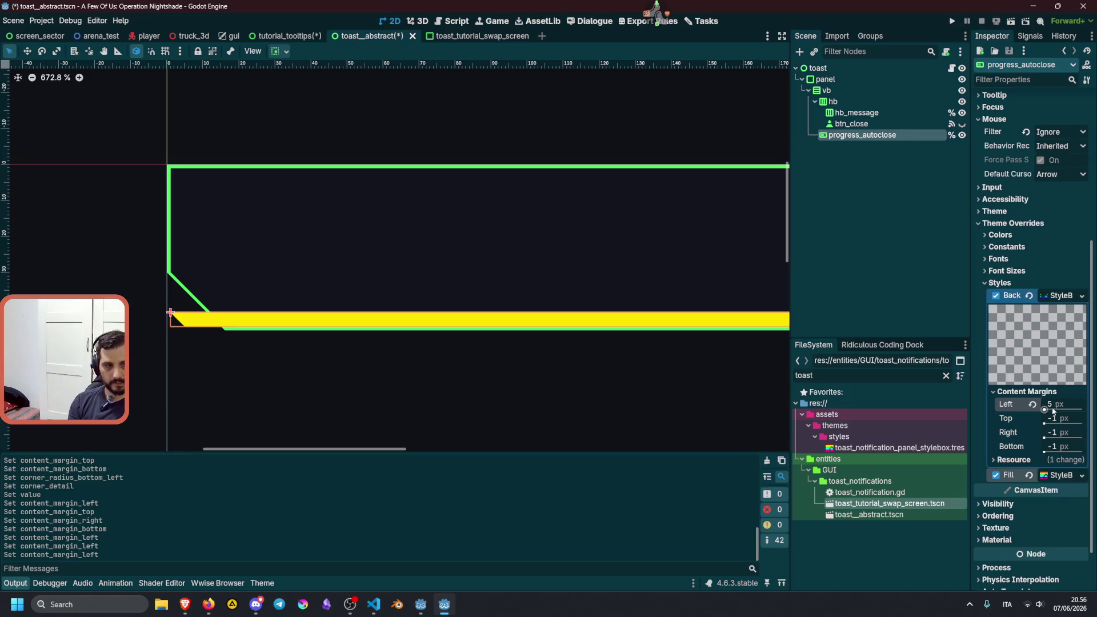
{"action": "left_click_drag", "start_coordinate": [1053, 411], "coordinate": [1081, 411]}
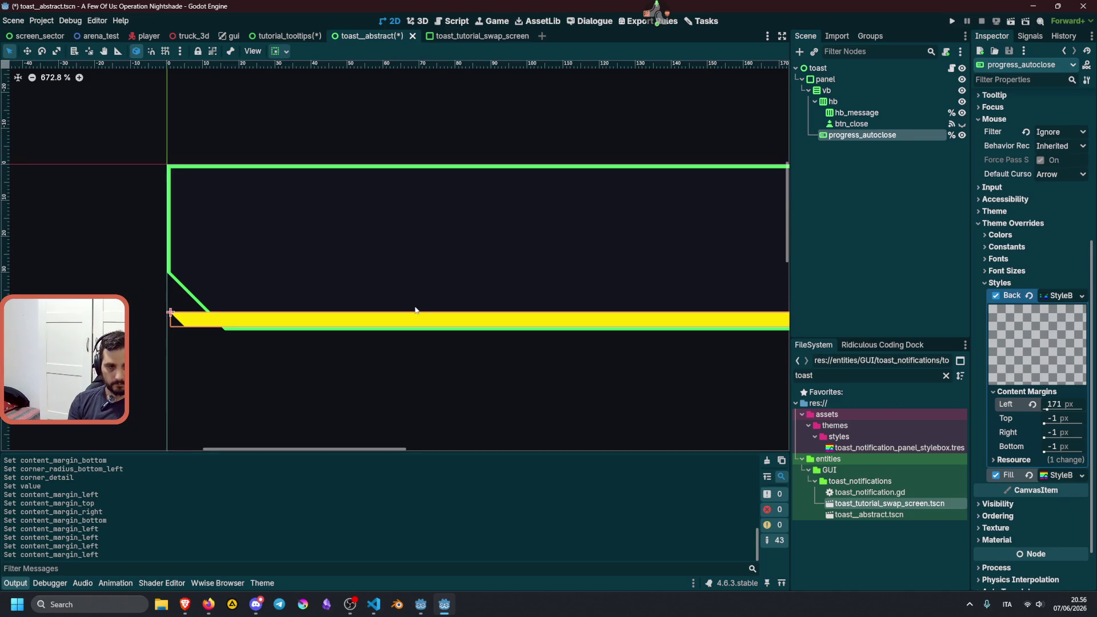
{"action": "scroll", "coordinate": [415, 311], "scroll_direction": "down", "scroll_amount": 4}
{"action": "left_click", "coordinate": [1032, 404]}
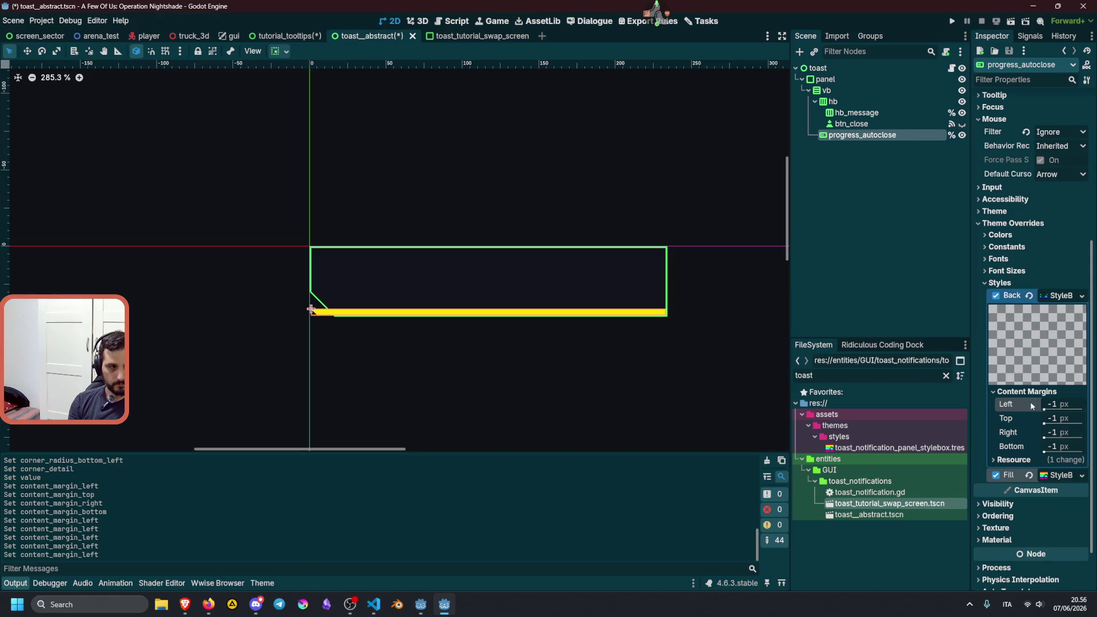
{"action": "scroll", "coordinate": [362, 313], "scroll_direction": "up", "scroll_amount": 8}
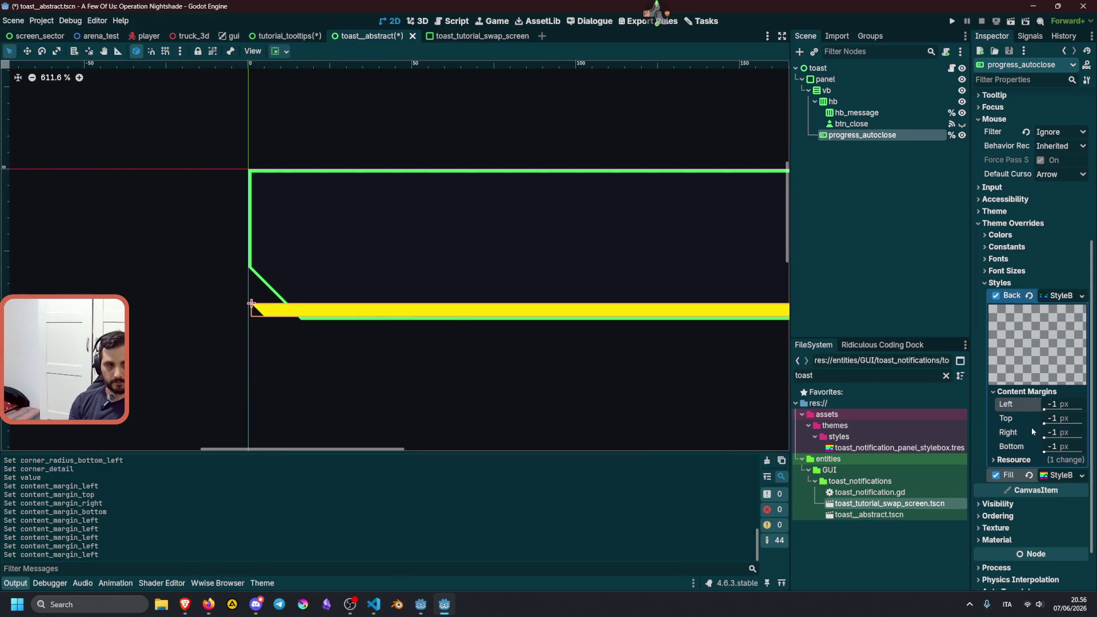
{"action": "left_click", "coordinate": [1026, 392]}
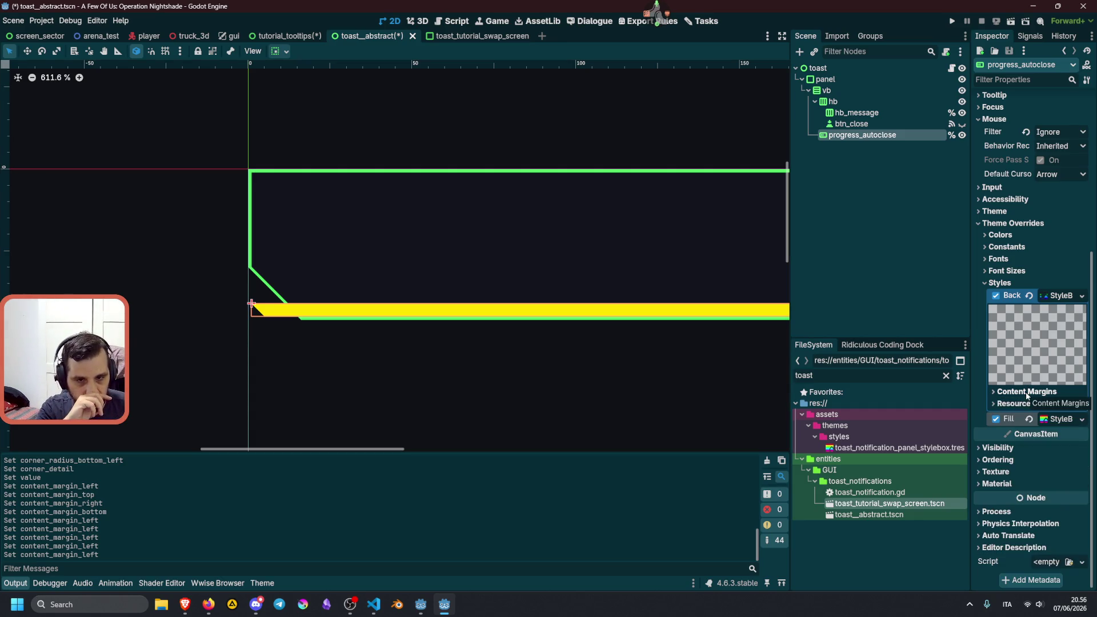
{"action": "scroll", "coordinate": [426, 307], "scroll_direction": "down", "scroll_amount": 4}
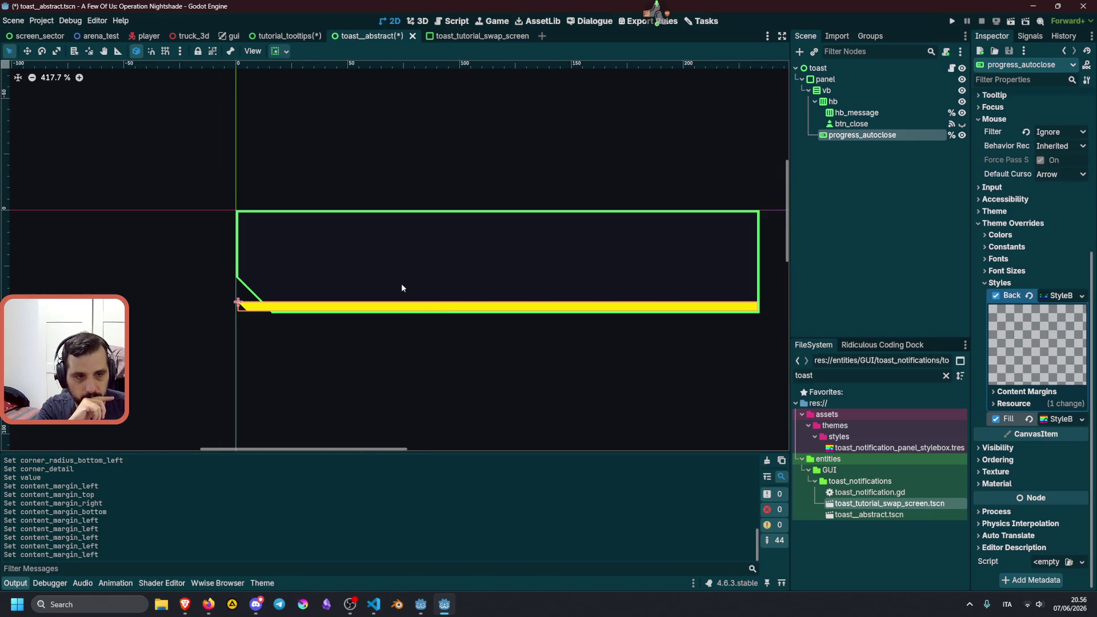
{"action": "scroll", "coordinate": [217, 305], "scroll_direction": "up", "scroll_amount": 5}
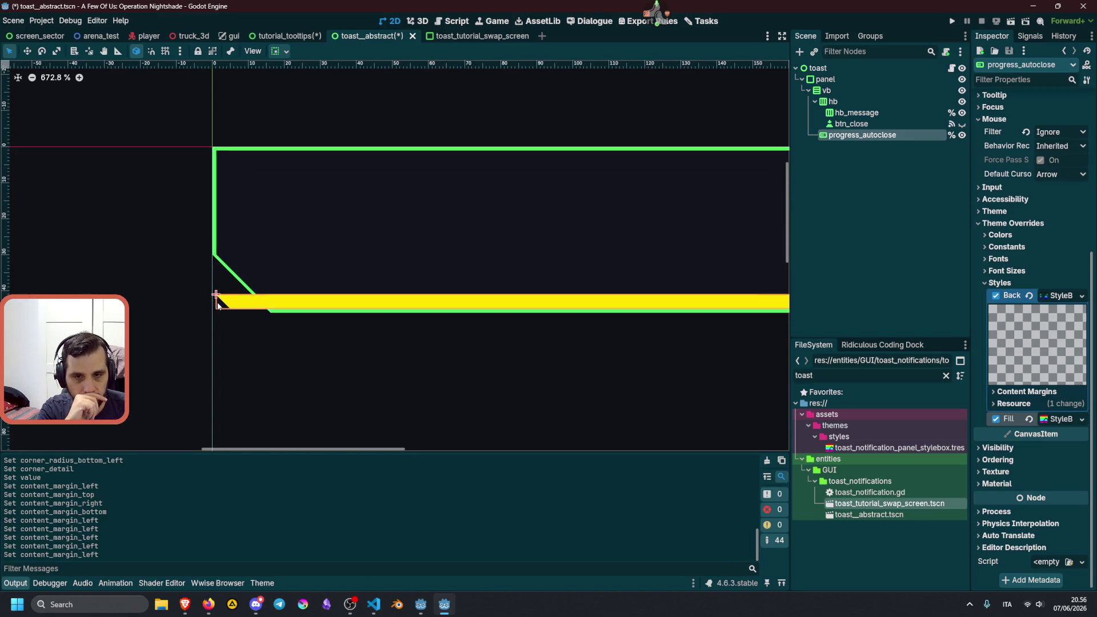
{"action": "left_click", "coordinate": [840, 79]}
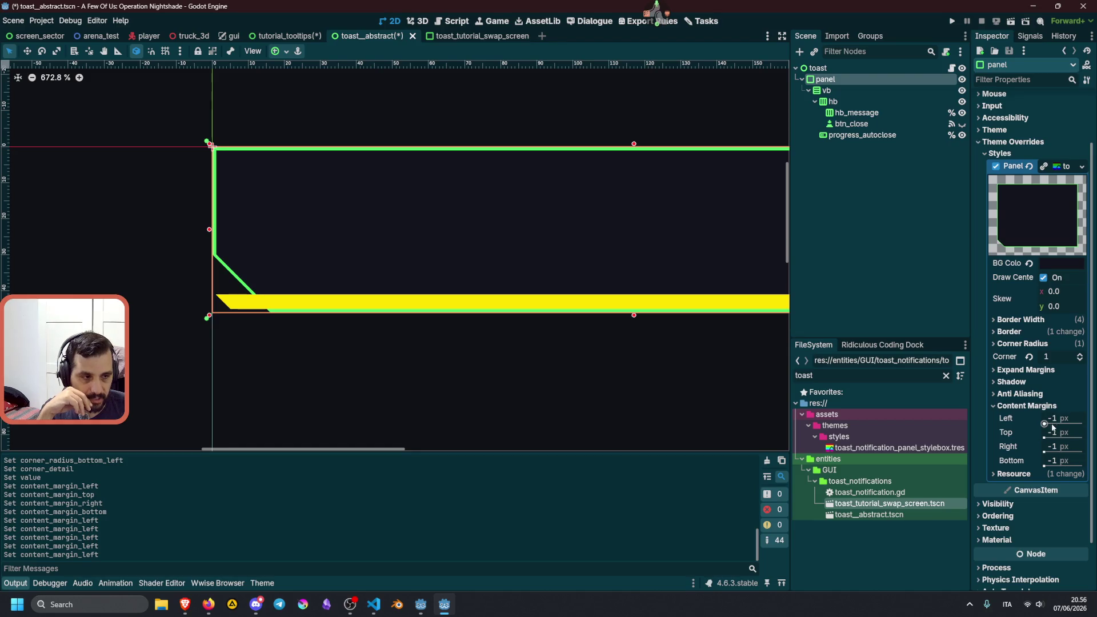
Set the toast panel's left content margin to 12 px after trying 5 and 16.
{"action": "left_click", "coordinate": [1055, 419]}
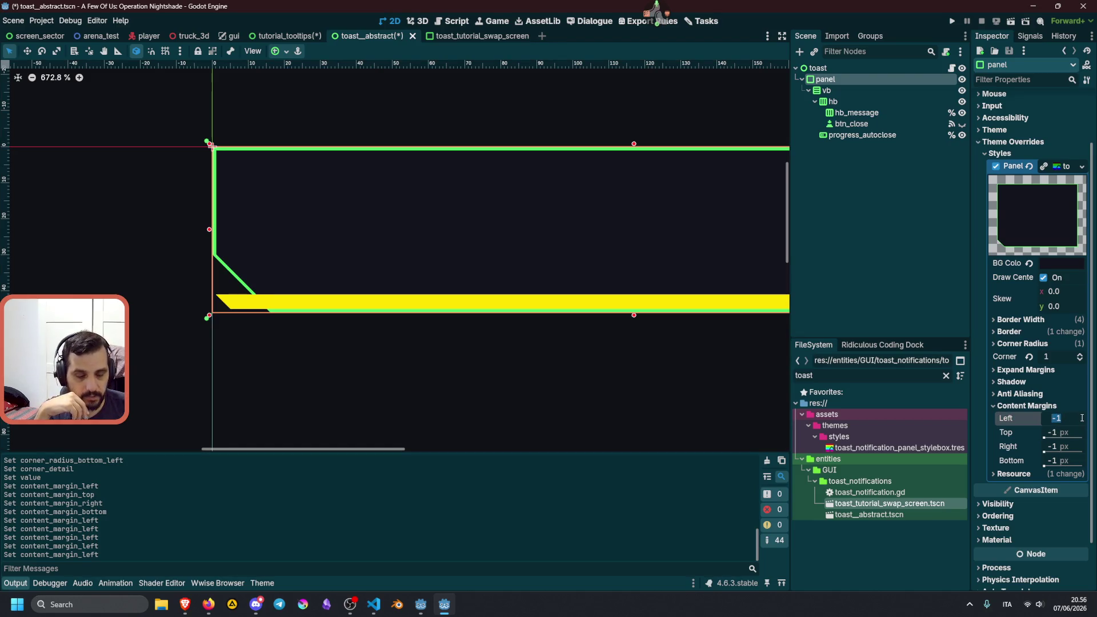
{"action": "type", "text": "5"}
{"action": "key", "text": "Return"}
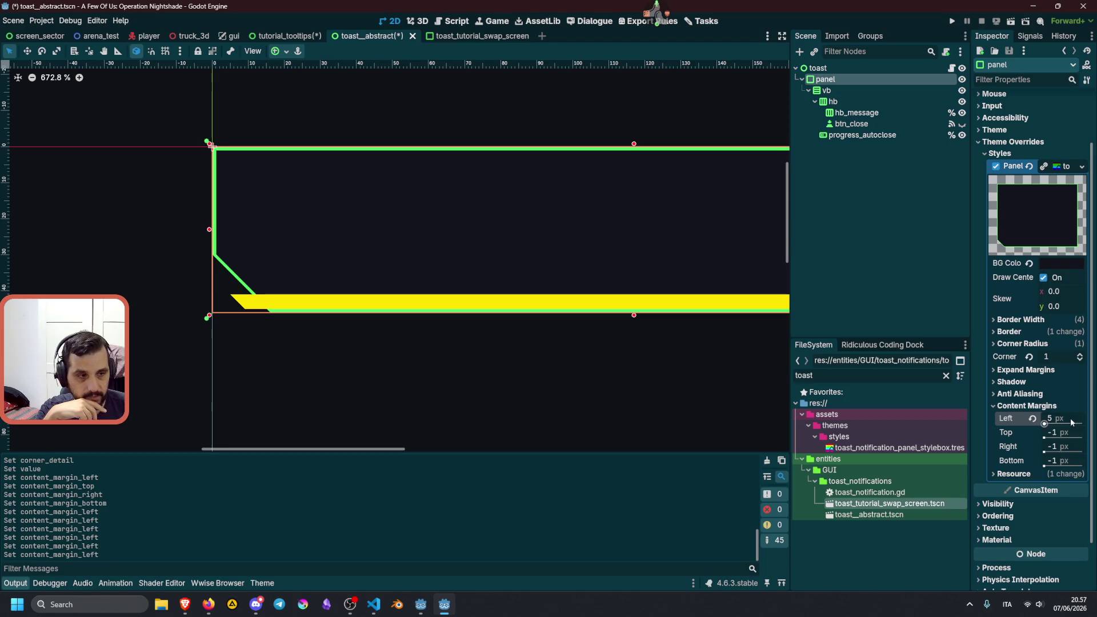
{"action": "type", "text": "16"}
{"action": "key", "text": "Return"}
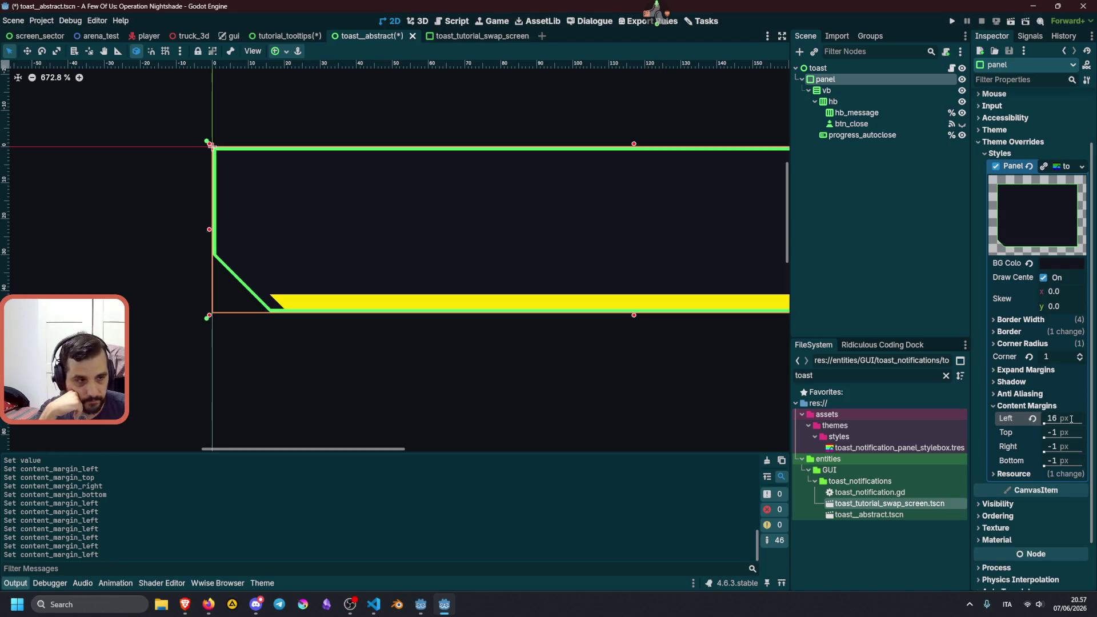
{"action": "left_click", "coordinate": [1066, 418]}
{"action": "type", "text": "12"}
{"action": "key", "text": "Return"}
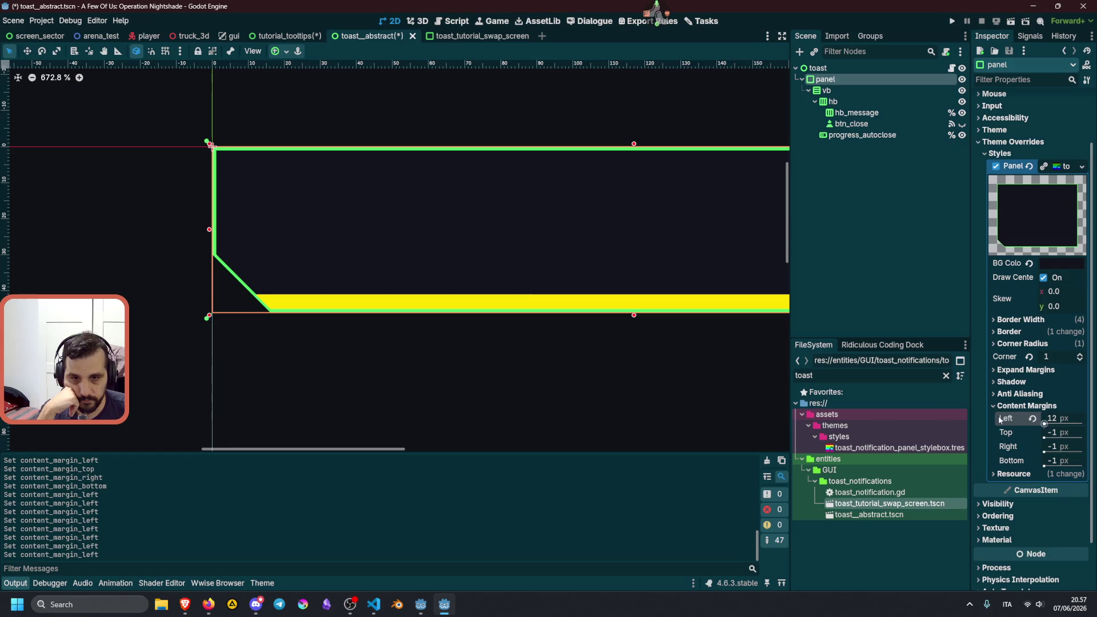
{"action": "left_click", "coordinate": [461, 122]}
{"action": "scroll", "coordinate": [261, 273], "scroll_direction": "down", "scroll_amount": 3}
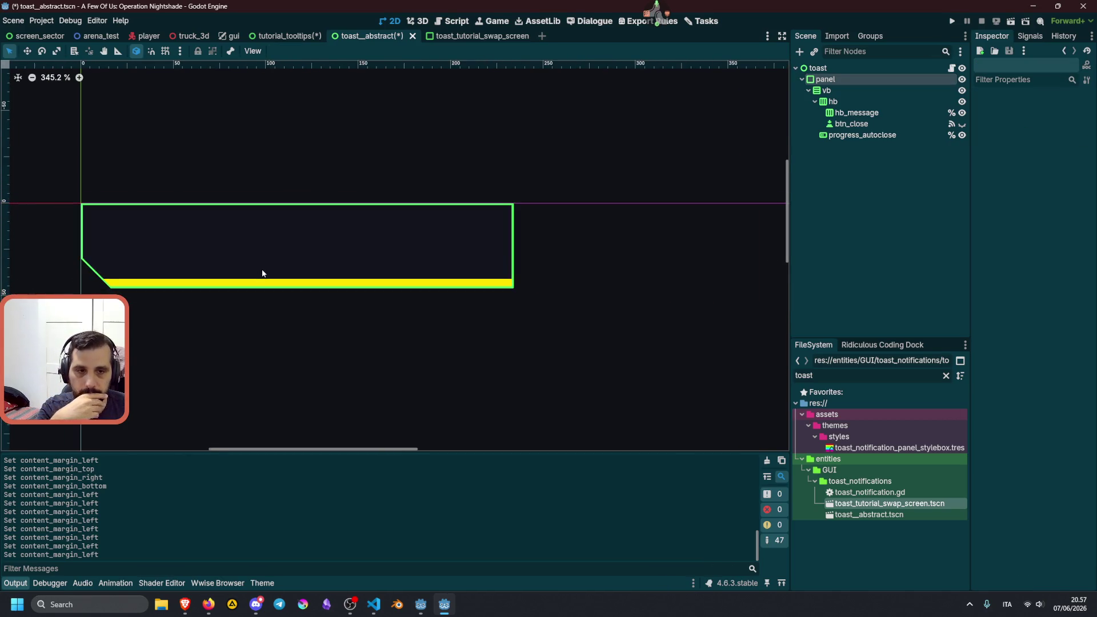
{"action": "scroll", "coordinate": [122, 285], "scroll_direction": "up", "scroll_amount": 2}
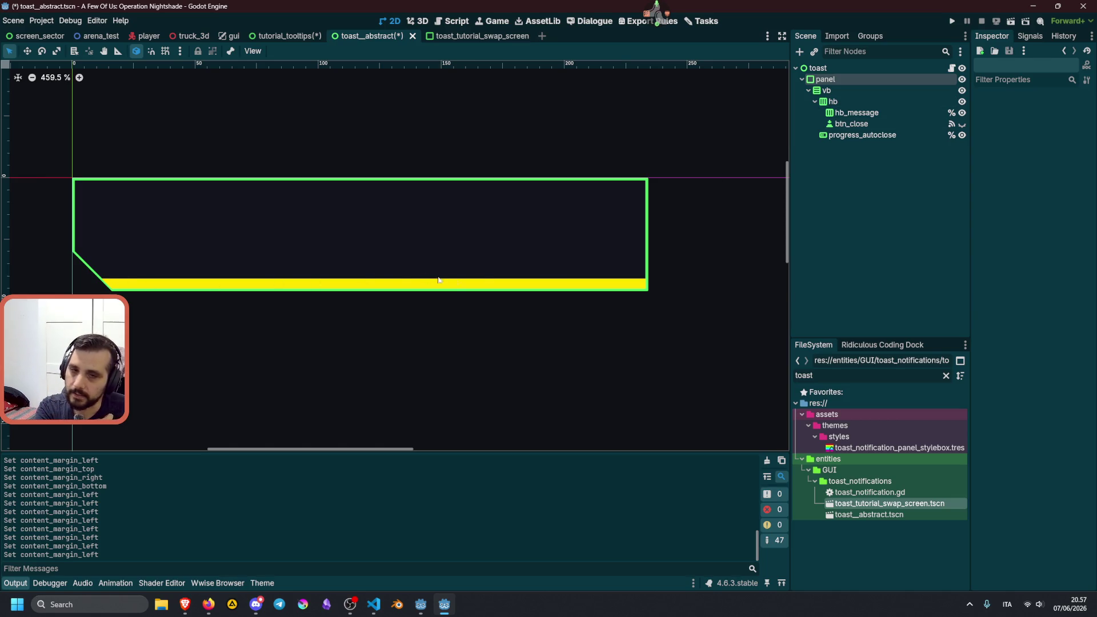
{"action": "scroll", "coordinate": [624, 276], "scroll_direction": "down", "scroll_amount": 5}
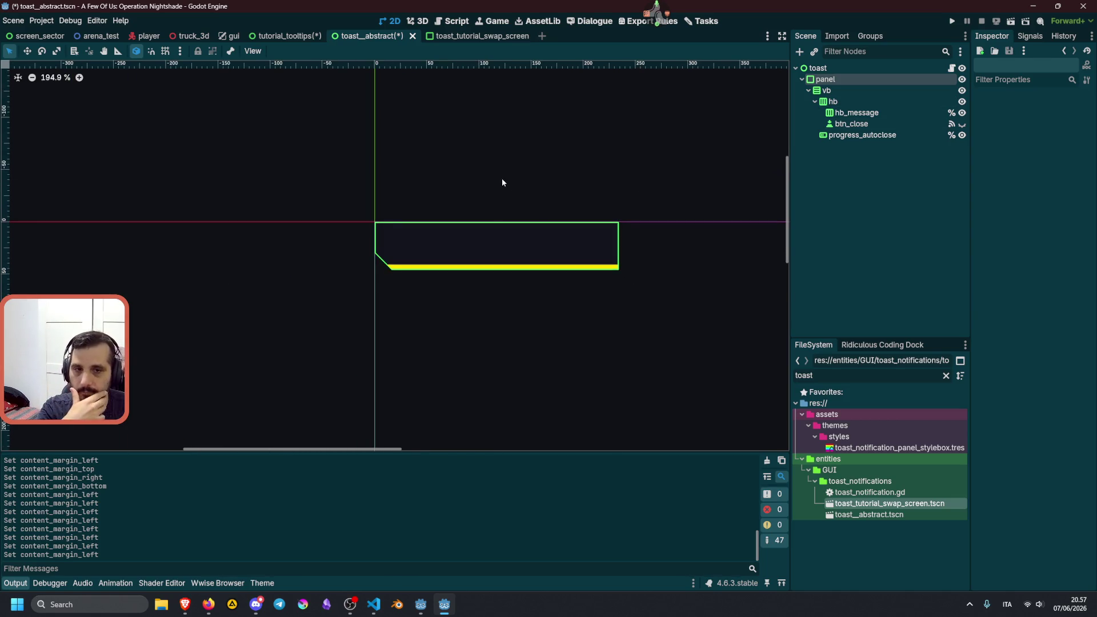
{"action": "left_click", "coordinate": [533, 230]}
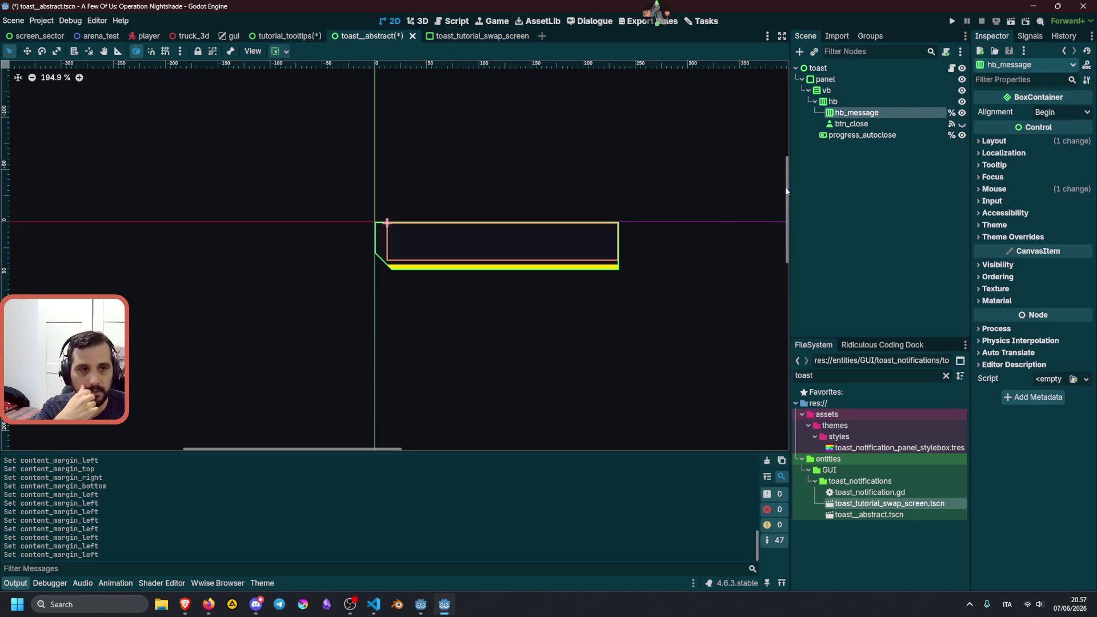
Unhide btn_close in the Scene tree and select its X button.
{"action": "scroll", "coordinate": [587, 209], "scroll_direction": "up", "scroll_amount": 3}
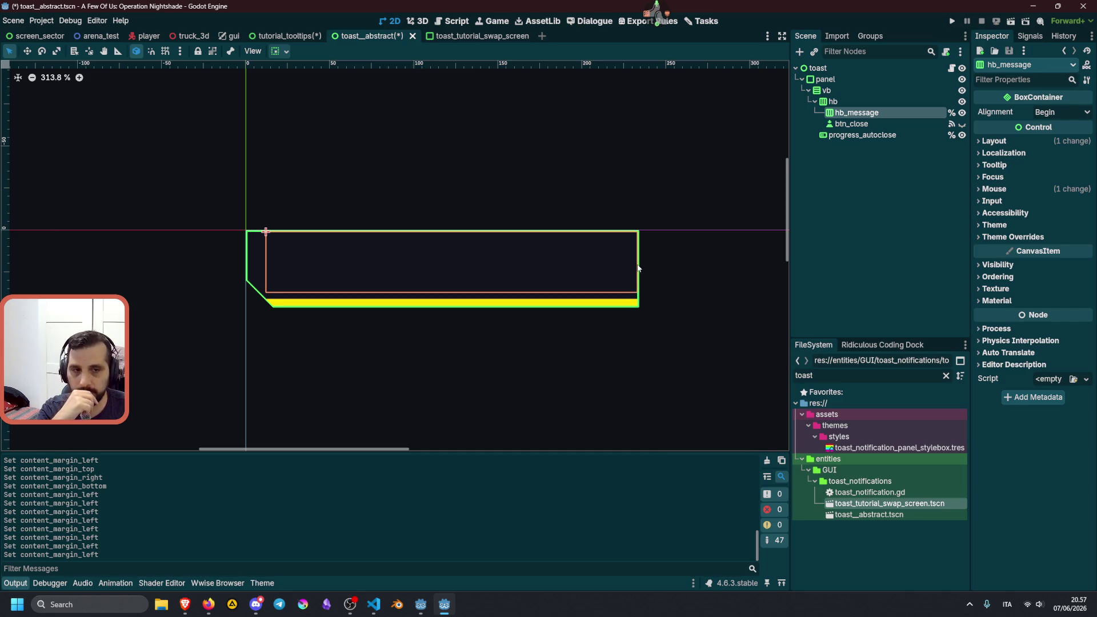
{"action": "left_click", "coordinate": [963, 124]}
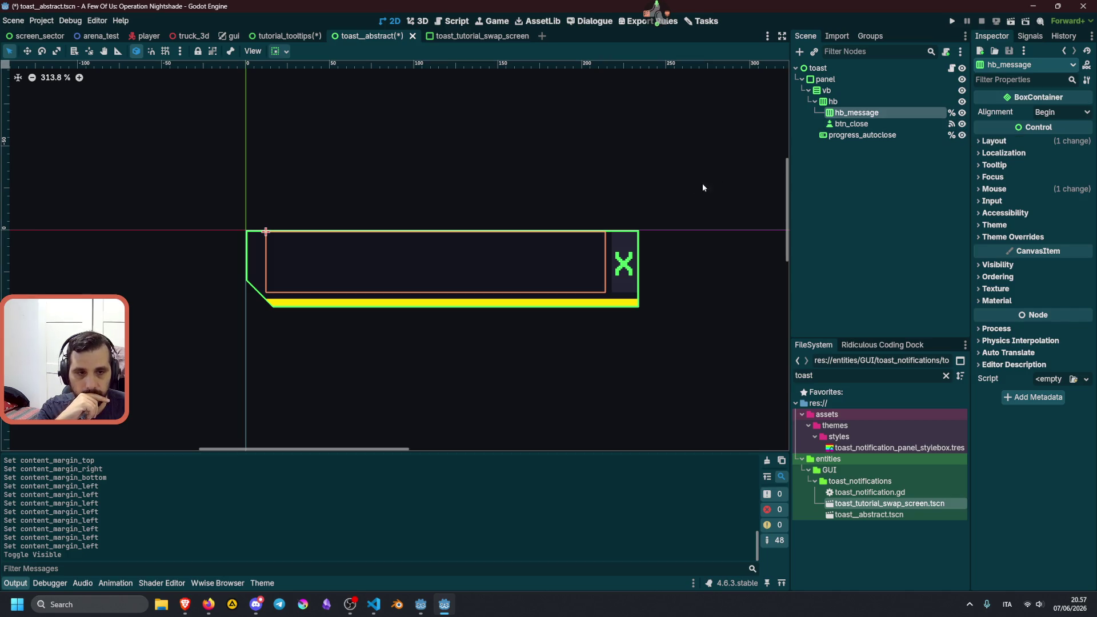
{"action": "left_click", "coordinate": [626, 238]}
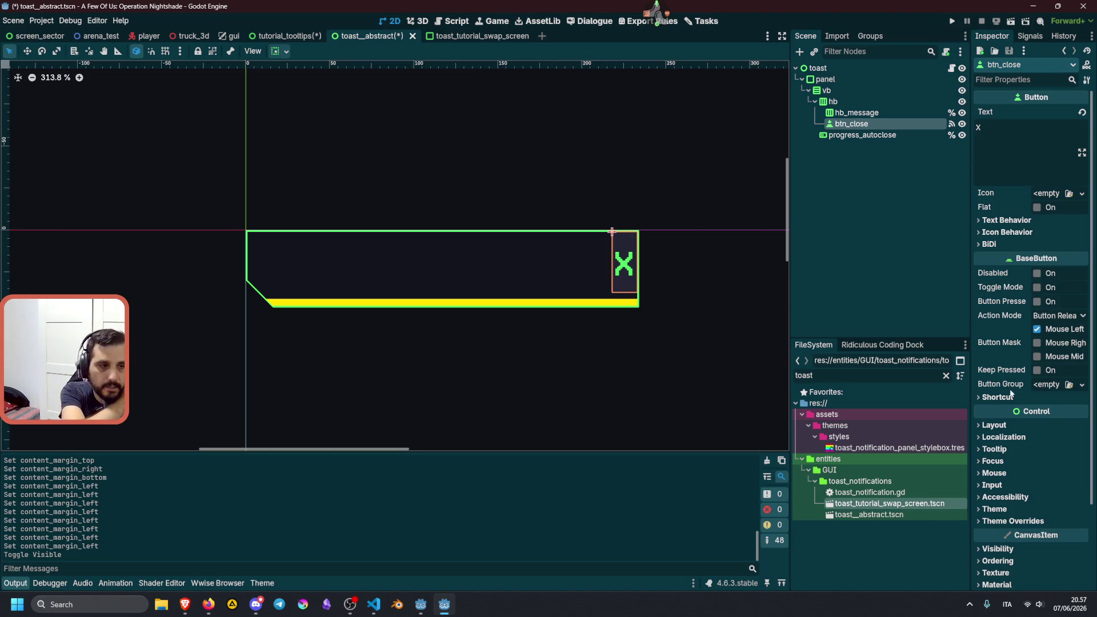
Set btn_close's Custom Minimum Size under Layout, entering 32.
{"action": "left_click", "coordinate": [994, 425]}
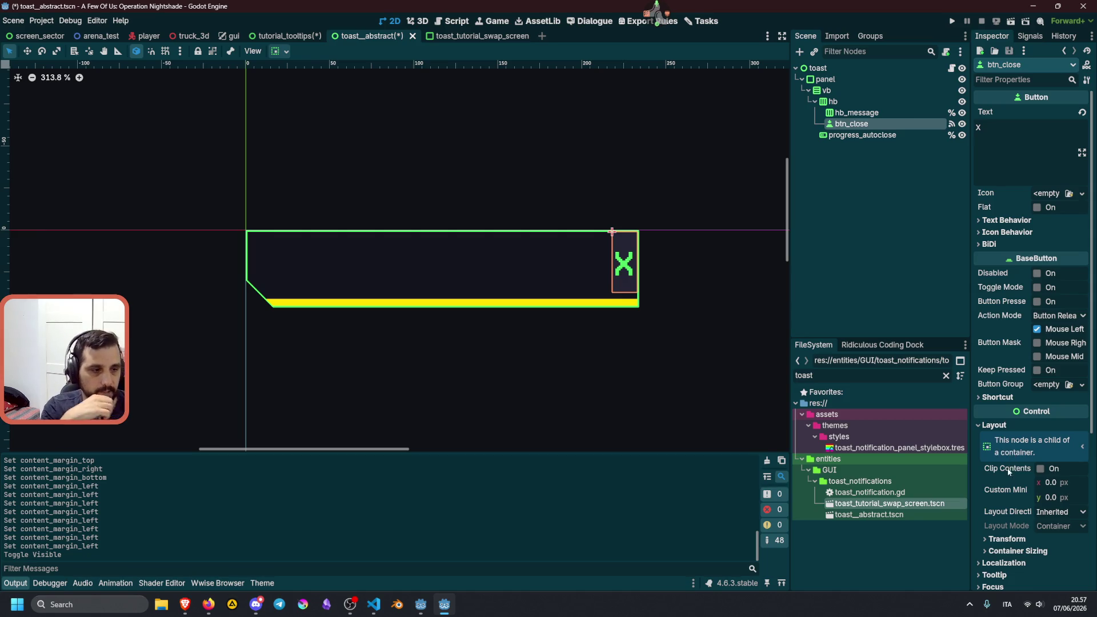
{"action": "left_click", "coordinate": [1012, 540]}
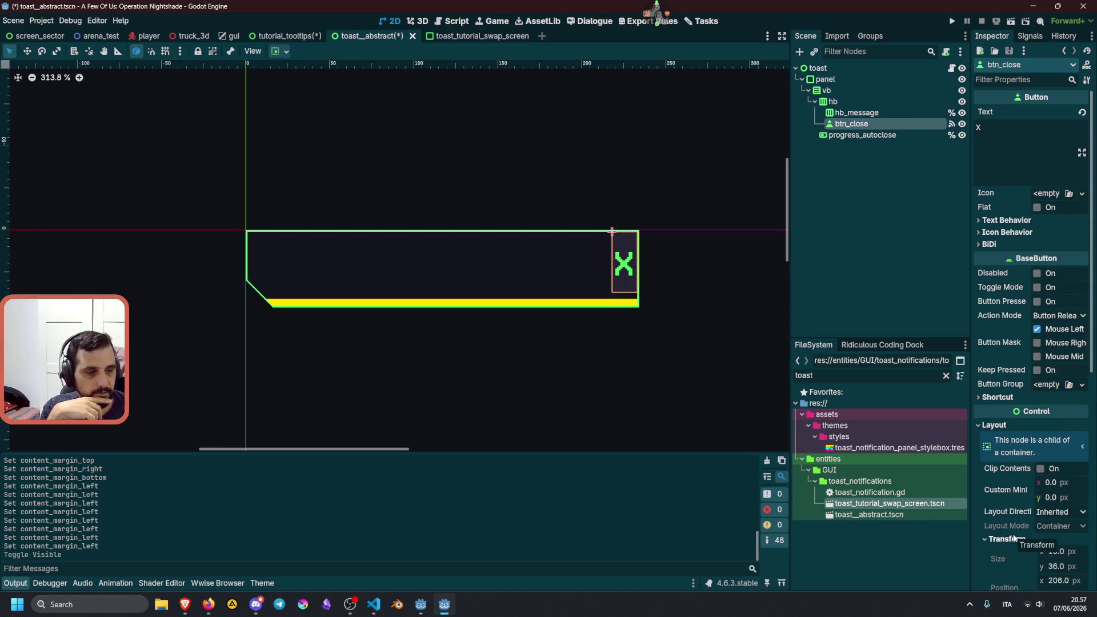
{"action": "left_click", "coordinate": [1012, 539]}
{"action": "left_click", "coordinate": [1055, 482]}
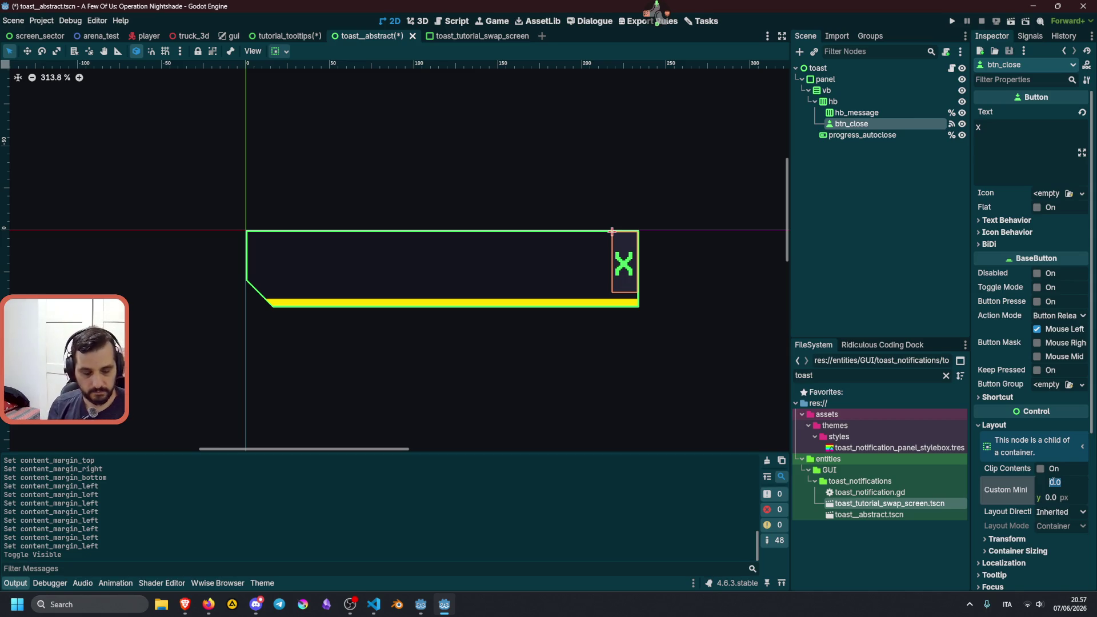
{"action": "type", "text": "32"}
{"action": "key", "text": "Return"}
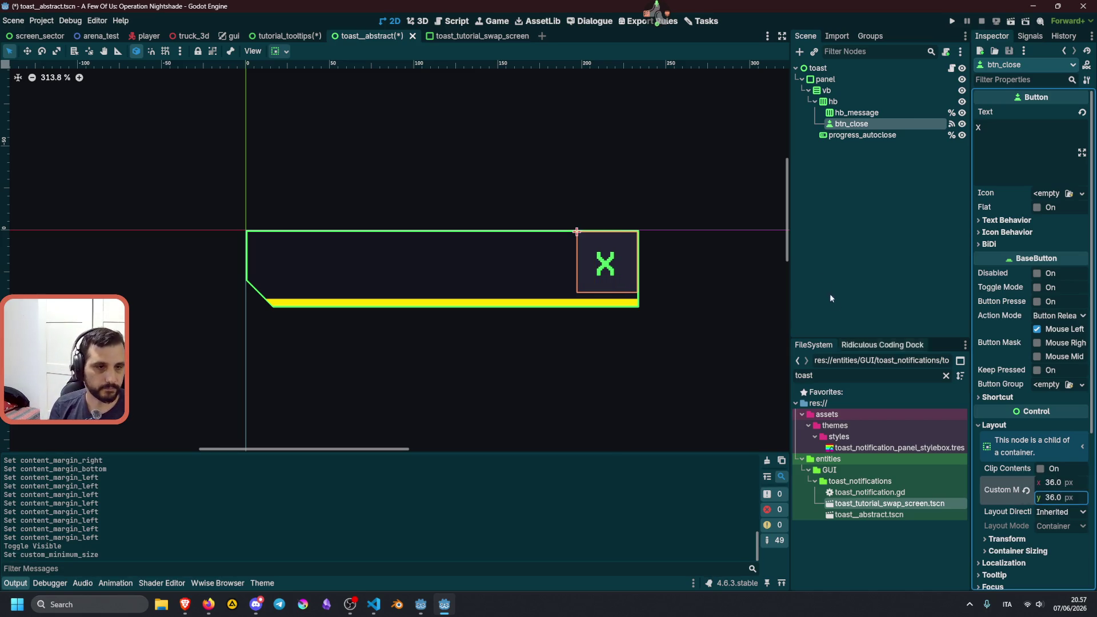
{"action": "left_click", "coordinate": [832, 231]}
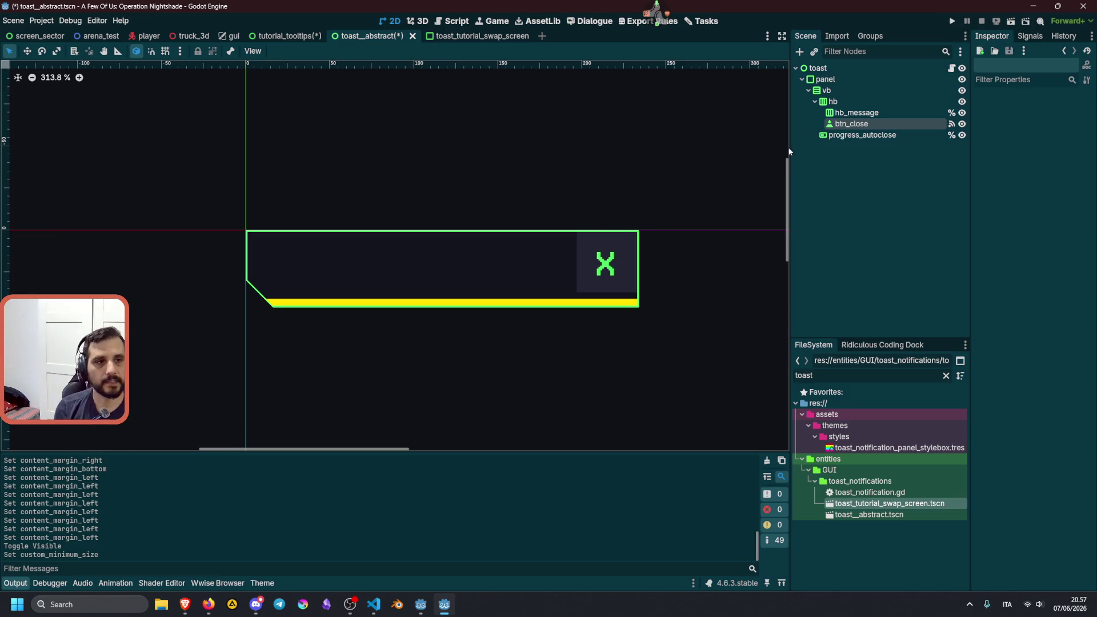
{"action": "left_click", "coordinate": [827, 91]}
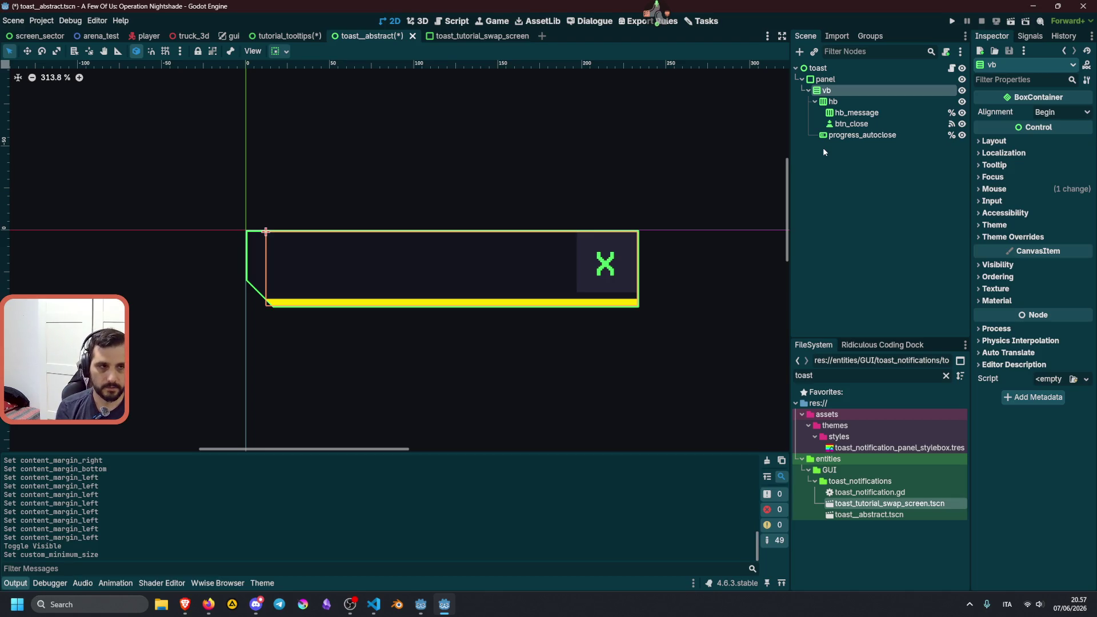
Override the vb container's Separation constant to 0.
{"action": "left_click", "coordinate": [1013, 236]}
{"action": "left_click", "coordinate": [1007, 249]}
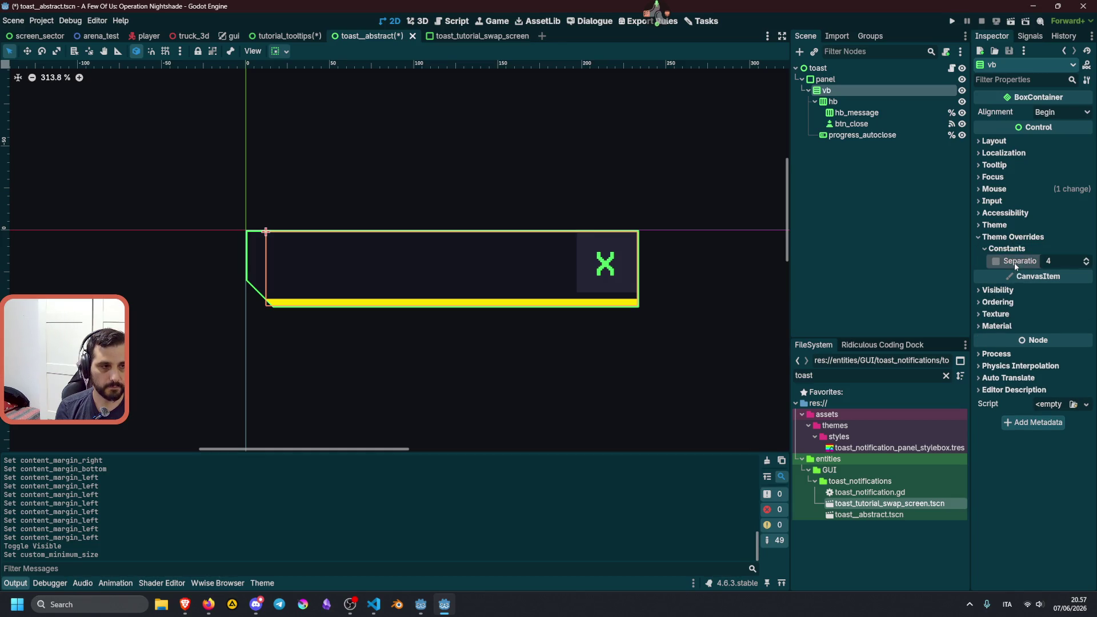
{"action": "left_click", "coordinate": [1061, 264]}
{"action": "type", "text": "0"}
{"action": "key", "text": "Return"}
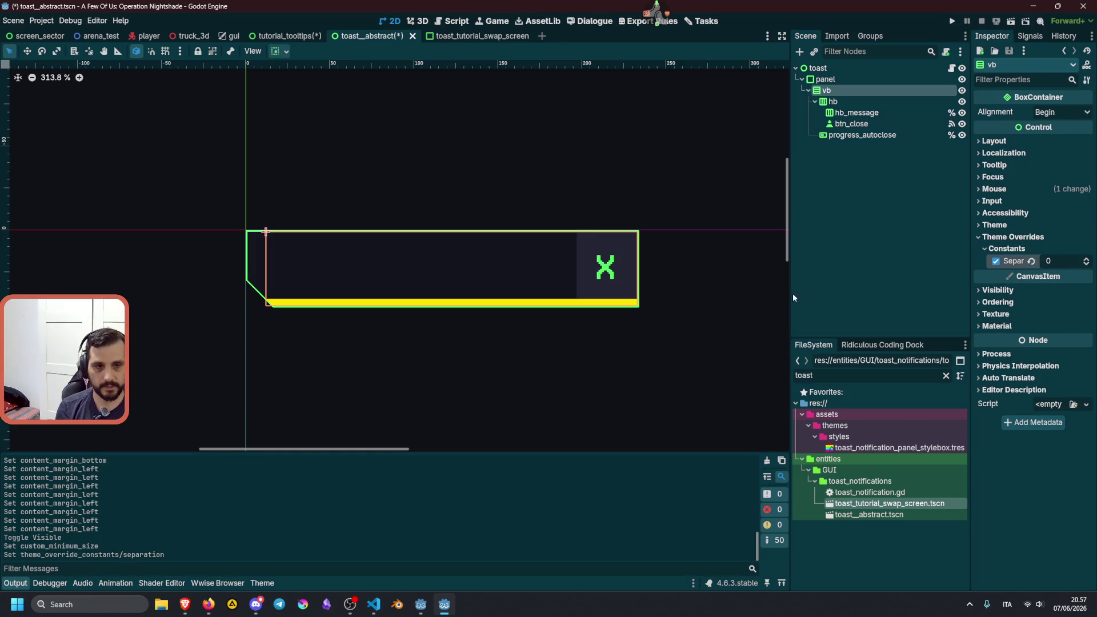
{"action": "left_click", "coordinate": [588, 252]}
{"action": "left_click", "coordinate": [579, 175]}
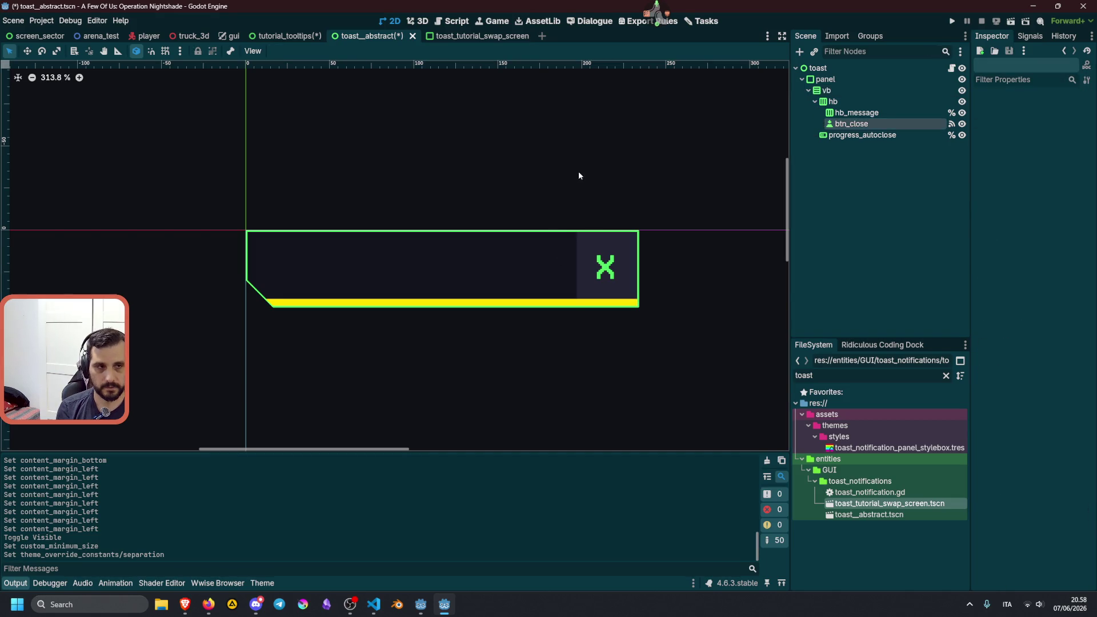
{"action": "left_click", "coordinate": [832, 68]}
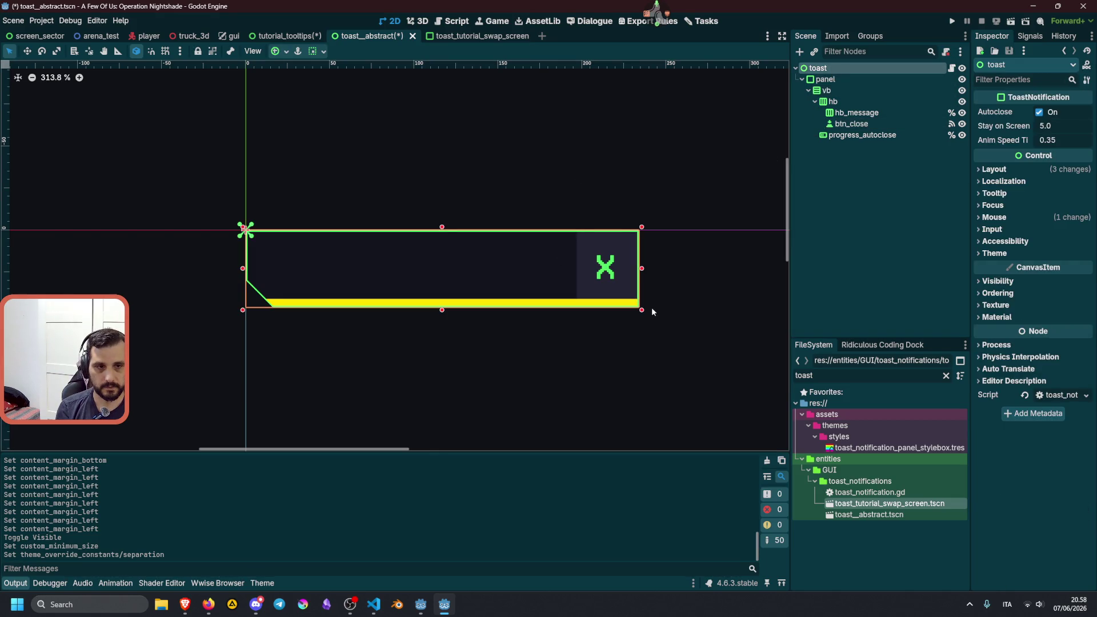
Drag the toast root's resize handle to shrink it to 195 px wide.
{"action": "mouse_move", "coordinate": [643, 311]}
{"action": "left_mouse_down"}
{"action": "mouse_move", "coordinate": [623, 288]}
{"action": "mouse_move", "coordinate": [410, 255]}
{"action": "mouse_move", "coordinate": [526, 272]}
{"action": "mouse_move", "coordinate": [583, 309]}
{"action": "mouse_move", "coordinate": [575, 298]}
{"action": "left_mouse_up"}
{"action": "scroll", "coordinate": [452, 272], "scroll_direction": "up", "scroll_amount": 3}
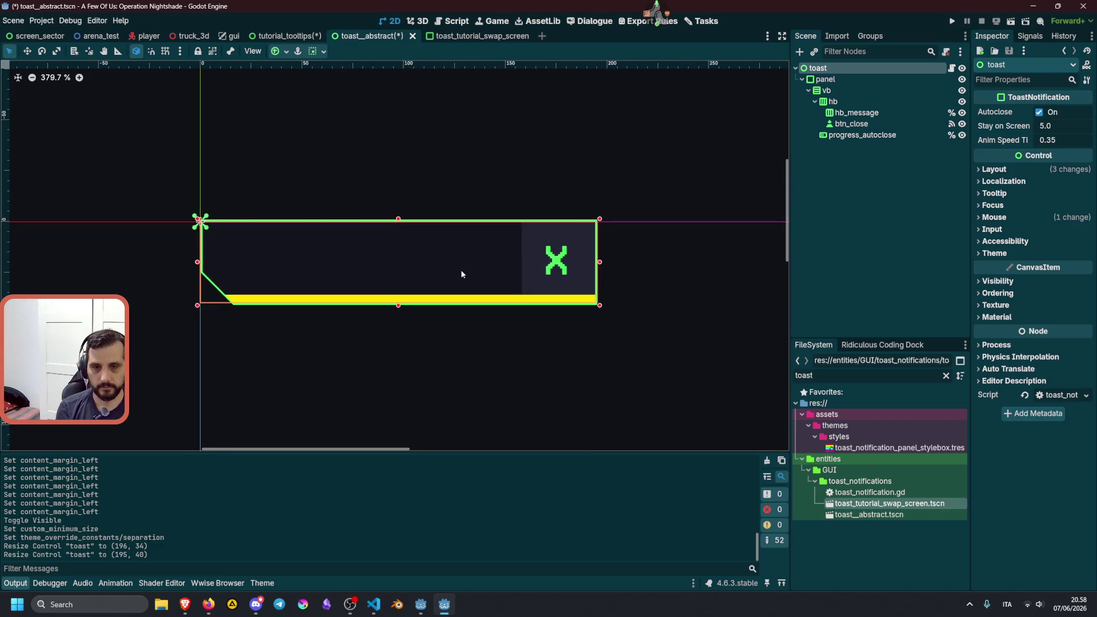
{"action": "left_click", "coordinate": [371, 133]}
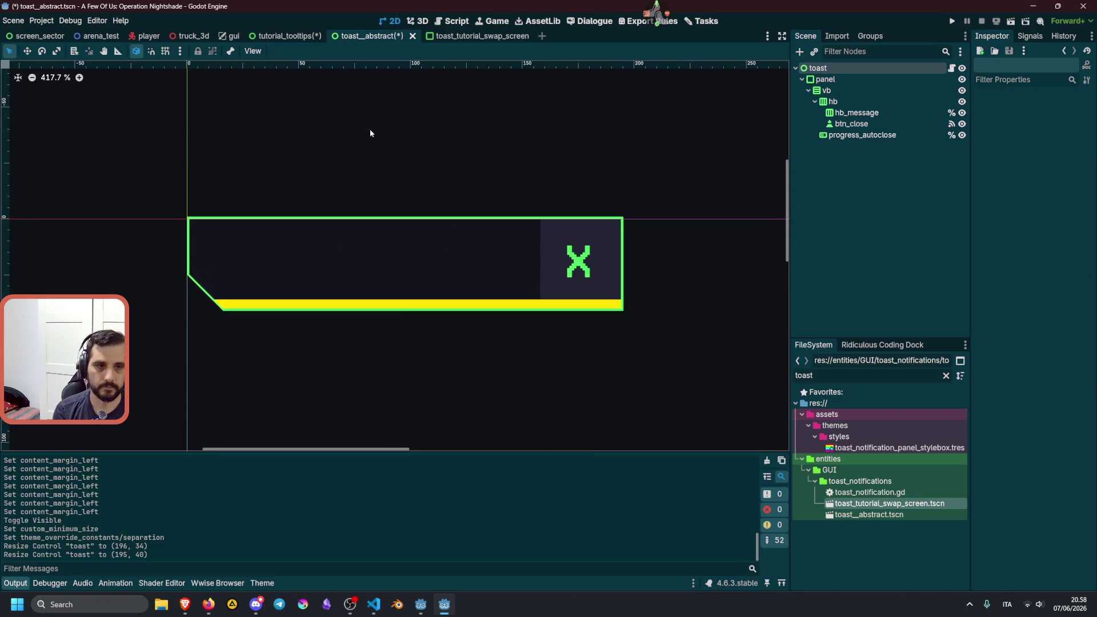
{"action": "left_click", "coordinate": [434, 261]}
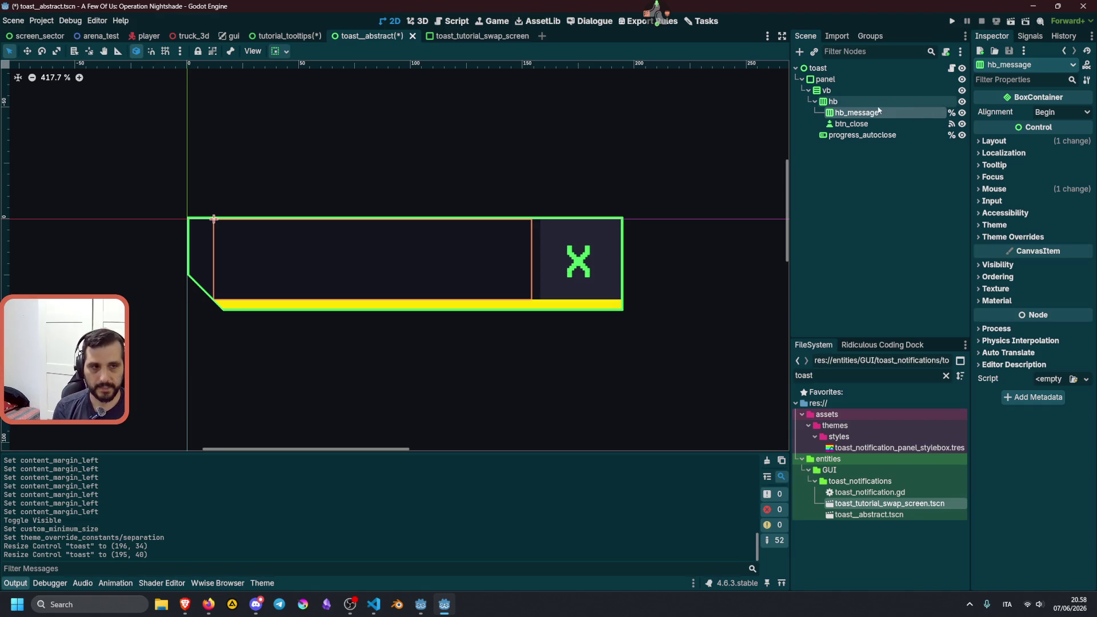
Add a MarginContainer under hb, name it margin, and move hb_message inside it.
{"action": "key", "text": "ctrl+a"}
{"action": "type", "text": "margi"}
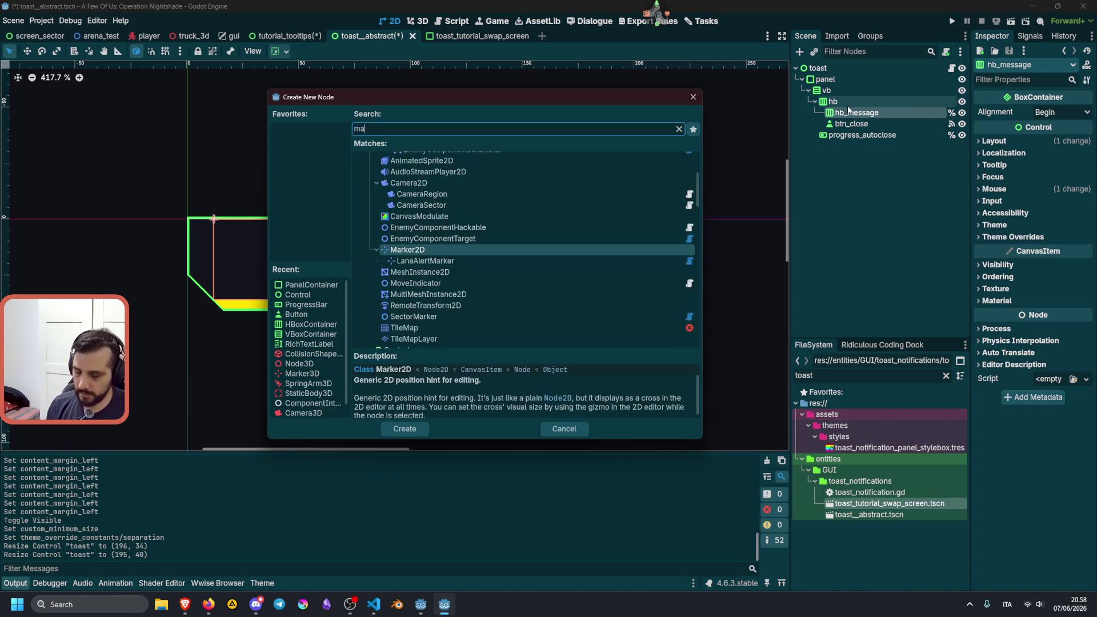
{"action": "key", "text": "Return"}
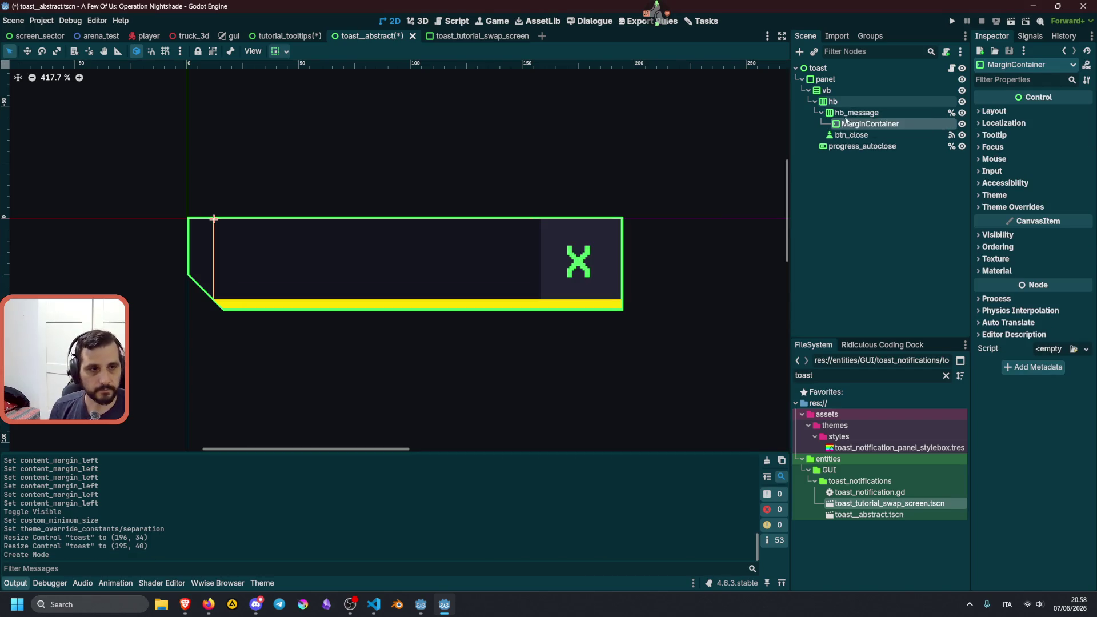
{"action": "left_click_drag", "start_coordinate": [846, 120], "coordinate": [856, 110]}
{"action": "double_click", "coordinate": [856, 112]}
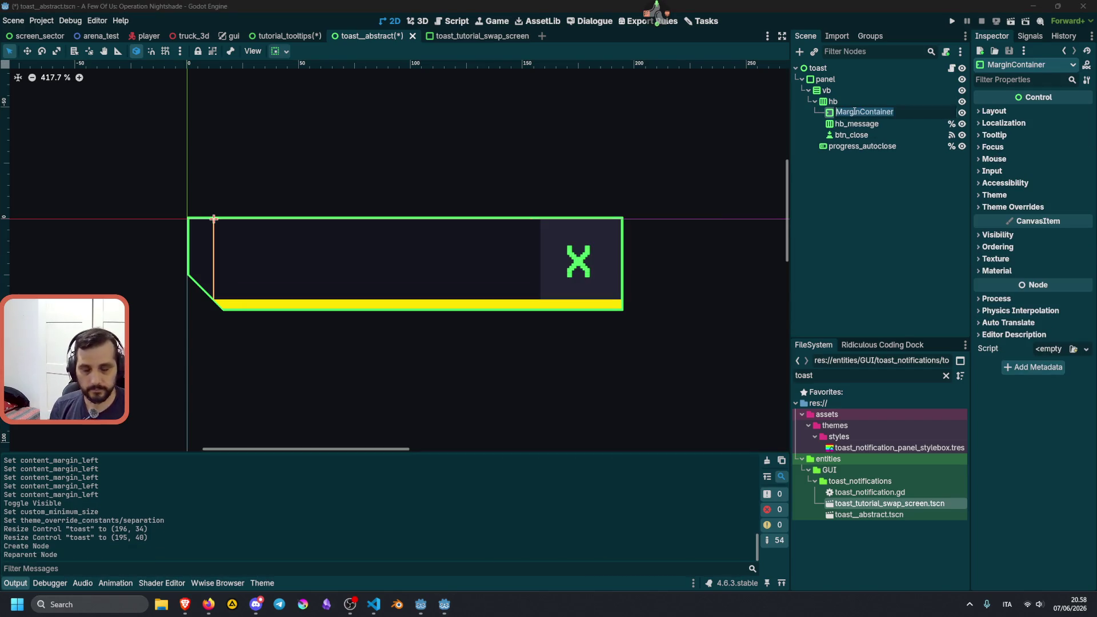
{"action": "type", "text": "margin"}
{"action": "key", "text": "Return"}
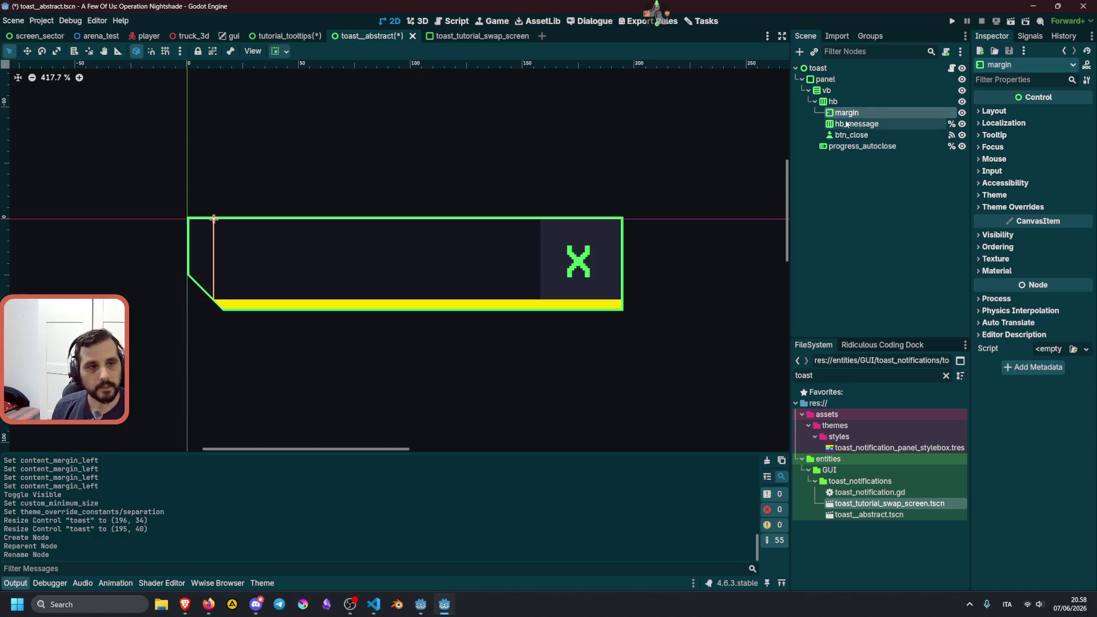
{"action": "left_click_drag", "start_coordinate": [847, 123], "coordinate": [851, 113]}
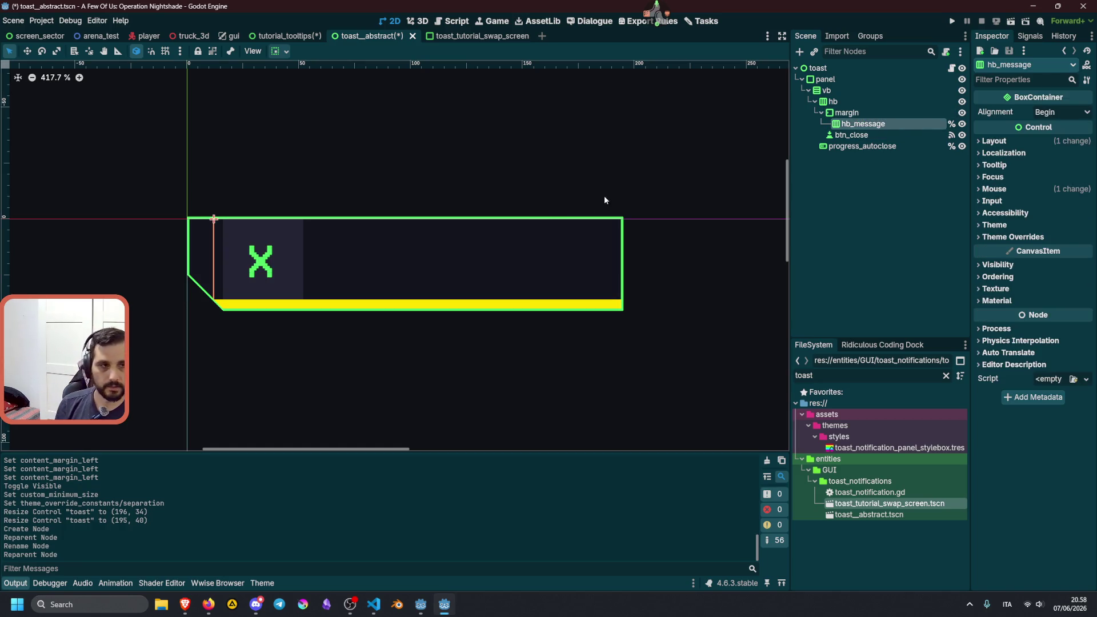
Set margin to Fill and Expand horizontally and Fill vertically.
{"action": "key", "text": "Up"}
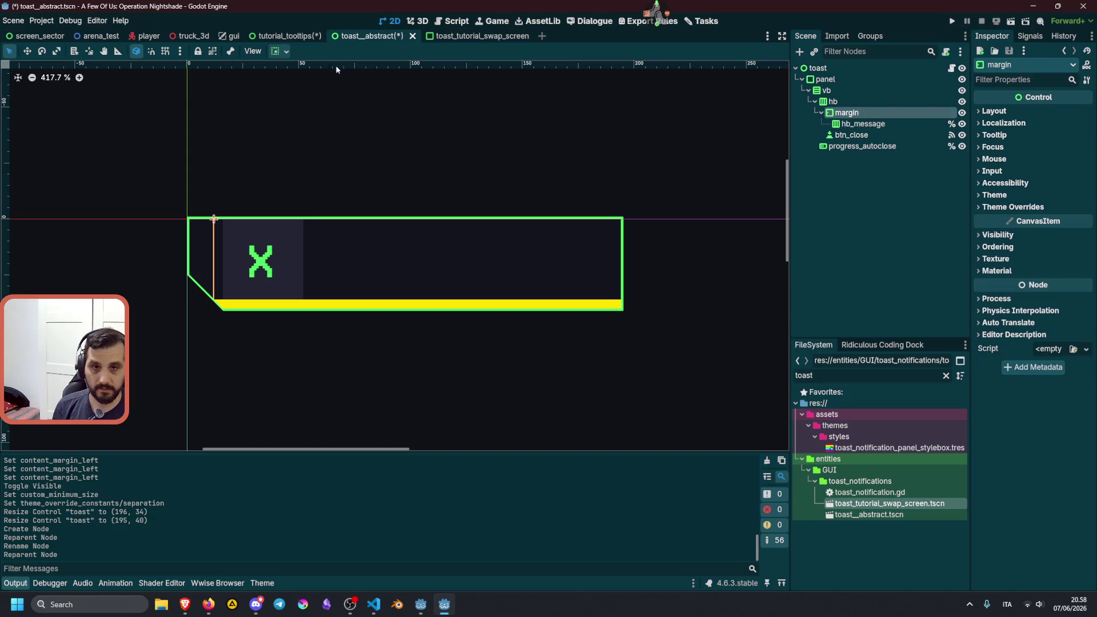
{"action": "left_click", "coordinate": [284, 52]}
{"action": "left_click", "coordinate": [333, 83]}
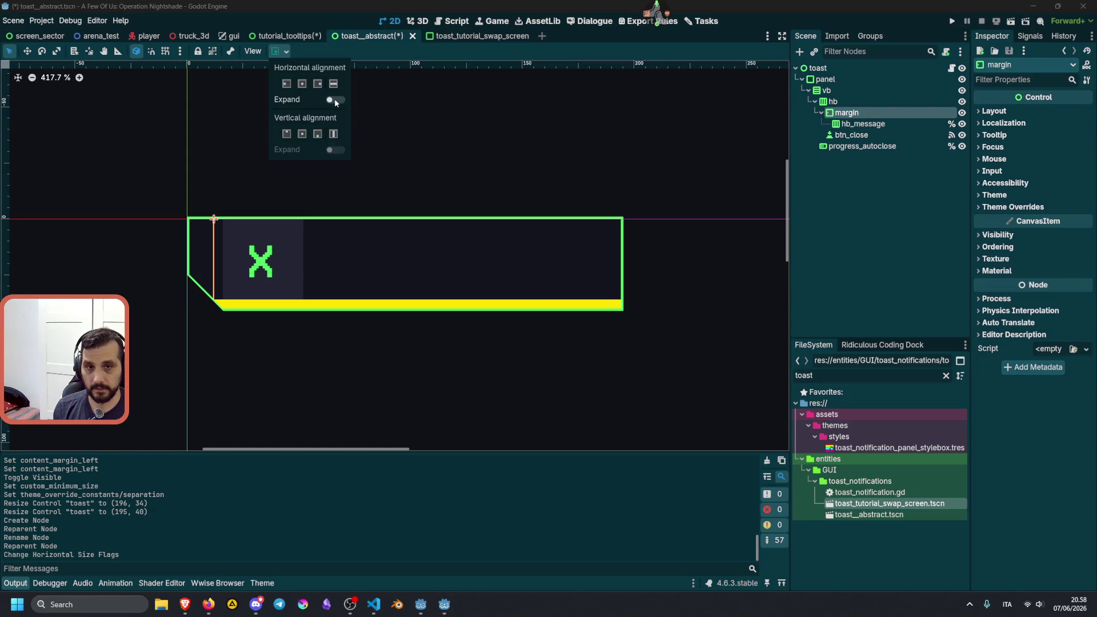
{"action": "left_click", "coordinate": [335, 99]}
{"action": "left_click", "coordinate": [336, 134]}
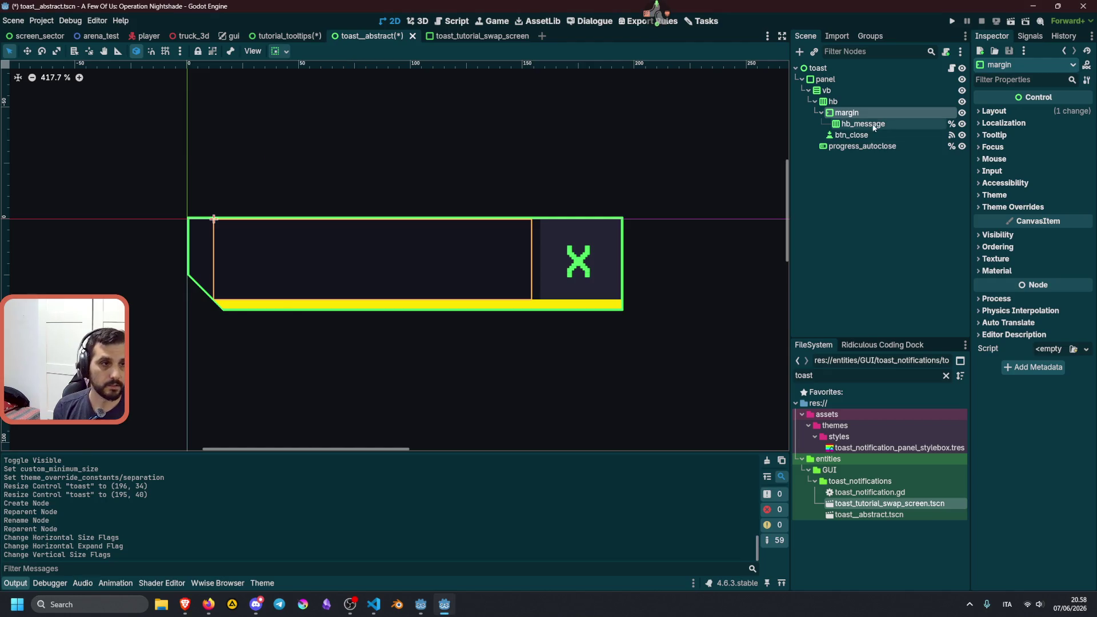
{"action": "left_click", "coordinate": [833, 101]}
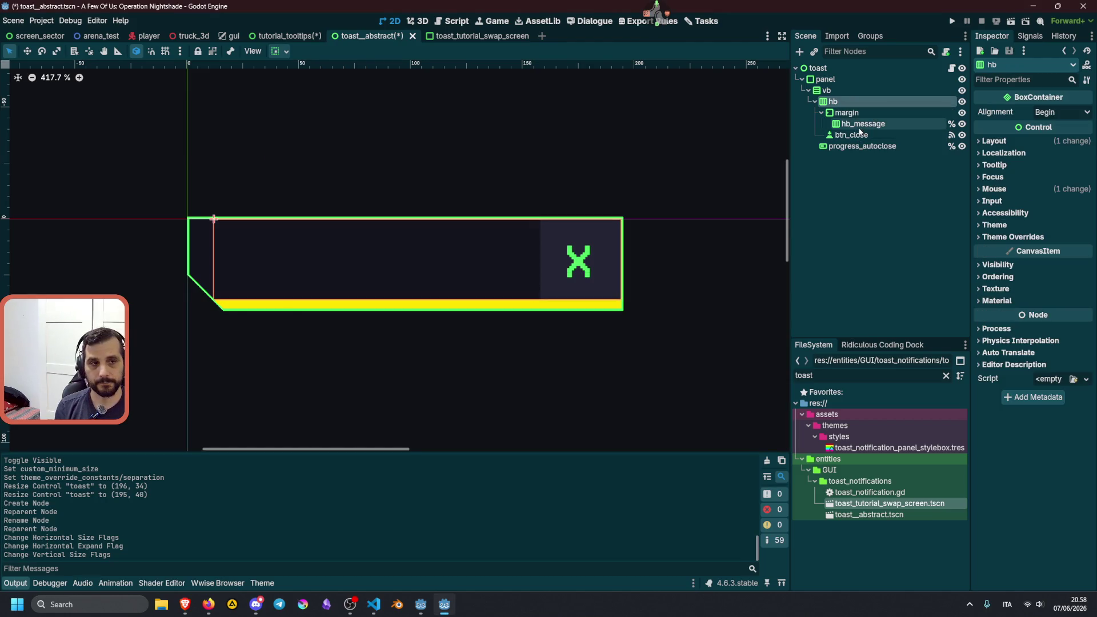
{"action": "left_click", "coordinate": [861, 124]}
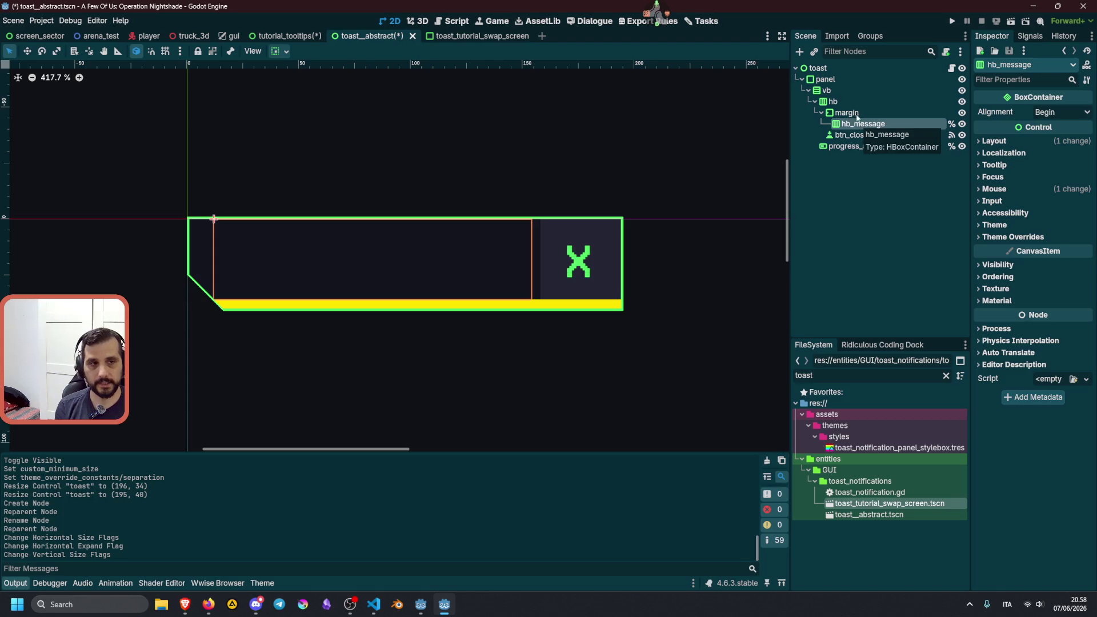
{"action": "left_click", "coordinate": [847, 113]}
{"action": "left_click", "coordinate": [1017, 208]}
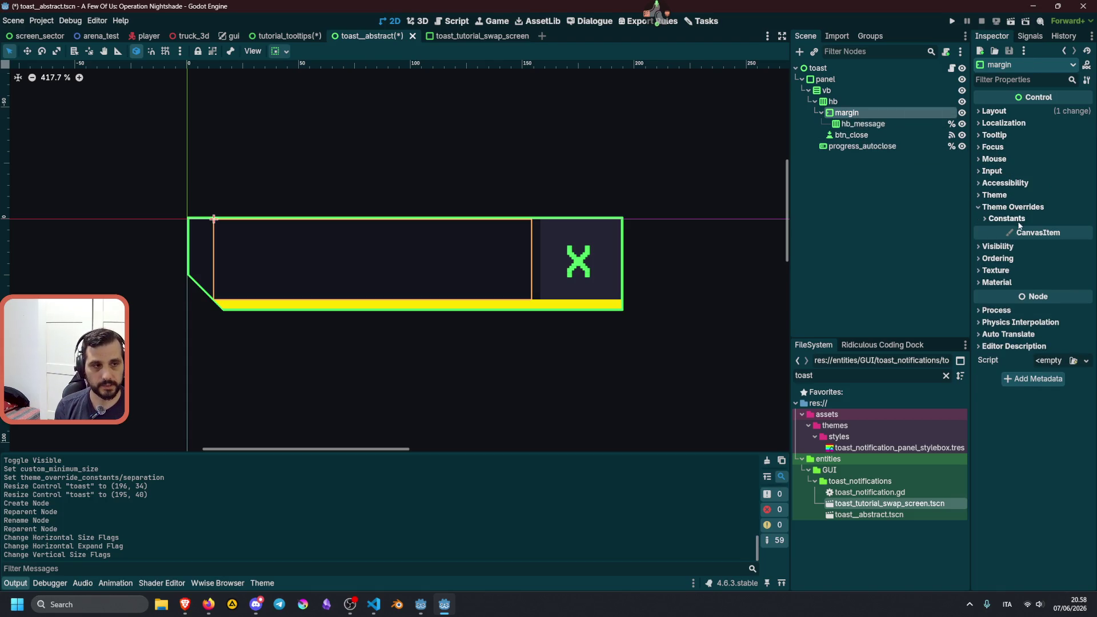
Enter 4 px for the margin node's left and other margin constant overrides.
{"action": "left_click", "coordinate": [1011, 219]}
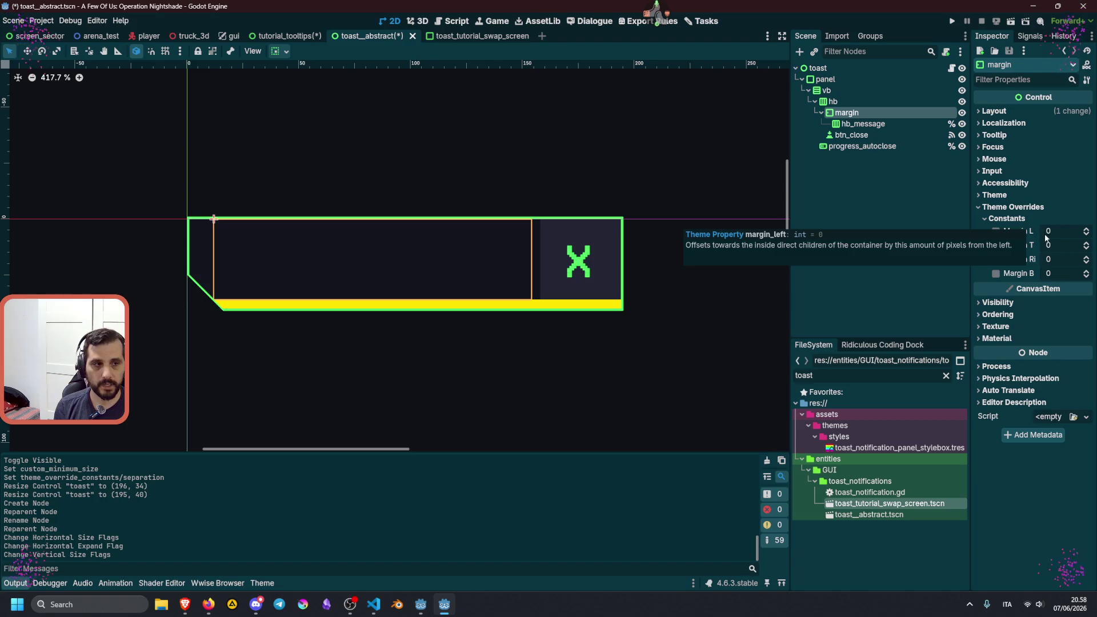
{"action": "left_click", "coordinate": [1075, 232]}
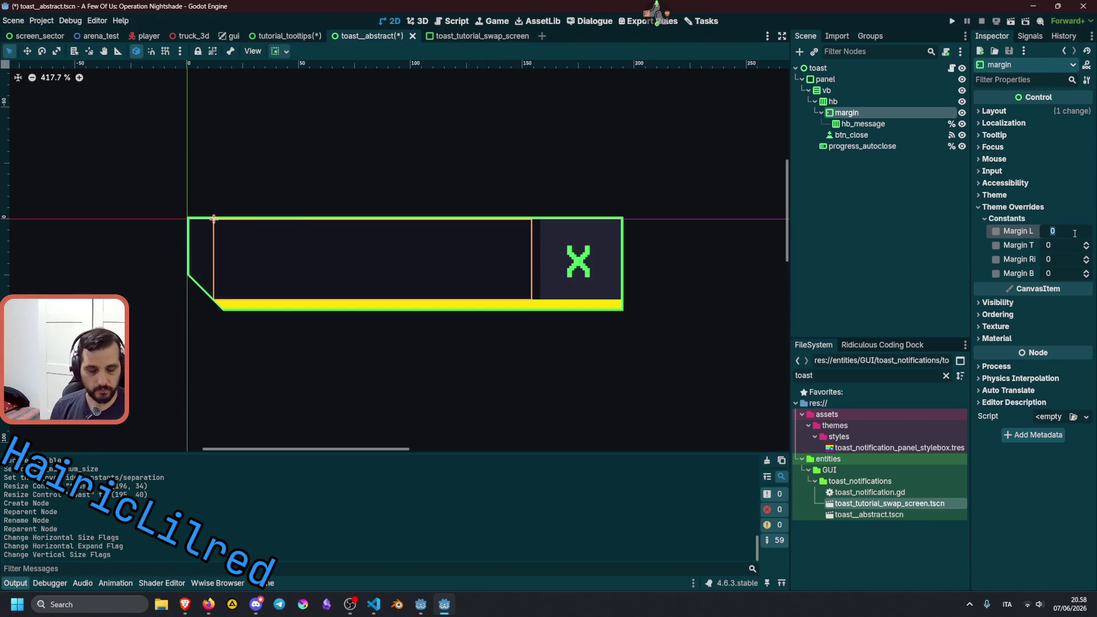
{"action": "type", "text": "4"}
{"action": "key", "text": "Tab"}
{"action": "type", "text": "4"}
{"action": "key", "text": "Tab"}
{"action": "type", "text": "4"}
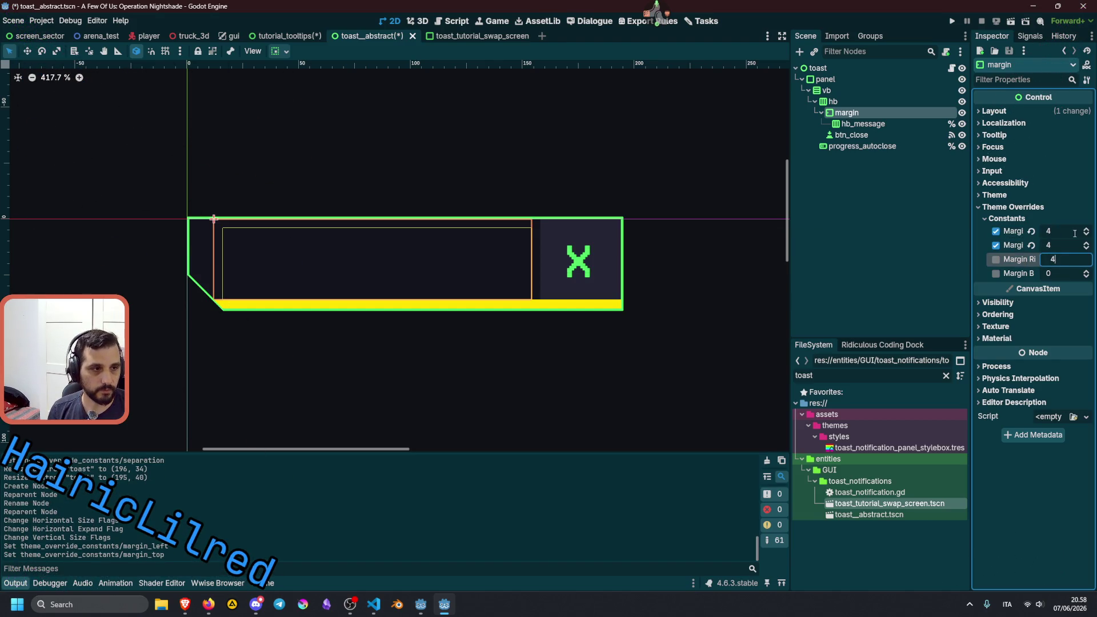
{"action": "key", "text": "Tab"}
{"action": "type", "text": "4"}
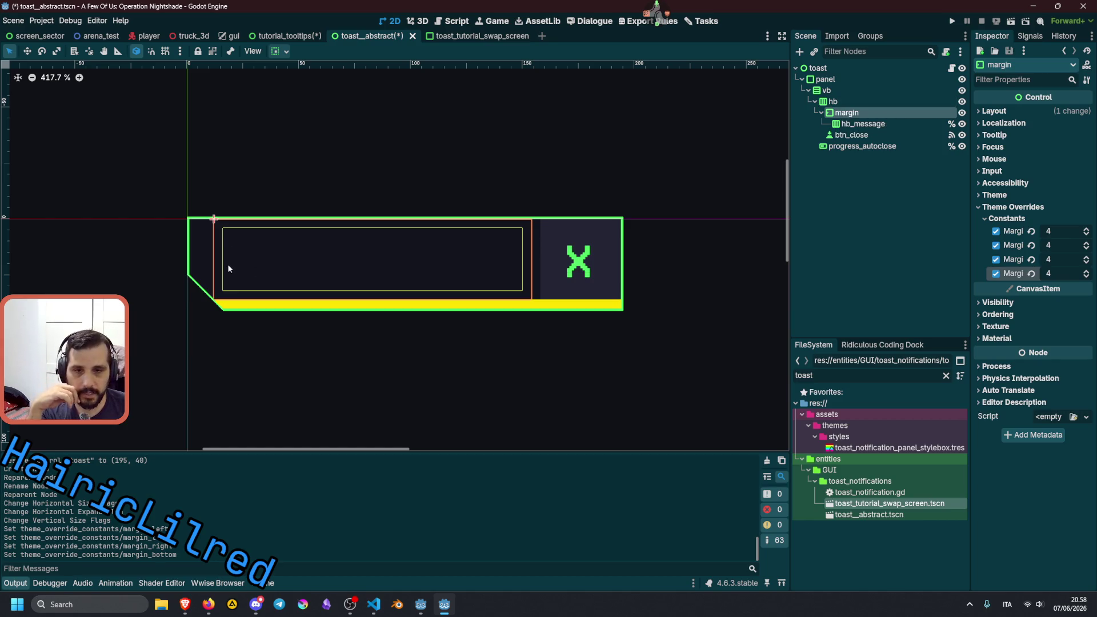
{"action": "scroll", "coordinate": [228, 264], "scroll_direction": "up", "scroll_amount": 2}
{"action": "scroll", "coordinate": [232, 232], "scroll_direction": "down", "scroll_amount": 2}
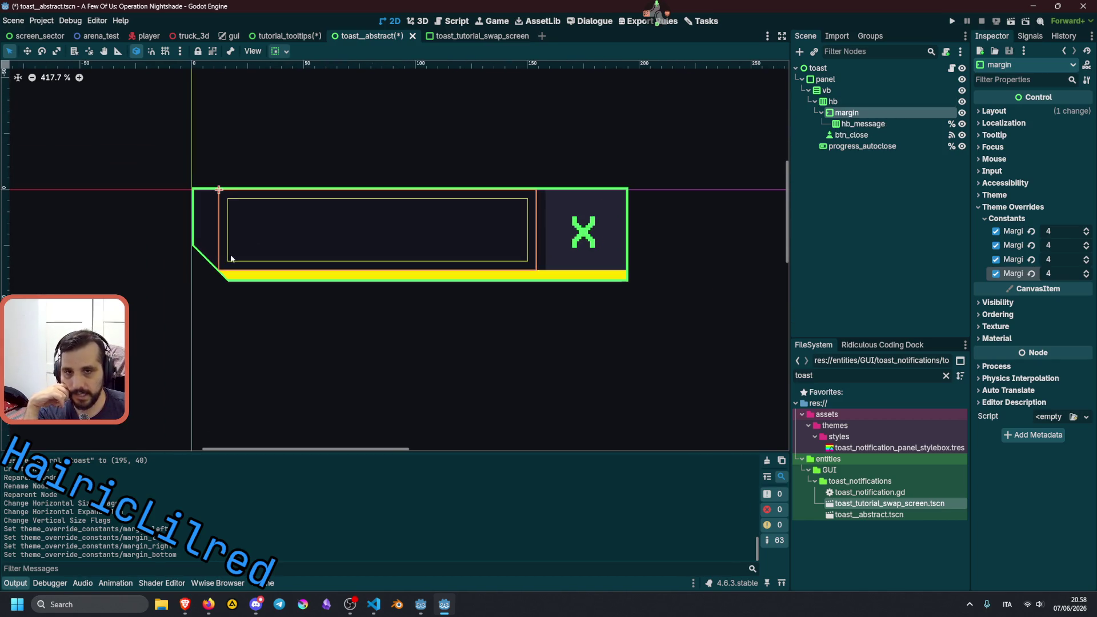
{"action": "scroll", "coordinate": [487, 248], "scroll_direction": "right", "scroll_amount": 2}
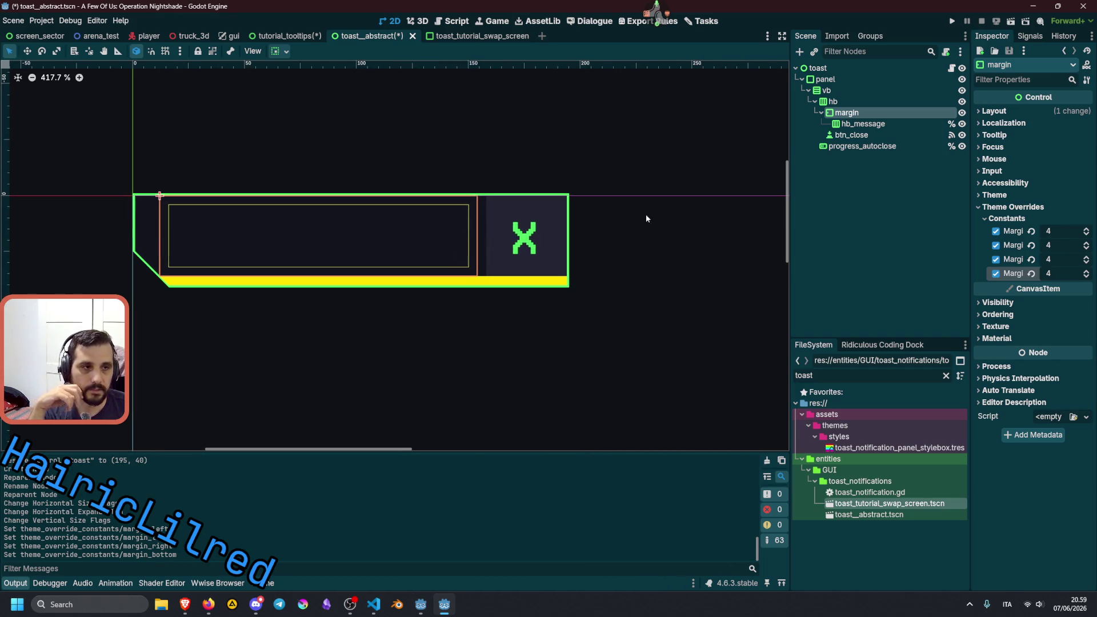
Clear the right margin override and set Margin Bottom to 4.
{"action": "left_click", "coordinate": [1032, 273]}
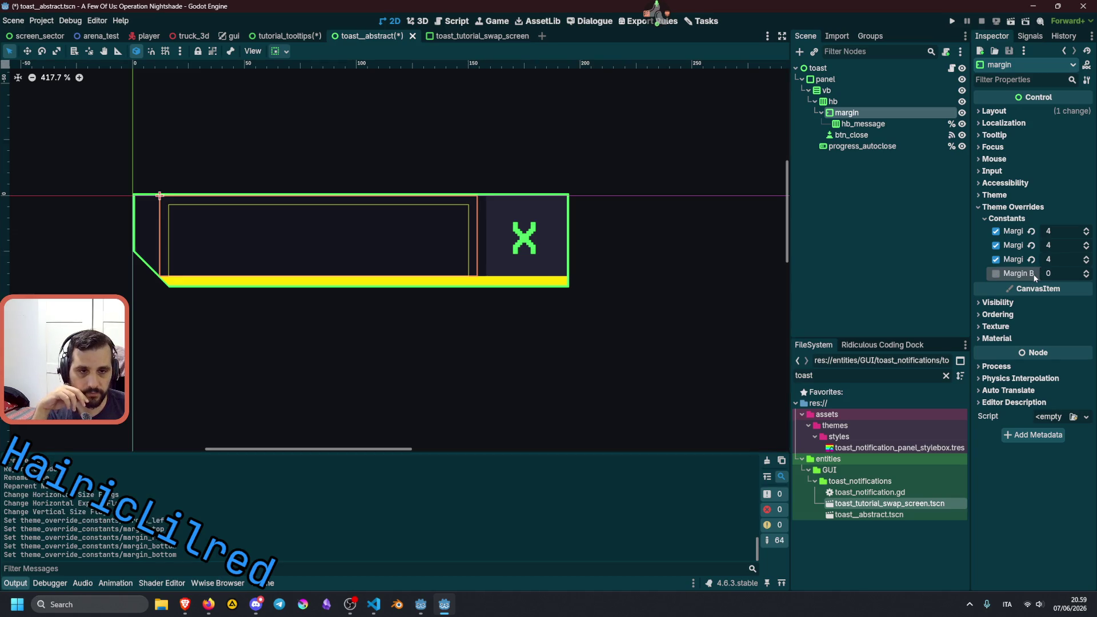
{"action": "left_click", "coordinate": [1052, 274]}
{"action": "left_click", "coordinate": [1032, 259]}
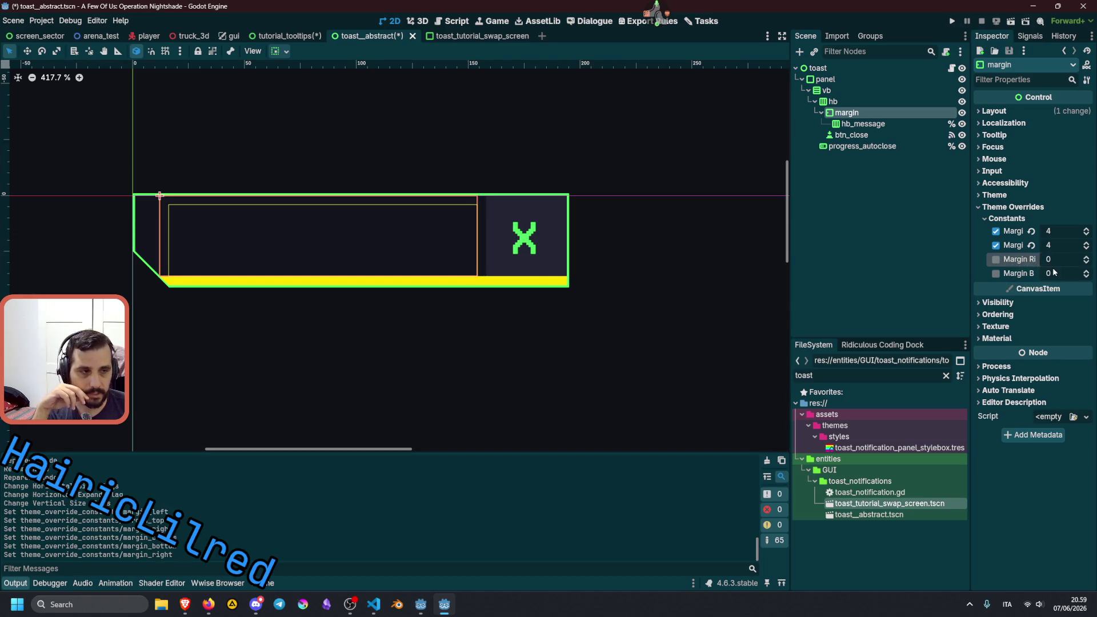
{"action": "left_click", "coordinate": [1052, 273]}
{"action": "type", "text": "4"}
{"action": "key", "text": "Return"}
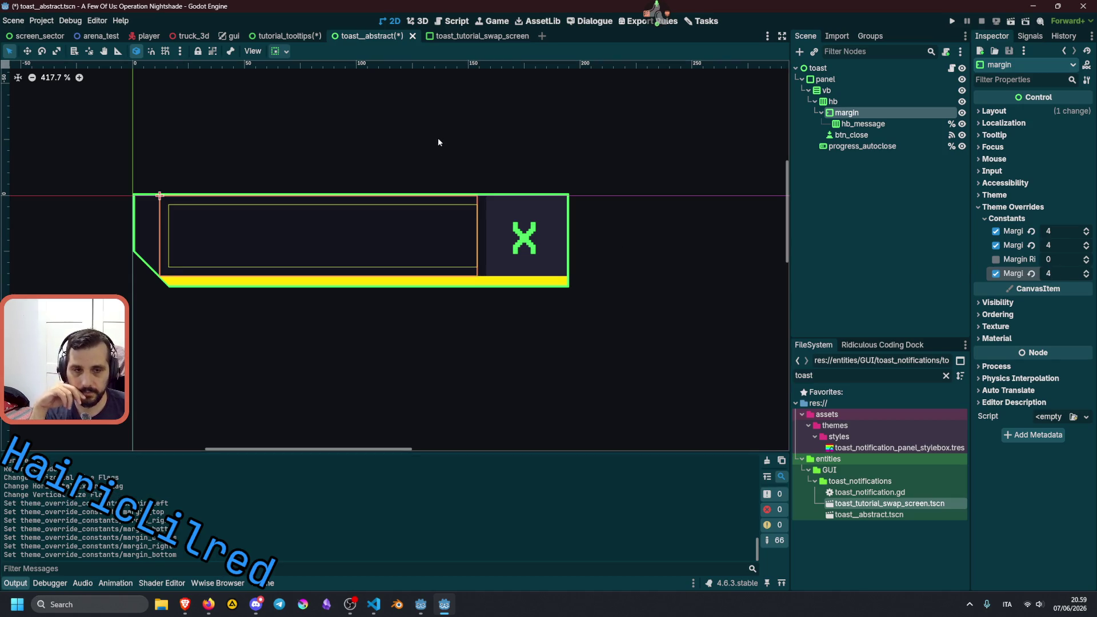
{"action": "left_click", "coordinate": [436, 136]}
{"action": "left_click", "coordinate": [469, 223]}
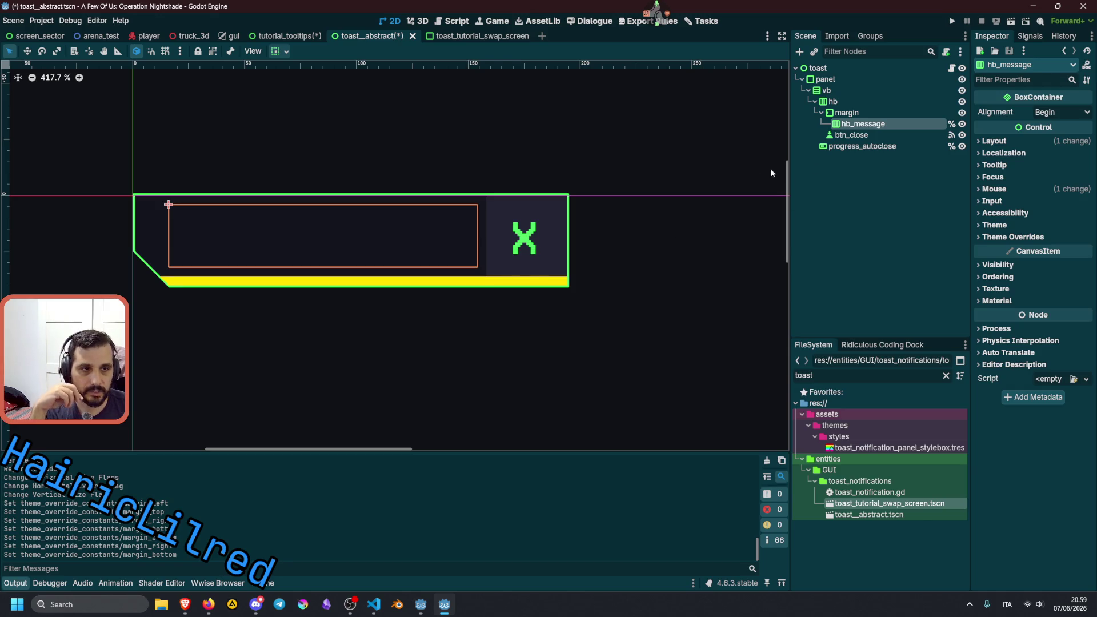
Save toast_abstract and switch to the toast_tutorial_swap_screen scene.
{"action": "left_click", "coordinate": [564, 140]}
{"action": "key", "text": "ctrl+s"}
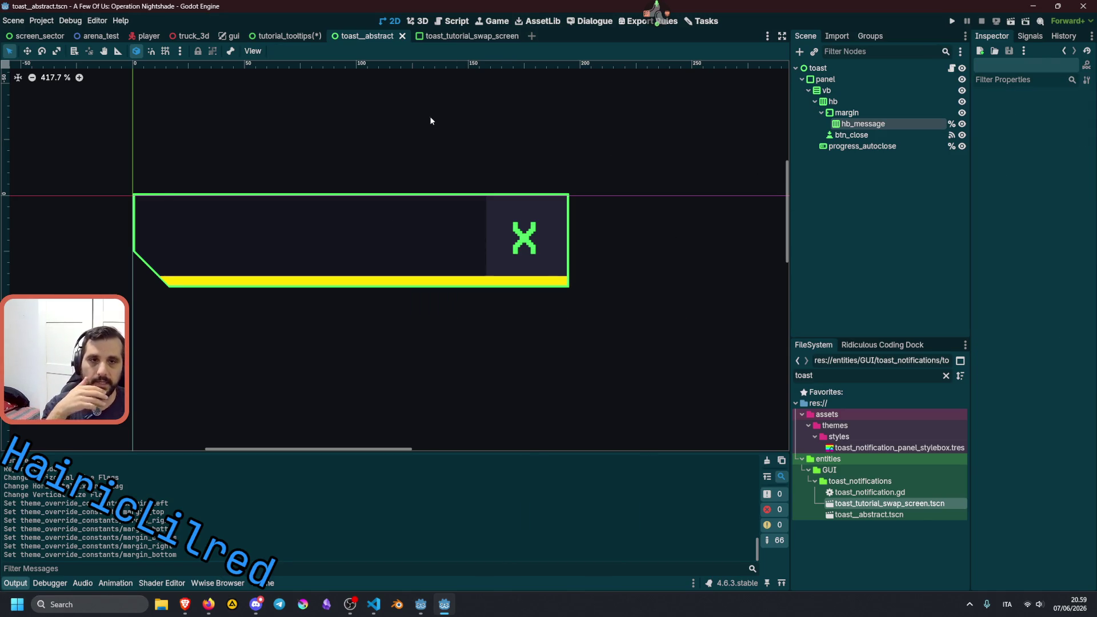
{"action": "left_click", "coordinate": [447, 36]}
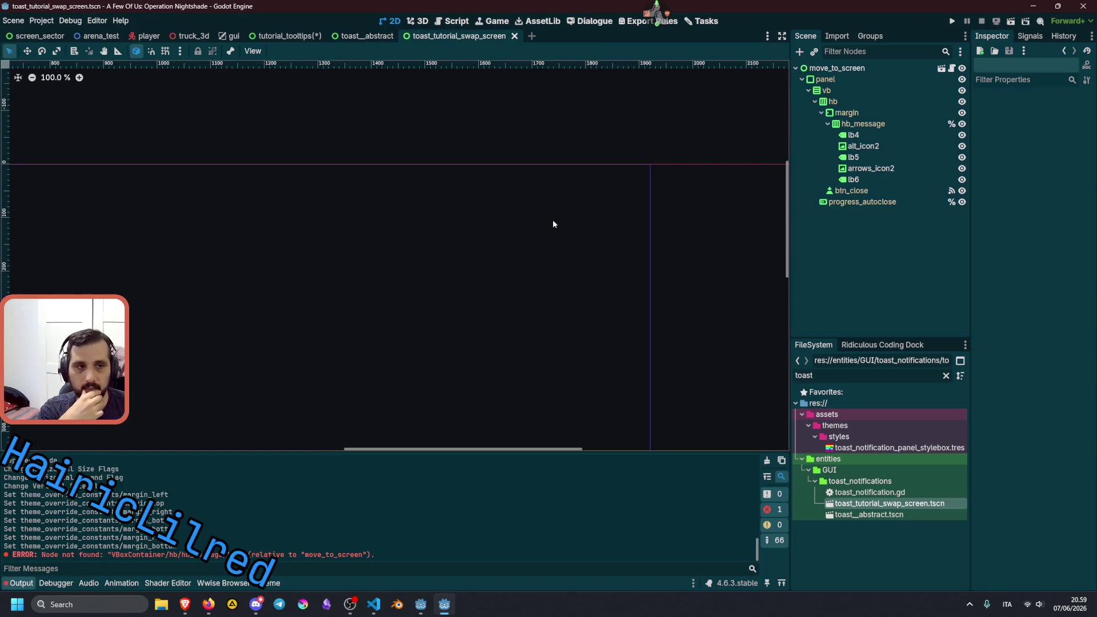
{"action": "scroll", "coordinate": [554, 224], "scroll_direction": "down", "scroll_amount": 5}
{"action": "scroll", "coordinate": [359, 221], "scroll_direction": "up", "scroll_amount": 8}
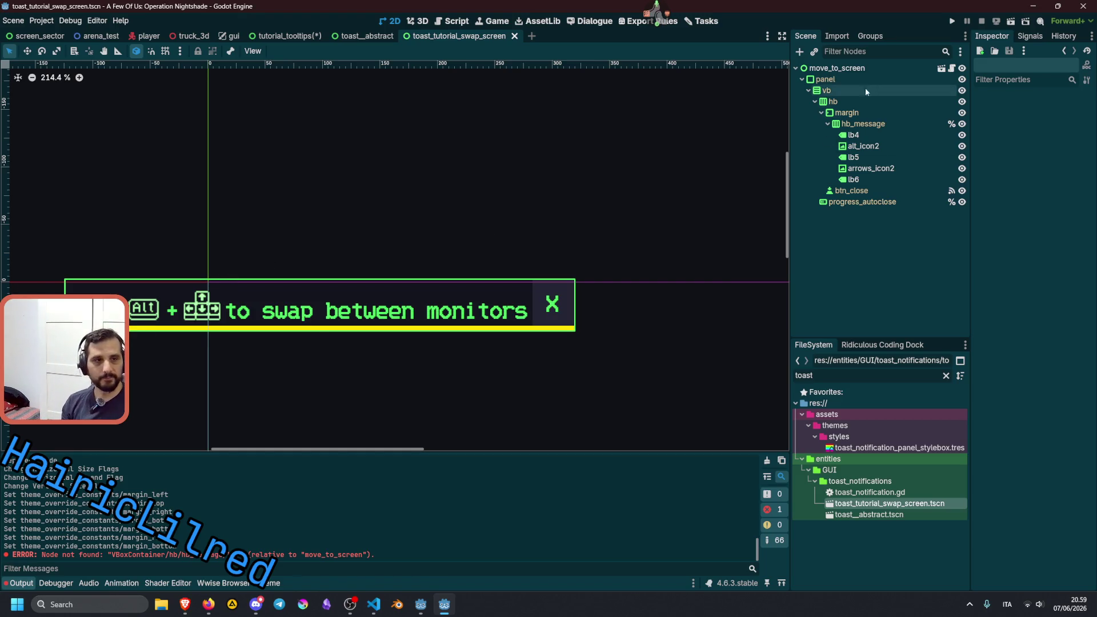
Widen the move_to_screen toast panel to the right.
{"action": "left_click", "coordinate": [851, 68]}
{"action": "scroll", "coordinate": [348, 237], "scroll_direction": "down", "scroll_amount": 2}
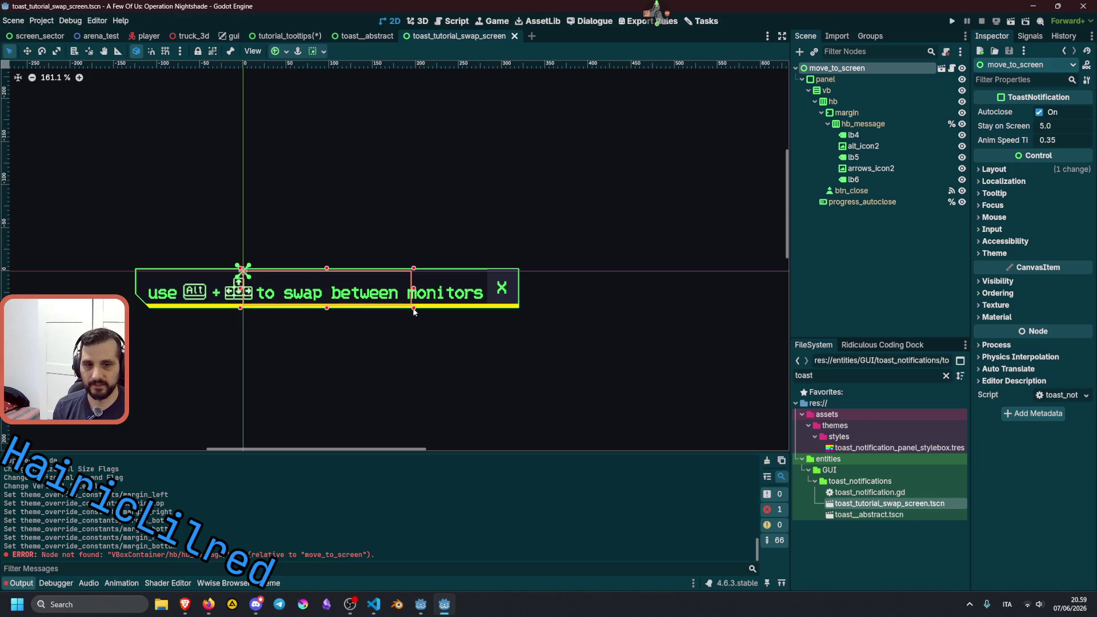
{"action": "mouse_move", "coordinate": [414, 311]}
{"action": "left_mouse_down"}
{"action": "mouse_move", "coordinate": [640, 298]}
{"action": "mouse_move", "coordinate": [655, 312]}
{"action": "mouse_move", "coordinate": [658, 367]}
{"action": "mouse_move", "coordinate": [666, 307]}
{"action": "mouse_move", "coordinate": [665, 370]}
{"action": "left_mouse_up"}
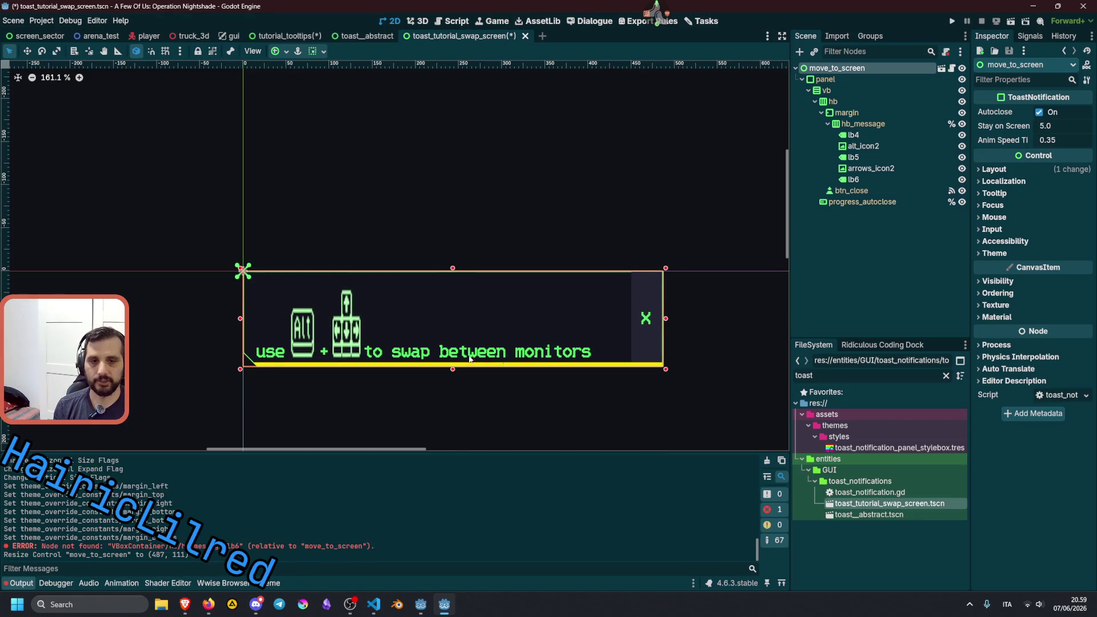
Give the Alt and arrow icons Keep Aspect Centered stretch mode and adjusted vertical alignment.
{"action": "left_click", "coordinate": [303, 334]}
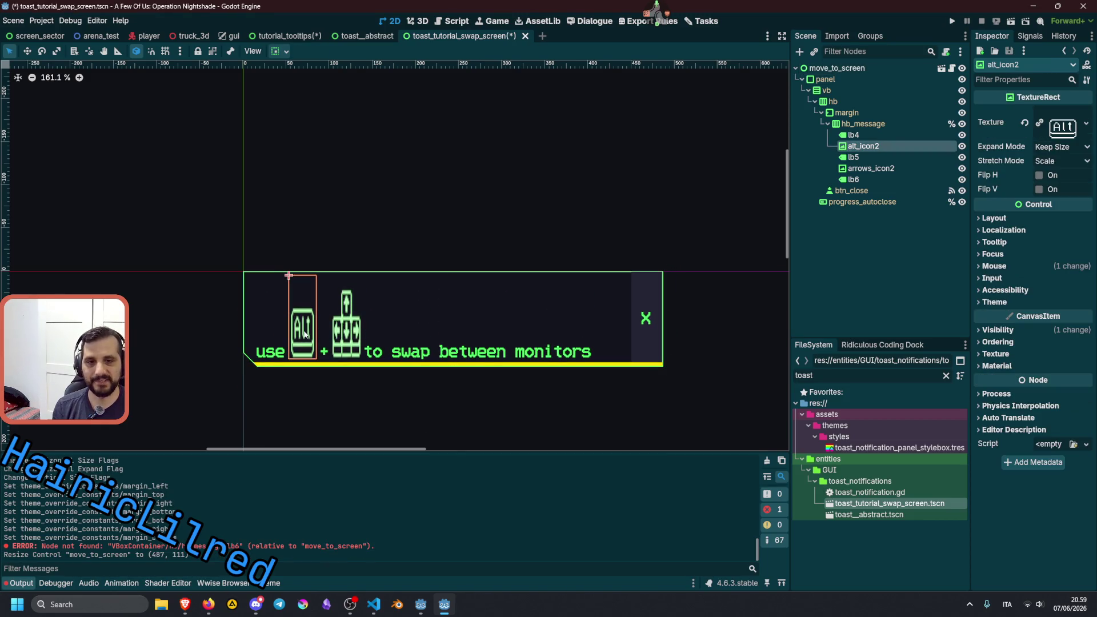
{"action": "left_click", "coordinate": [867, 169], "text": "ctrl"}
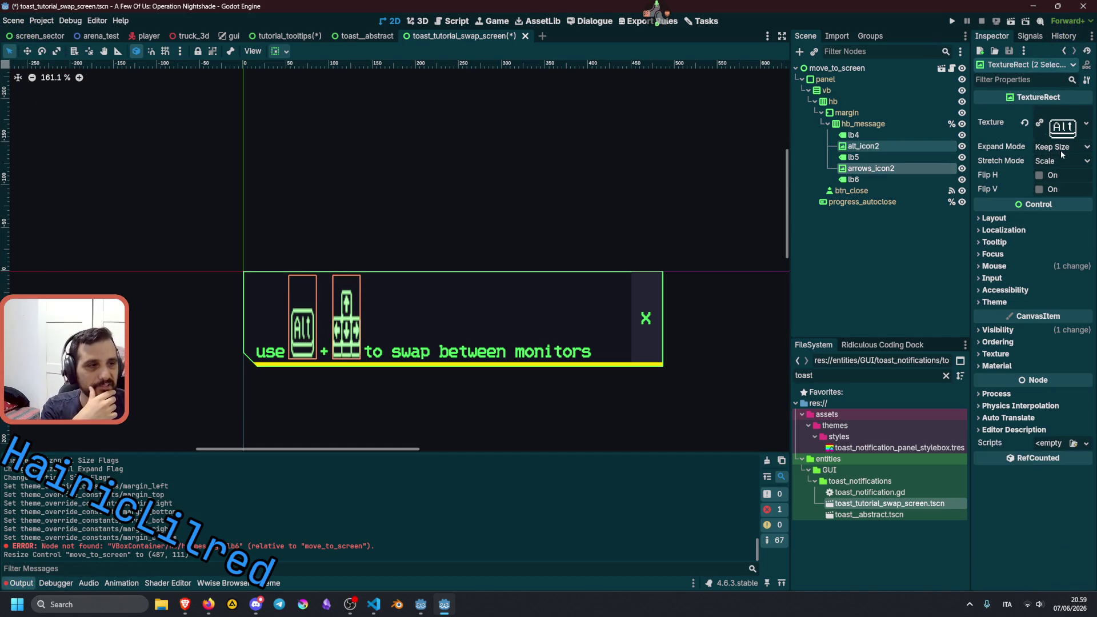
{"action": "left_click", "coordinate": [1060, 160]}
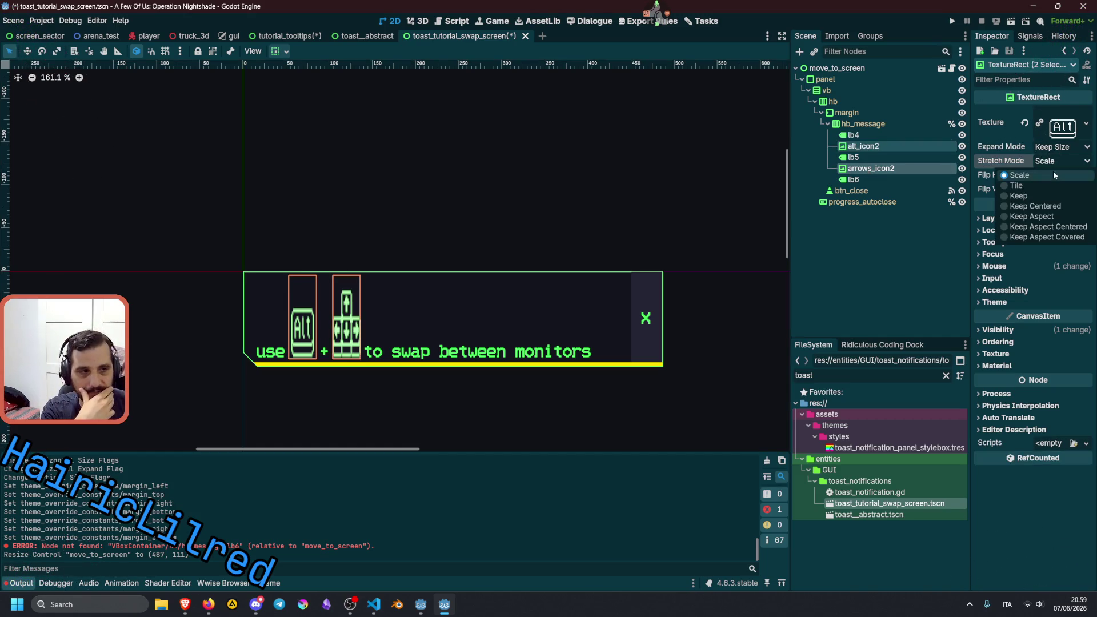
{"action": "left_click", "coordinate": [1060, 227]}
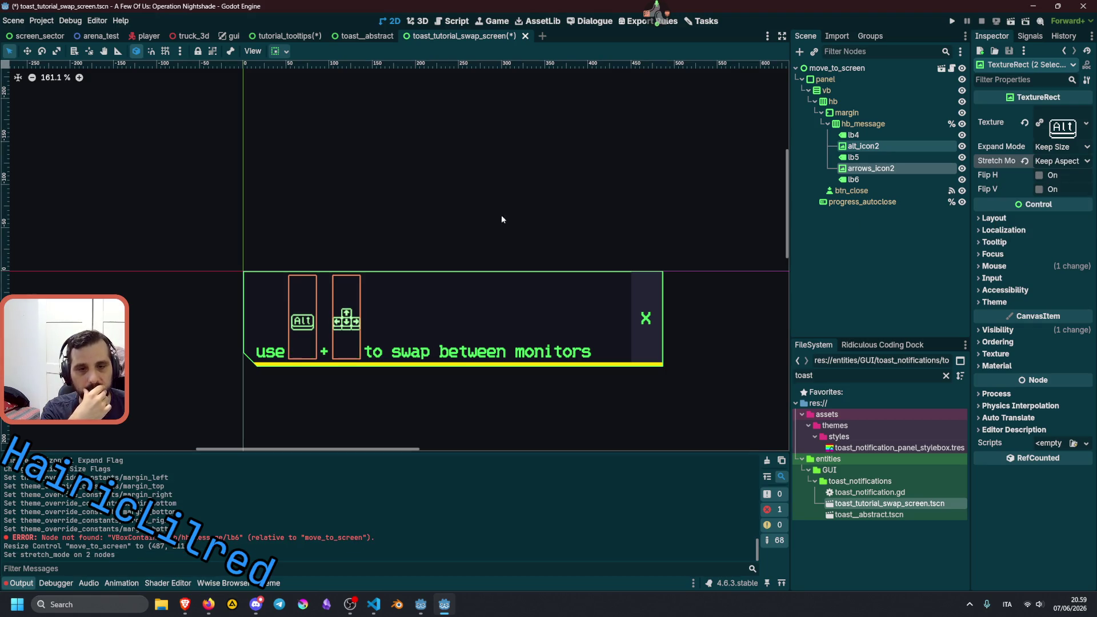
{"action": "left_click", "coordinate": [1065, 147]}
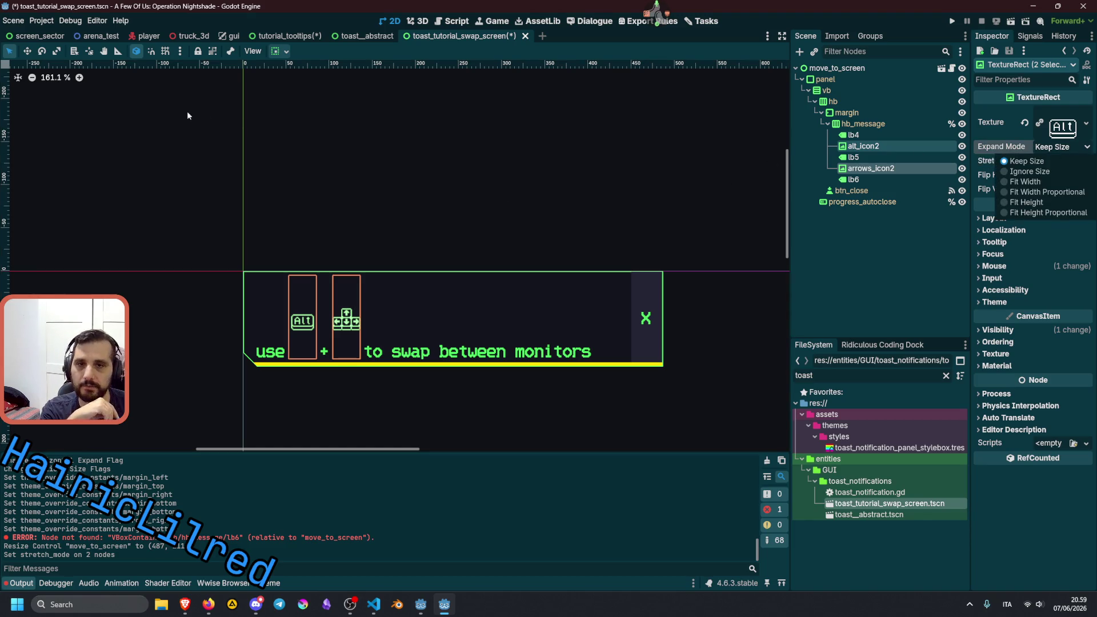
{"action": "left_click", "coordinate": [274, 54]}
{"action": "left_click", "coordinate": [275, 53]}
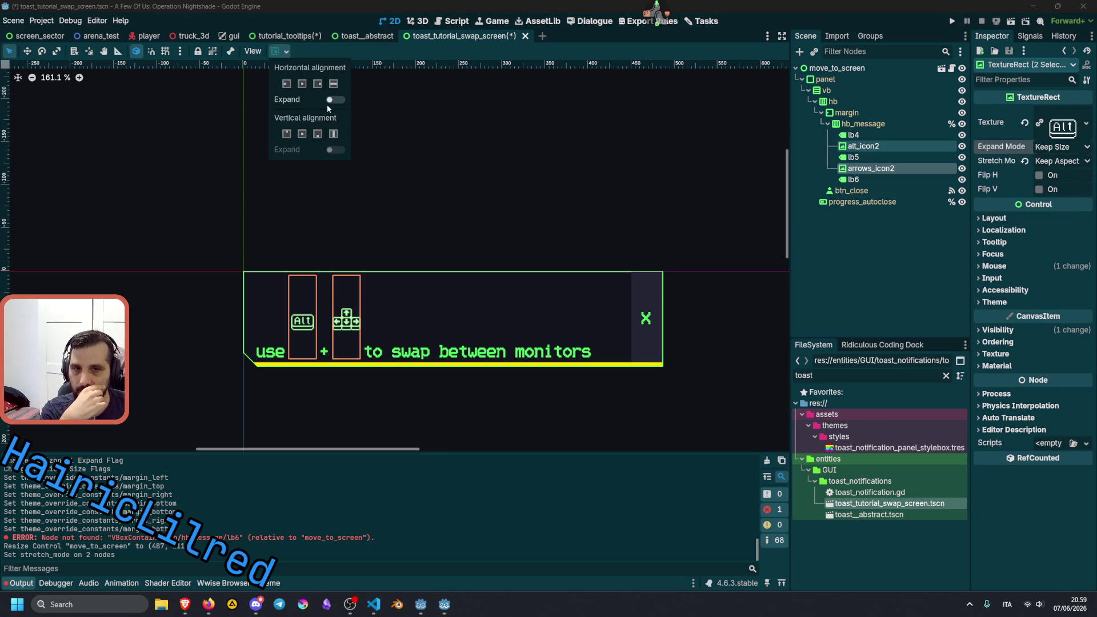
{"action": "left_click", "coordinate": [319, 134]}
{"action": "left_click", "coordinate": [455, 220]}
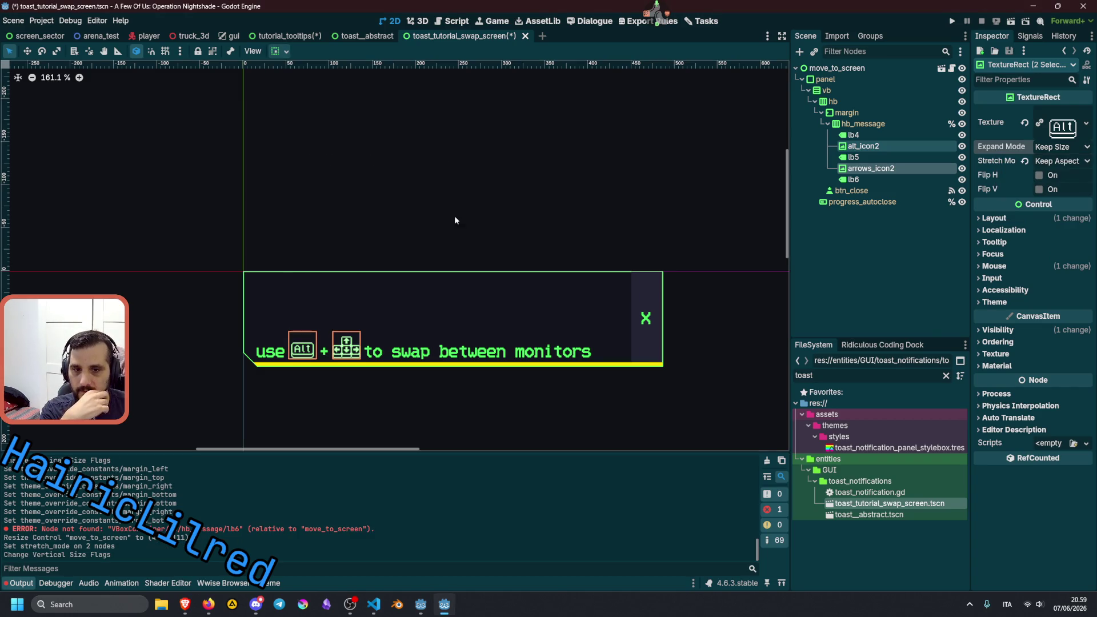
{"action": "left_click", "coordinate": [372, 204]}
{"action": "left_click", "coordinate": [851, 69]}
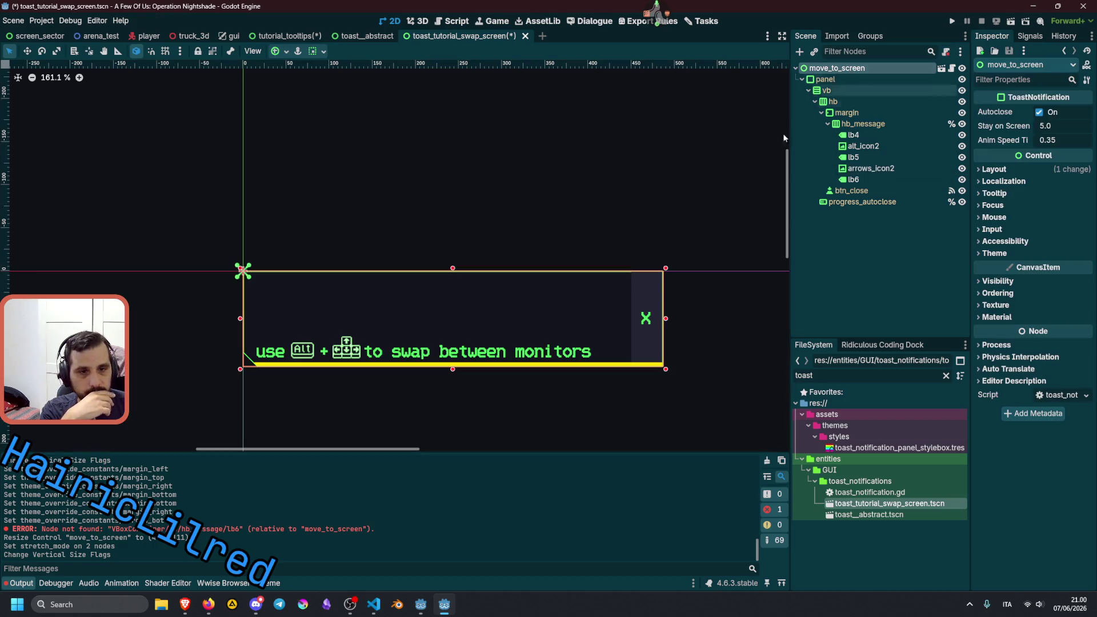
Shrink the toast to a compact one-line 458 by 41 box.
{"action": "mouse_move", "coordinate": [667, 369]}
{"action": "left_mouse_down"}
{"action": "mouse_move", "coordinate": [568, 307]}
{"action": "mouse_move", "coordinate": [643, 310]}
{"action": "left_mouse_up"}
{"action": "scroll", "coordinate": [299, 304], "scroll_direction": "up", "scroll_amount": 8}
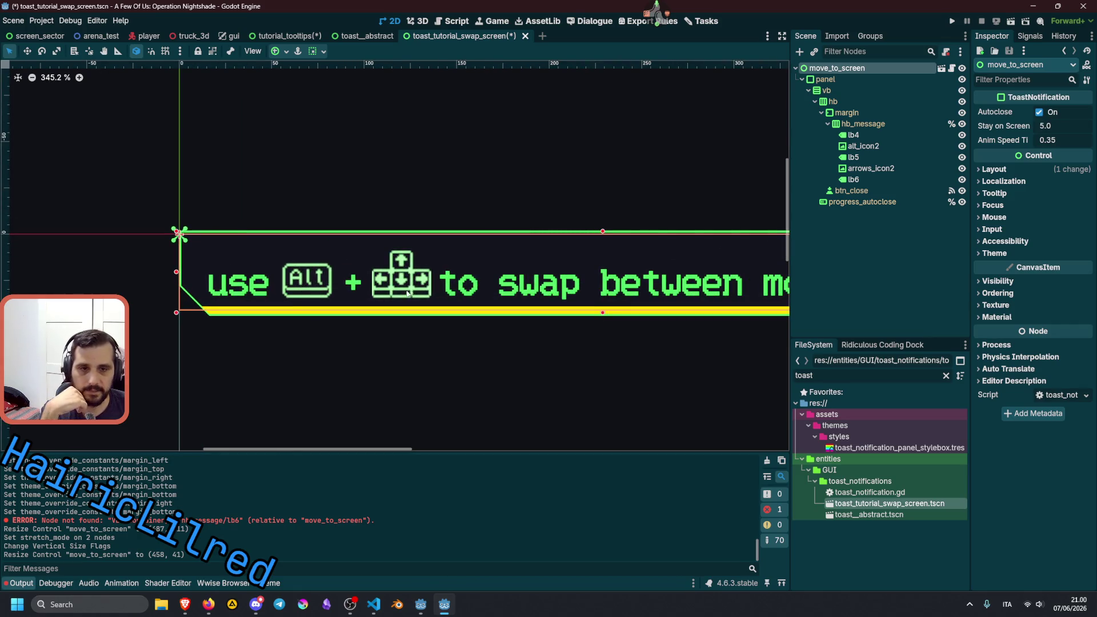
{"action": "scroll", "coordinate": [403, 246], "scroll_direction": "up", "scroll_amount": 5}
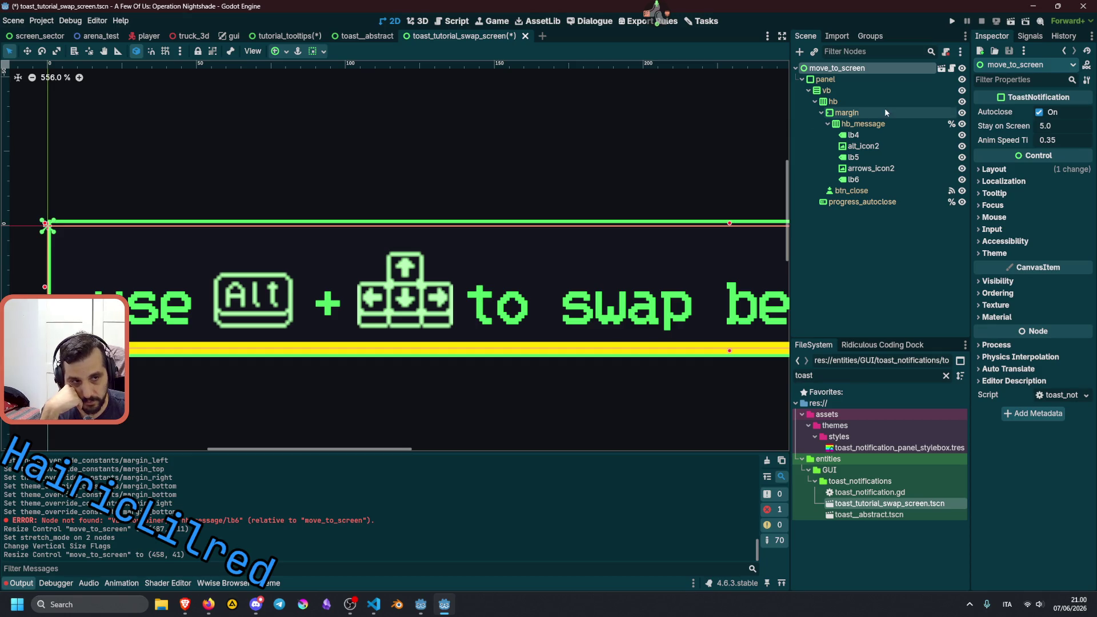
Inspect hb_message, both key icons and the lb4 label, then save the scene.
{"action": "left_click", "coordinate": [885, 124]}
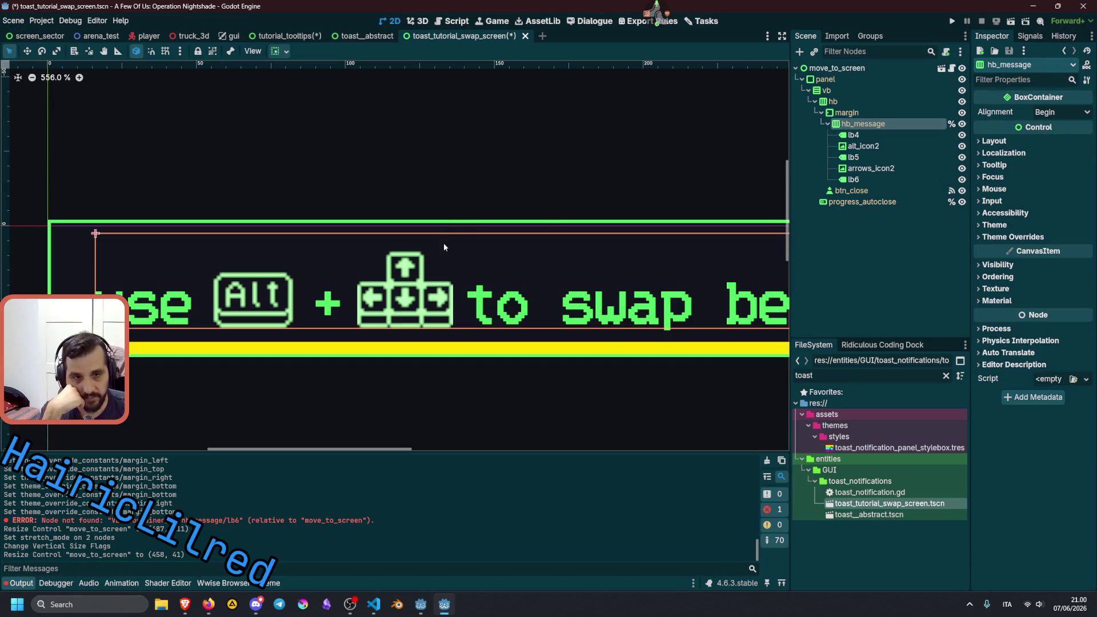
{"action": "left_click", "coordinate": [862, 147]}
{"action": "scroll", "coordinate": [246, 242], "scroll_direction": "up", "scroll_amount": 4}
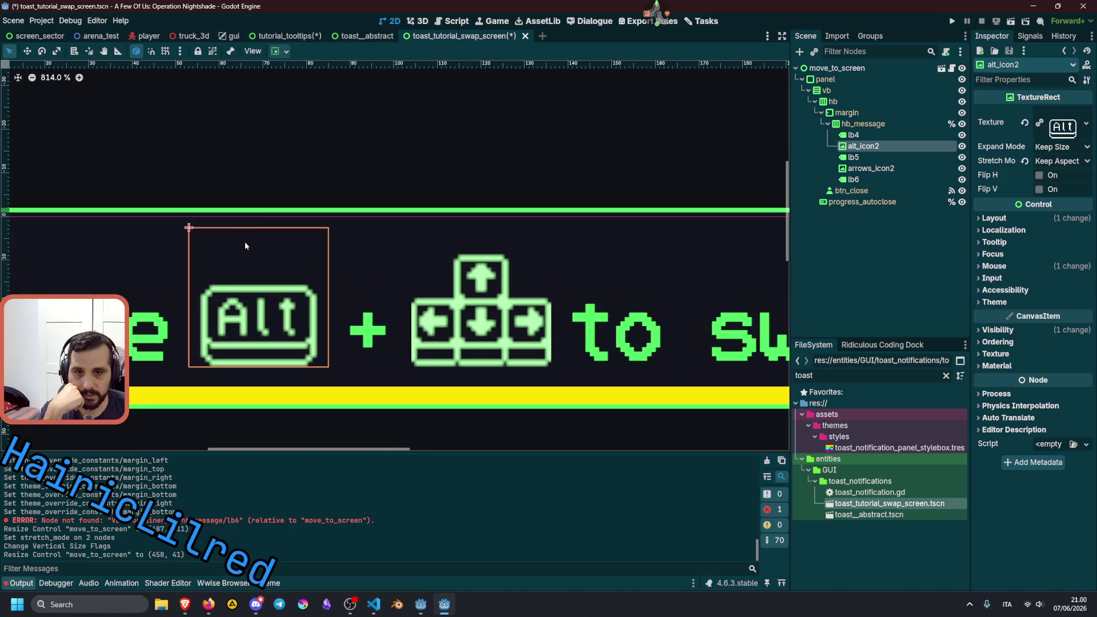
{"action": "left_click", "coordinate": [871, 168]}
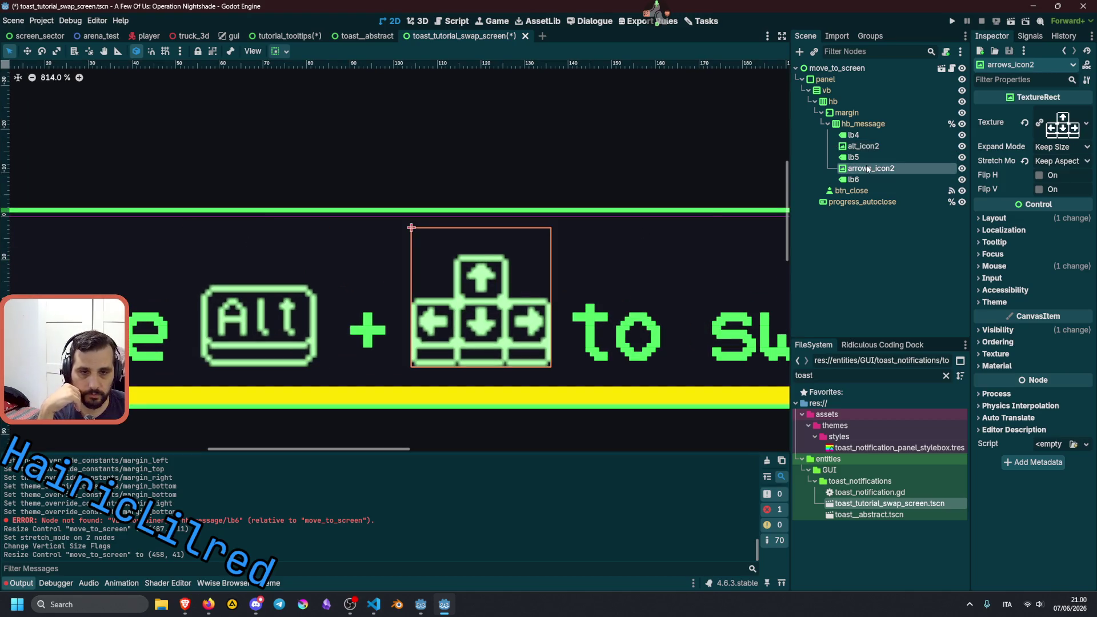
{"action": "scroll", "coordinate": [416, 297], "scroll_direction": "down", "scroll_amount": 9}
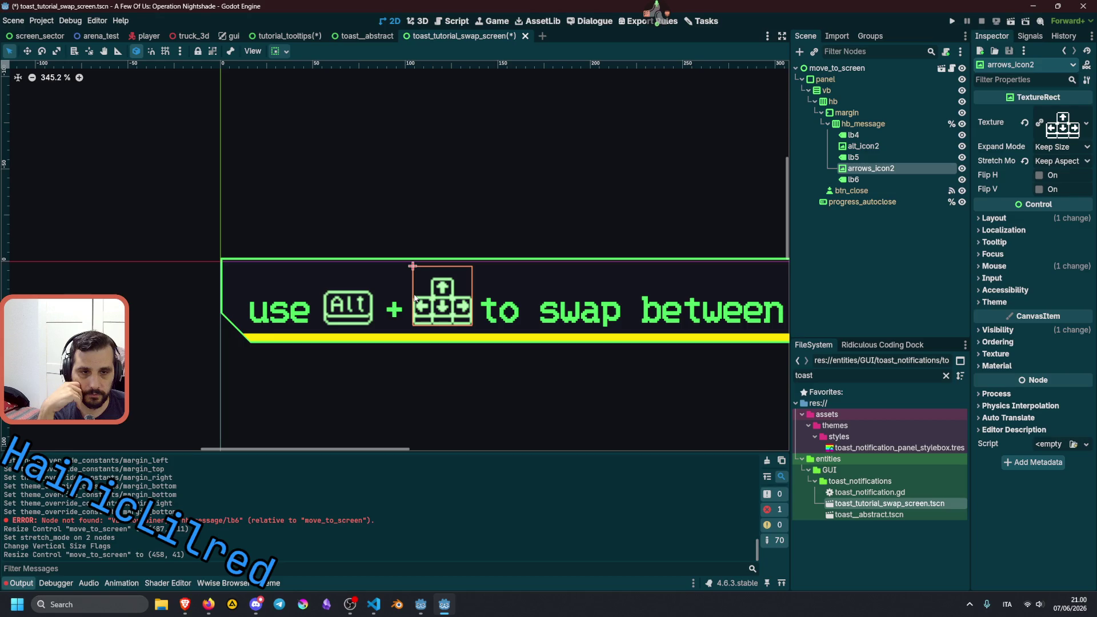
{"action": "scroll", "coordinate": [416, 297], "scroll_direction": "down", "scroll_amount": 2}
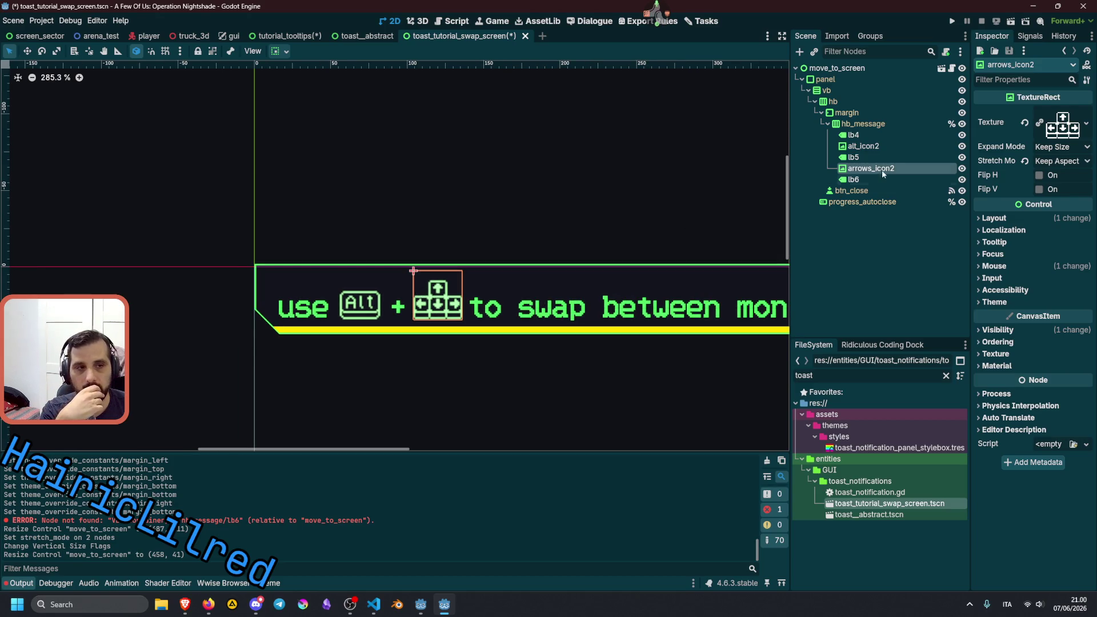
{"action": "left_click", "coordinate": [871, 124]}
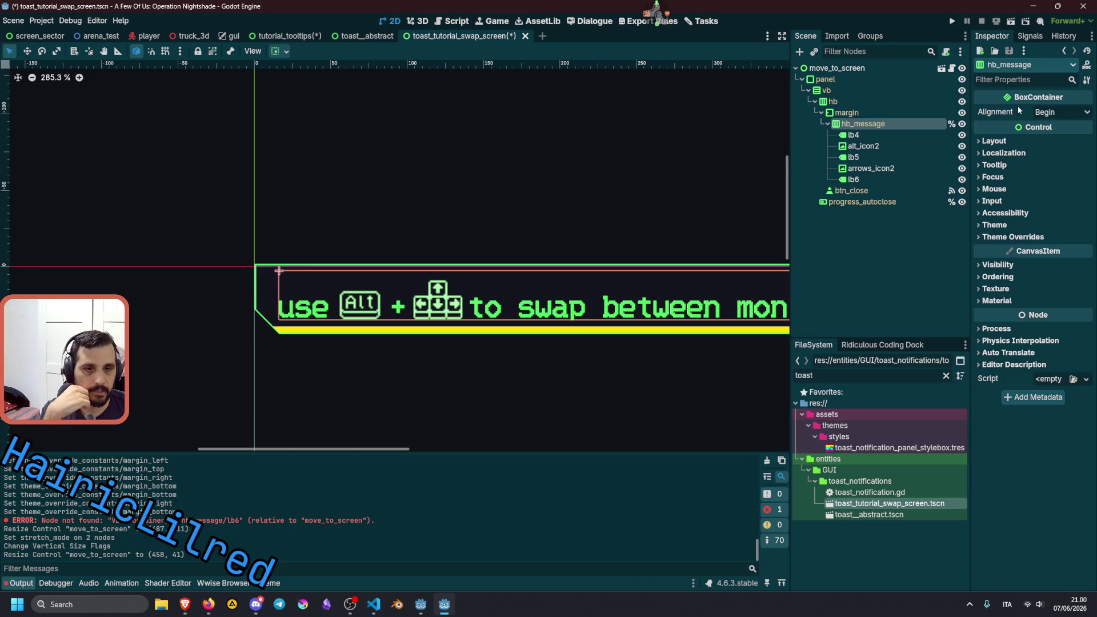
{"action": "left_click", "coordinate": [894, 136]}
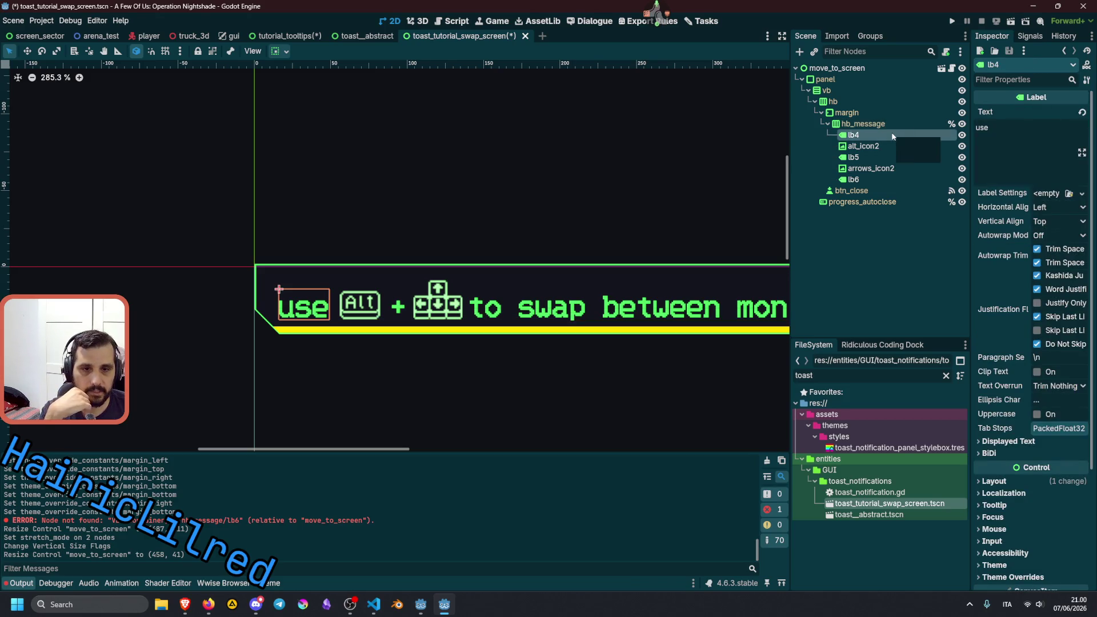
{"action": "scroll", "coordinate": [542, 320], "scroll_direction": "right", "scroll_amount": 3}
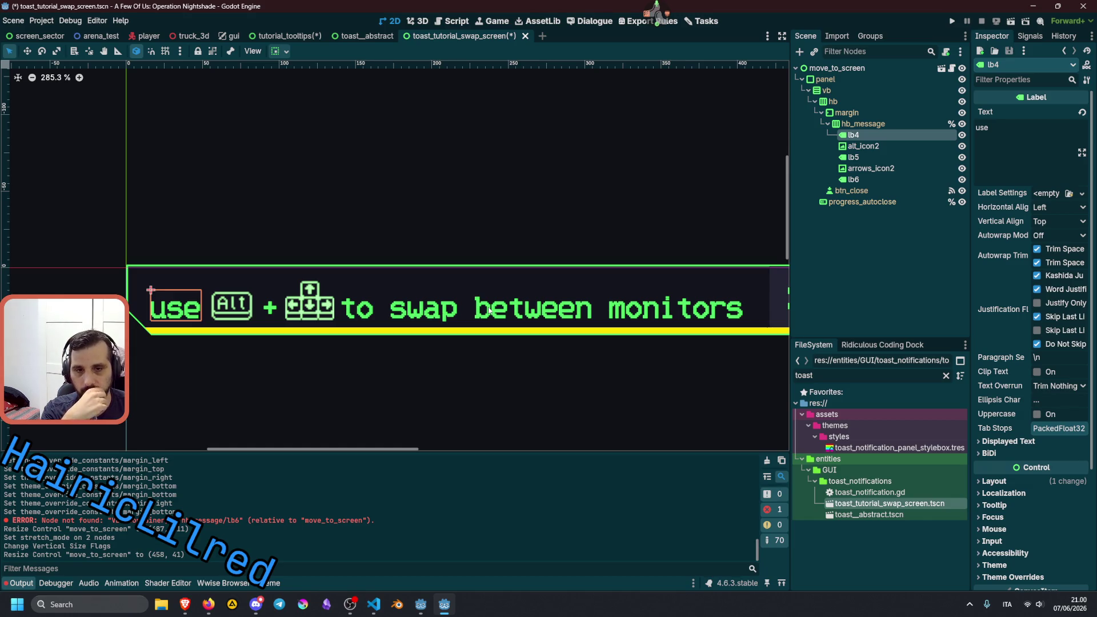
{"action": "scroll", "coordinate": [587, 312], "scroll_direction": "up", "scroll_amount": 1}
{"action": "scroll", "coordinate": [586, 311], "scroll_direction": "down", "scroll_amount": 1}
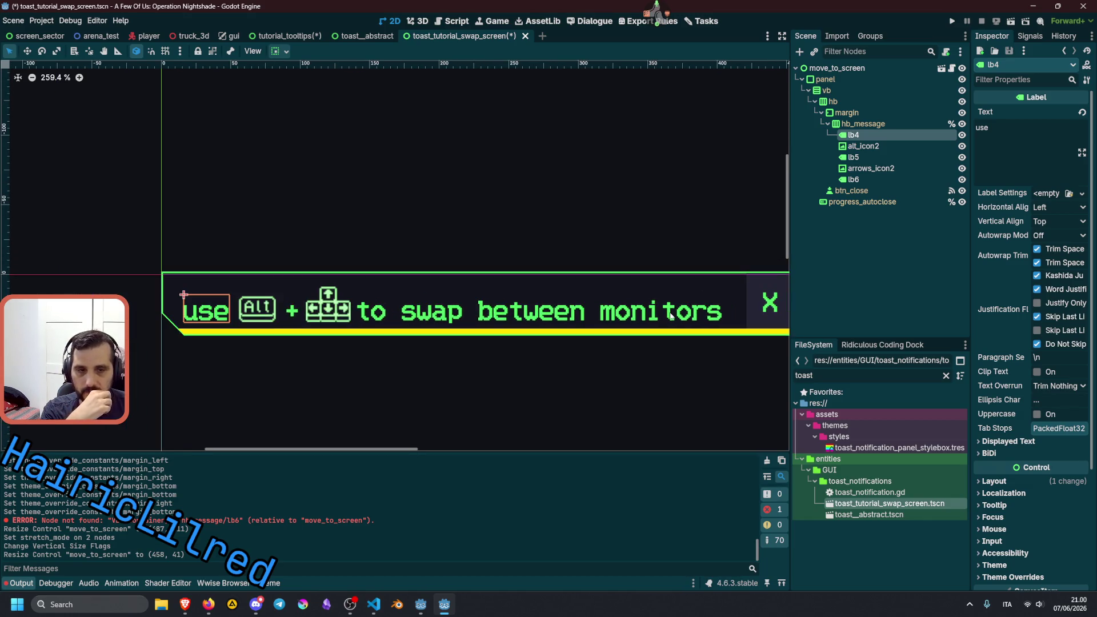
{"action": "scroll", "coordinate": [672, 316], "scroll_direction": "down", "scroll_amount": 1}
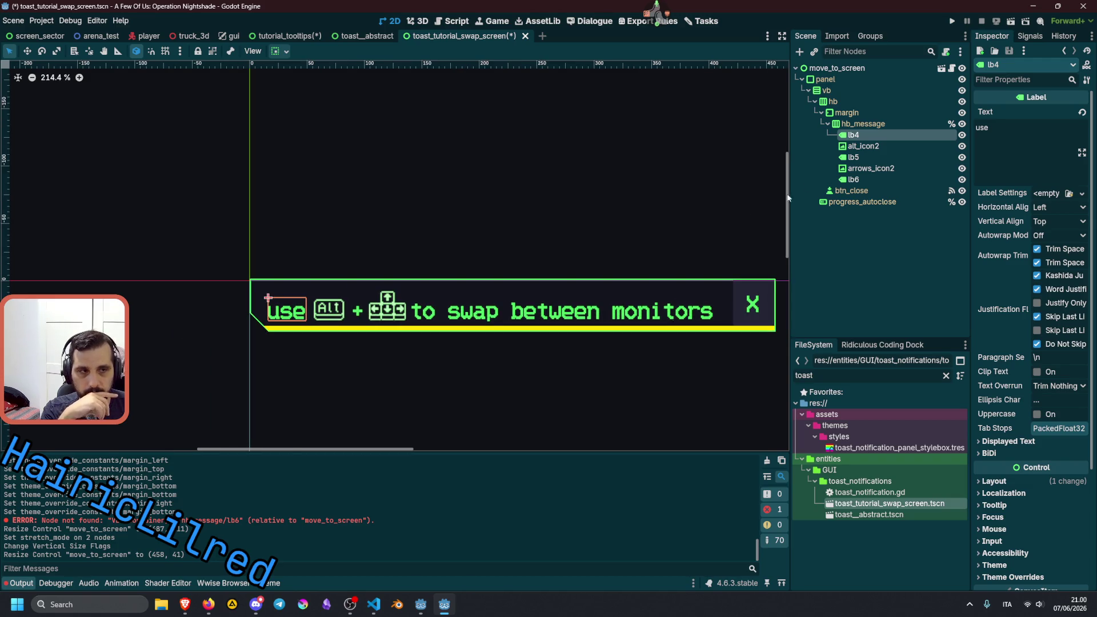
{"action": "left_click", "coordinate": [867, 123]}
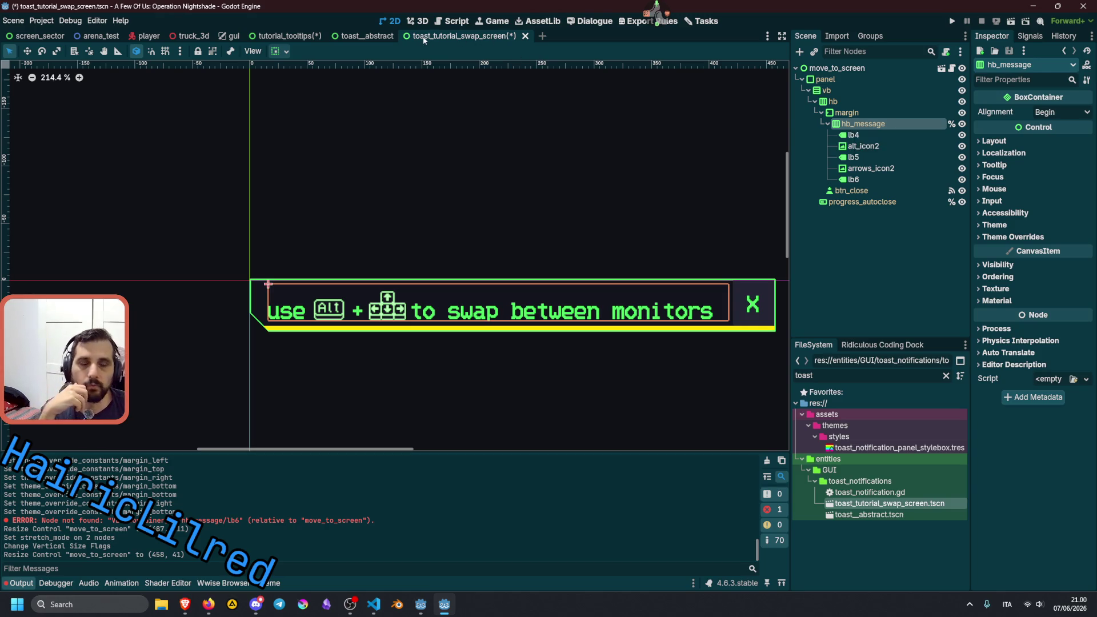
{"action": "key", "text": "ctrl+s"}
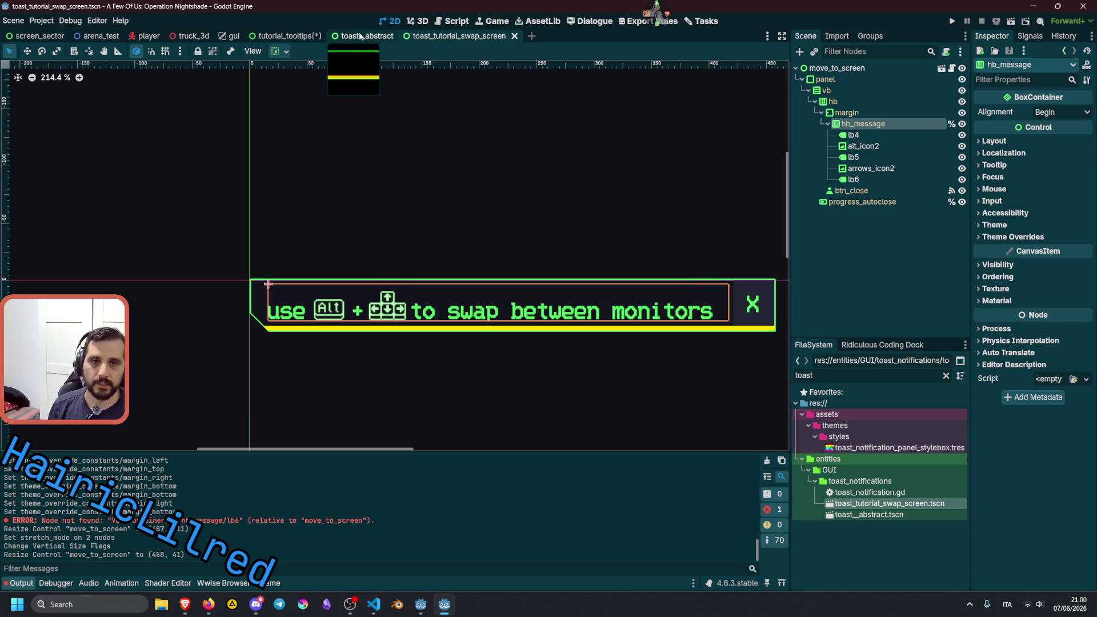
In the abstract toast, change hb_message's type to HFlowContainer.
{"action": "left_click", "coordinate": [366, 35]}
{"action": "right_click", "coordinate": [853, 124]}
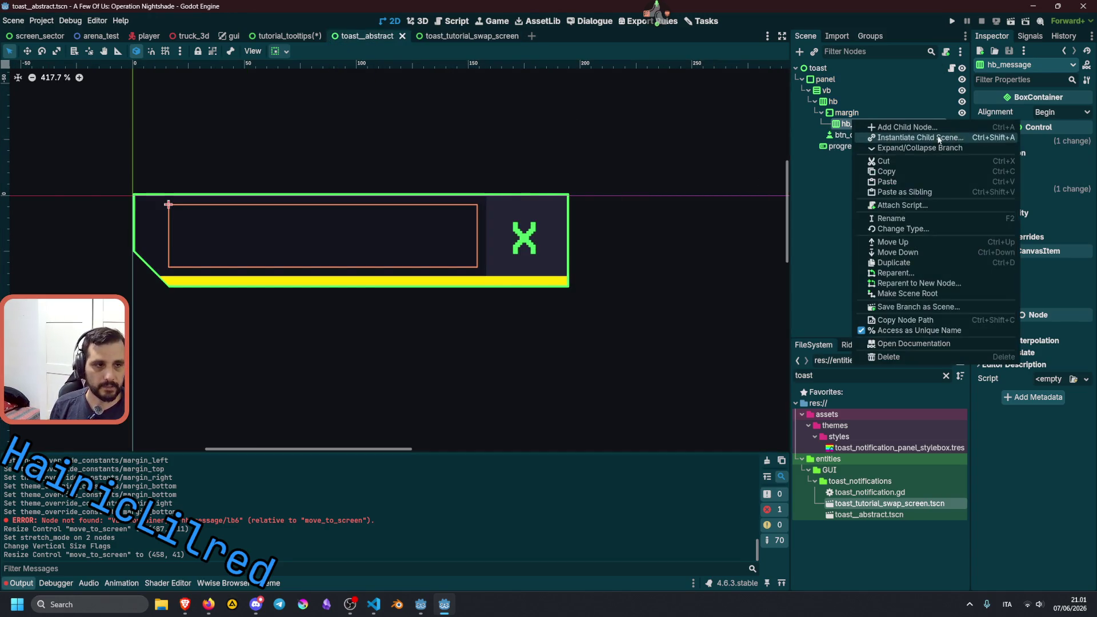
{"action": "left_click", "coordinate": [903, 229]}
{"action": "type", "text": "flowc"}
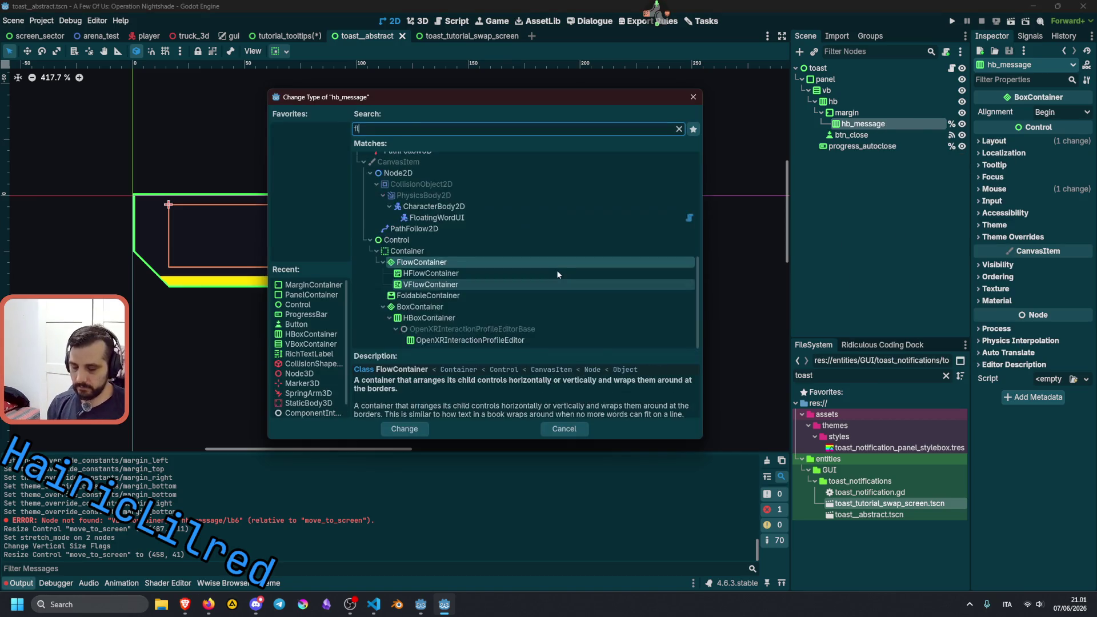
{"action": "key", "text": "Return"}
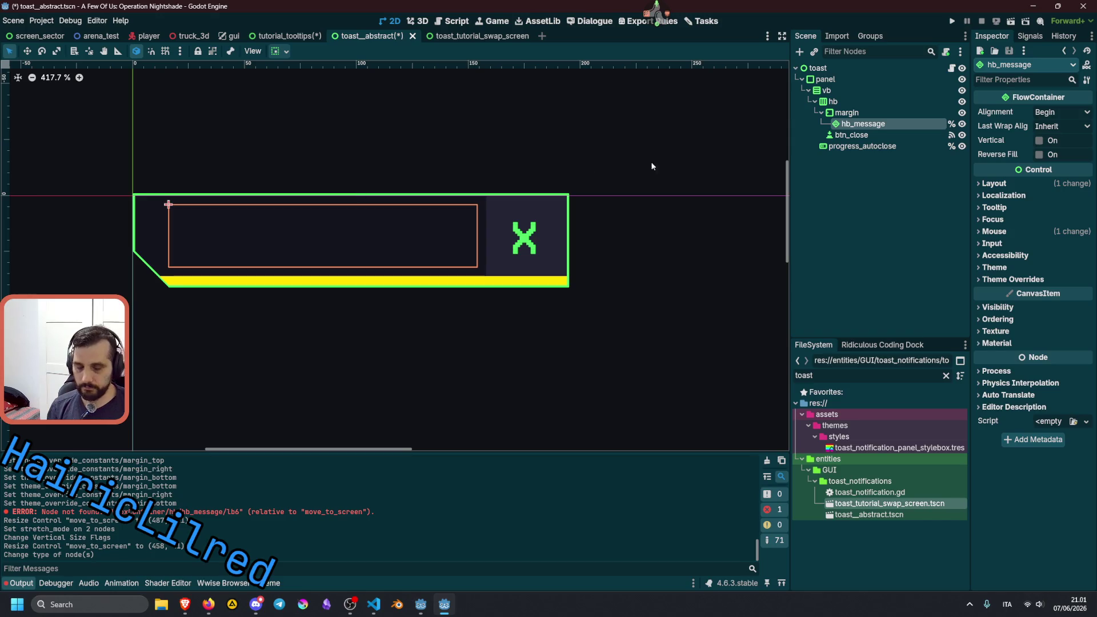
{"action": "right_click", "coordinate": [890, 125]}
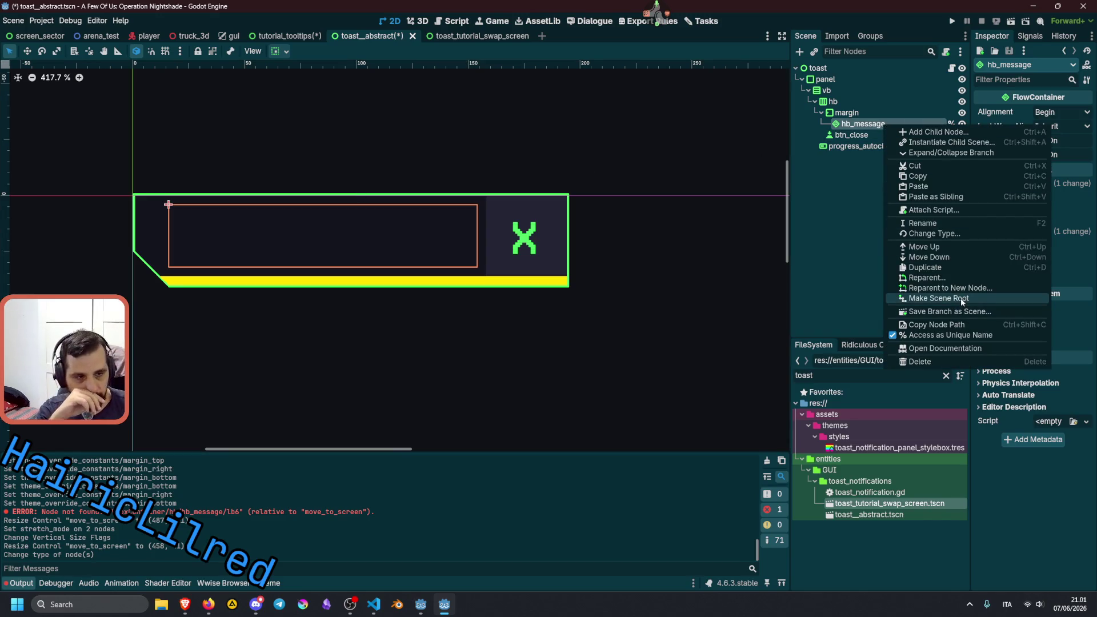
{"action": "left_click", "coordinate": [957, 234]}
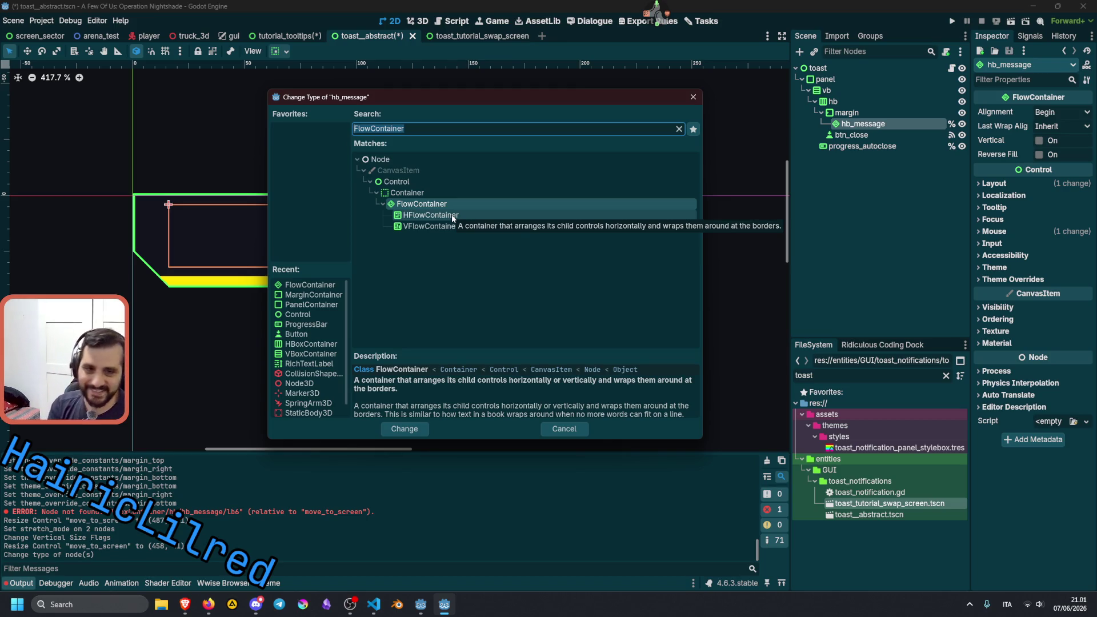
{"action": "left_click", "coordinate": [453, 217]}
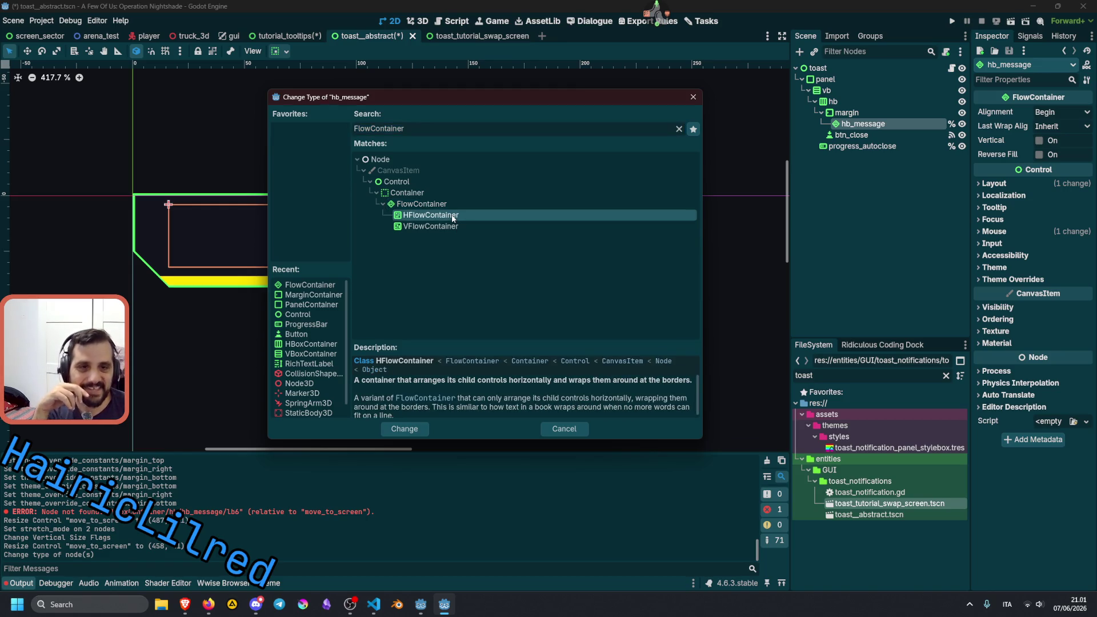
{"action": "double_click", "coordinate": [453, 217]}
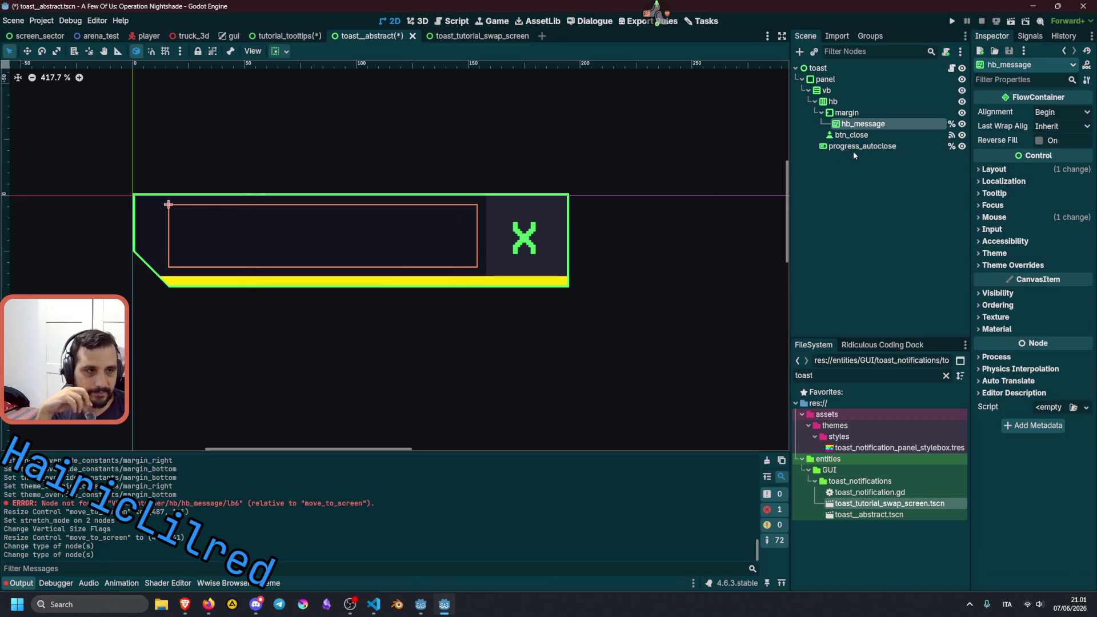
Save toast_abstract and switch to the toast_tutorial_swap_screen scene.
{"action": "left_click", "coordinate": [468, 131]}
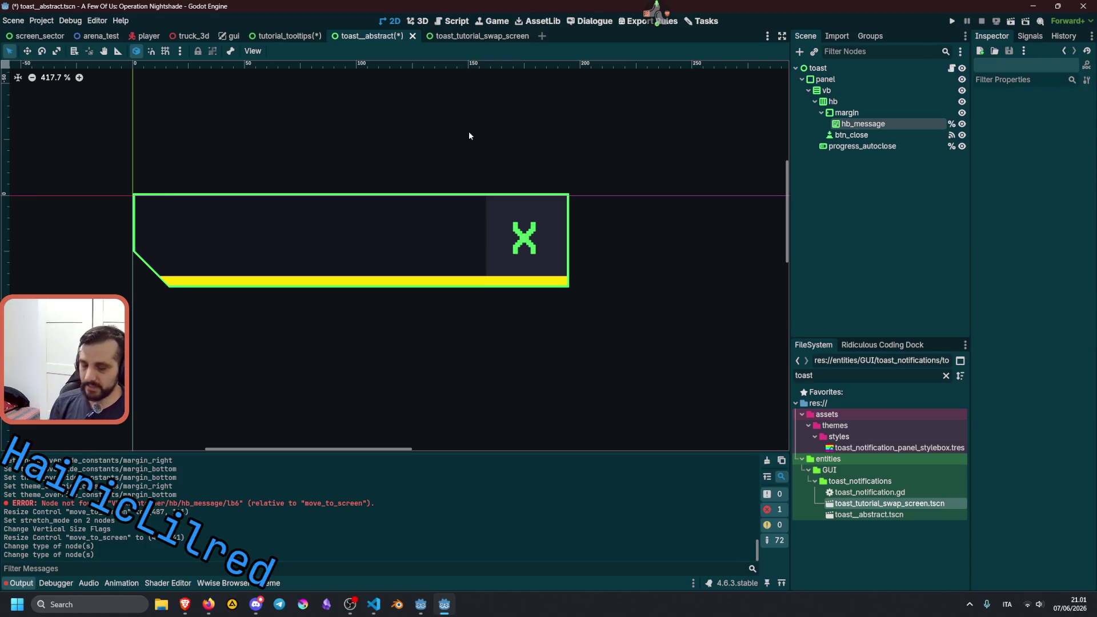
{"action": "key", "text": "ctrl+s"}
{"action": "left_click", "coordinate": [463, 36]}
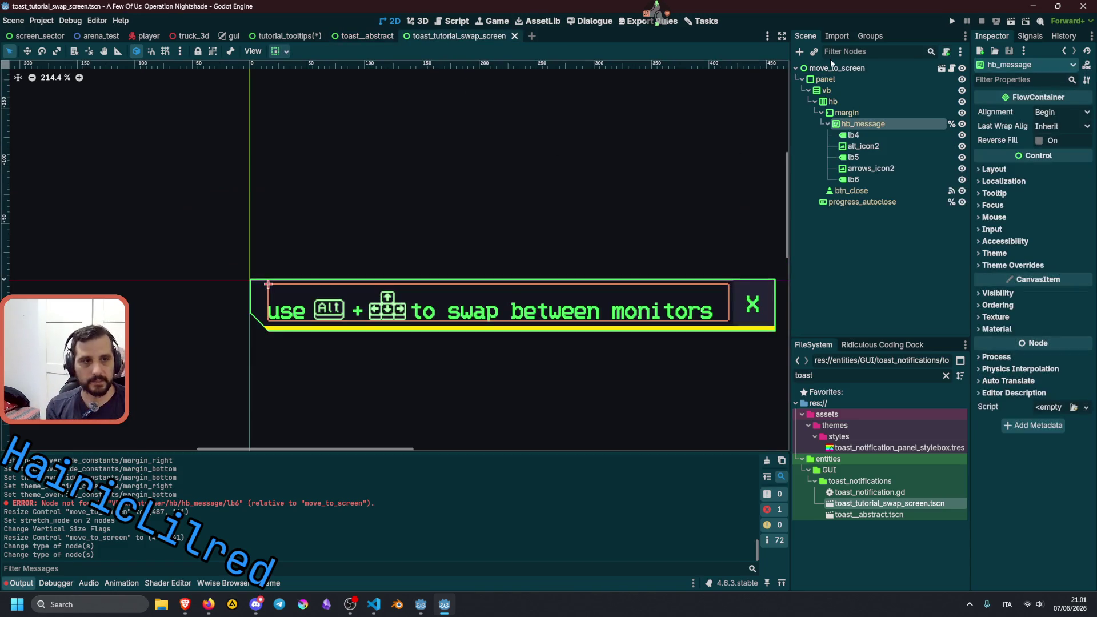
{"action": "left_click", "coordinate": [852, 114]}
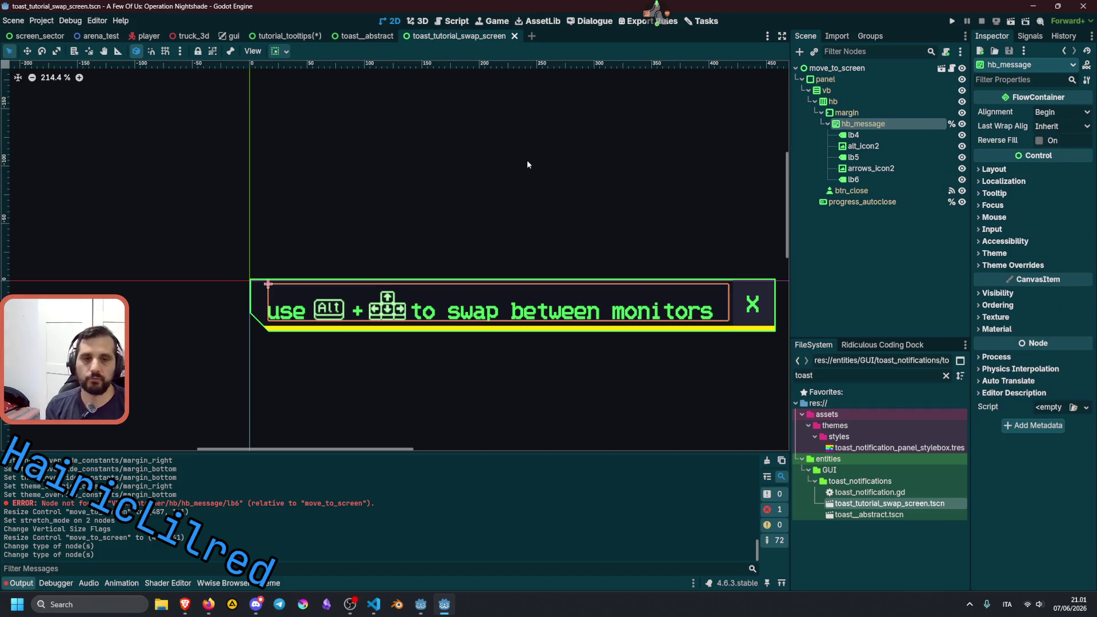
Narrow the toast's panel so the message wraps onto two lines.
{"action": "left_click_drag", "start_coordinate": [527, 160], "coordinate": [300, 123]}
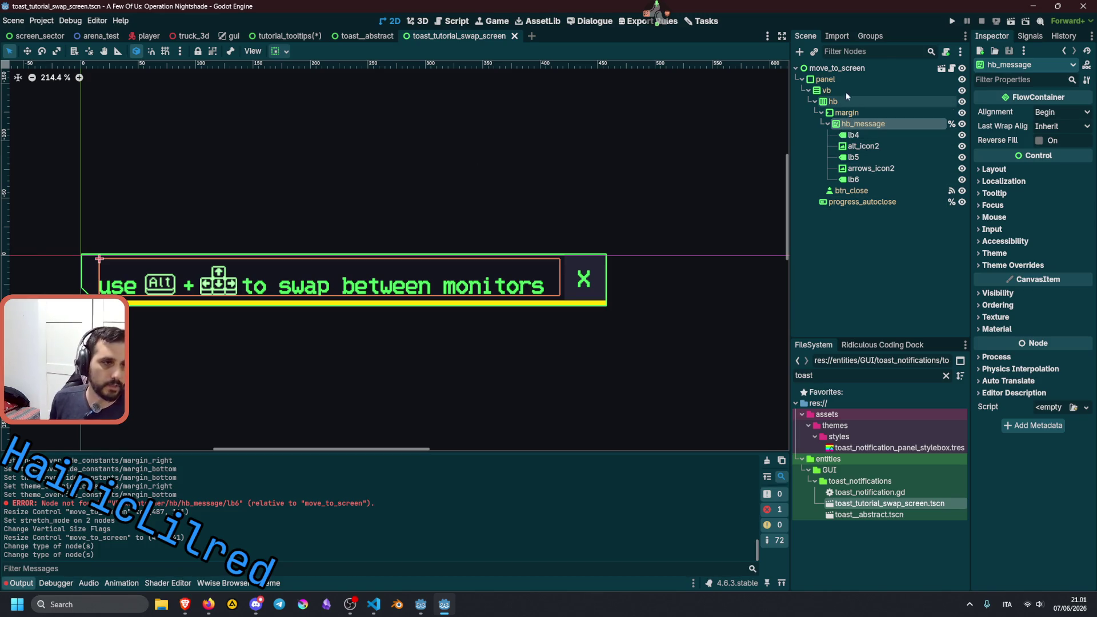
{"action": "left_click", "coordinate": [839, 77]}
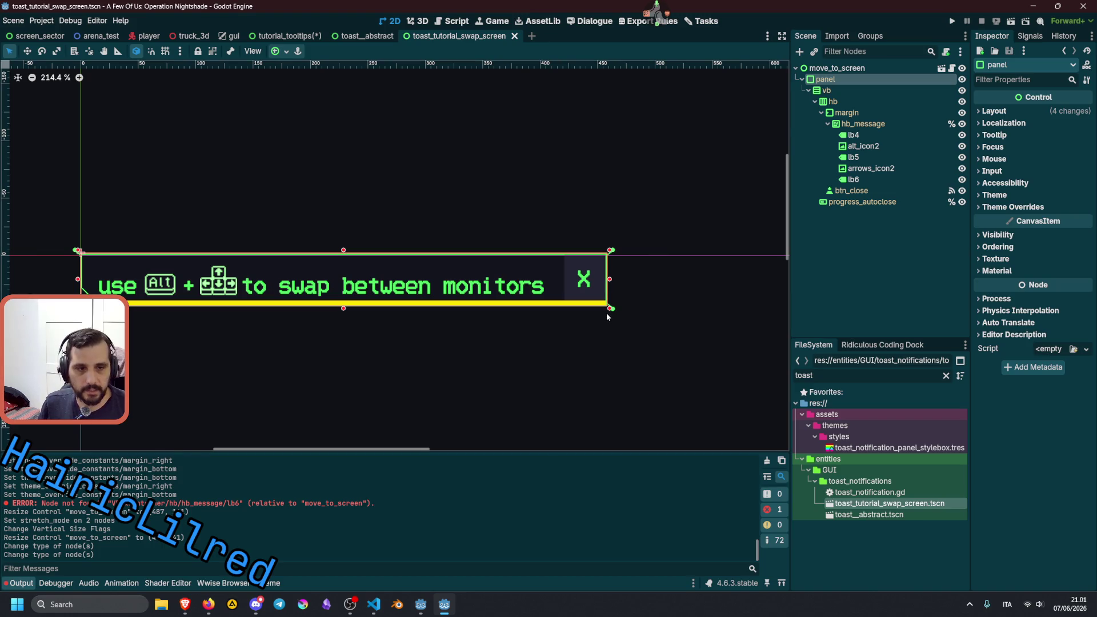
{"action": "mouse_move", "coordinate": [610, 308]}
{"action": "left_mouse_down"}
{"action": "mouse_move", "coordinate": [507, 319]}
{"action": "mouse_move", "coordinate": [383, 357]}
{"action": "left_mouse_up"}
Select the lb6, lb4 and lb5 message labels together.
{"action": "left_click", "coordinate": [436, 357]}
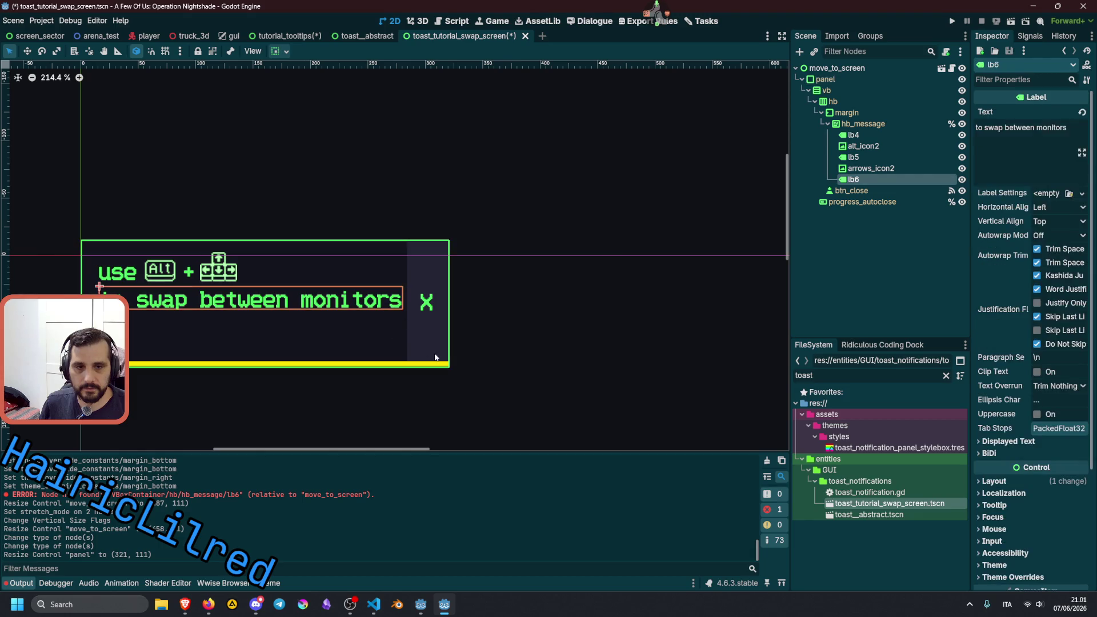
{"action": "left_click", "coordinate": [402, 378]}
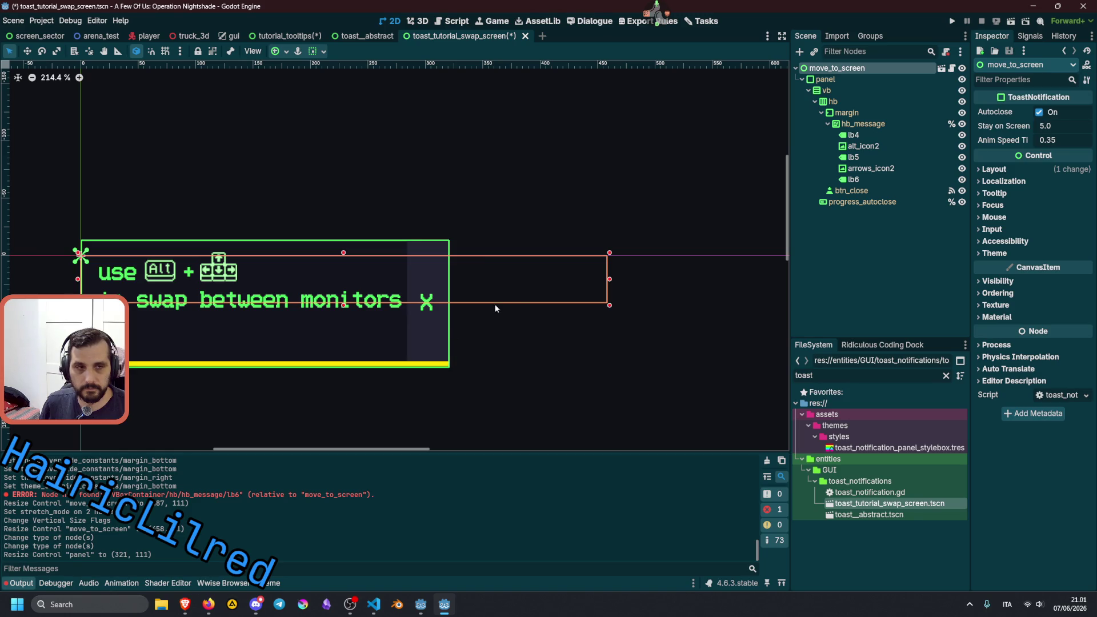
{"action": "left_click", "coordinate": [854, 179]}
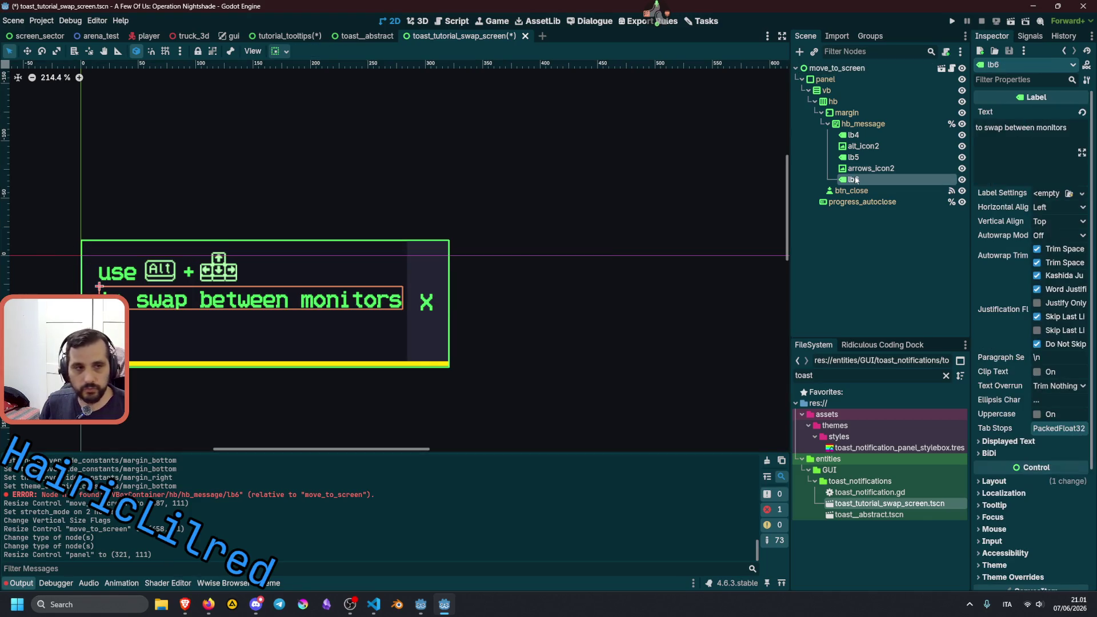
{"action": "left_click", "coordinate": [855, 134], "text": "ctrl"}
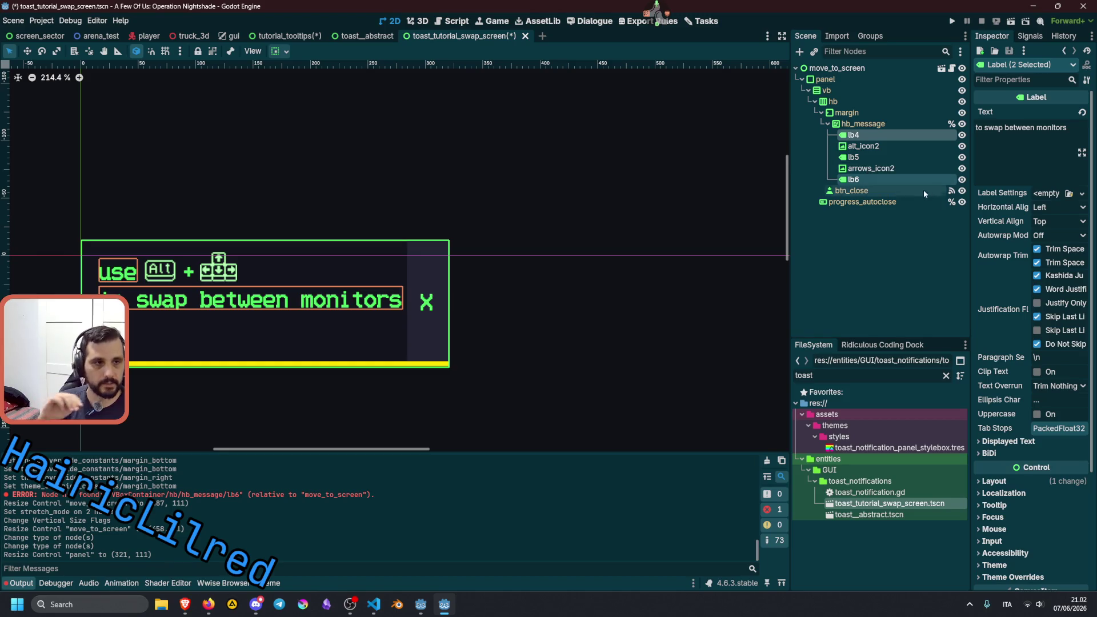
{"action": "left_click", "coordinate": [857, 159], "text": "ctrl"}
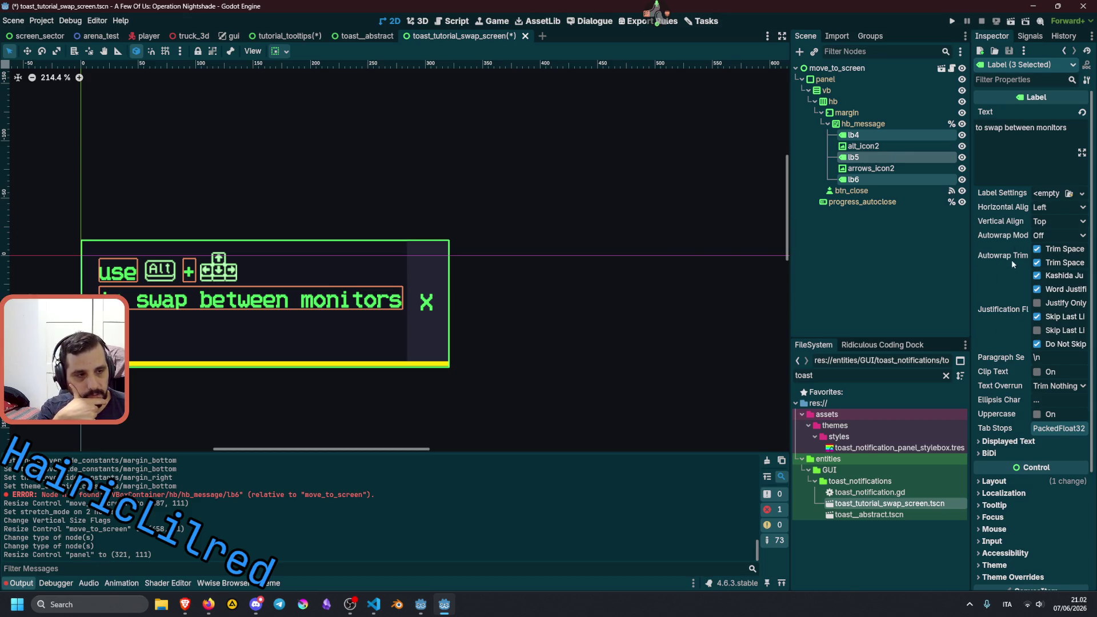
Try word autowrap and horizontal expand on the labels, then undo both changes.
{"action": "left_click", "coordinate": [1046, 237]}
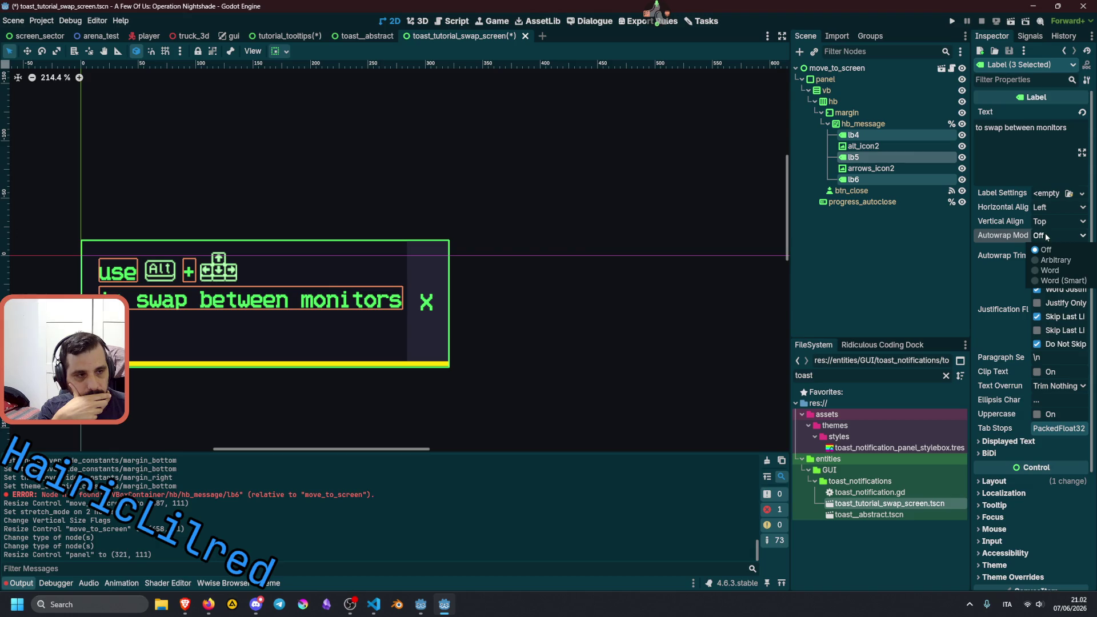
{"action": "left_click", "coordinate": [1051, 271]}
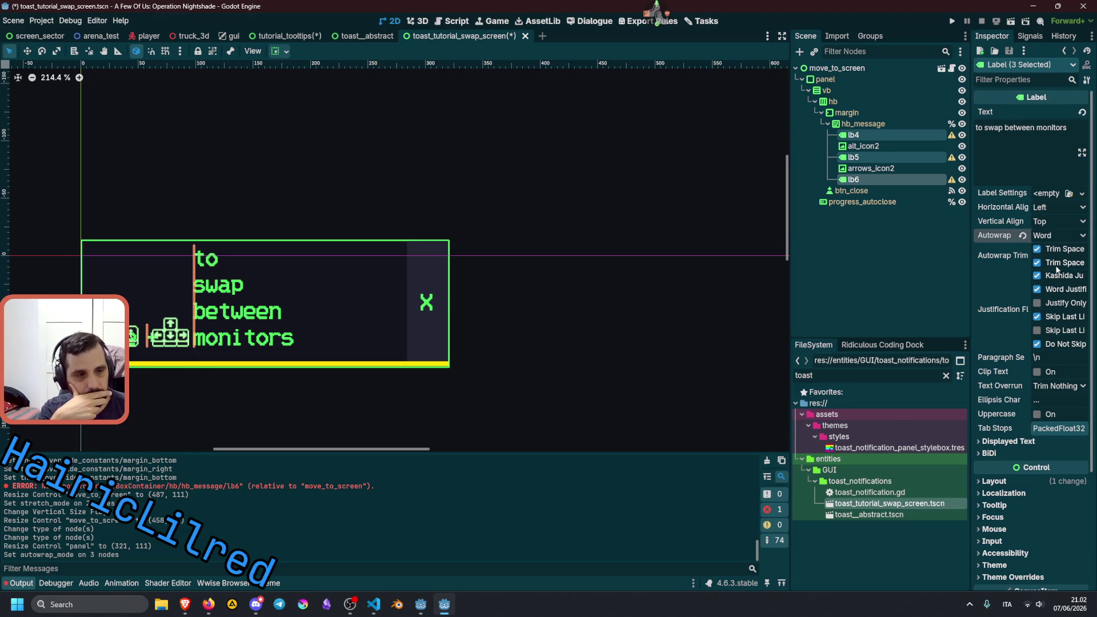
{"action": "left_click", "coordinate": [280, 52]}
{"action": "left_click", "coordinate": [336, 100]}
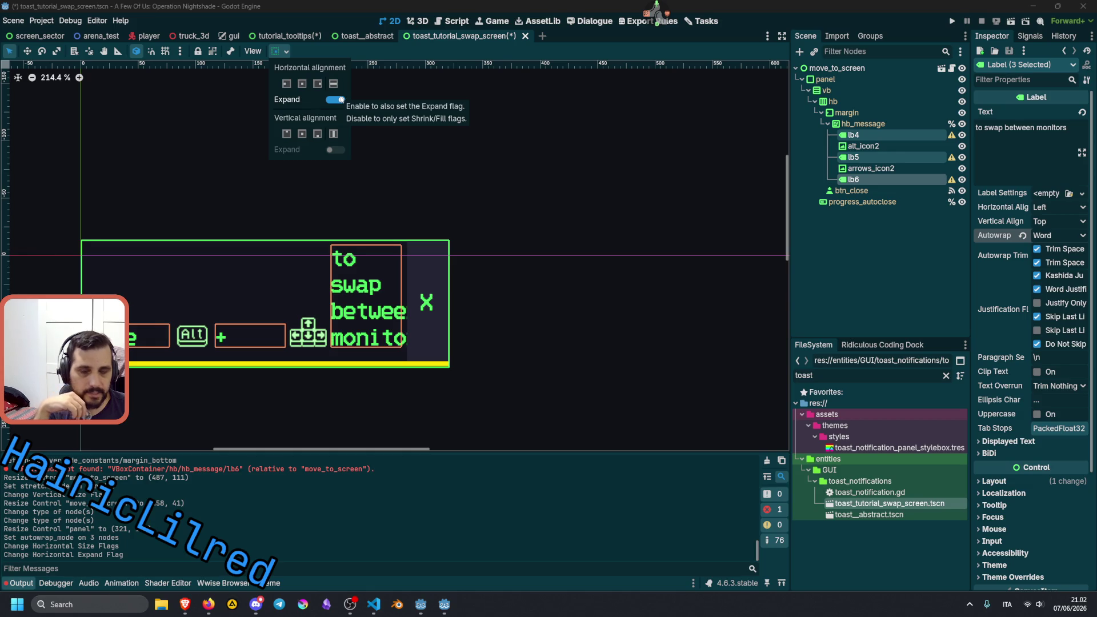
{"action": "left_click", "coordinate": [475, 147]}
{"action": "key", "text": "ctrl+z"}
{"action": "key", "text": "ctrl+z"}
{"action": "key", "text": "ctrl+z"}
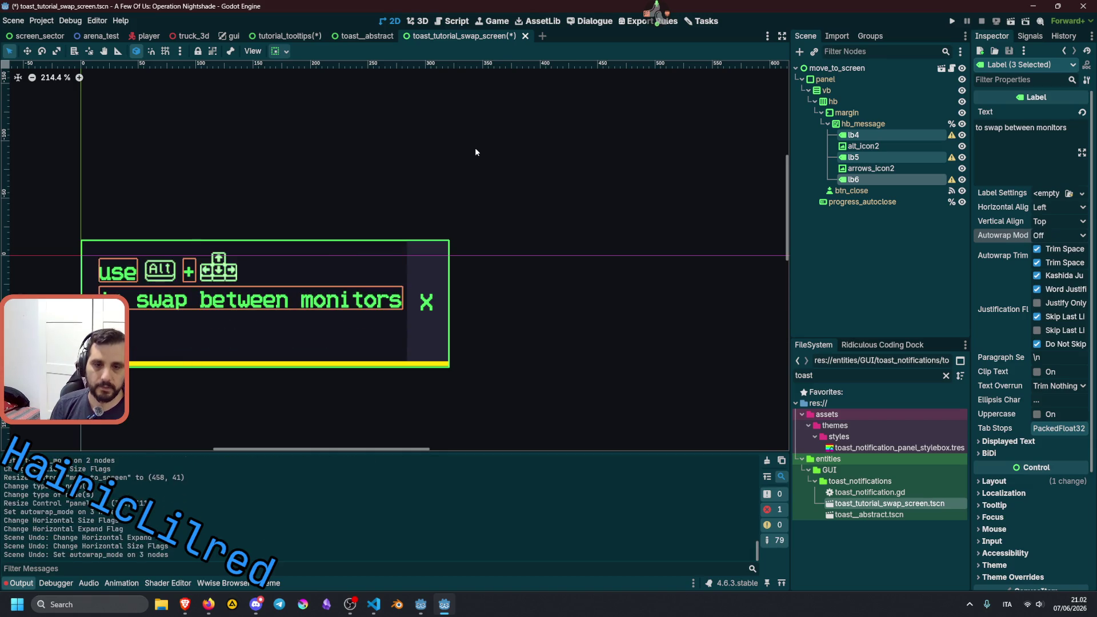
{"action": "left_click", "coordinate": [450, 169]}
{"action": "left_click", "coordinate": [311, 294]}
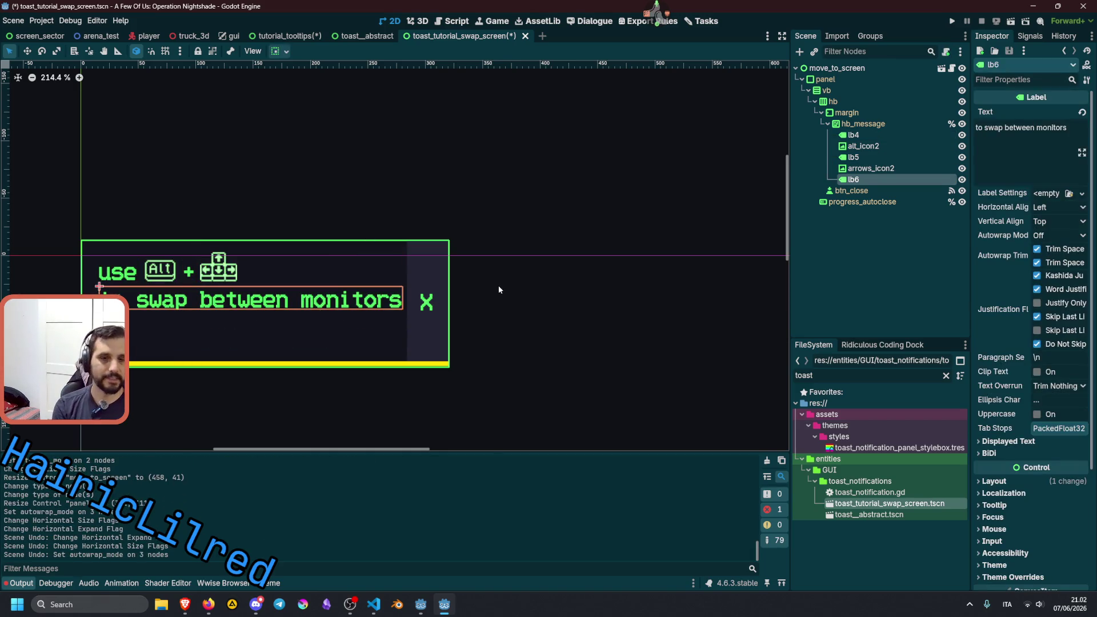
{"action": "left_click", "coordinate": [1062, 236]}
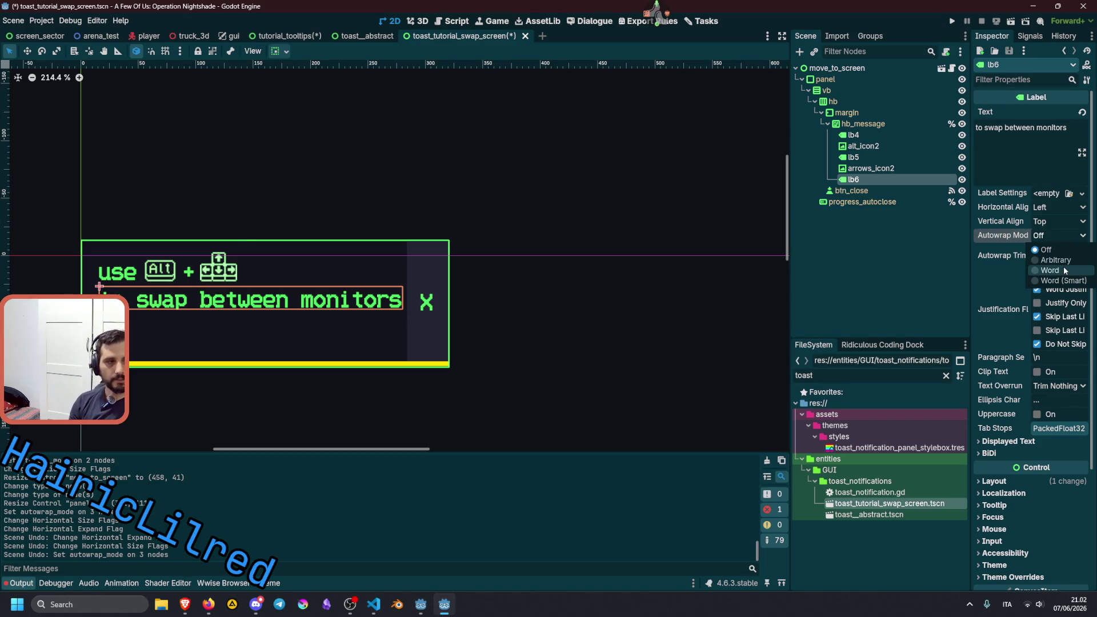
{"action": "left_click", "coordinate": [1066, 271]}
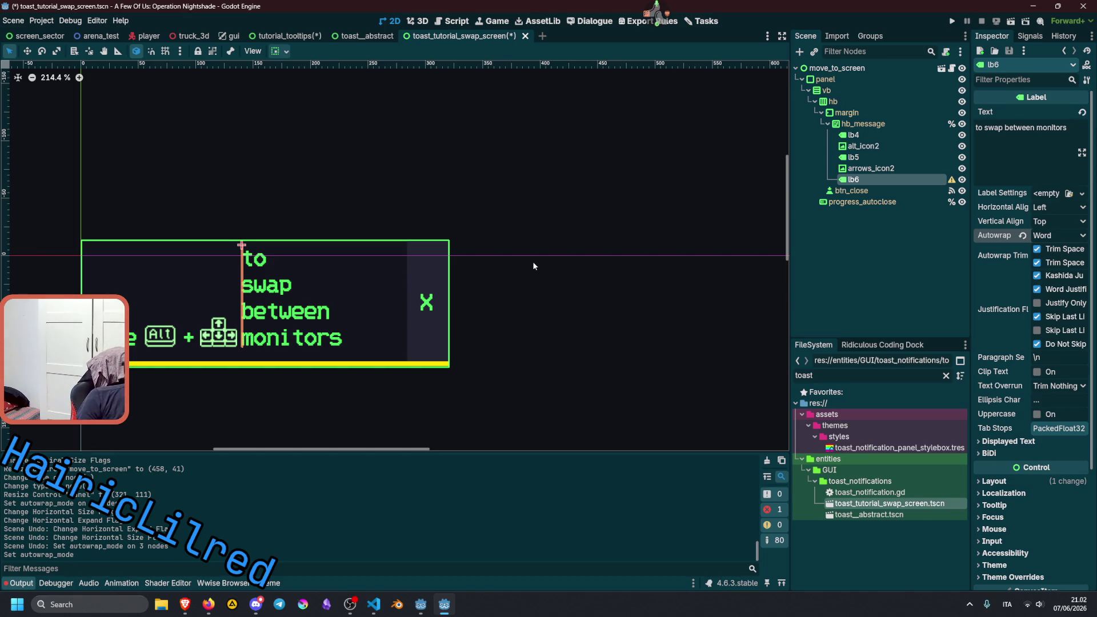
{"action": "key", "text": "ctrl+z"}
{"action": "left_click", "coordinate": [299, 208]}
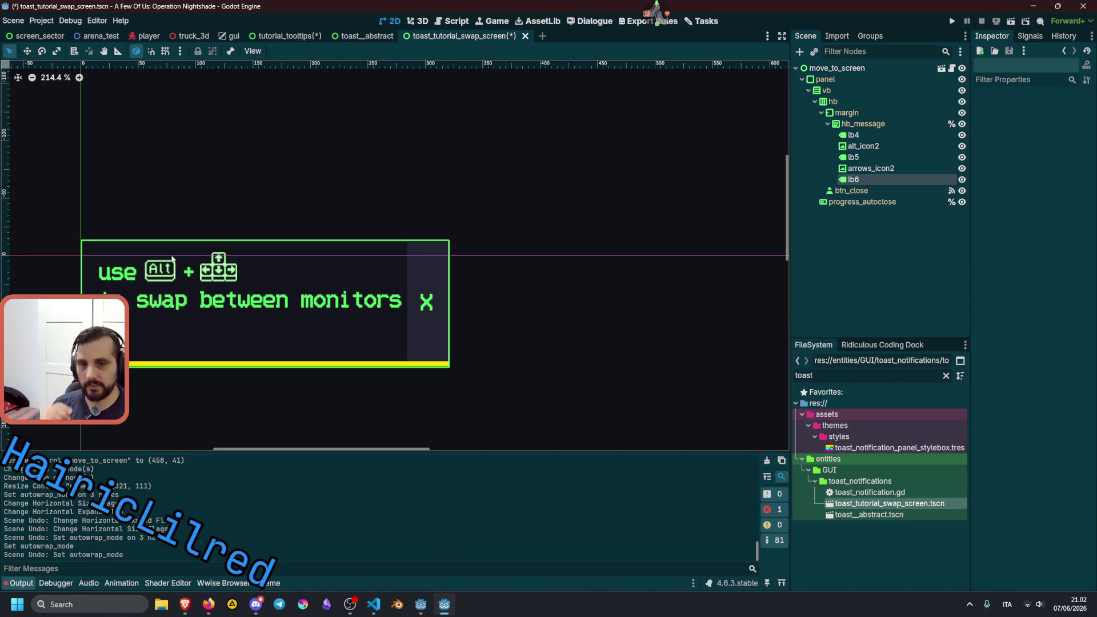
Resize the move_to_screen root control to 428 by 55.
{"action": "left_click", "coordinate": [838, 68]}
{"action": "mouse_move", "coordinate": [603, 307]}
{"action": "left_mouse_down"}
{"action": "mouse_move", "coordinate": [672, 307]}
{"action": "mouse_move", "coordinate": [721, 355]}
{"action": "mouse_move", "coordinate": [520, 275]}
{"action": "mouse_move", "coordinate": [554, 325]}
{"action": "mouse_move", "coordinate": [583, 325]}
{"action": "left_mouse_up"}
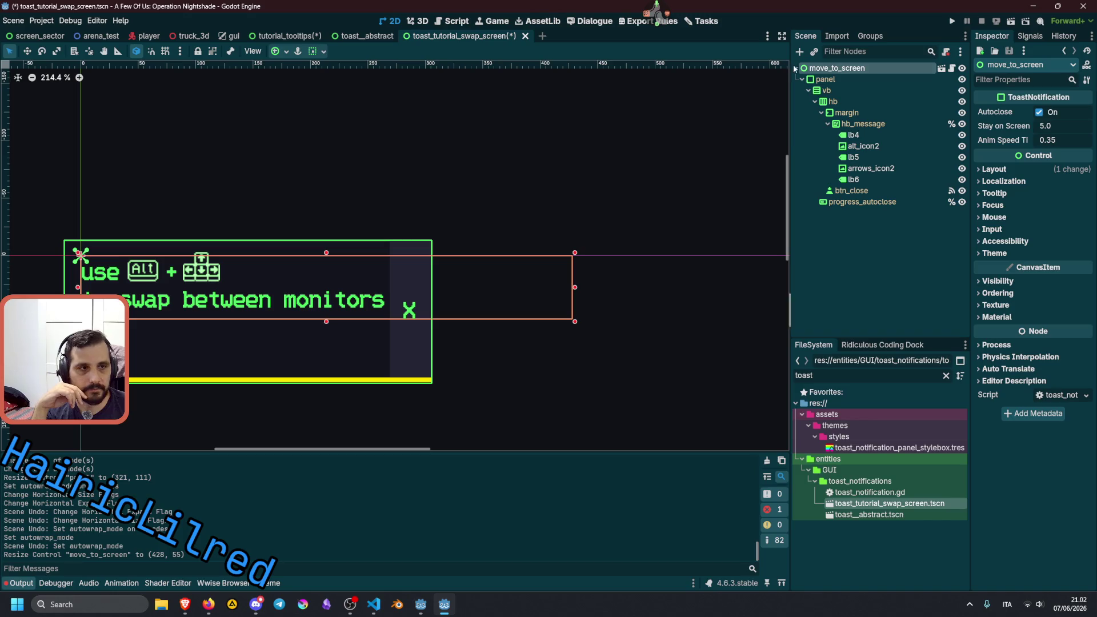
{"action": "left_click", "coordinate": [838, 78]}
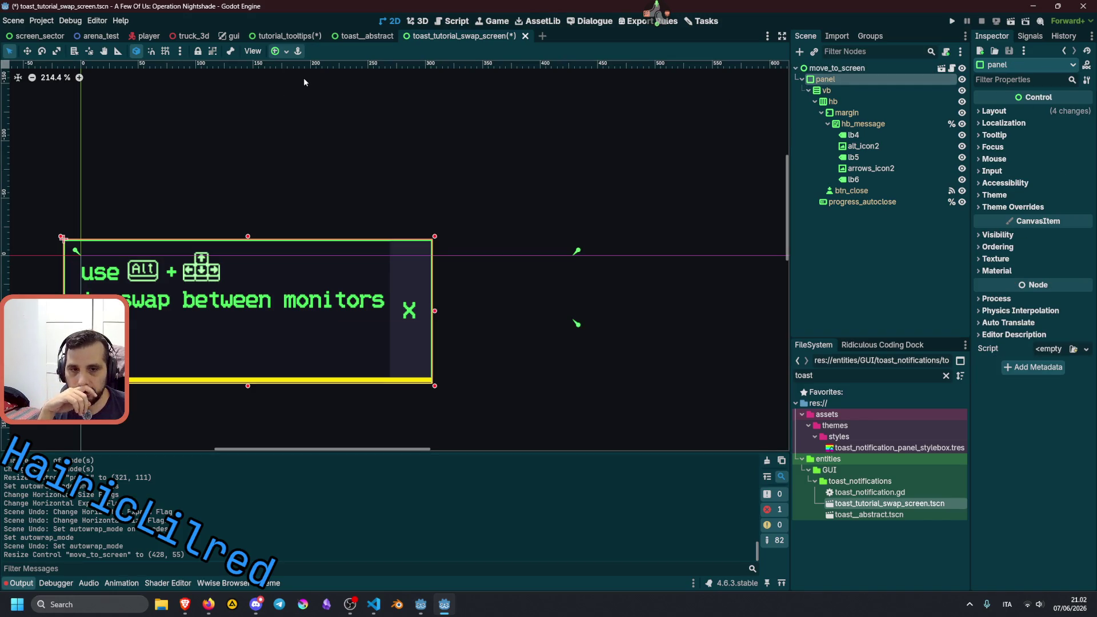
Make the panel Full Rect, resize the toast to 446 by 45, save, and open tutorial_tooltips.
{"action": "left_click", "coordinate": [286, 51]}
{"action": "left_click", "coordinate": [331, 130]}
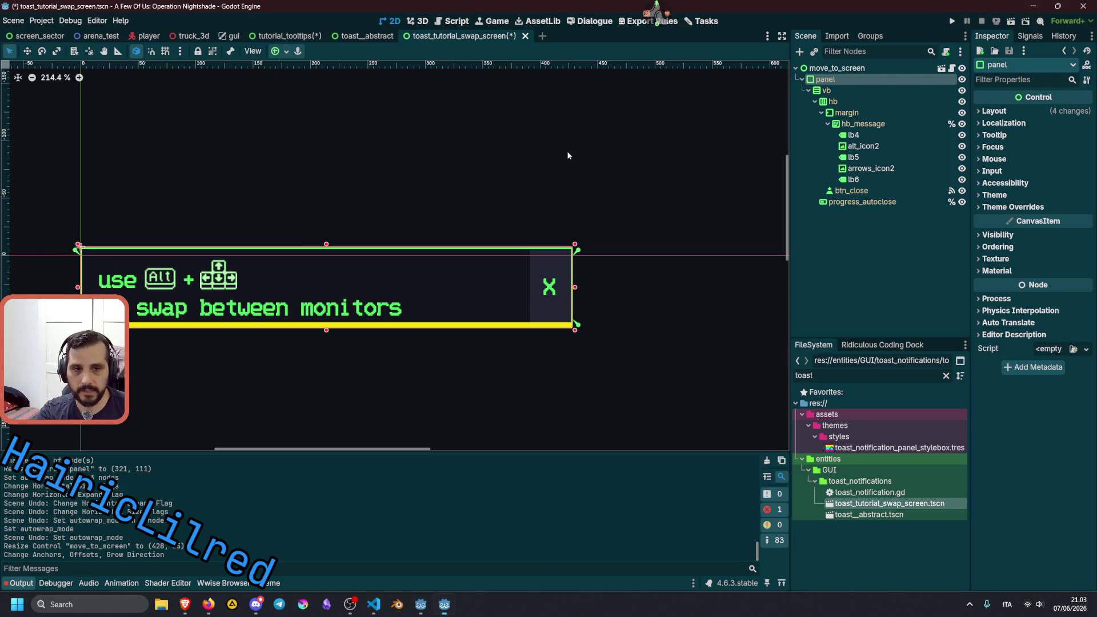
{"action": "left_click", "coordinate": [856, 69]}
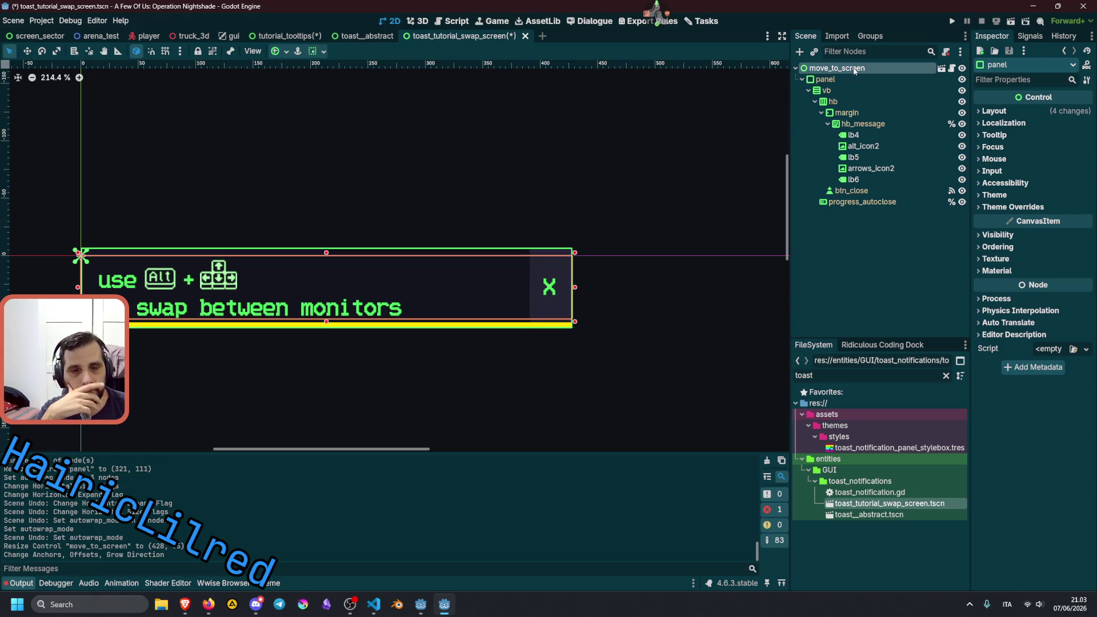
{"action": "mouse_move", "coordinate": [578, 325]}
{"action": "left_mouse_down"}
{"action": "mouse_move", "coordinate": [393, 349]}
{"action": "mouse_move", "coordinate": [546, 366]}
{"action": "mouse_move", "coordinate": [546, 349]}
{"action": "mouse_move", "coordinate": [667, 347]}
{"action": "mouse_move", "coordinate": [645, 346]}
{"action": "mouse_move", "coordinate": [601, 304]}
{"action": "mouse_move", "coordinate": [662, 305]}
{"action": "mouse_move", "coordinate": [444, 327]}
{"action": "mouse_move", "coordinate": [663, 320]}
{"action": "mouse_move", "coordinate": [571, 327]}
{"action": "mouse_move", "coordinate": [648, 306]}
{"action": "mouse_move", "coordinate": [580, 319]}
{"action": "mouse_move", "coordinate": [612, 313]}
{"action": "mouse_move", "coordinate": [593, 310]}
{"action": "left_mouse_up"}
{"action": "left_click", "coordinate": [526, 378]}
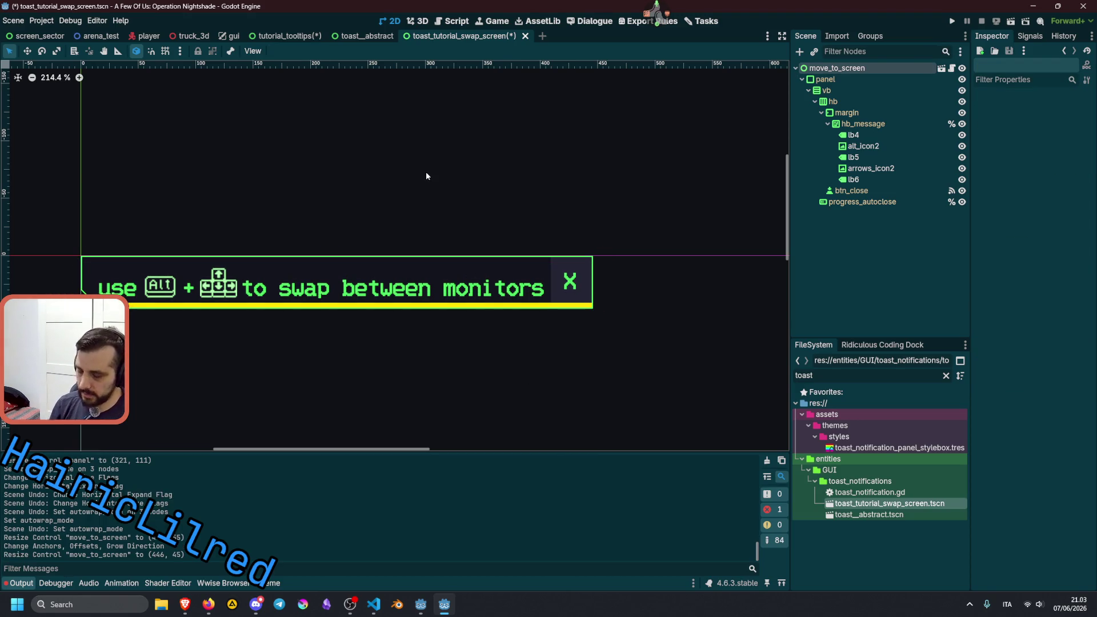
{"action": "key", "text": "ctrl+s"}
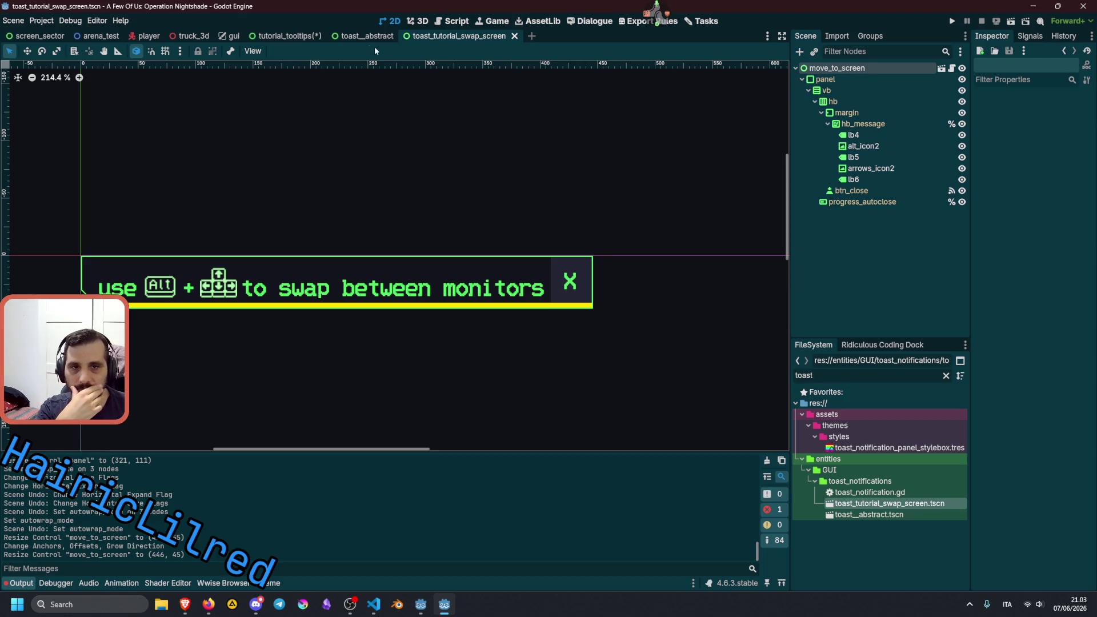
{"action": "left_click", "coordinate": [280, 37]}
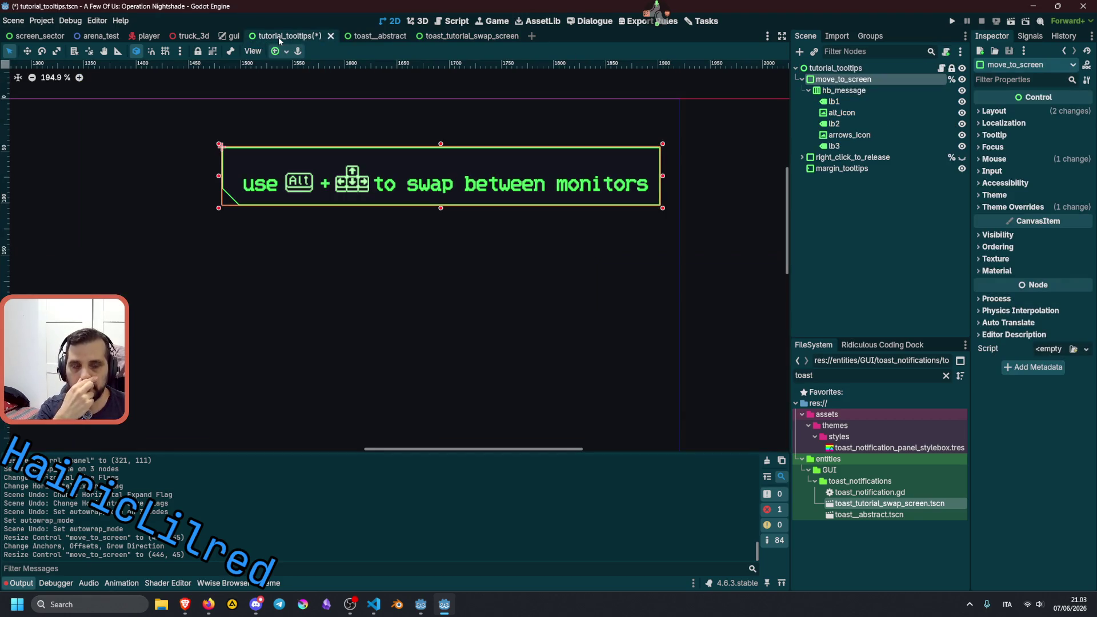
View the toast__abstract root's ToastNotification settings and open toast_notification.gd.
{"action": "left_click", "coordinate": [851, 70]}
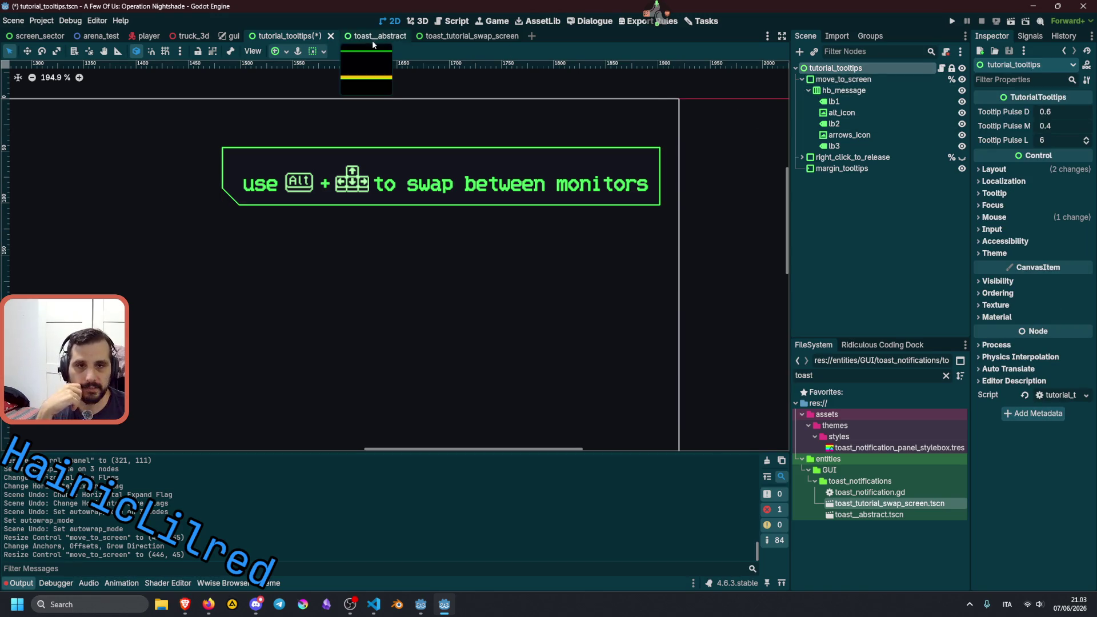
{"action": "left_click", "coordinate": [372, 40]}
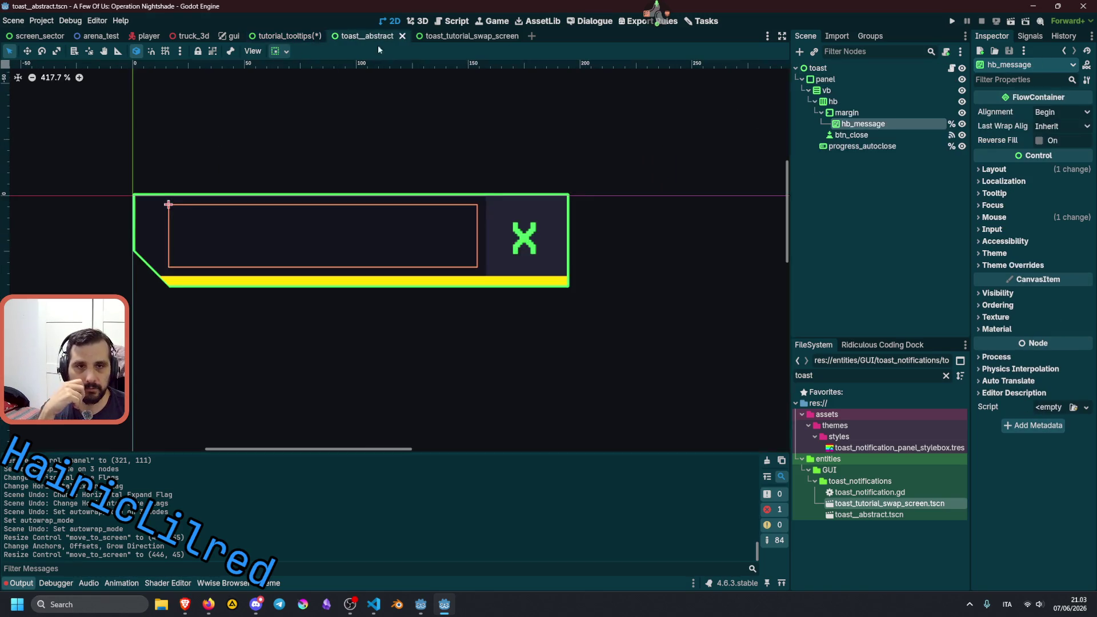
{"action": "left_click", "coordinate": [874, 67]}
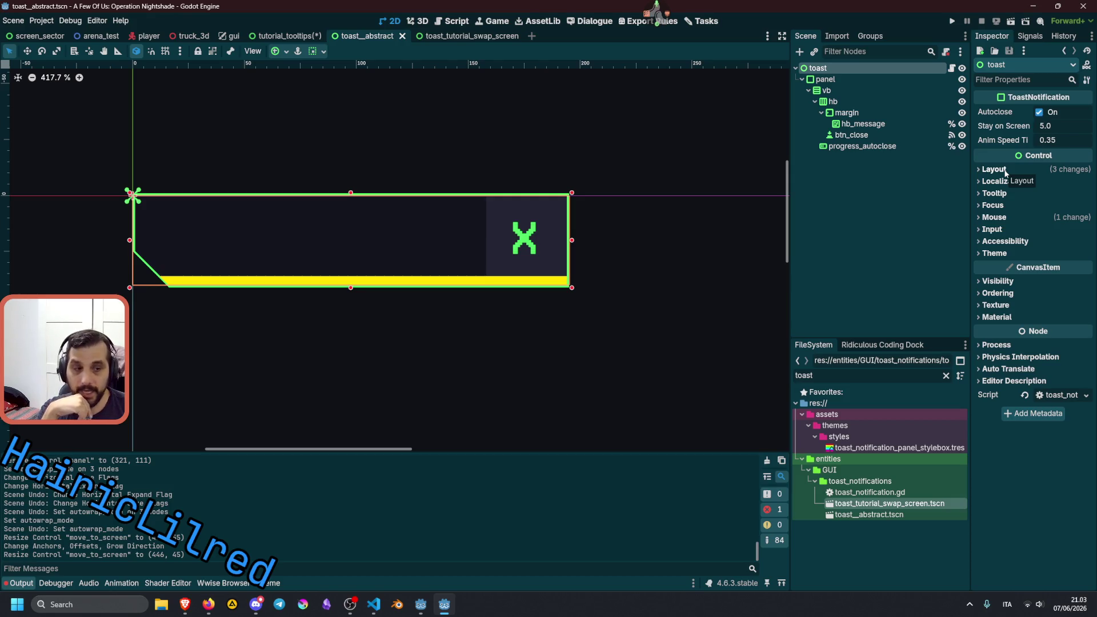
{"action": "left_click", "coordinate": [952, 68]}
Change line 26 to custom_minimum_size.y = panel.size.y and remove the stray 0 typo.
{"action": "scroll", "coordinate": [227, 183], "scroll_direction": "up", "scroll_amount": 9}
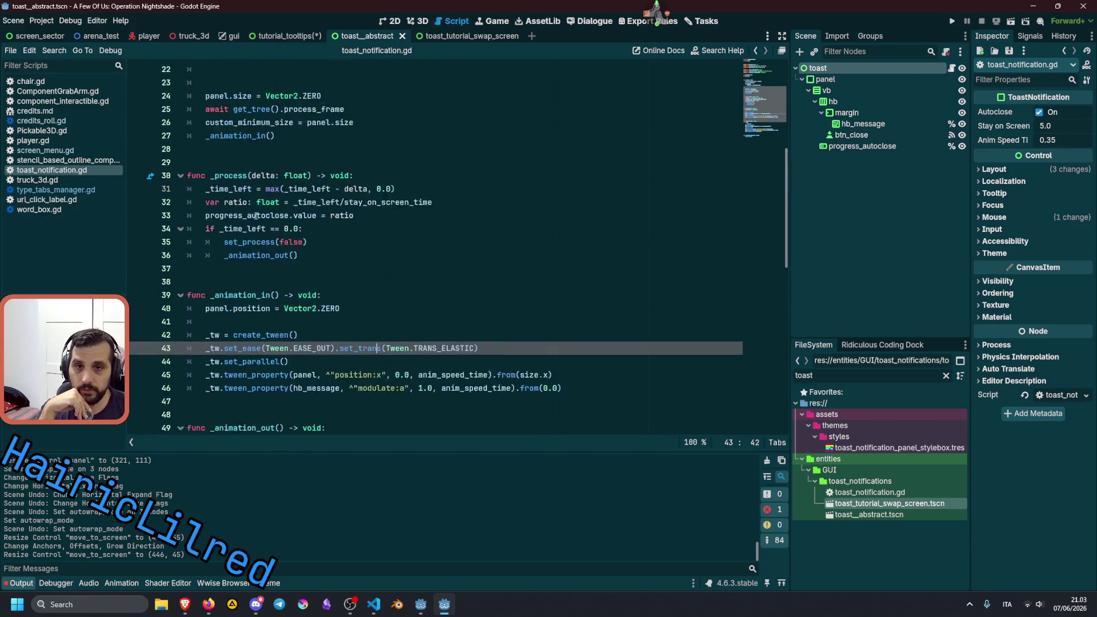
{"action": "double_click", "coordinate": [229, 281]}
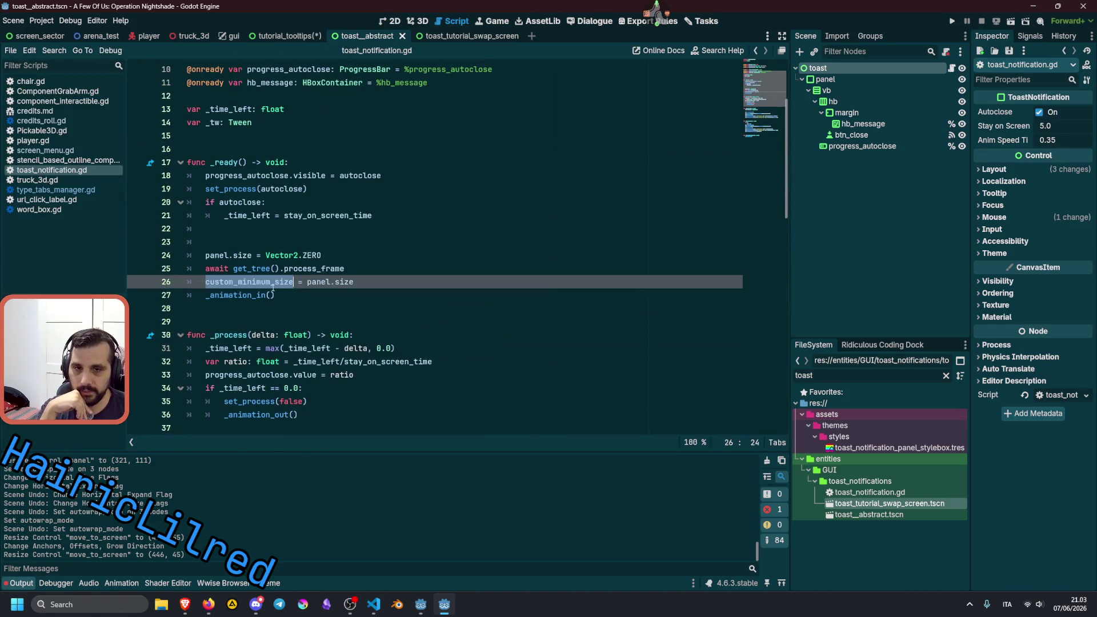
{"action": "triple_click", "coordinate": [312, 286]}
{"action": "left_click", "coordinate": [293, 281]}
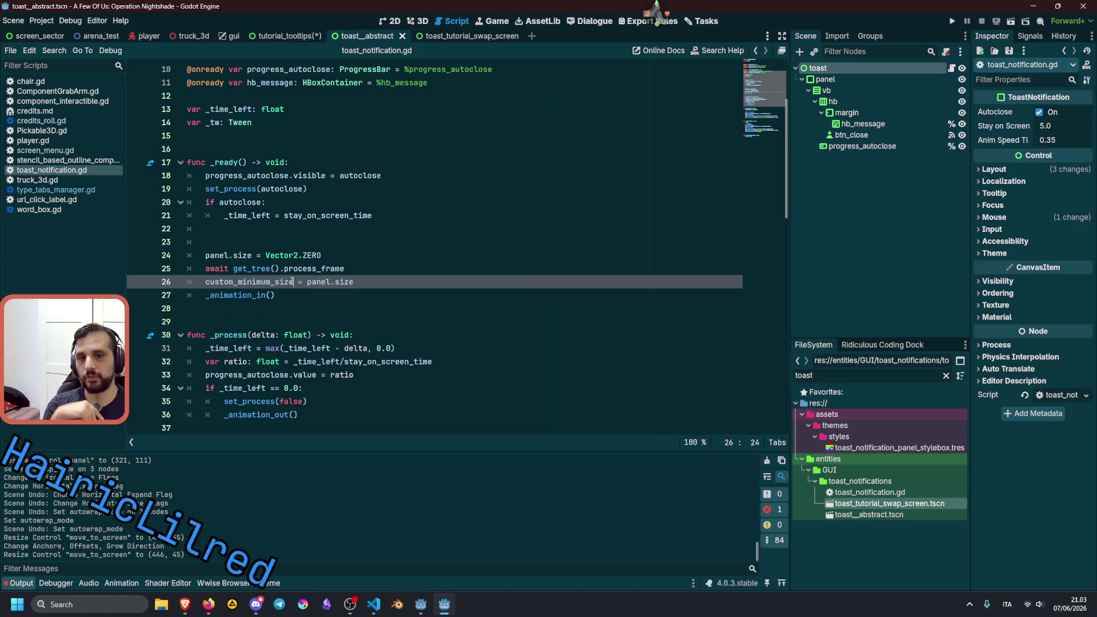
{"action": "type", "text": ".y0"}
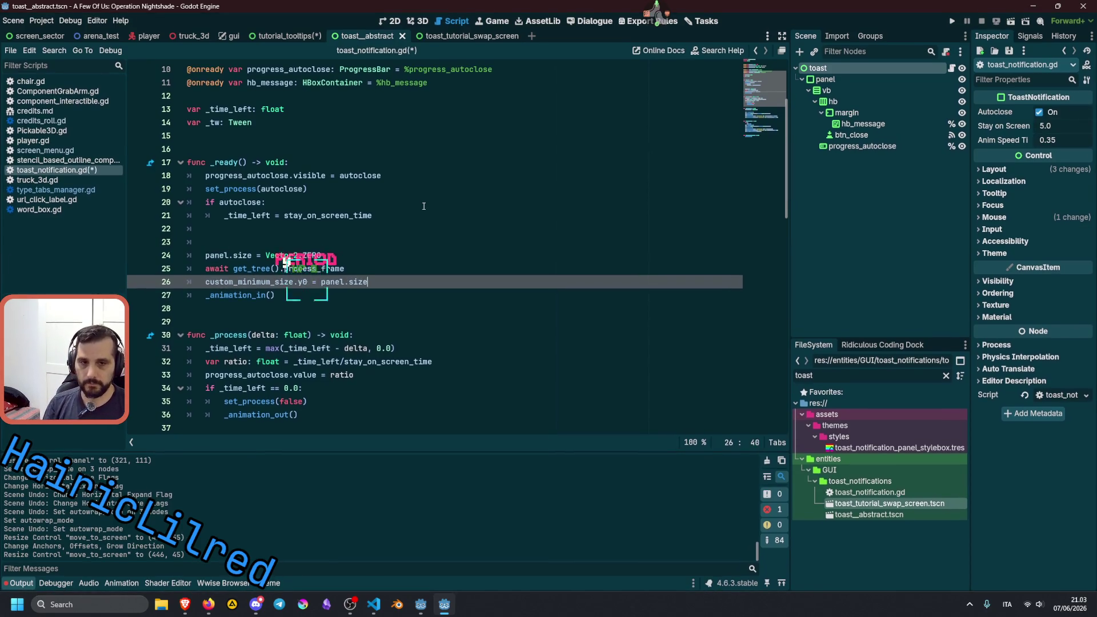
{"action": "key", "text": "End"}
{"action": "type", "text": ".y"}
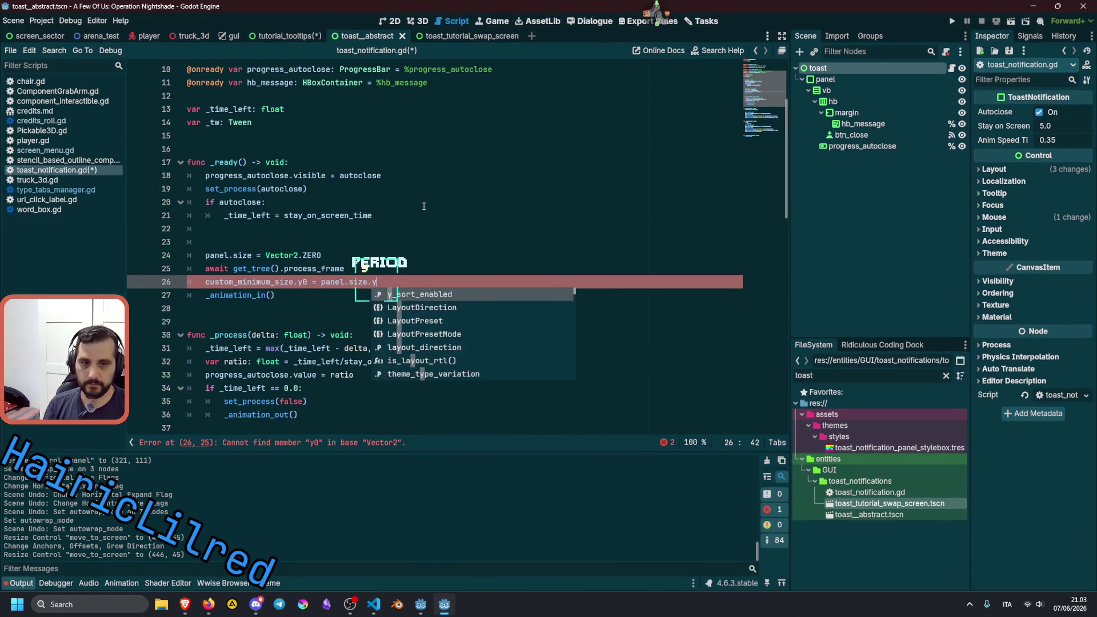
{"action": "key", "text": "ctrl+Left"}
{"action": "key", "text": "ctrl+Left"}
{"action": "key", "text": "ctrl+Left"}
{"action": "key", "text": "Right"}
{"action": "key", "text": "Delete"}
{"action": "key", "text": "End"}
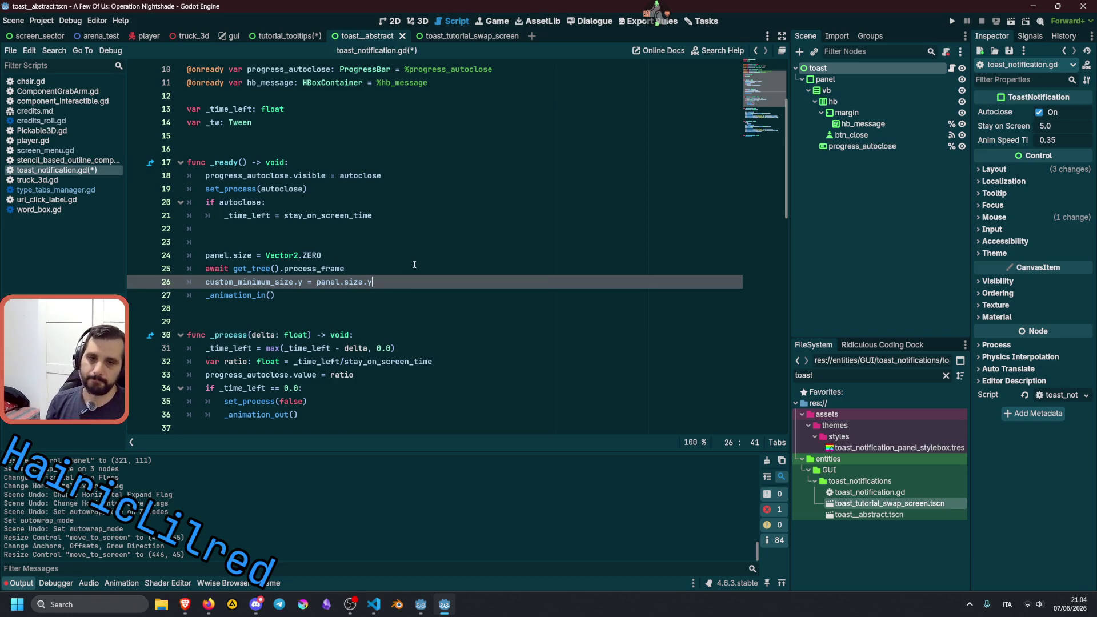
Review the panel.size reset on line 24 and the toast's custom minimum size values.
{"action": "key", "text": "shift+Home"}
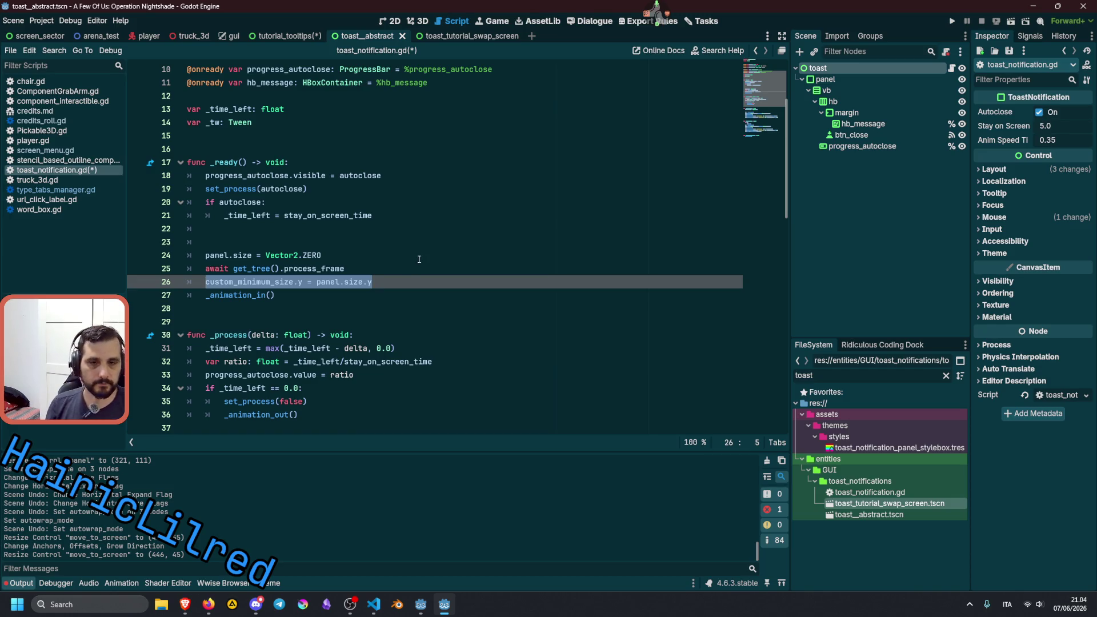
{"action": "left_click", "coordinate": [420, 259]}
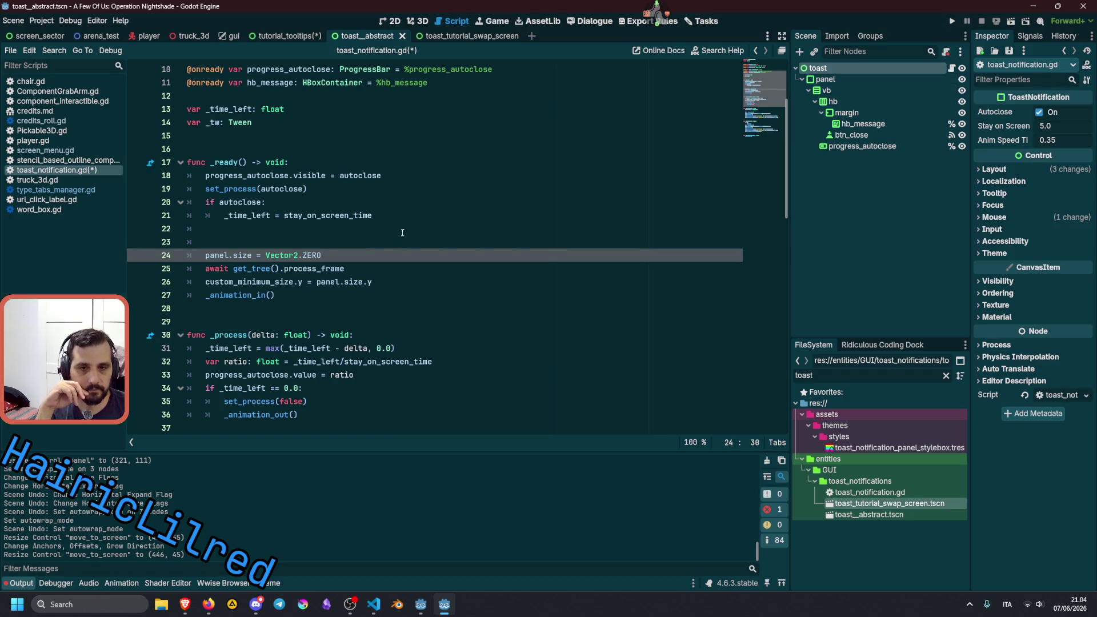
{"action": "left_click", "coordinate": [251, 283]}
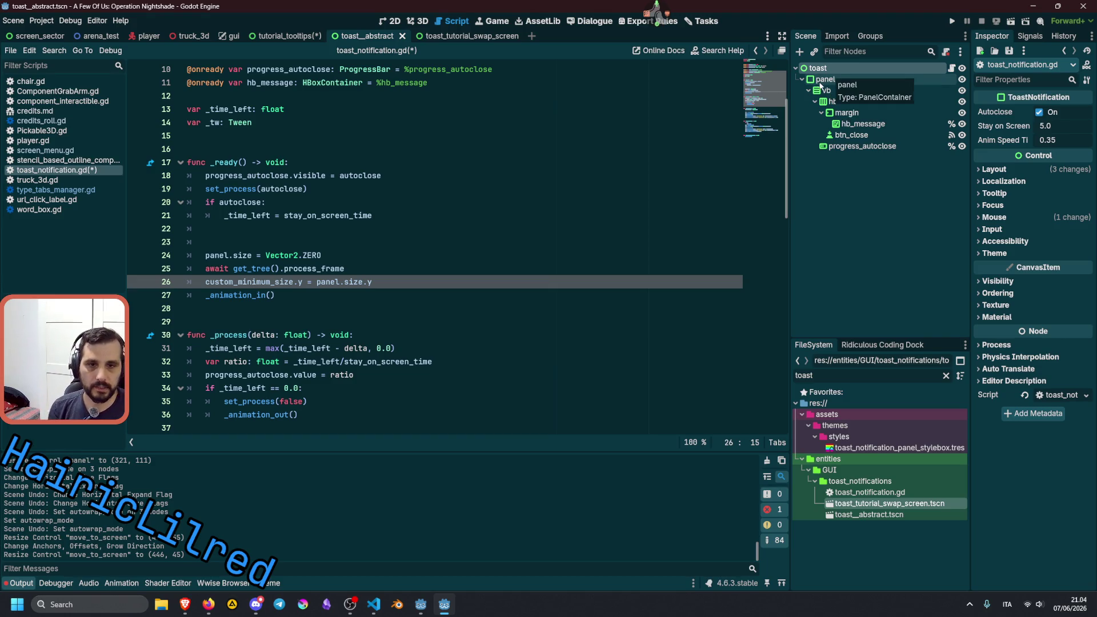
{"action": "left_click", "coordinate": [1011, 170]}
{"action": "left_click", "coordinate": [1057, 226]}
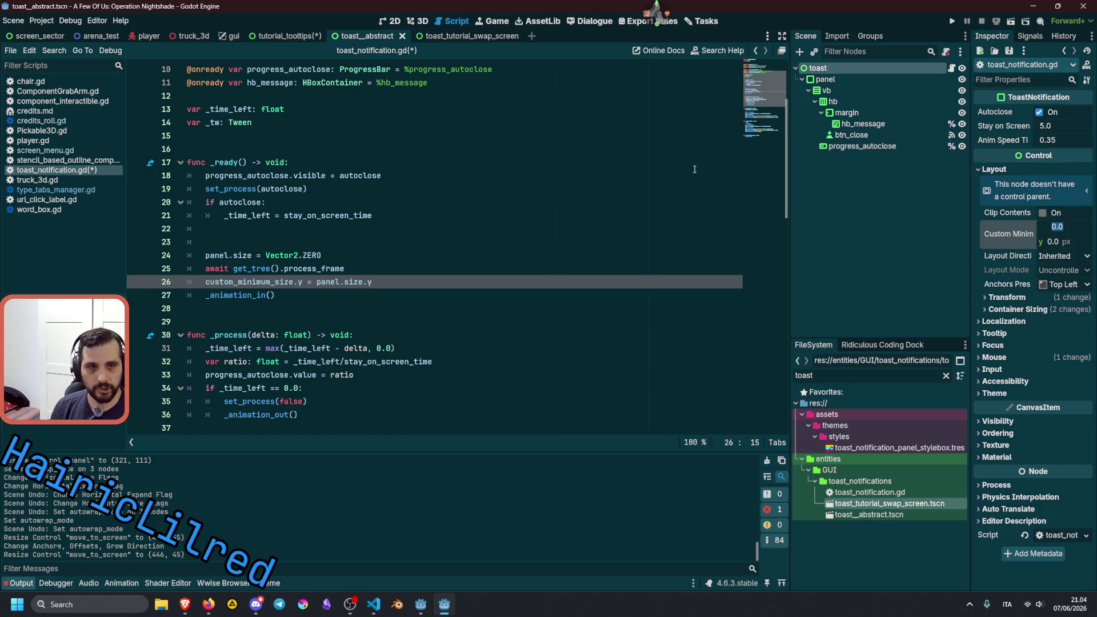
{"action": "left_click", "coordinate": [394, 21]}
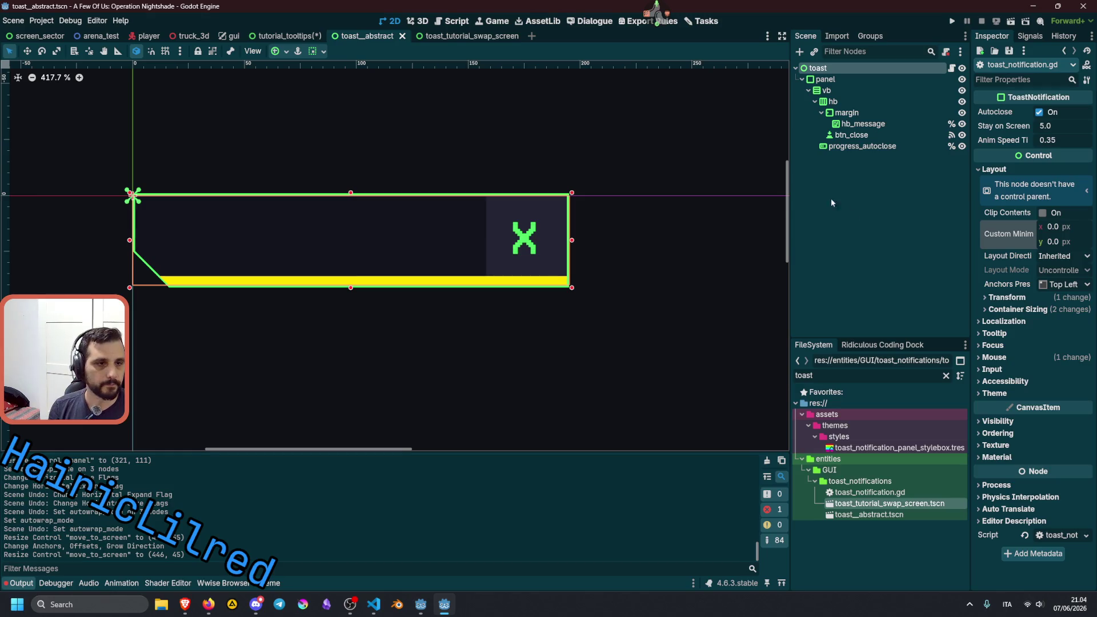
Set the toast root's Custom Minimum Size x to 300 px.
{"action": "scroll", "coordinate": [372, 252], "scroll_direction": "down", "scroll_amount": 7}
{"action": "mouse_move", "coordinate": [446, 289]}
{"action": "left_mouse_down"}
{"action": "mouse_move", "coordinate": [268, 241]}
{"action": "mouse_move", "coordinate": [324, 241]}
{"action": "left_mouse_up"}
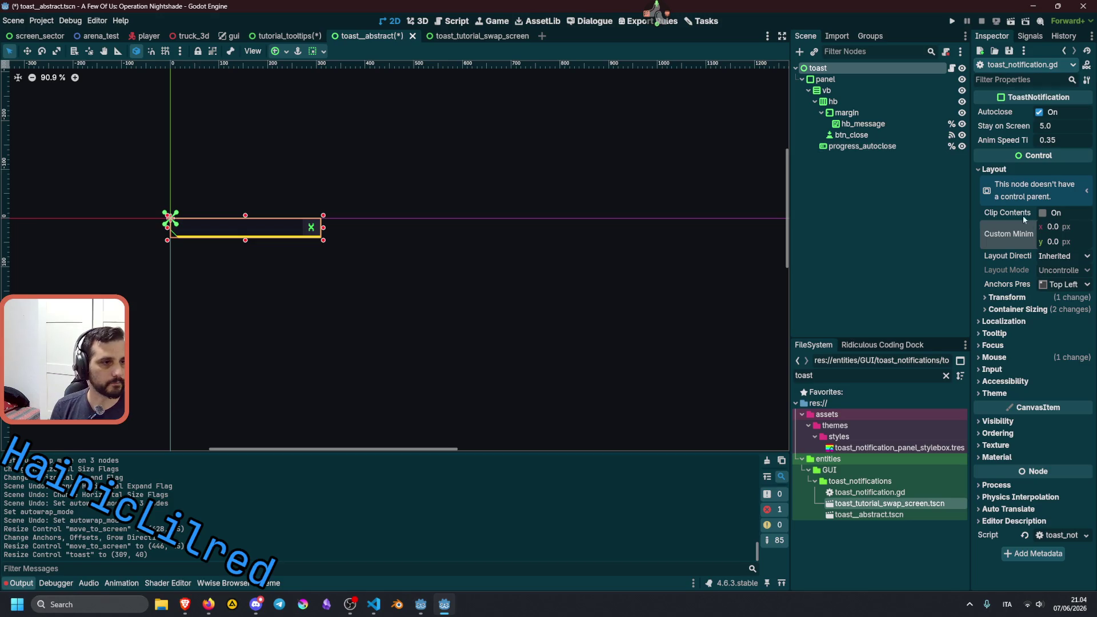
{"action": "left_click", "coordinate": [1008, 297]}
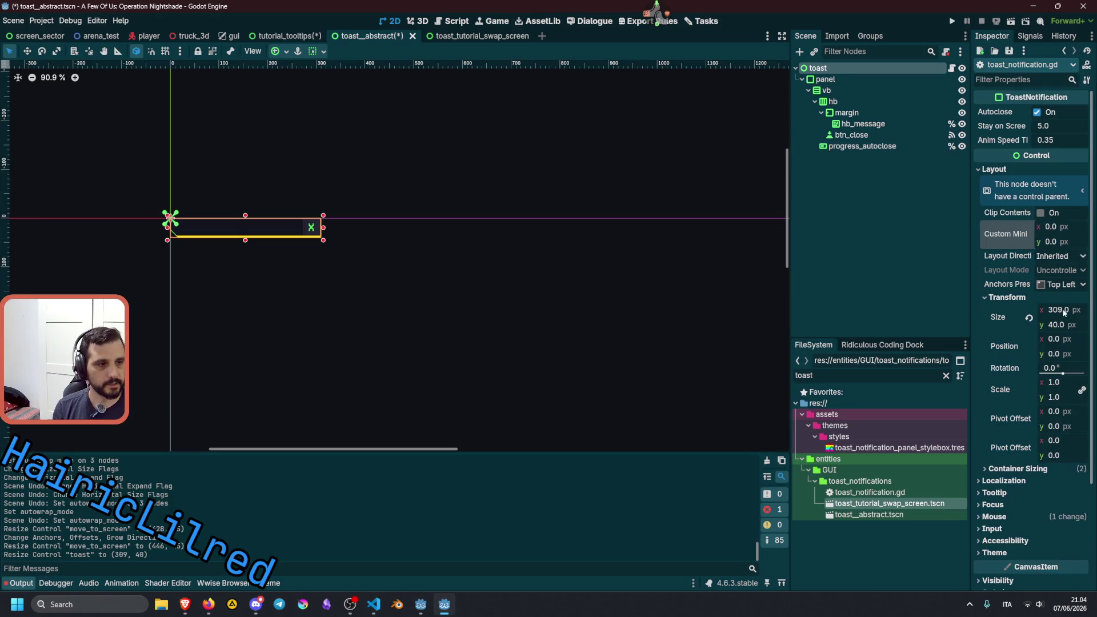
{"action": "left_click", "coordinate": [1064, 229]}
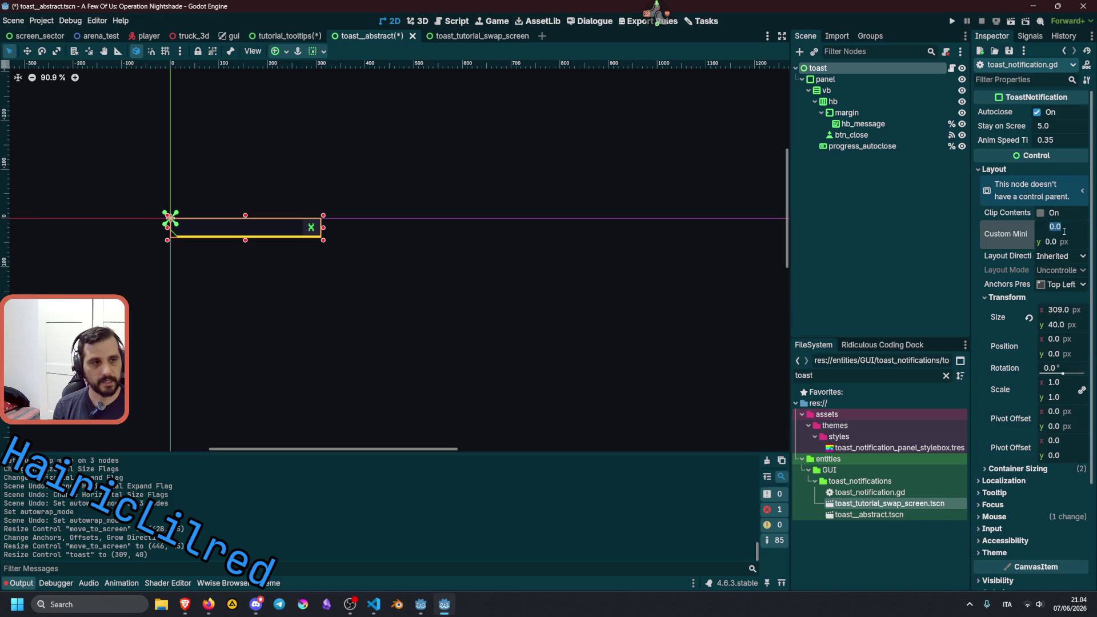
{"action": "type", "text": "300"}
{"action": "key", "text": "Return"}
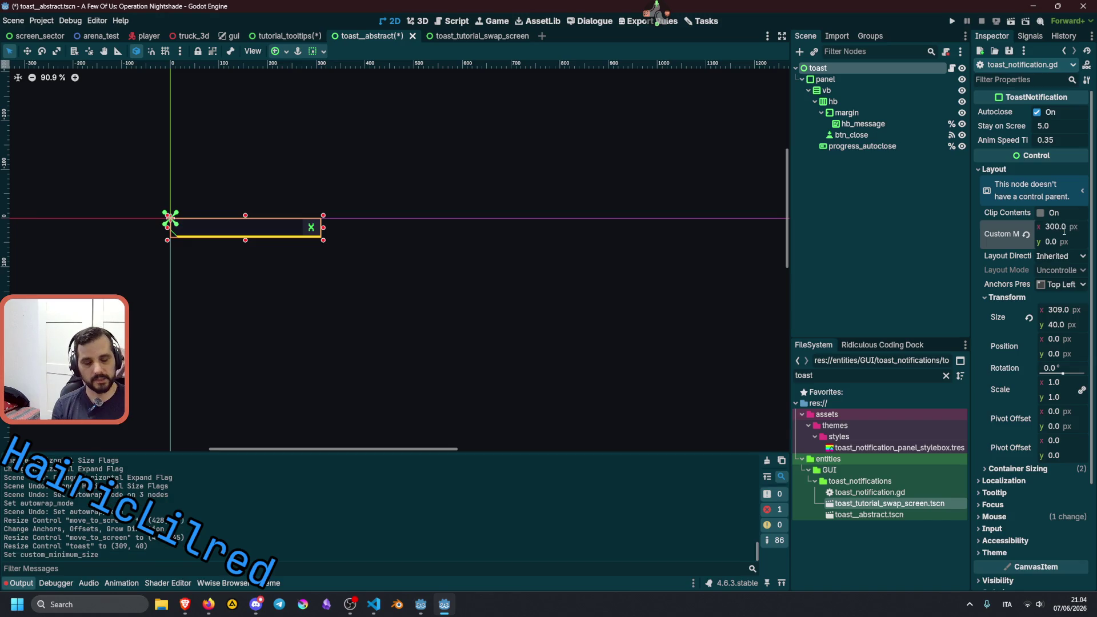
Save the toast__abstract scene and select the btn_close node.
{"action": "left_click", "coordinate": [285, 260]}
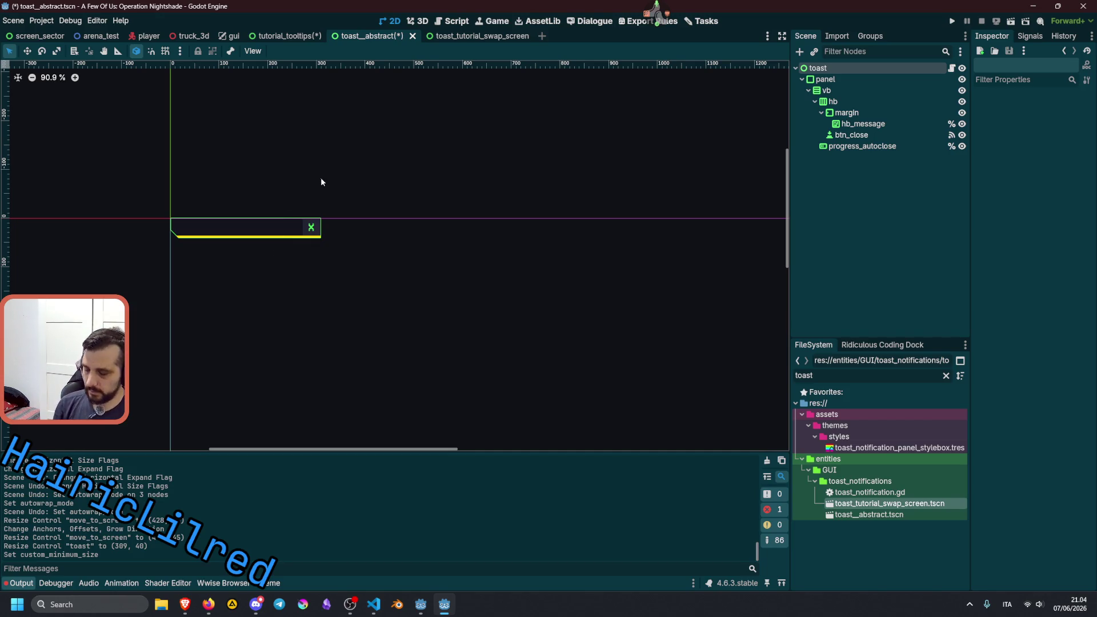
{"action": "key", "text": "ctrl+s"}
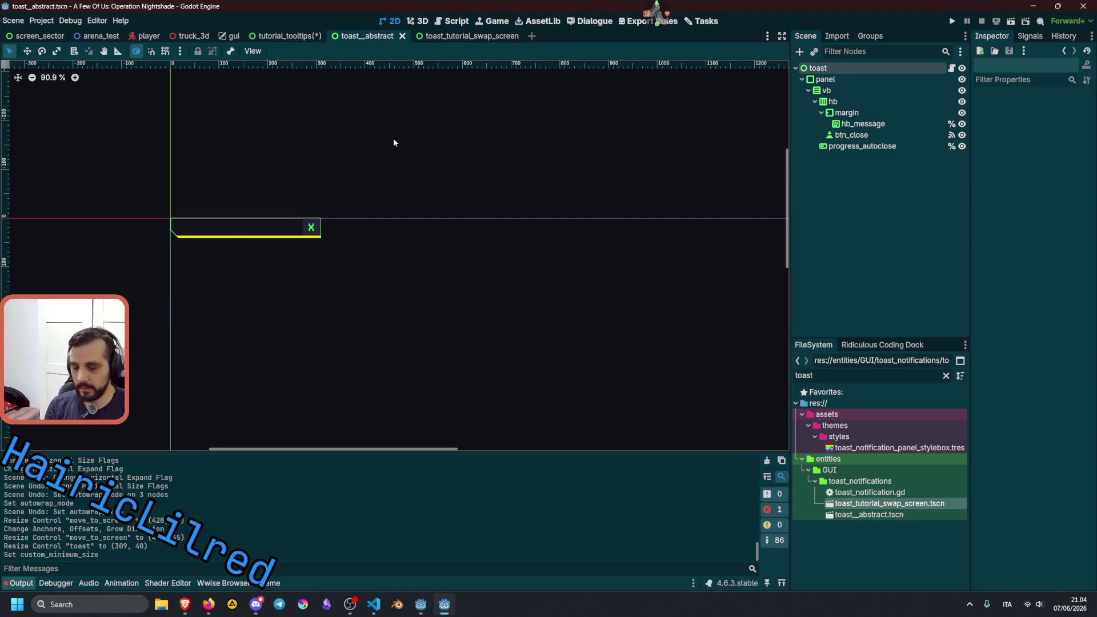
{"action": "key", "text": "ctrl+s"}
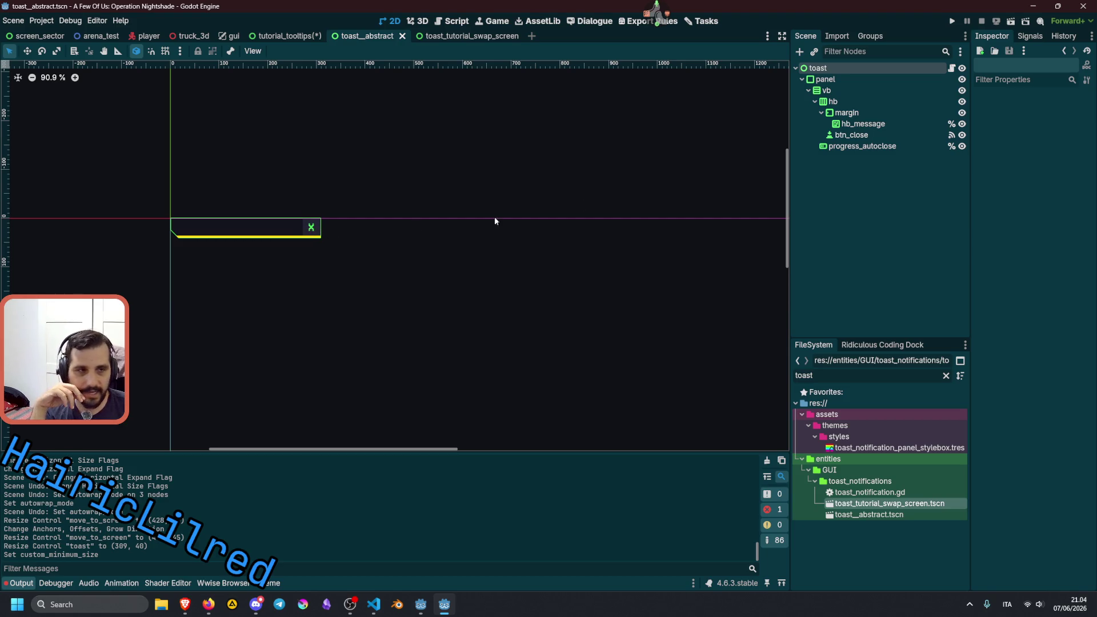
{"action": "left_click", "coordinate": [897, 136]}
Toggle btn_close visibility and set the margin node's Margin Bottom to 16.
{"action": "left_click", "coordinate": [961, 135]}
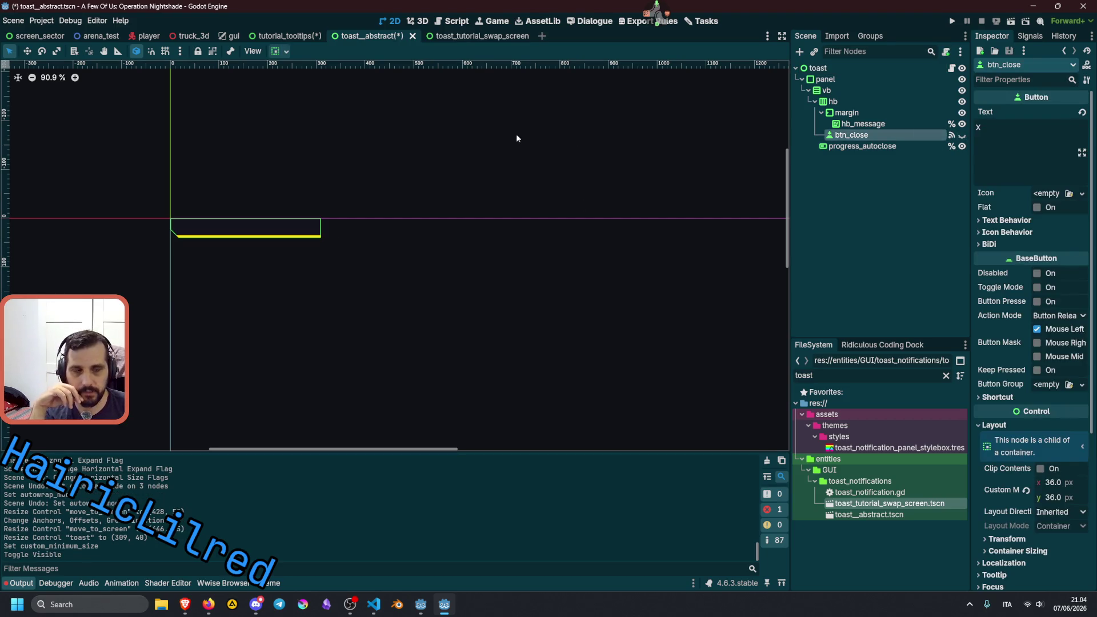
{"action": "left_click", "coordinate": [961, 137]}
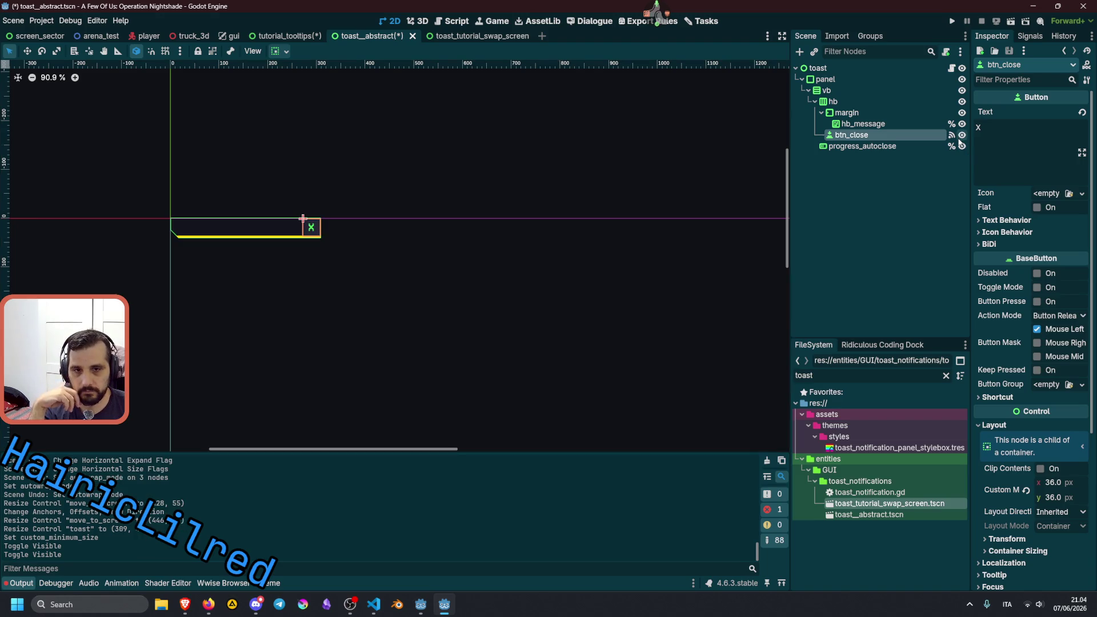
{"action": "left_click", "coordinate": [849, 112]}
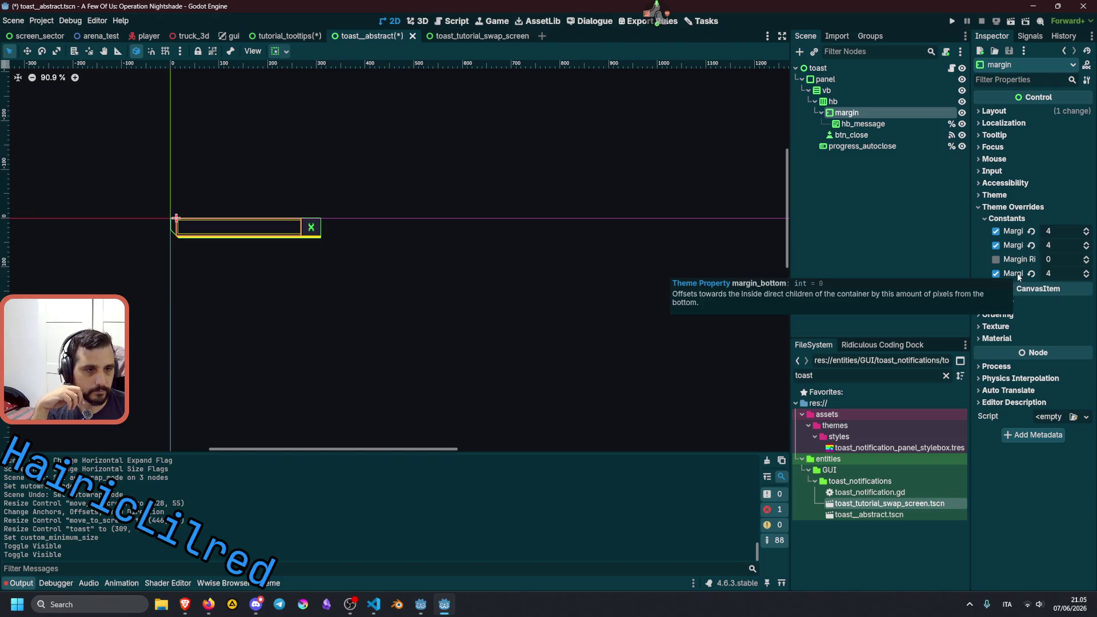
{"action": "left_click", "coordinate": [1051, 274]}
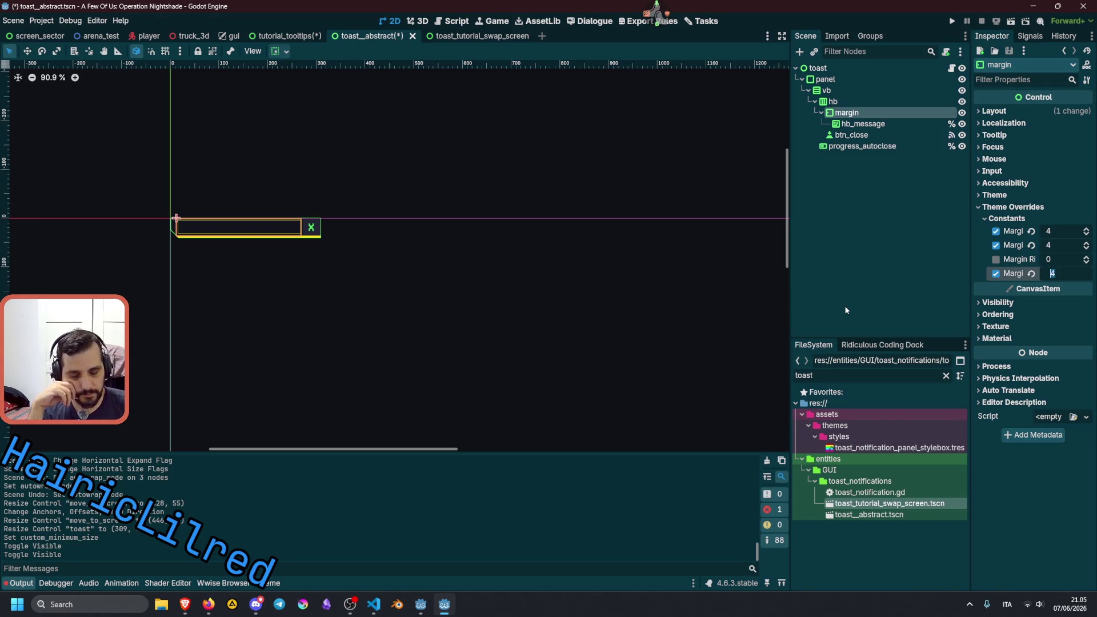
{"action": "type", "text": "16"}
{"action": "key", "text": "Return"}
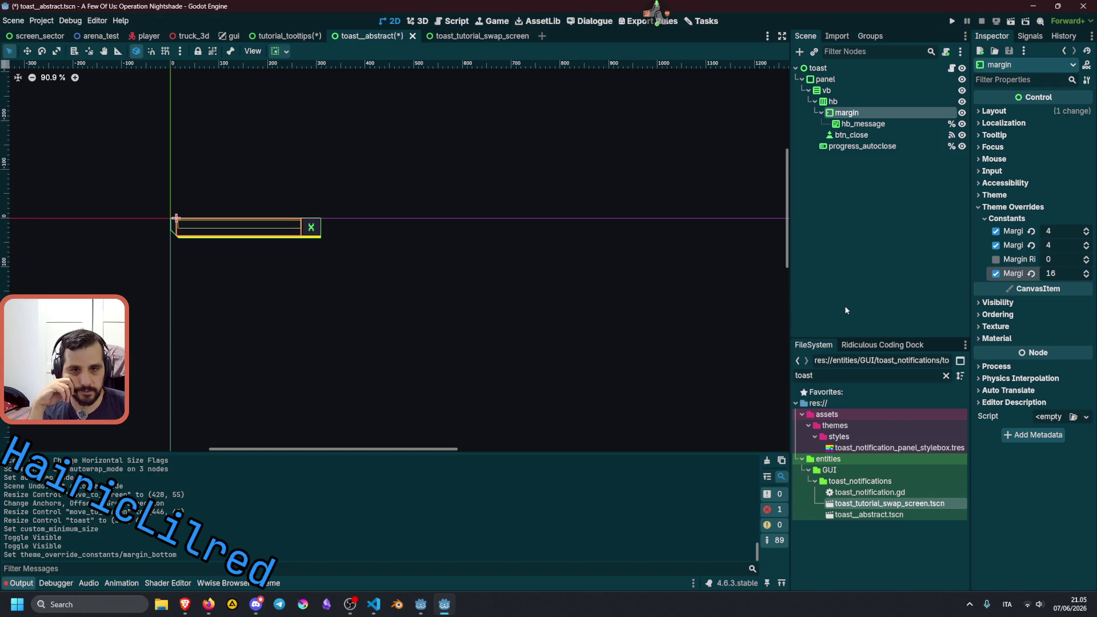
Save toast__abstract and return to the toast_tutorial_swap_screen scene.
{"action": "left_click", "coordinate": [301, 132]}
{"action": "key", "text": "ctrl+s"}
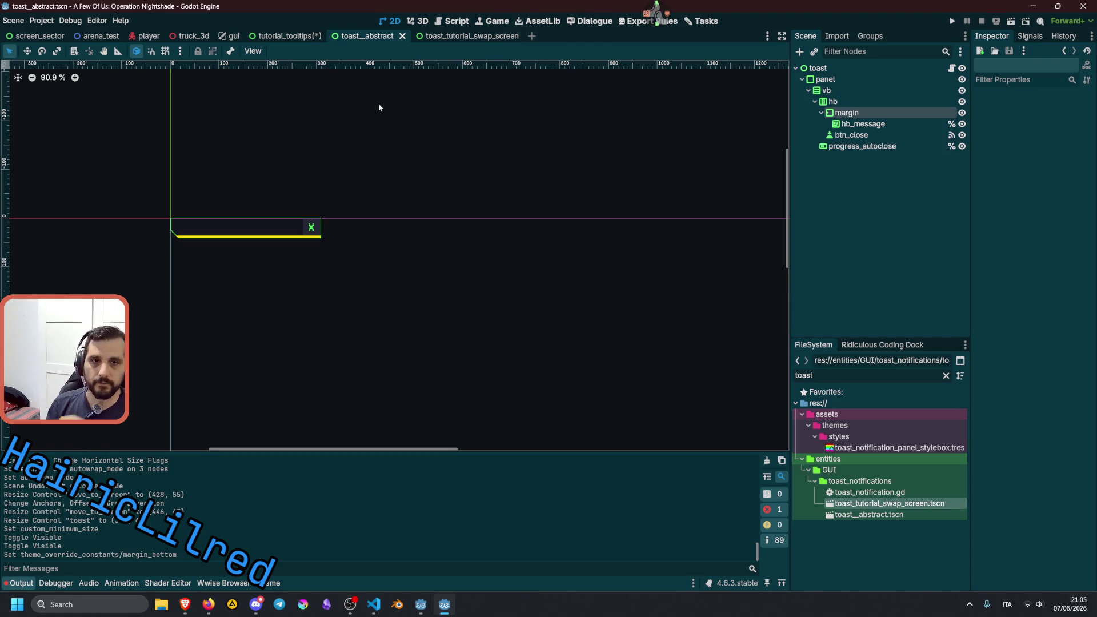
{"action": "left_click", "coordinate": [426, 36]}
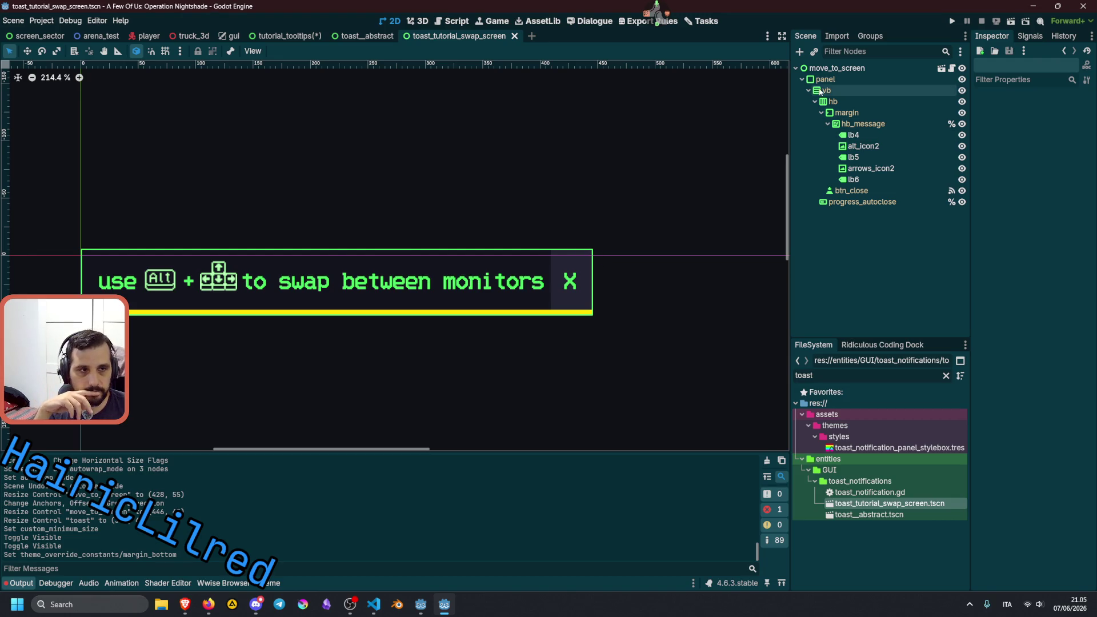
Resize the move_to_screen toast root to 456 by 58, then bring up the stream user manager.
{"action": "left_click", "coordinate": [837, 68]}
{"action": "mouse_move", "coordinate": [596, 313]}
{"action": "left_mouse_down"}
{"action": "mouse_move", "coordinate": [696, 299]}
{"action": "mouse_move", "coordinate": [613, 293]}
{"action": "mouse_move", "coordinate": [591, 351]}
{"action": "mouse_move", "coordinate": [577, 307]}
{"action": "mouse_move", "coordinate": [709, 289]}
{"action": "mouse_move", "coordinate": [657, 296]}
{"action": "mouse_move", "coordinate": [651, 348]}
{"action": "mouse_move", "coordinate": [675, 324]}
{"action": "mouse_move", "coordinate": [597, 328]}
{"action": "mouse_move", "coordinate": [605, 319]}
{"action": "left_mouse_up"}
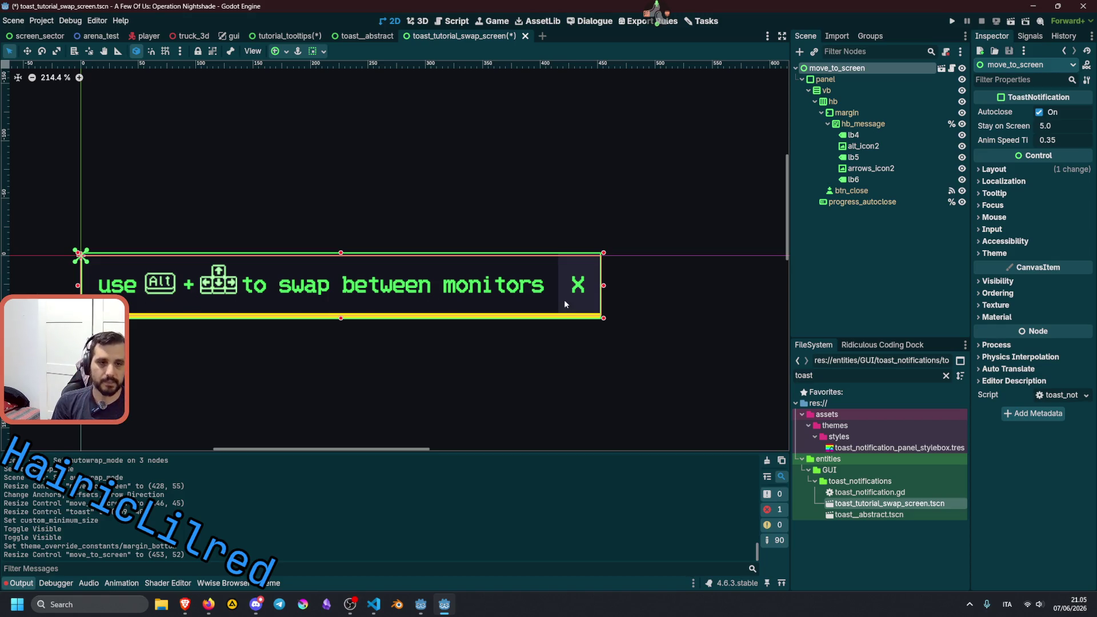
{"action": "mouse_move", "coordinate": [605, 319]}
{"action": "left_mouse_down"}
{"action": "mouse_move", "coordinate": [663, 325]}
{"action": "mouse_move", "coordinate": [595, 327]}
{"action": "mouse_move", "coordinate": [624, 321]}
{"action": "mouse_move", "coordinate": [606, 324]}
{"action": "left_mouse_up"}
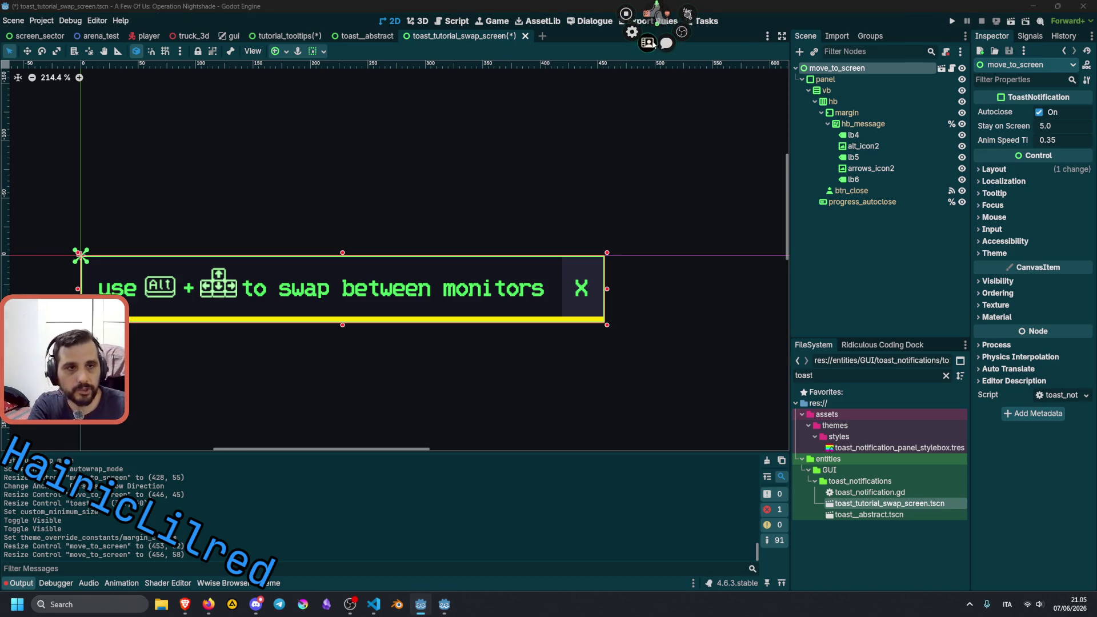
{"action": "left_click", "coordinate": [647, 43]}
{"action": "left_click", "coordinate": [123, 14]}
Filter the user list by a viewer's name, then clear the filter and close the tool.
{"action": "type", "text": "ha"}
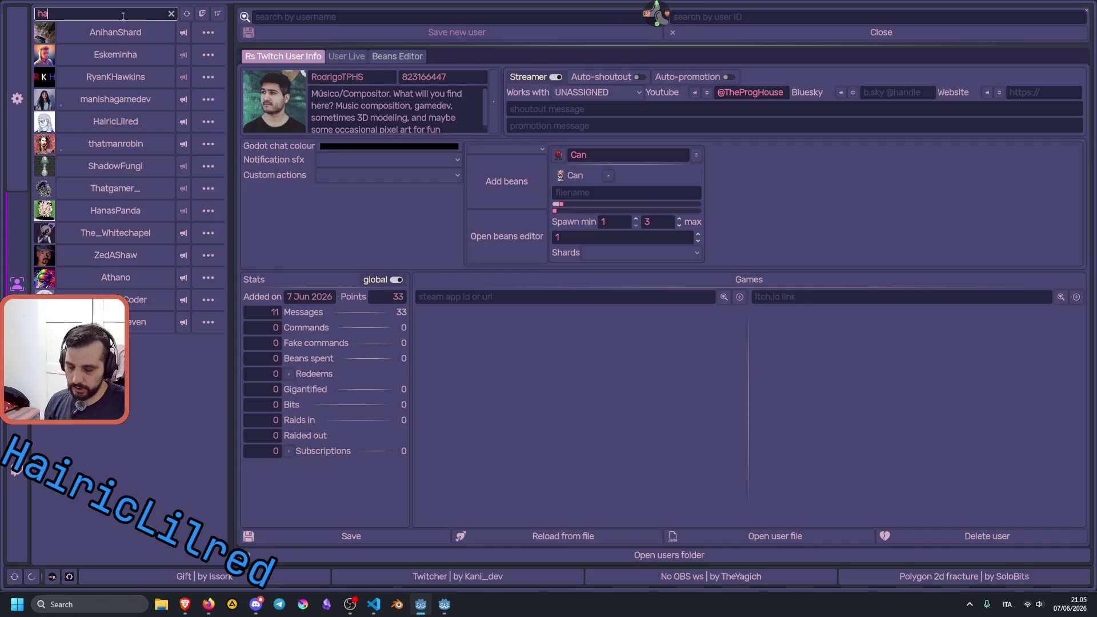
{"action": "type", "text": "iri"}
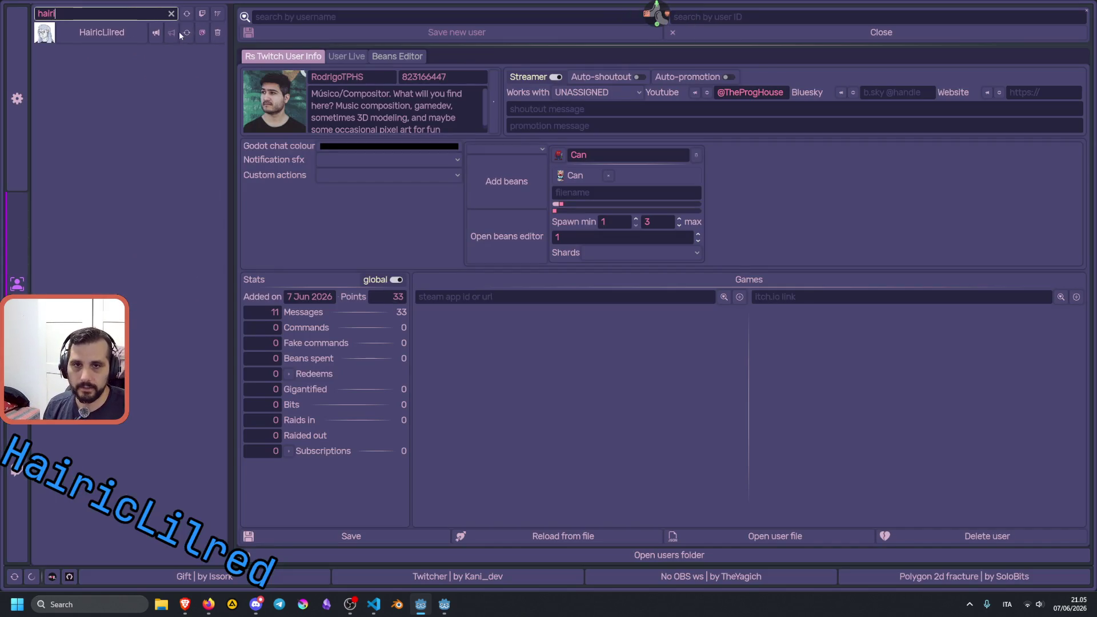
{"action": "left_click", "coordinate": [174, 59]}
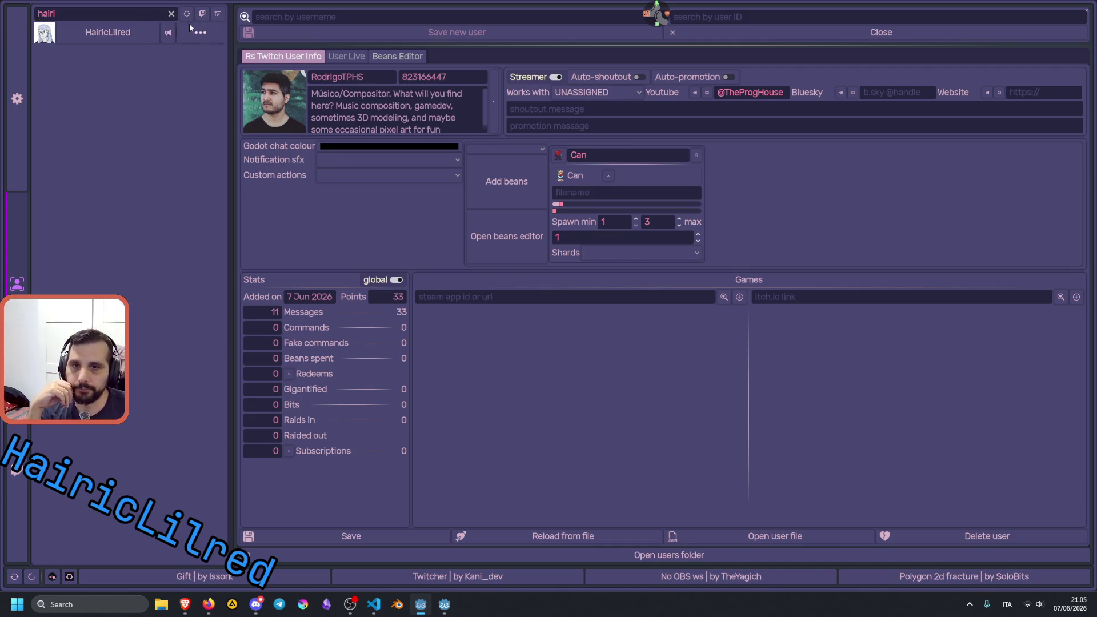
{"action": "left_click", "coordinate": [171, 14]}
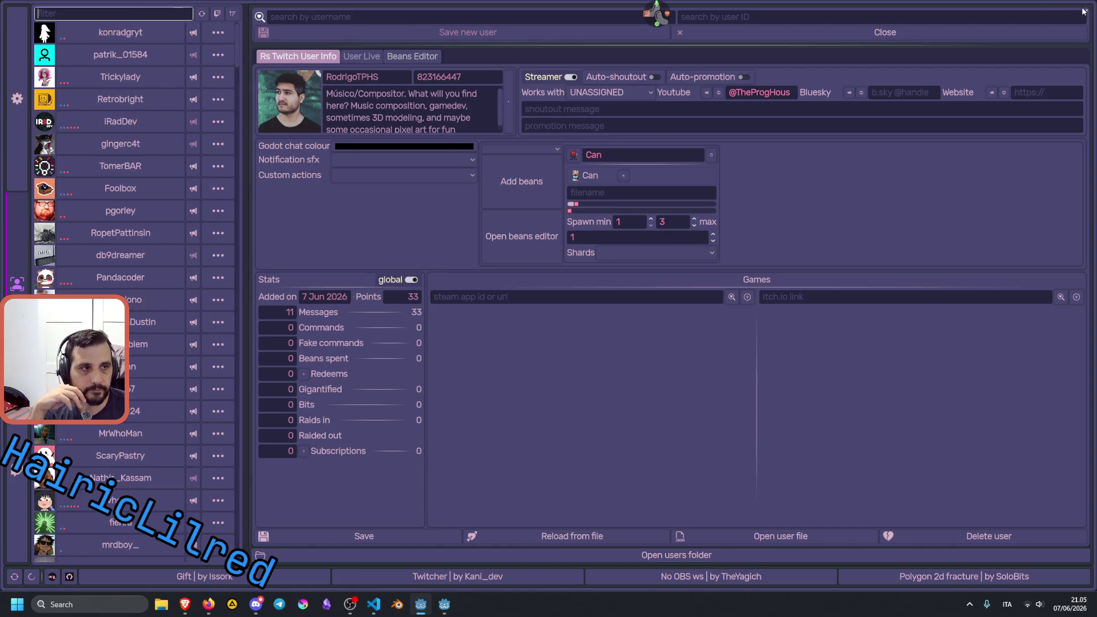
{"action": "left_click", "coordinate": [1086, 11]}
{"action": "left_click", "coordinate": [428, 178]}
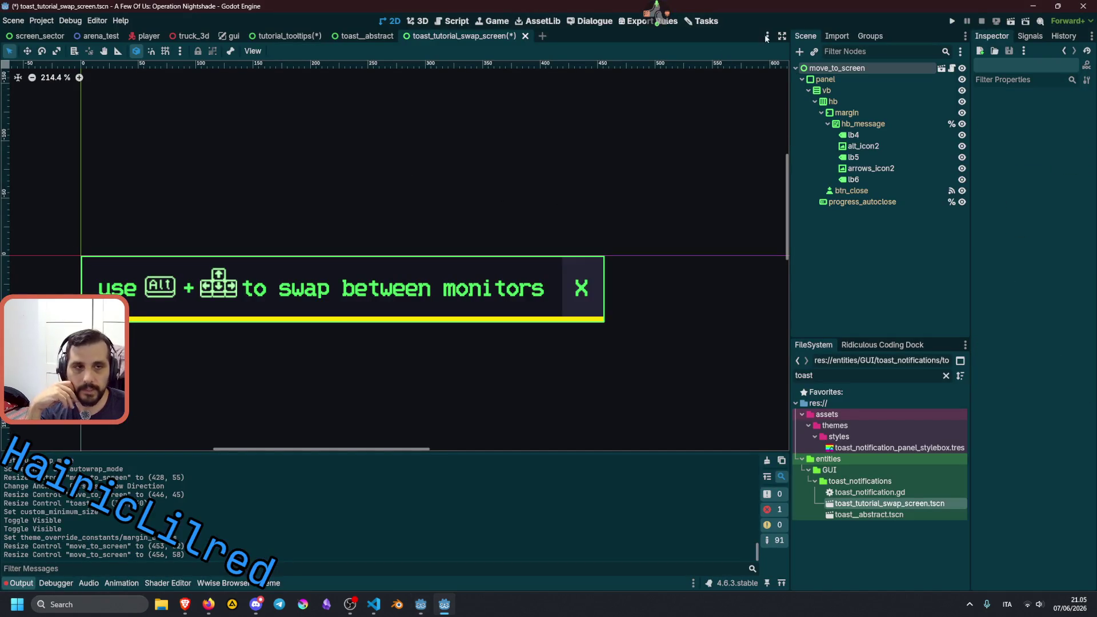
Search for a viewer again, view their profile and stats, and close the tool.
{"action": "left_click", "coordinate": [655, 14]}
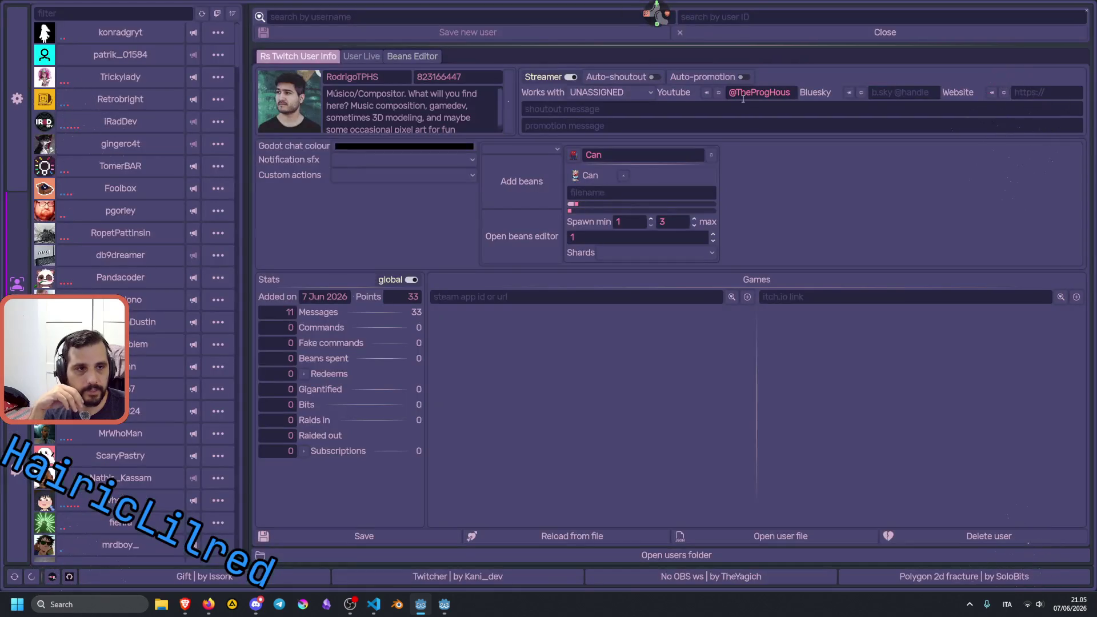
{"action": "left_click", "coordinate": [87, 14]}
{"action": "type", "text": "hal"}
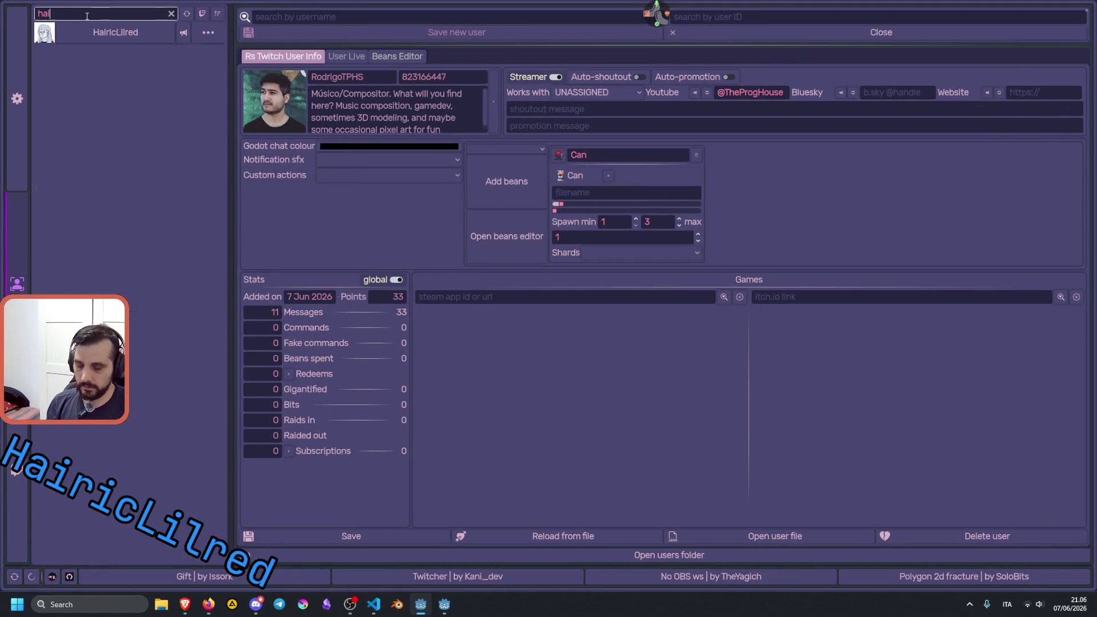
{"action": "left_click", "coordinate": [91, 32]}
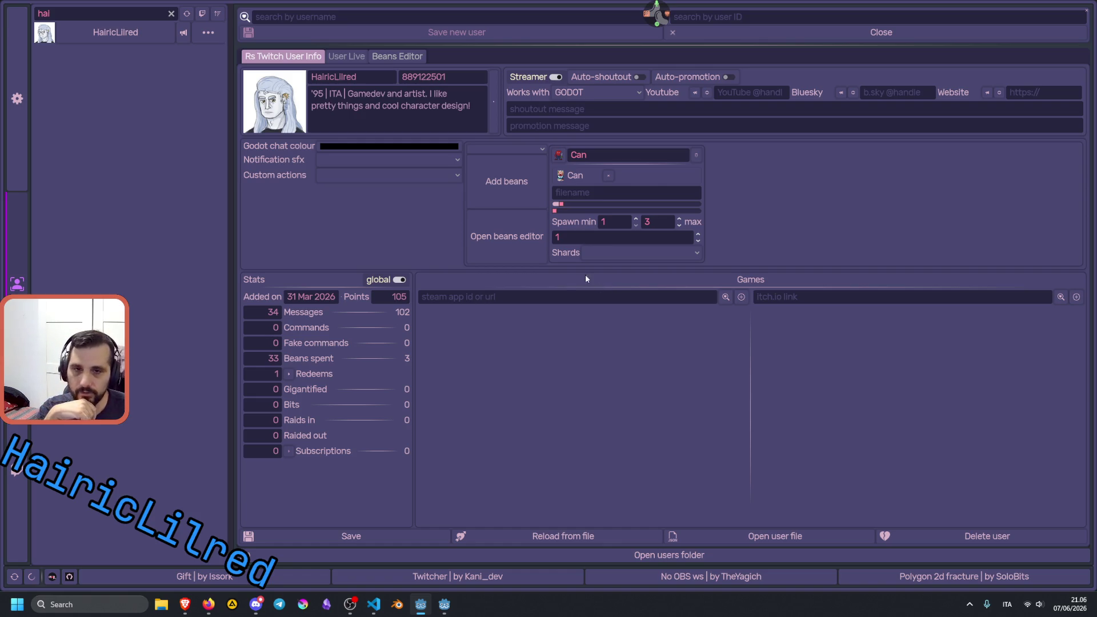
{"action": "left_click", "coordinate": [1085, 11]}
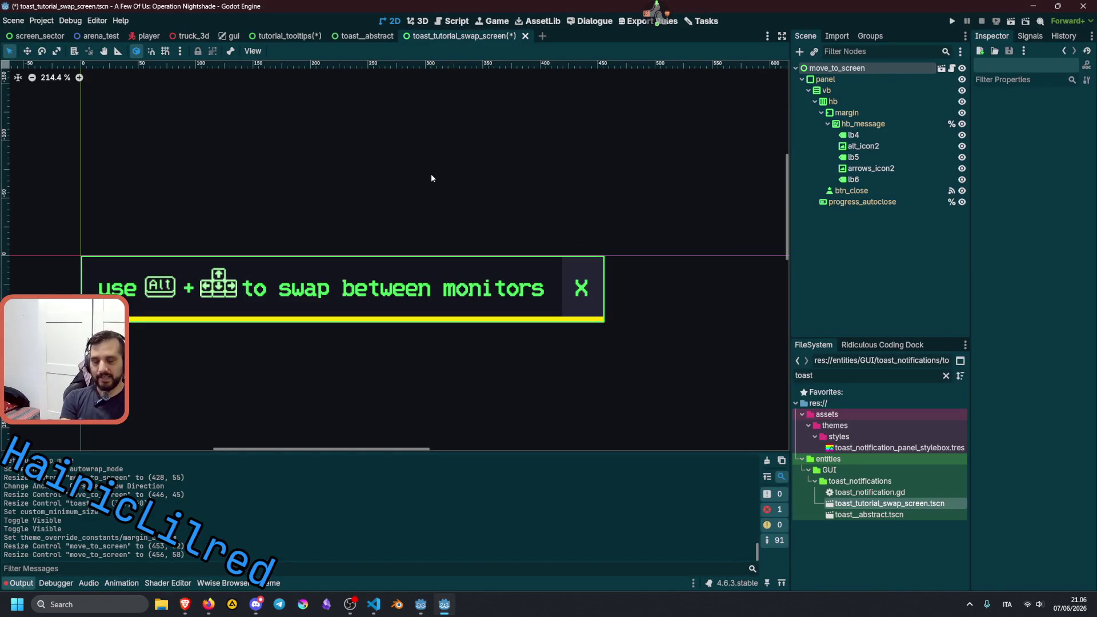
Save the swap-screen toast scene and switch to the tutorial_tooltips scene.
{"action": "key", "text": "ctrl+s"}
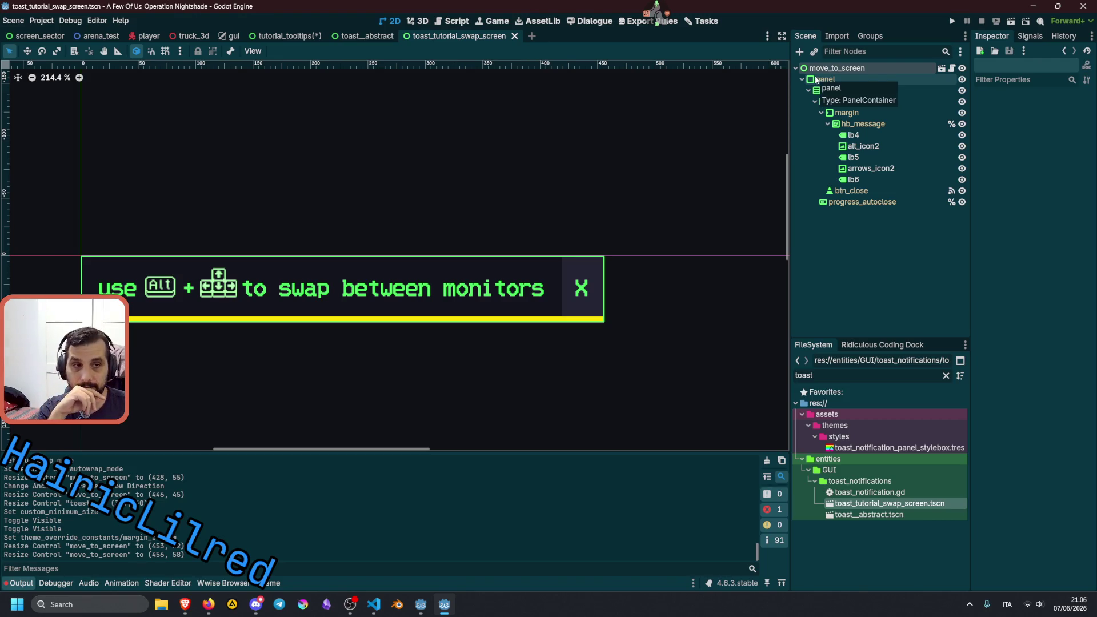
{"action": "left_click", "coordinate": [365, 35]}
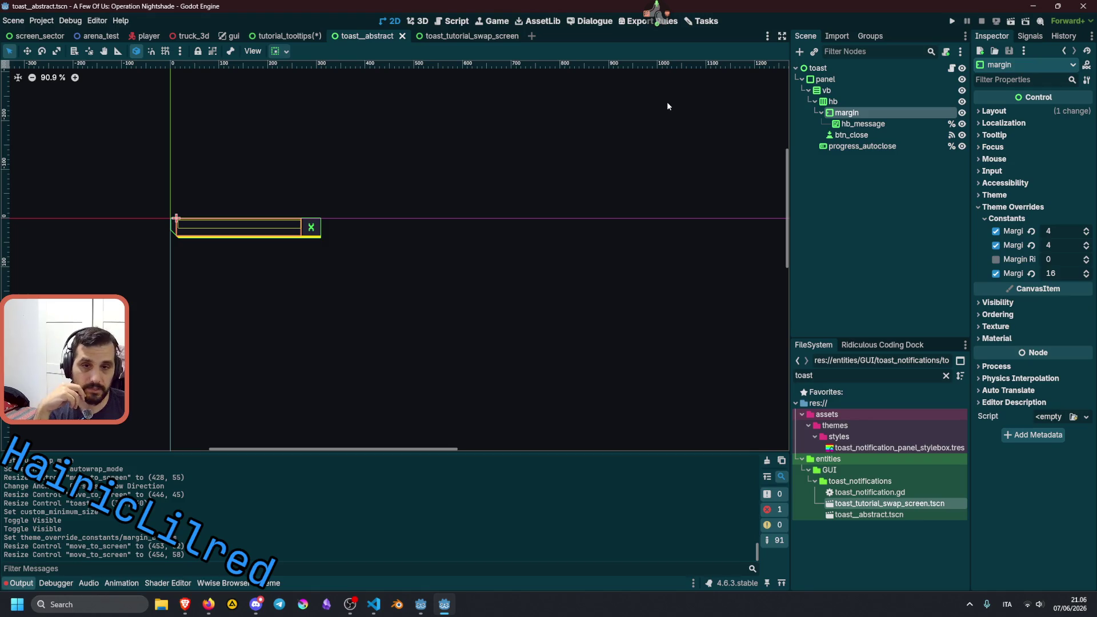
{"action": "left_click", "coordinate": [286, 35]}
{"action": "scroll", "coordinate": [408, 203], "scroll_direction": "down", "scroll_amount": 8}
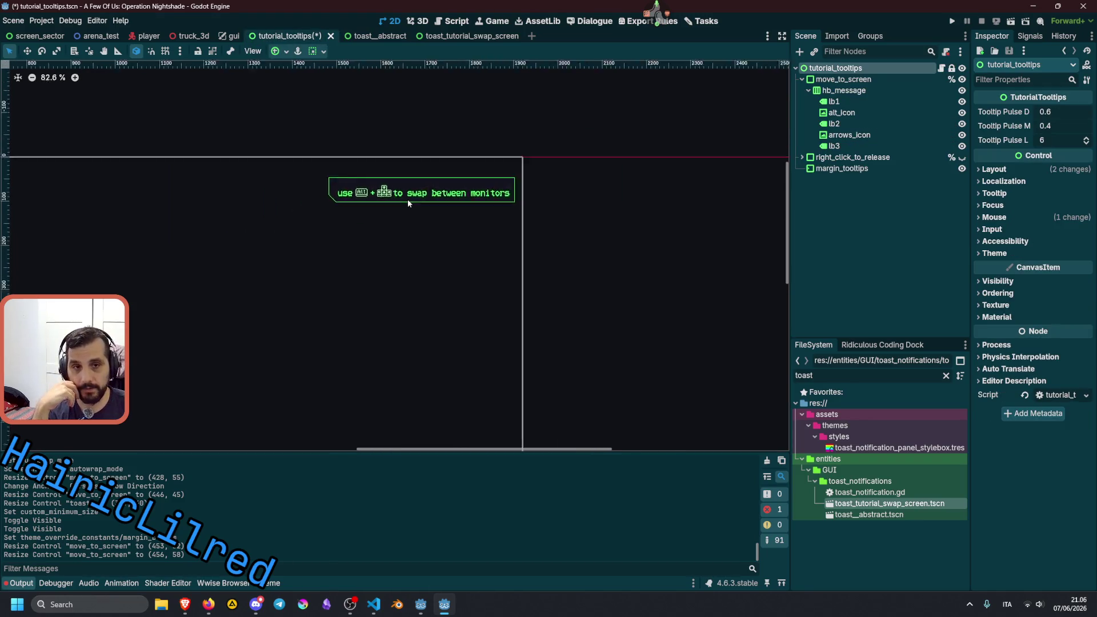
{"action": "scroll", "coordinate": [407, 199], "scroll_direction": "up", "scroll_amount": 5}
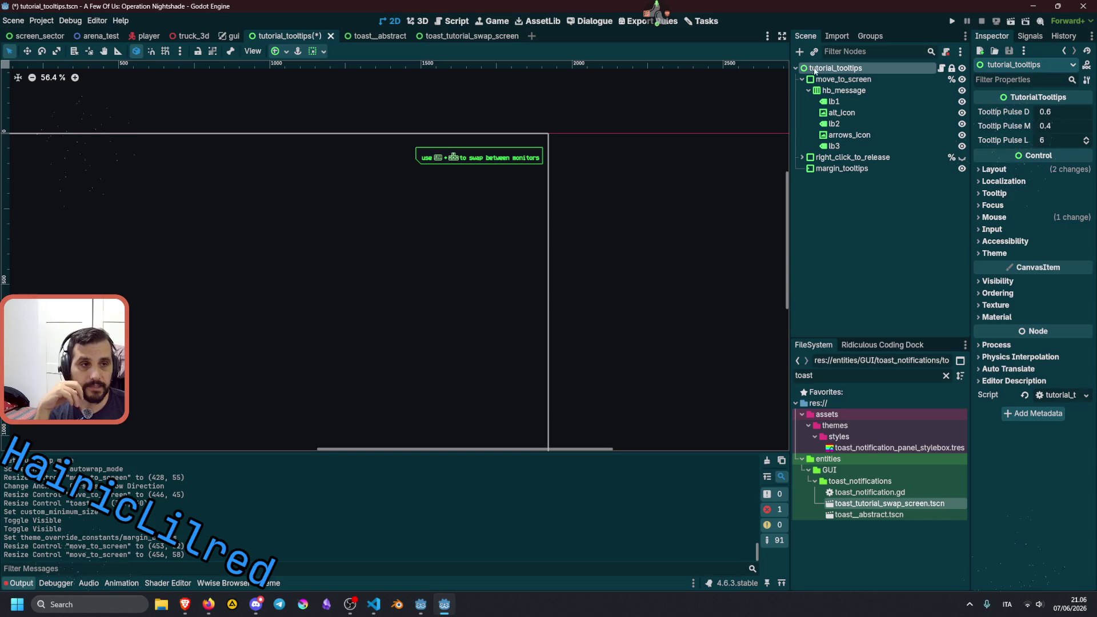
Make the right_click_to_release tooltip visible and open tutorial_tooltips.gd.
{"action": "left_click", "coordinate": [831, 79]}
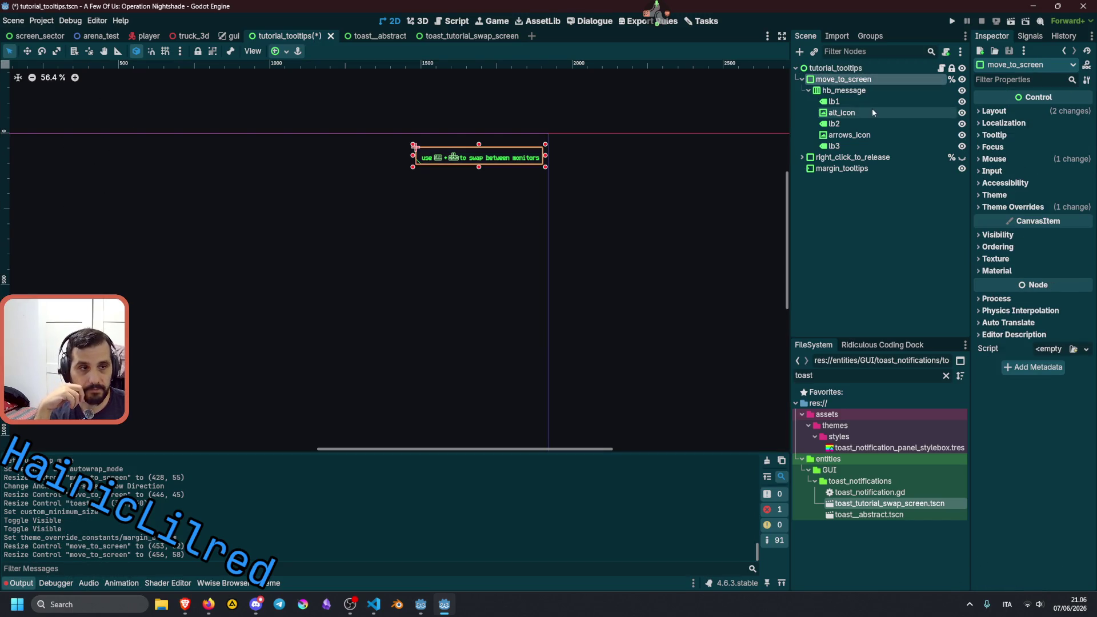
{"action": "left_click", "coordinate": [962, 157]}
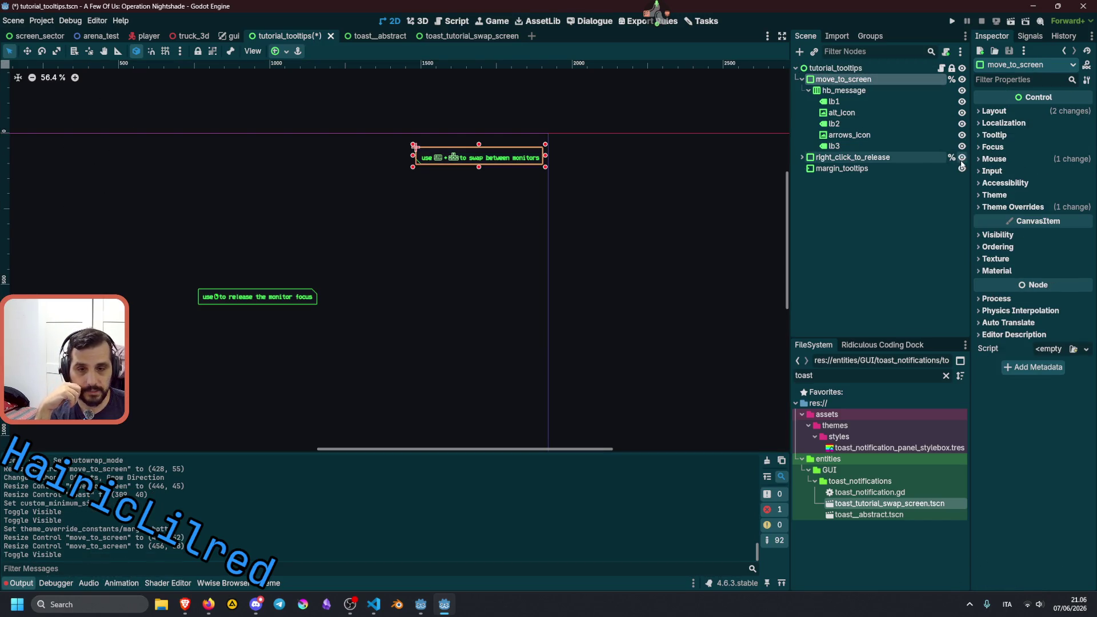
{"action": "scroll", "coordinate": [213, 289], "scroll_direction": "up", "scroll_amount": 3}
{"action": "left_click", "coordinate": [436, 301]}
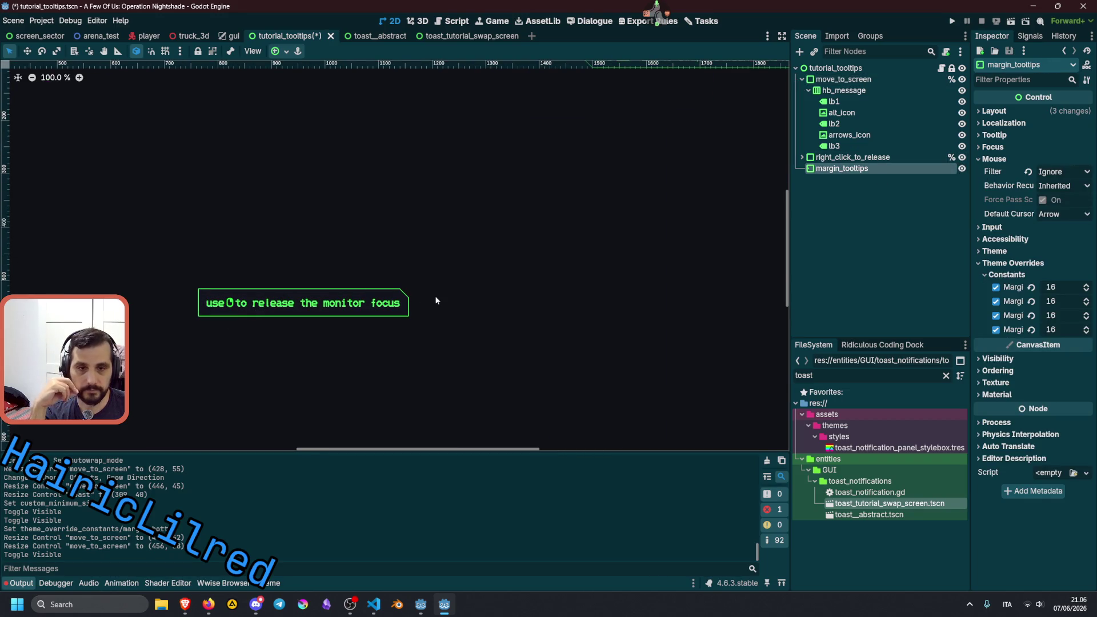
{"action": "left_click", "coordinate": [942, 68]}
{"action": "left_click", "coordinate": [300, 282]}
{"action": "scroll", "coordinate": [301, 269], "scroll_direction": "down", "scroll_amount": 4}
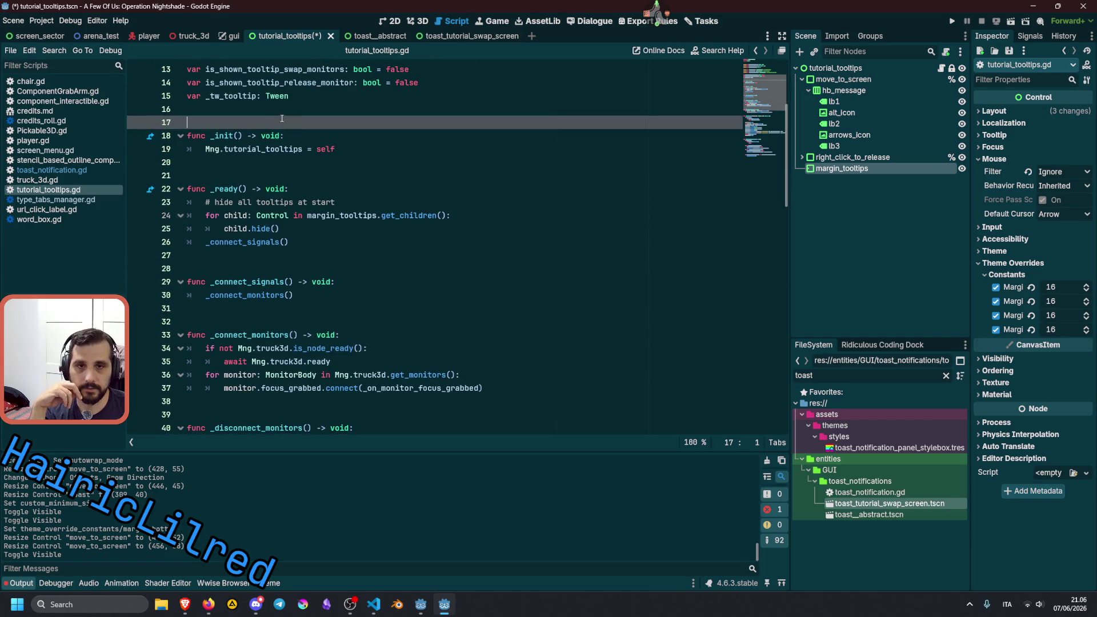
{"action": "double_click", "coordinate": [279, 70]}
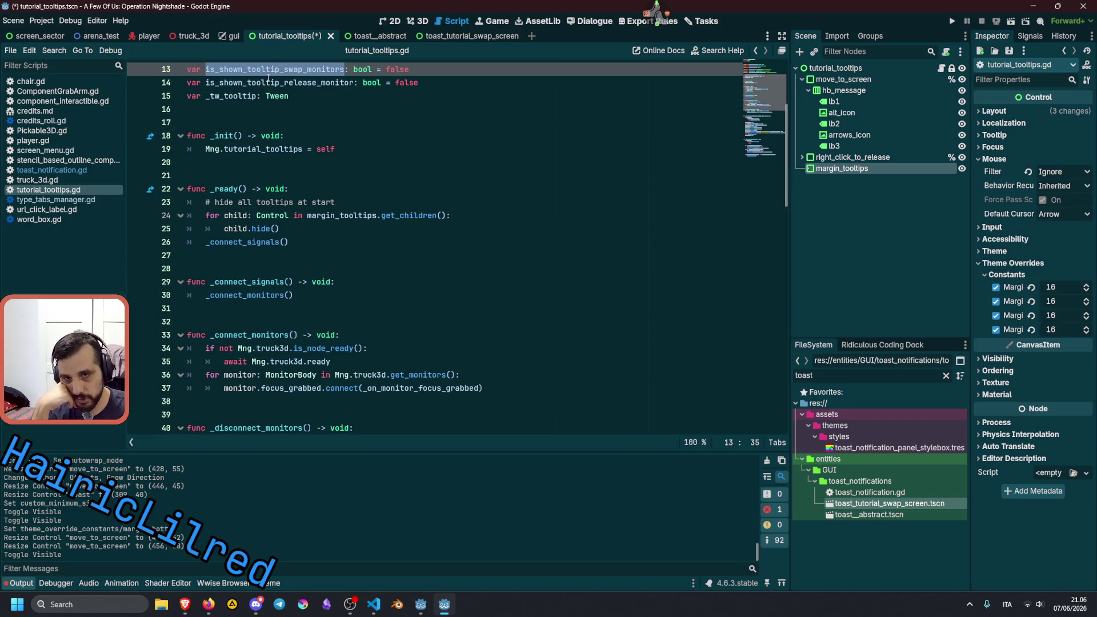
{"action": "double_click", "coordinate": [281, 83]}
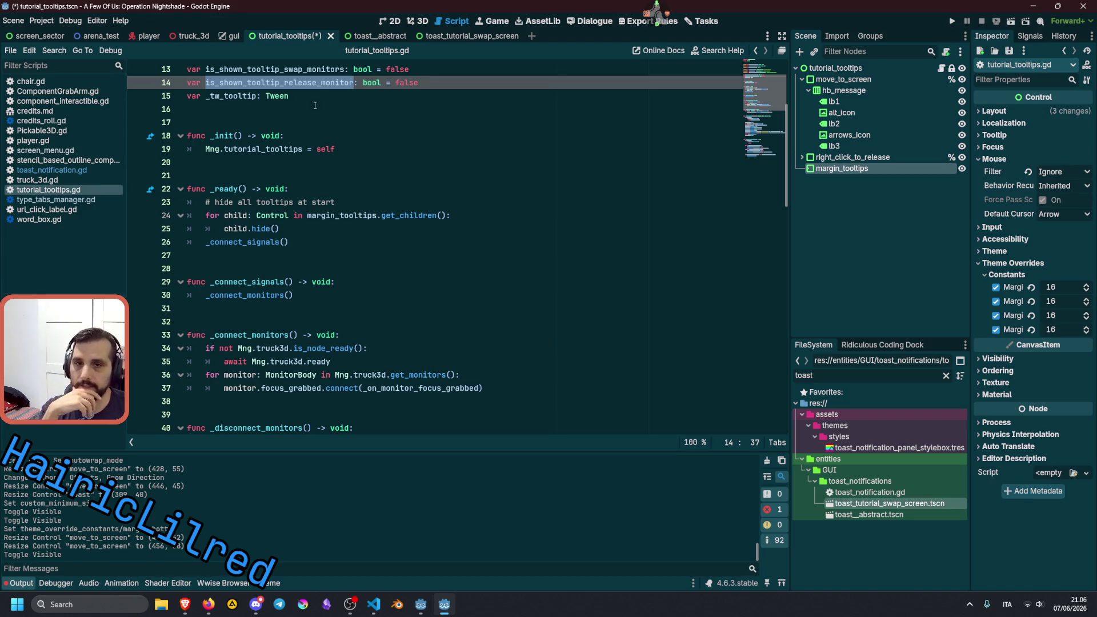
{"action": "scroll", "coordinate": [316, 177], "scroll_direction": "down", "scroll_amount": 2}
{"action": "left_click", "coordinate": [241, 269]}
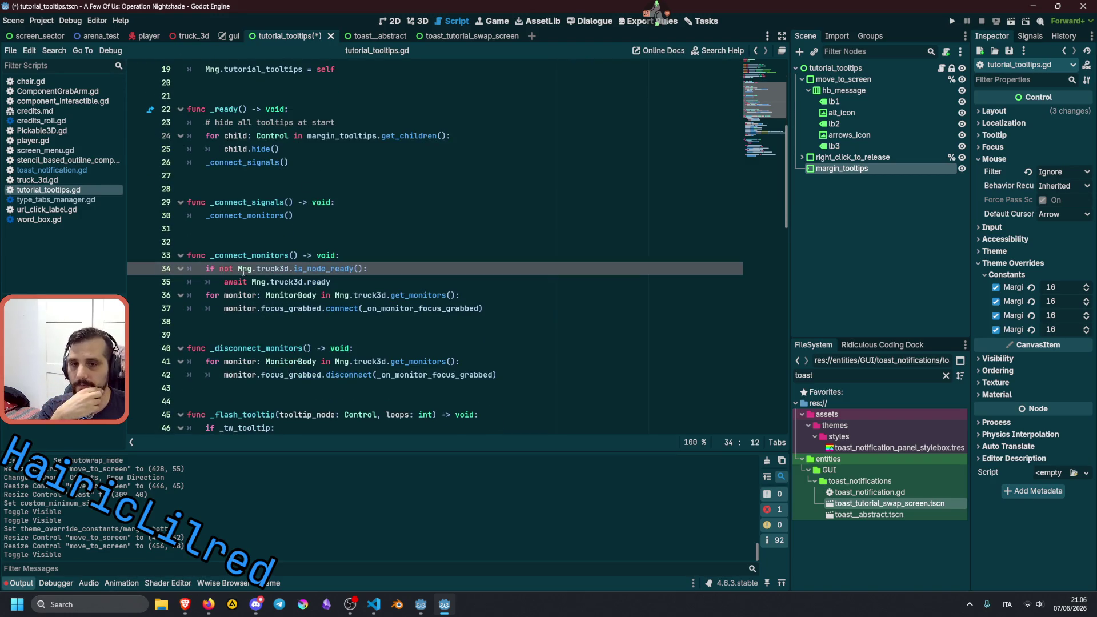
{"action": "left_click", "coordinate": [291, 294], "text": "shift"}
{"action": "double_click", "coordinate": [291, 295]}
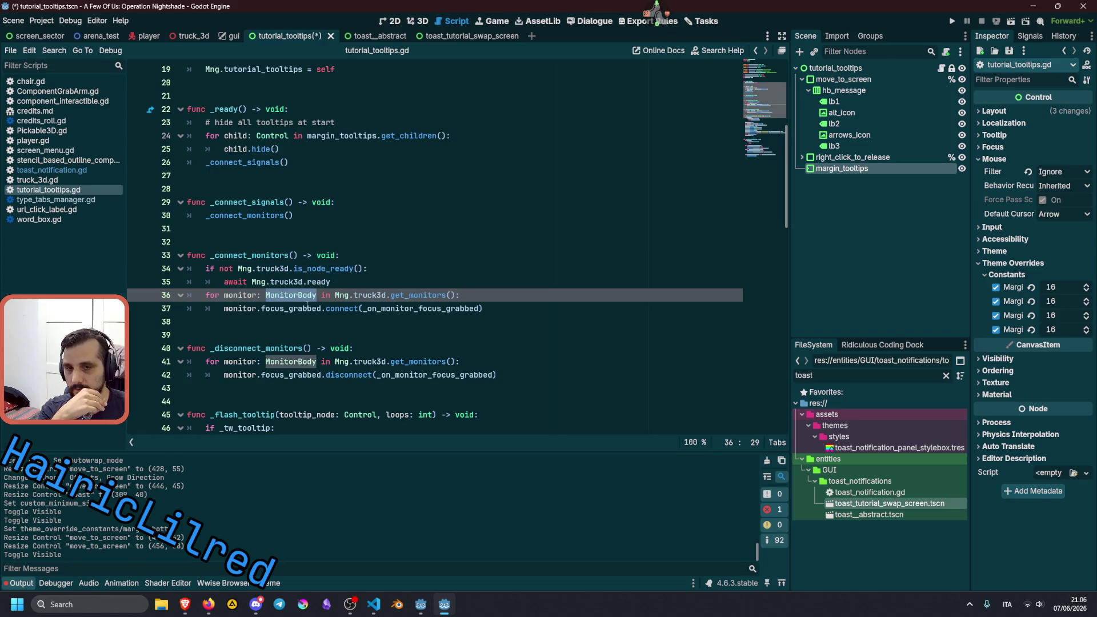
{"action": "left_click_drag", "start_coordinate": [257, 268], "coordinate": [331, 282]}
{"action": "left_click_drag", "start_coordinate": [228, 295], "coordinate": [391, 309]}
{"action": "double_click", "coordinate": [423, 309]}
{"action": "scroll", "coordinate": [329, 300], "scroll_direction": "down", "scroll_amount": 8}
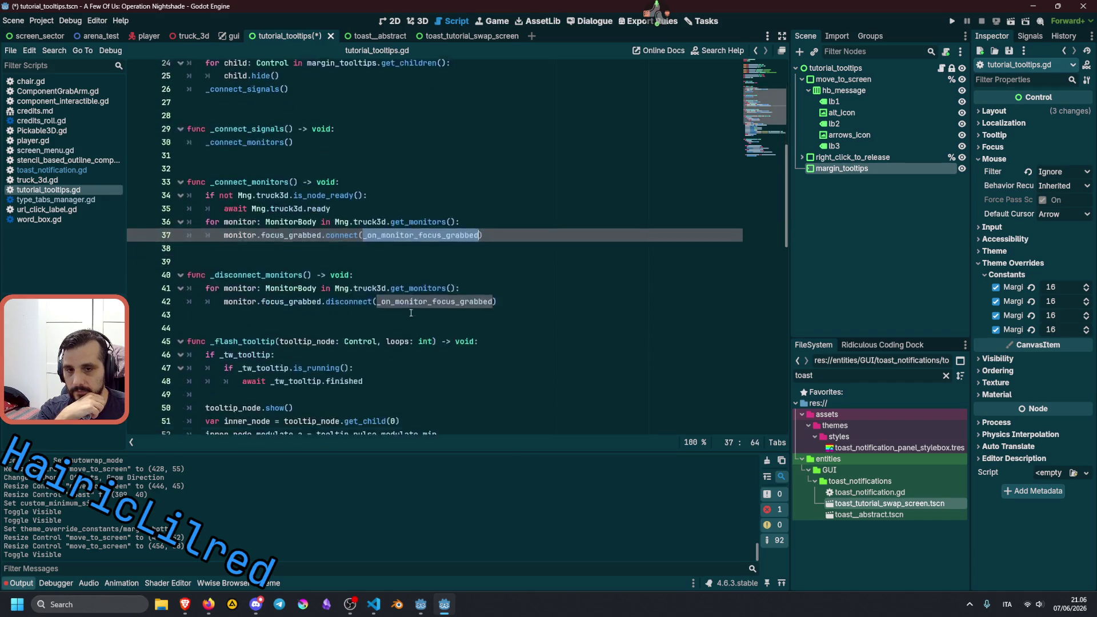
{"action": "scroll", "coordinate": [328, 300], "scroll_direction": "down", "scroll_amount": 2}
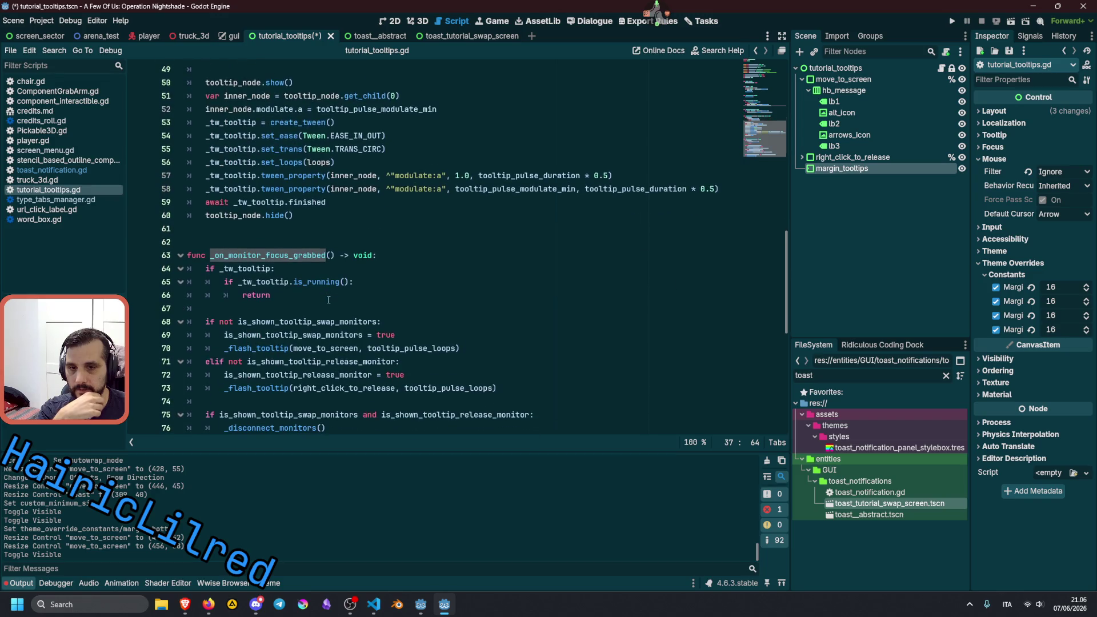
{"action": "double_click", "coordinate": [228, 270]}
{"action": "scroll", "coordinate": [390, 246], "scroll_direction": "down", "scroll_amount": 1}
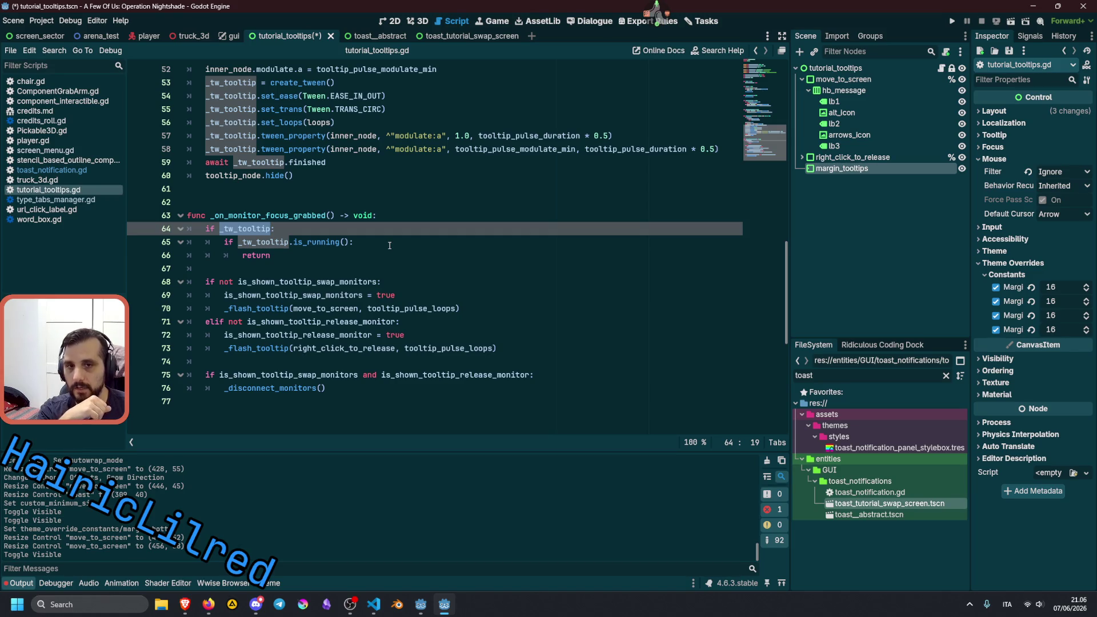
{"action": "scroll", "coordinate": [389, 246], "scroll_direction": "up", "scroll_amount": 1}
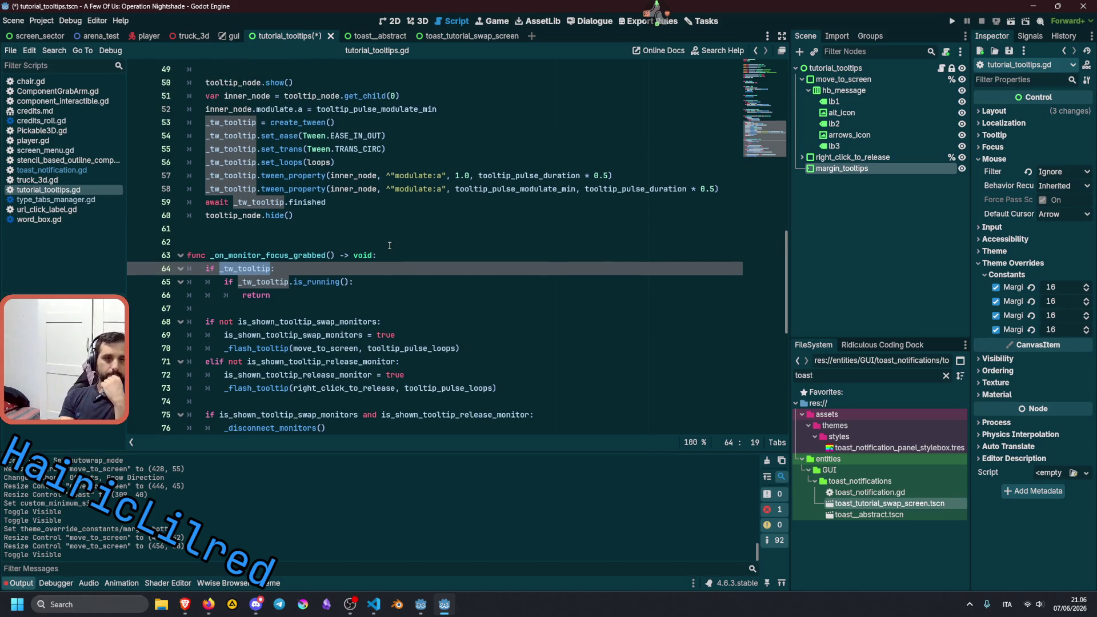
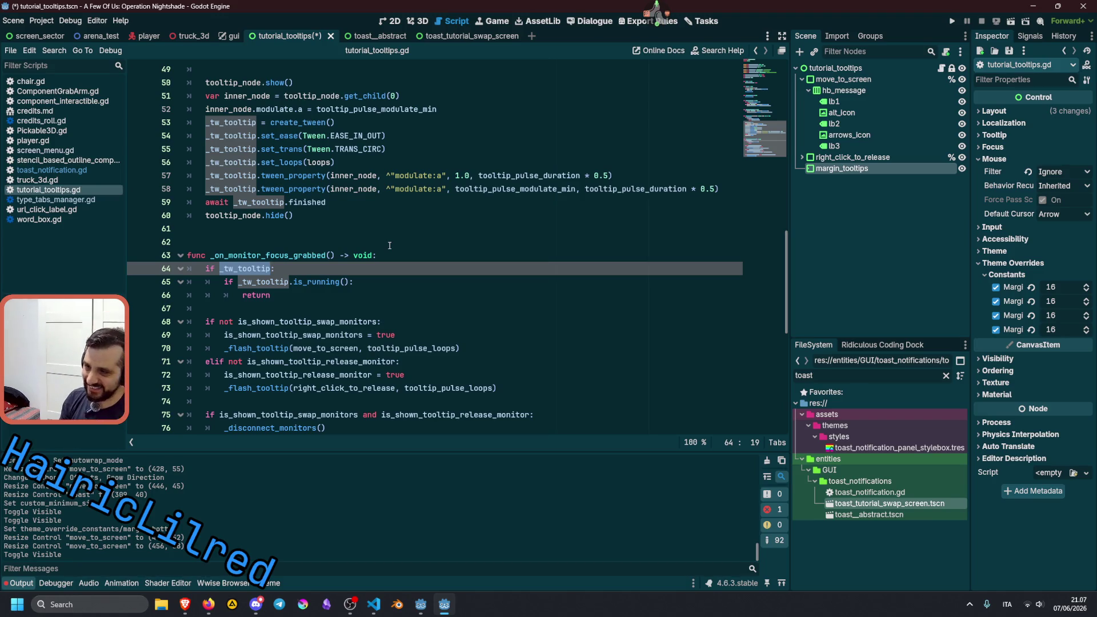
Check the second modulate:a tween line in tutorial_tooltips.gd, then show the tutorial_tooltips scene in 2D.
{"action": "left_click", "coordinate": [402, 190]}
{"action": "scroll", "coordinate": [457, 200], "scroll_direction": "up", "scroll_amount": 5}
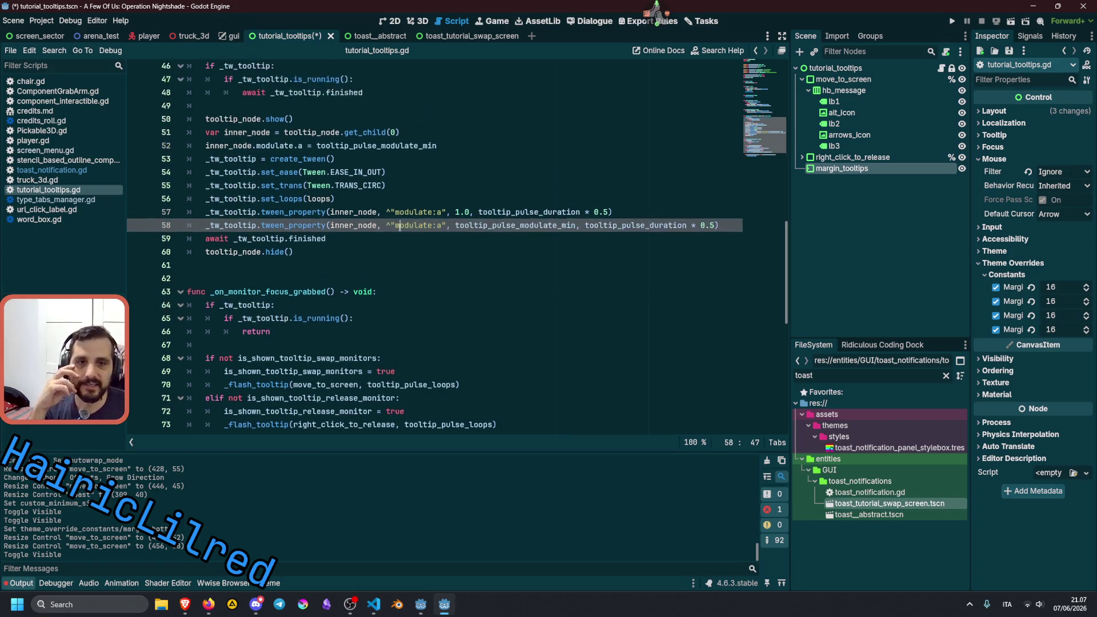
{"action": "left_click", "coordinate": [393, 22]}
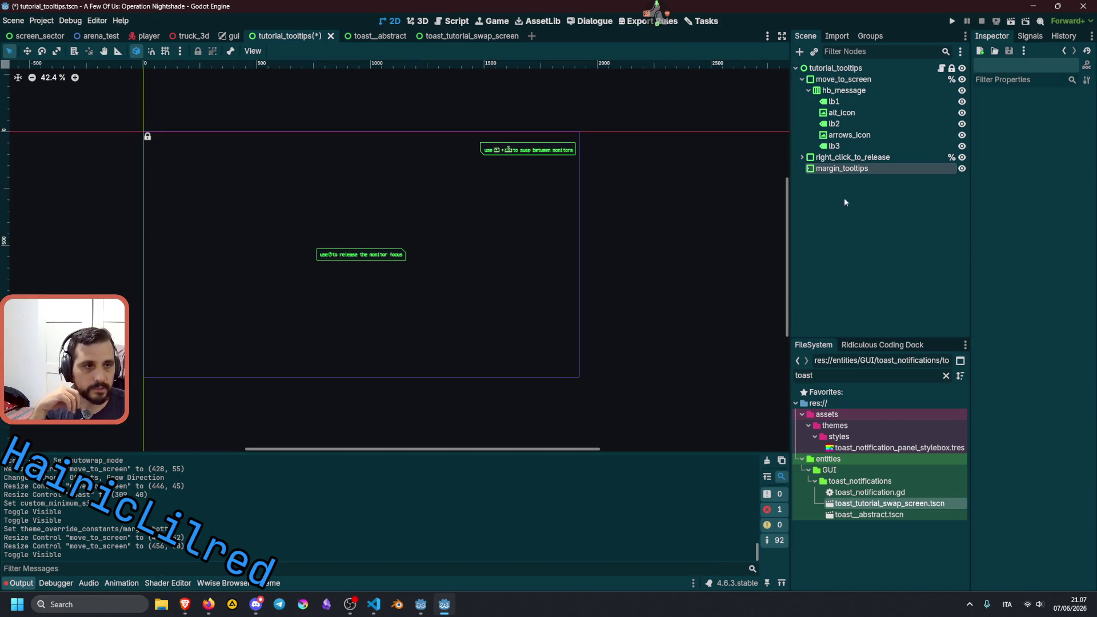
Delete margin_tooltips and add a VBoxContainer as a child of the tutorial_tooltips root.
{"action": "left_click", "coordinate": [830, 171]}
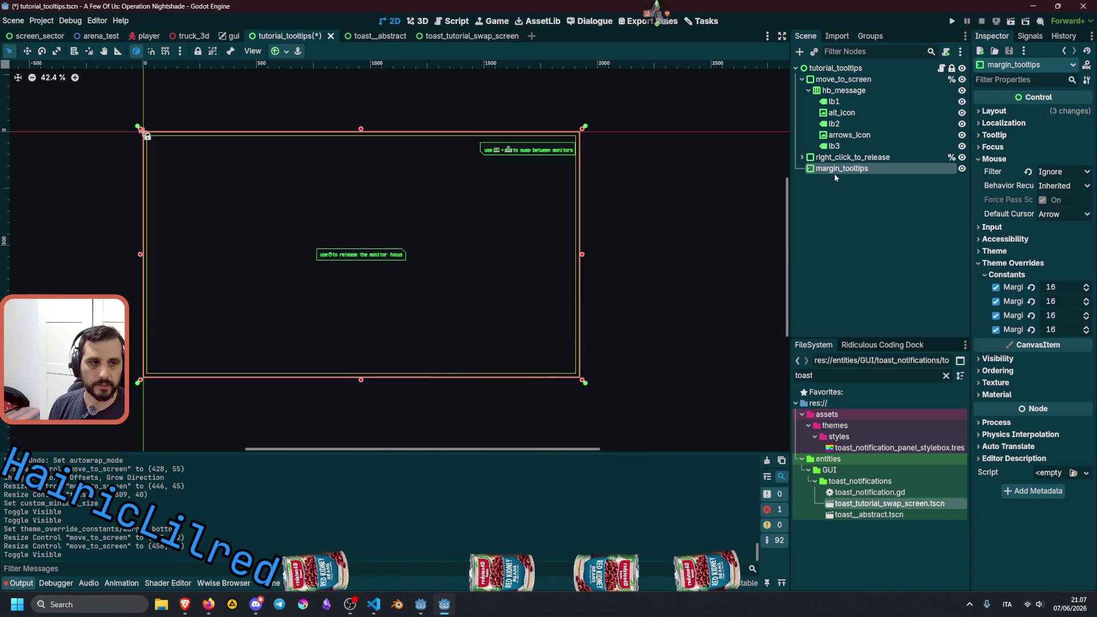
{"action": "key", "text": "Delete"}
{"action": "key", "text": "Return"}
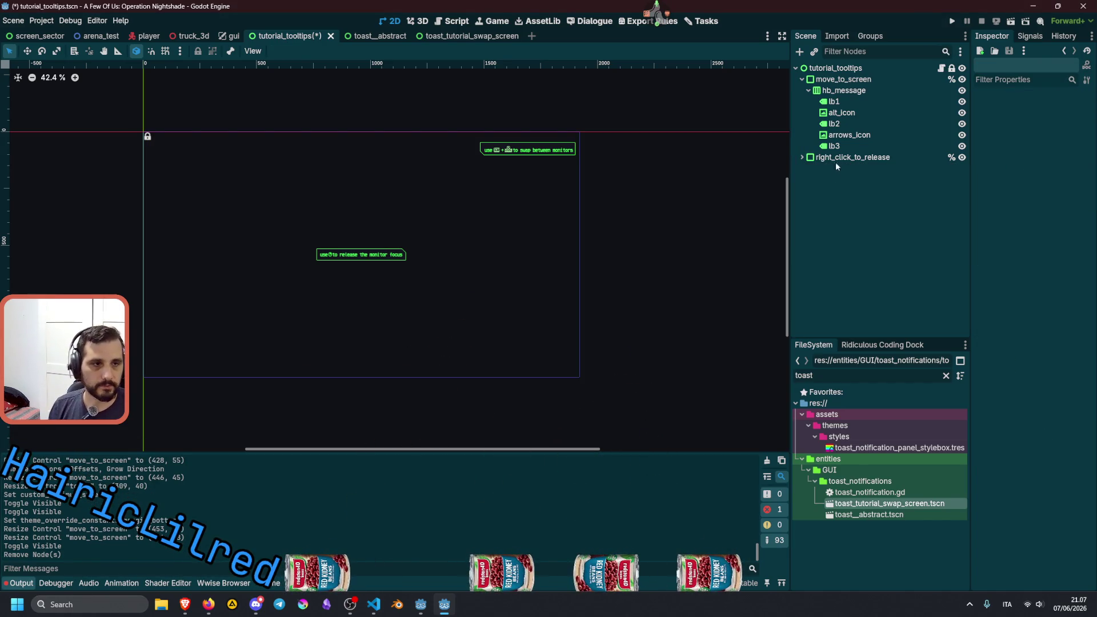
{"action": "left_click", "coordinate": [842, 68]}
{"action": "key", "text": "ctrl+a"}
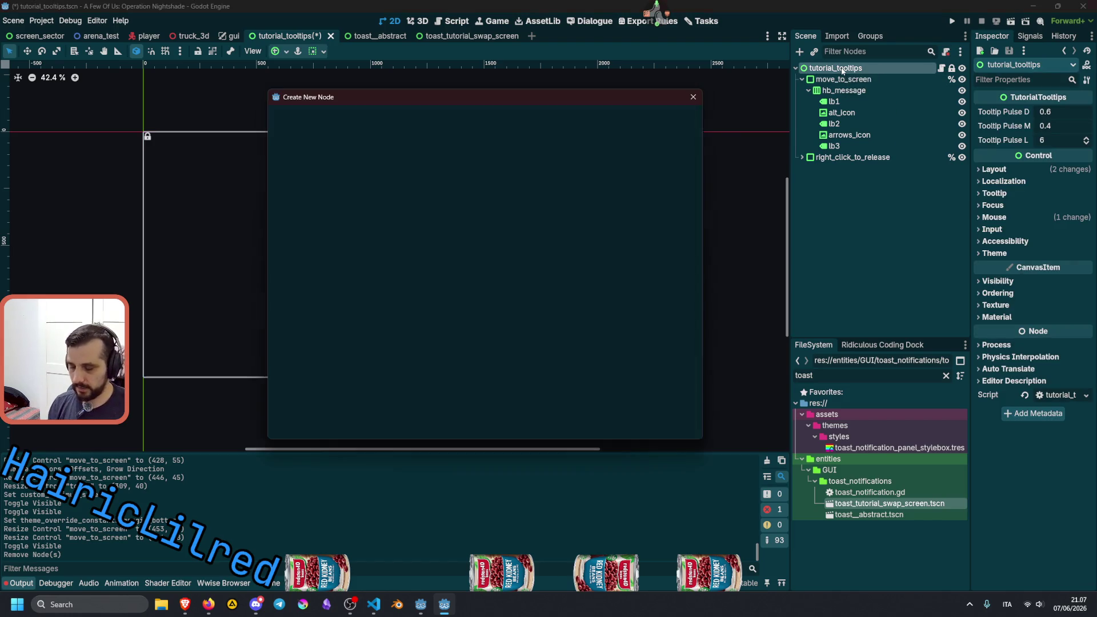
{"action": "type", "text": "vb"}
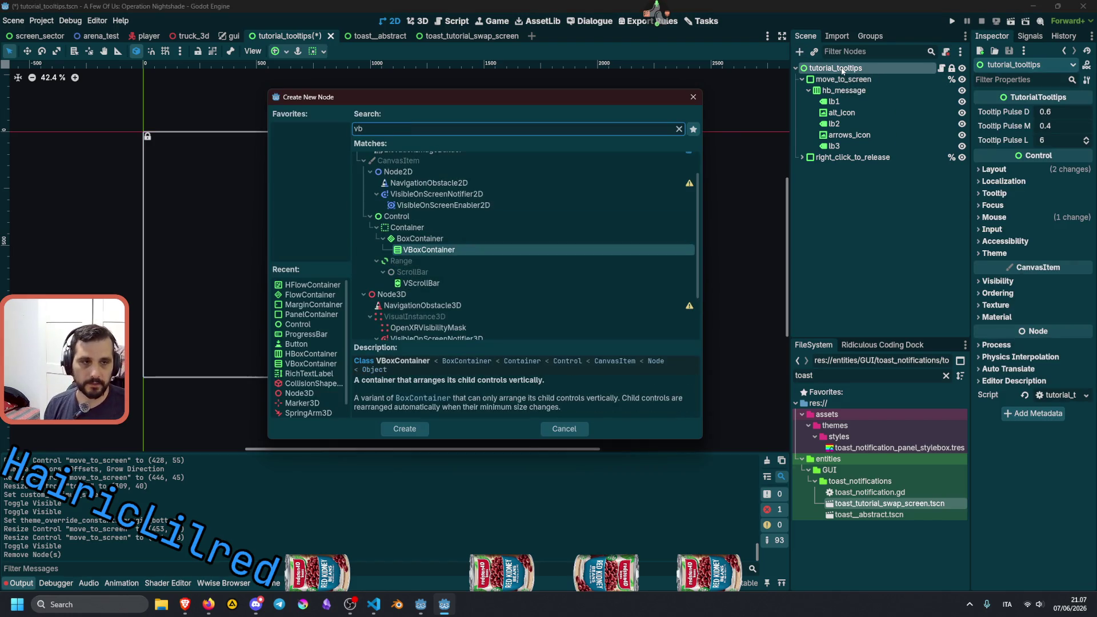
{"action": "key", "text": "Return"}
Anchor the VBoxContainer with the Right Wide preset and drag its left edge leftward to widen it.
{"action": "left_click", "coordinate": [288, 51]}
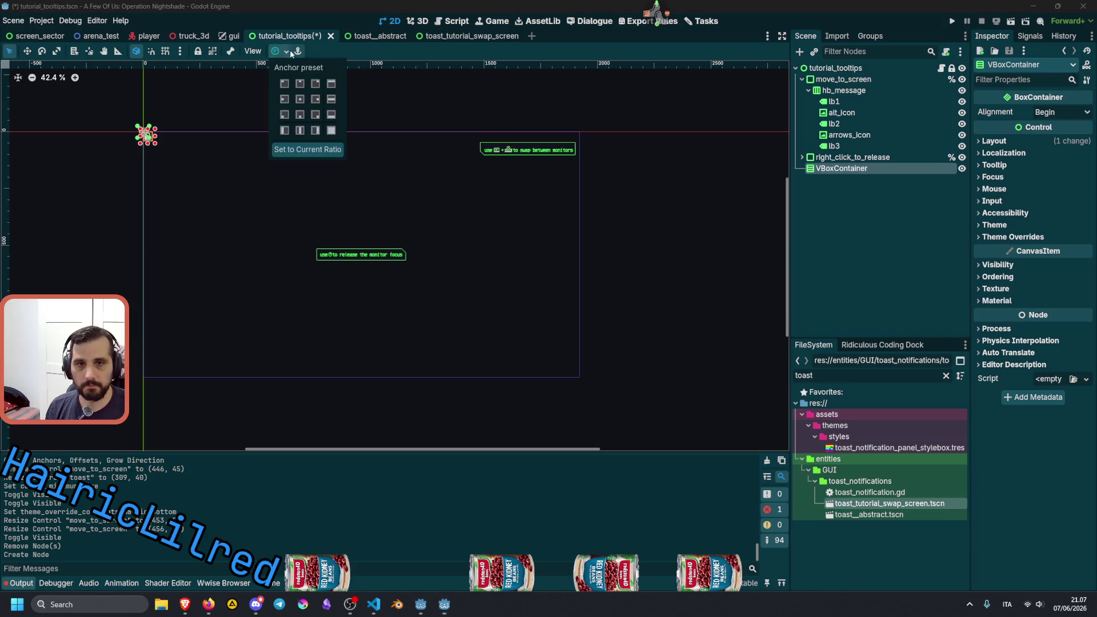
{"action": "left_click", "coordinate": [314, 130]}
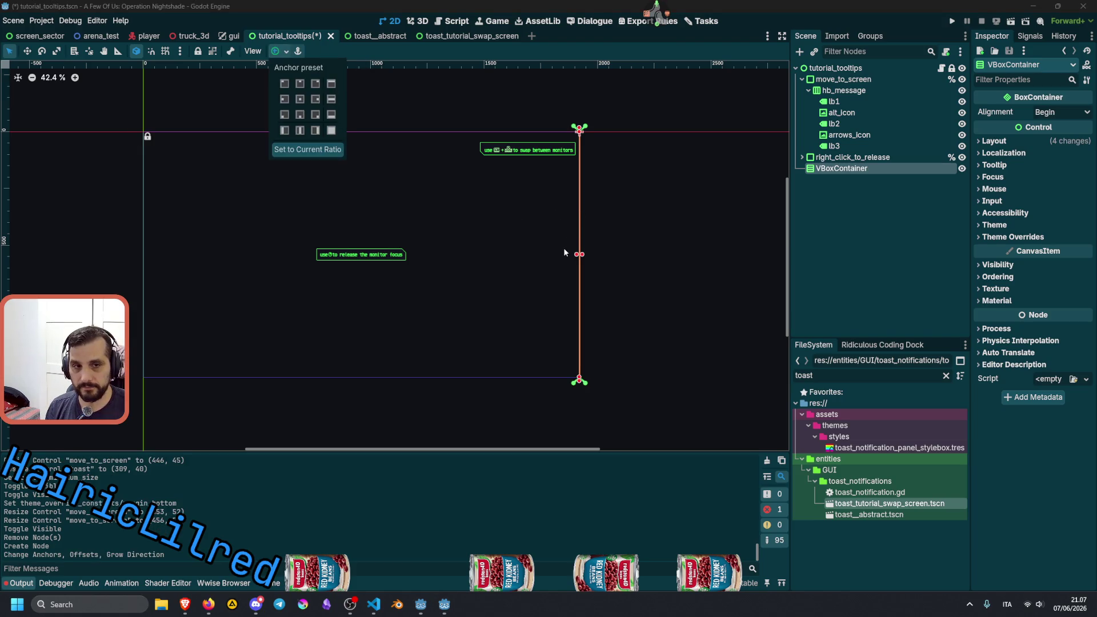
{"action": "left_click", "coordinate": [538, 259]}
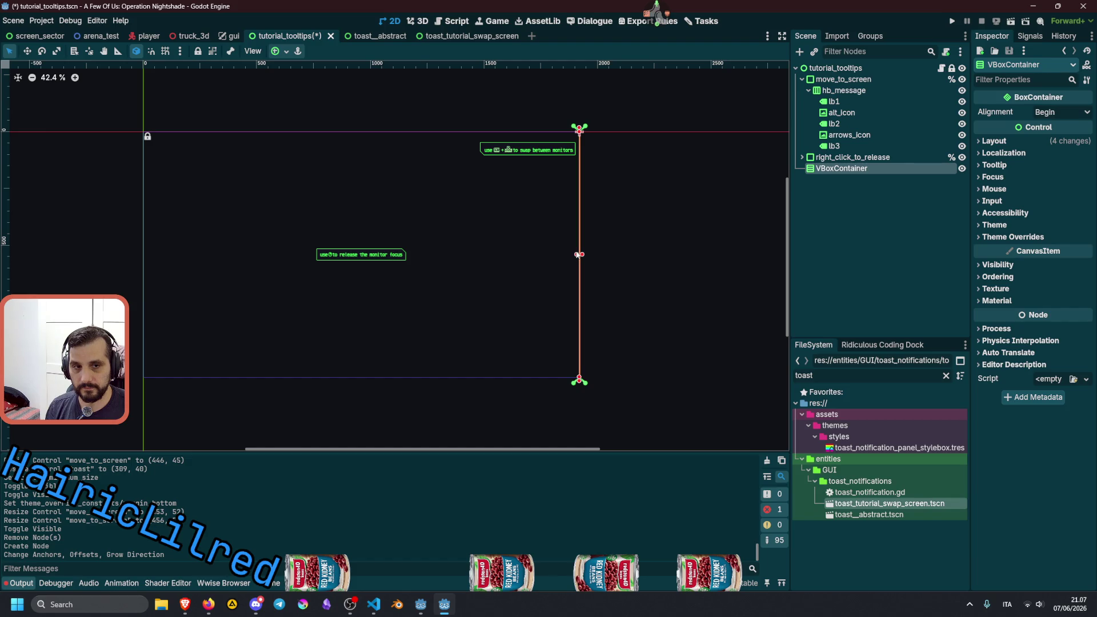
{"action": "left_click_drag", "start_coordinate": [578, 254], "coordinate": [504, 255]}
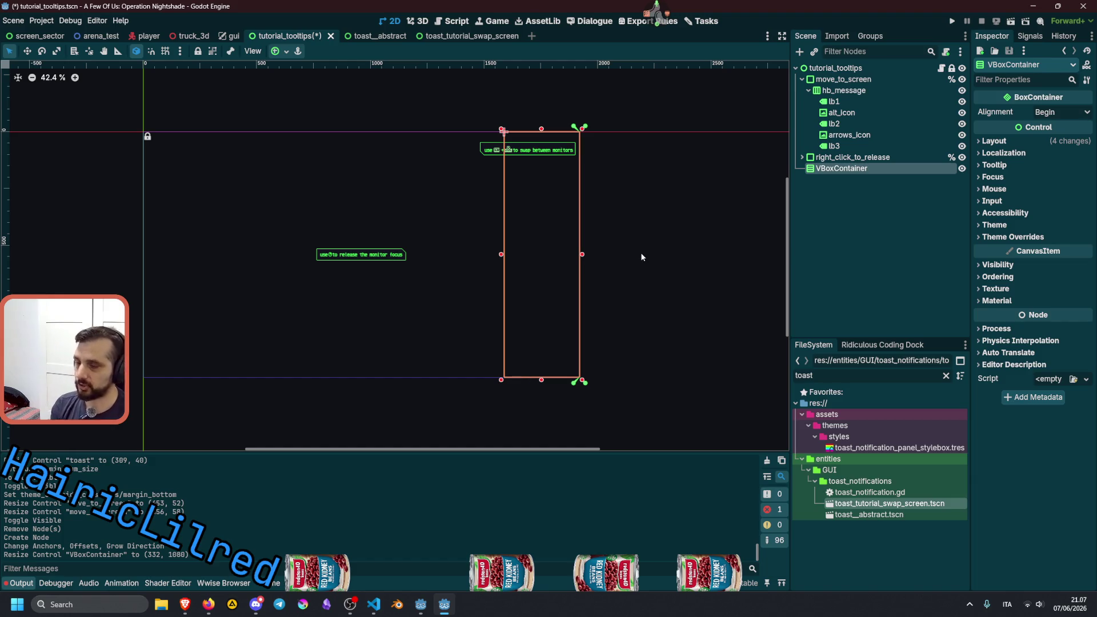
{"action": "key", "text": "alt+Tab"}
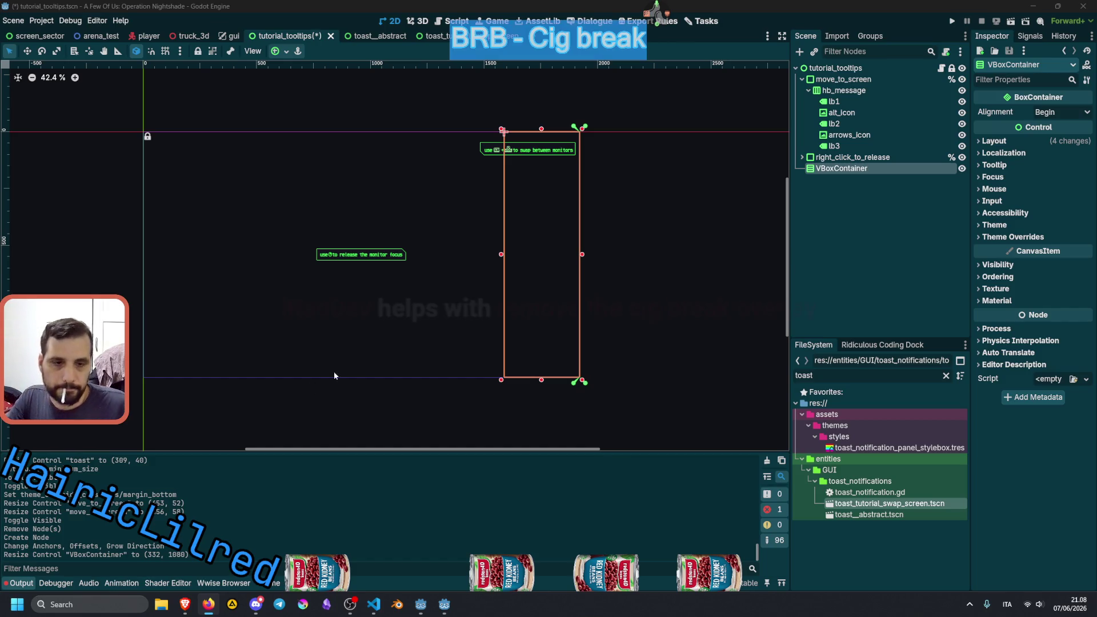
Deselect the 332×1080 VBoxContainer and briefly check the web browser before returning to Godot.
{"action": "left_click", "coordinate": [711, 242]}
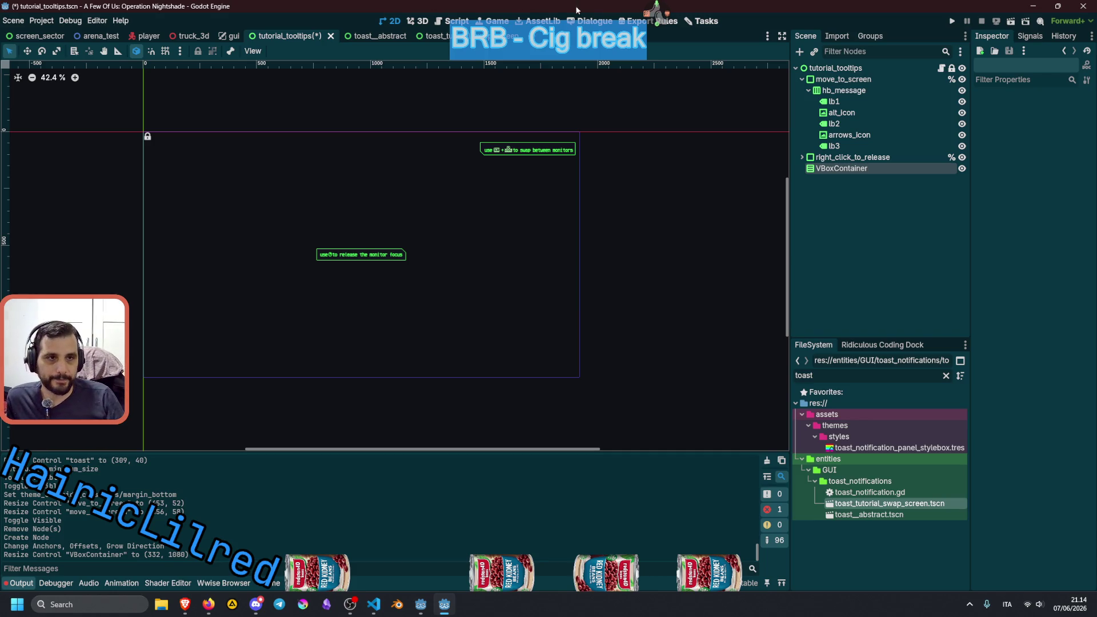
{"action": "key", "text": "alt+Tab"}
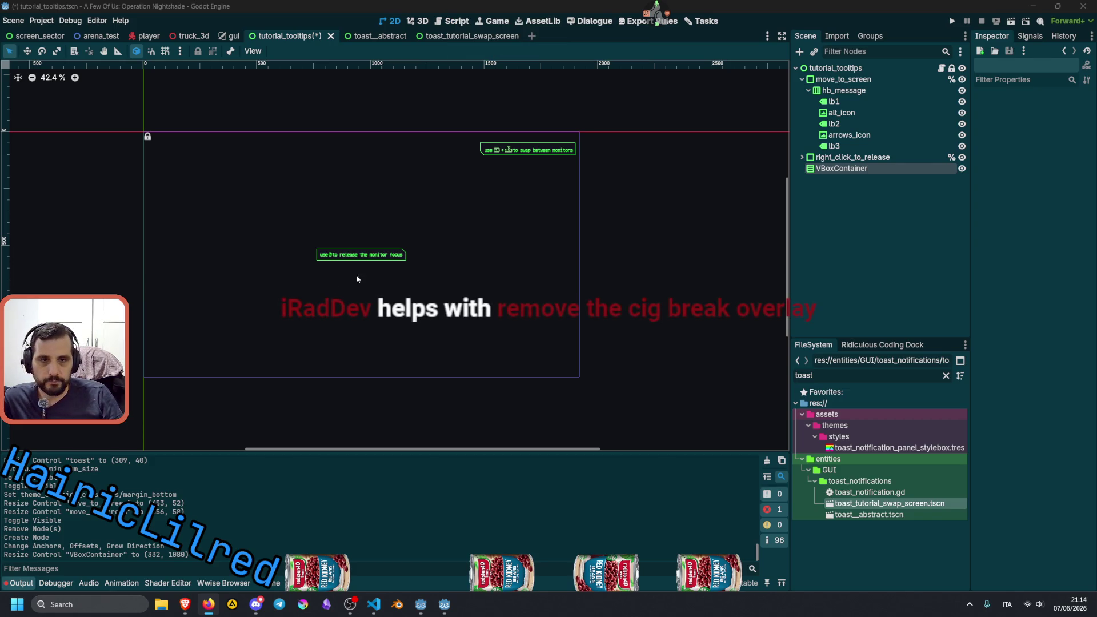
{"action": "key", "text": "alt+Tab"}
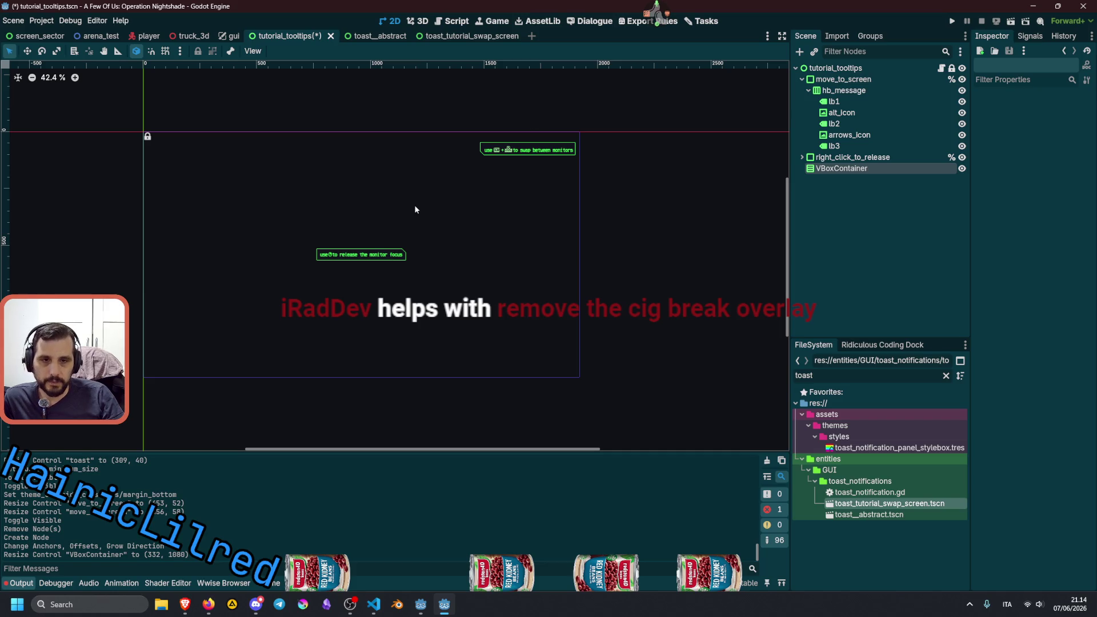
Compare the VBoxContainer's bounds with hb_message, then rename it to vb_toasts.
{"action": "scroll", "coordinate": [527, 147], "scroll_direction": "up", "scroll_amount": 3}
{"action": "left_click", "coordinate": [527, 152]}
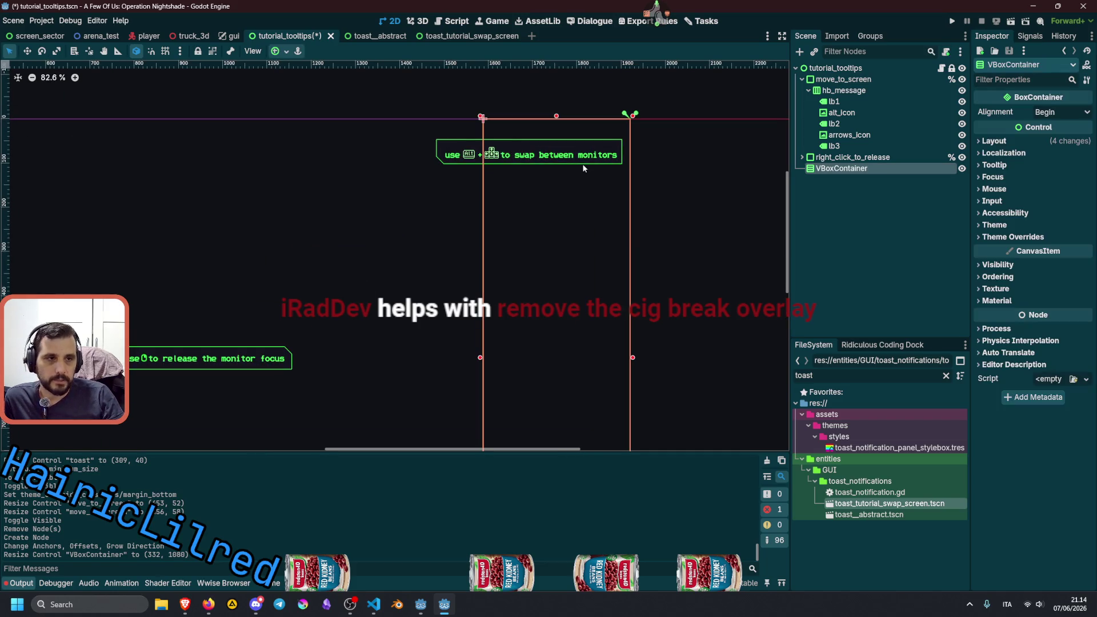
{"action": "left_click", "coordinate": [845, 90]}
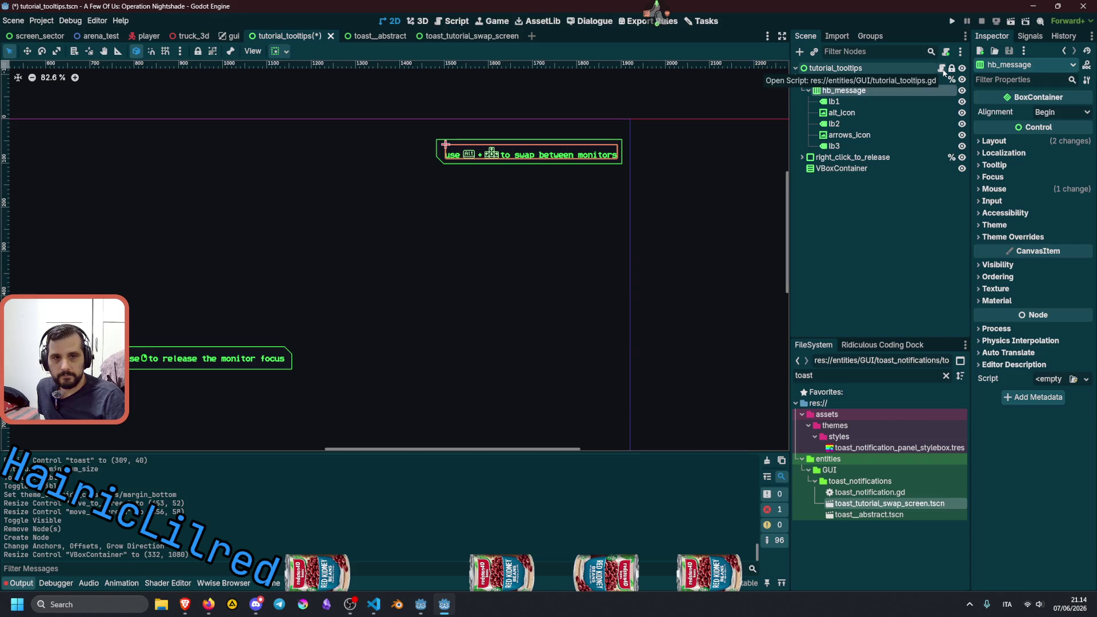
{"action": "left_click", "coordinate": [846, 168]}
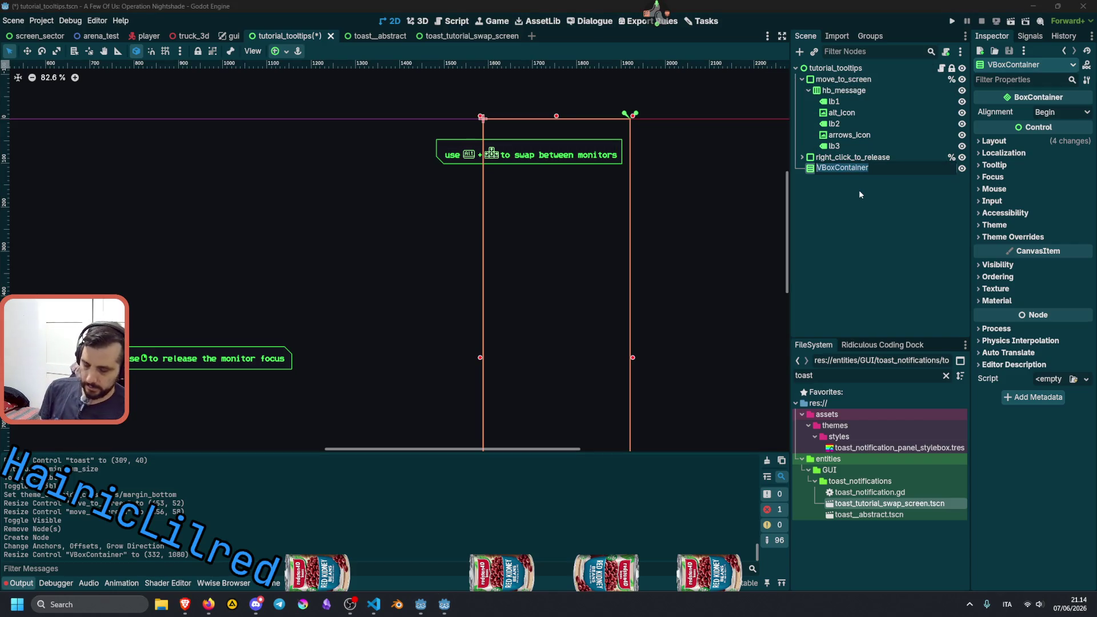
{"action": "type", "text": "vb_toast"}
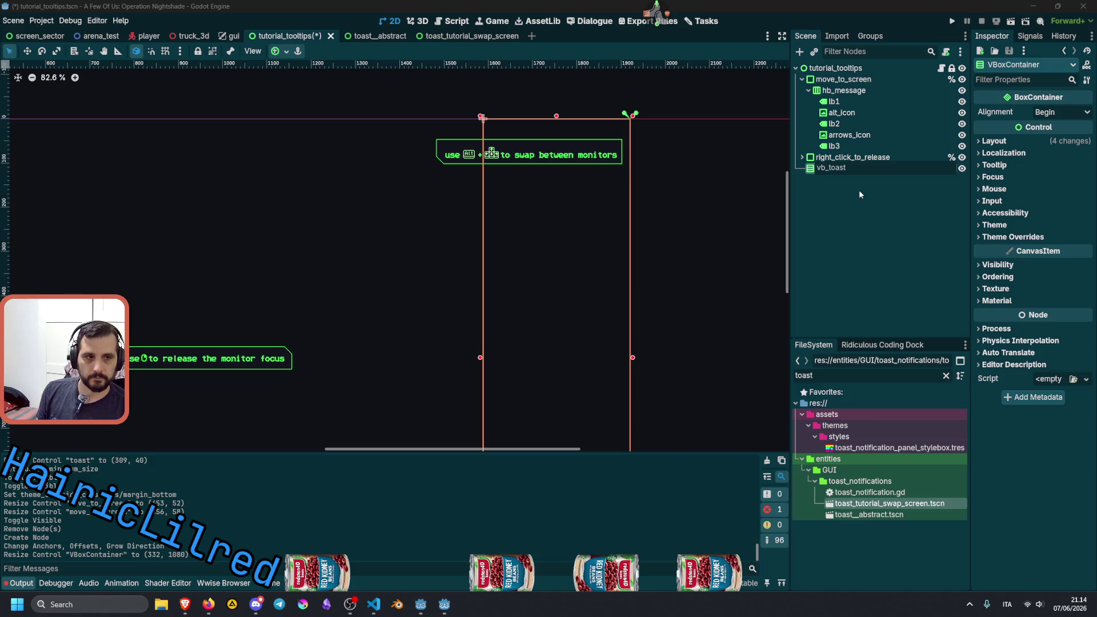
{"action": "type", "text": "s"}
{"action": "key", "text": "Return"}
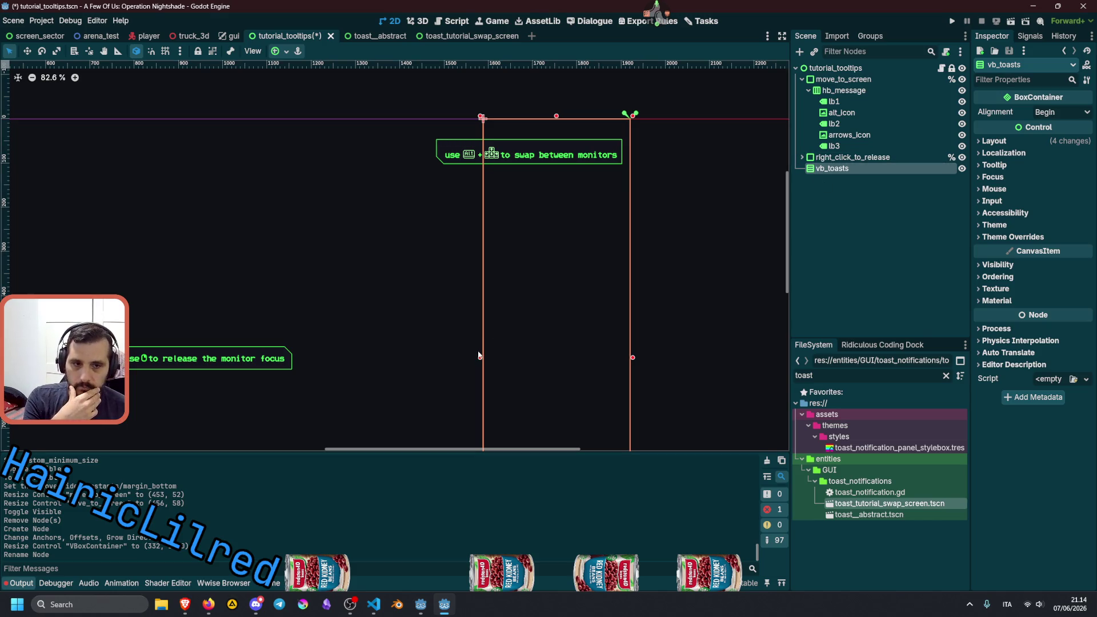
Drag vb_toasts' left edge further left, widening it to 353 by 1080.
{"action": "left_click_drag", "start_coordinate": [479, 355], "coordinate": [470, 356]}
{"action": "left_click", "coordinate": [852, 219]}
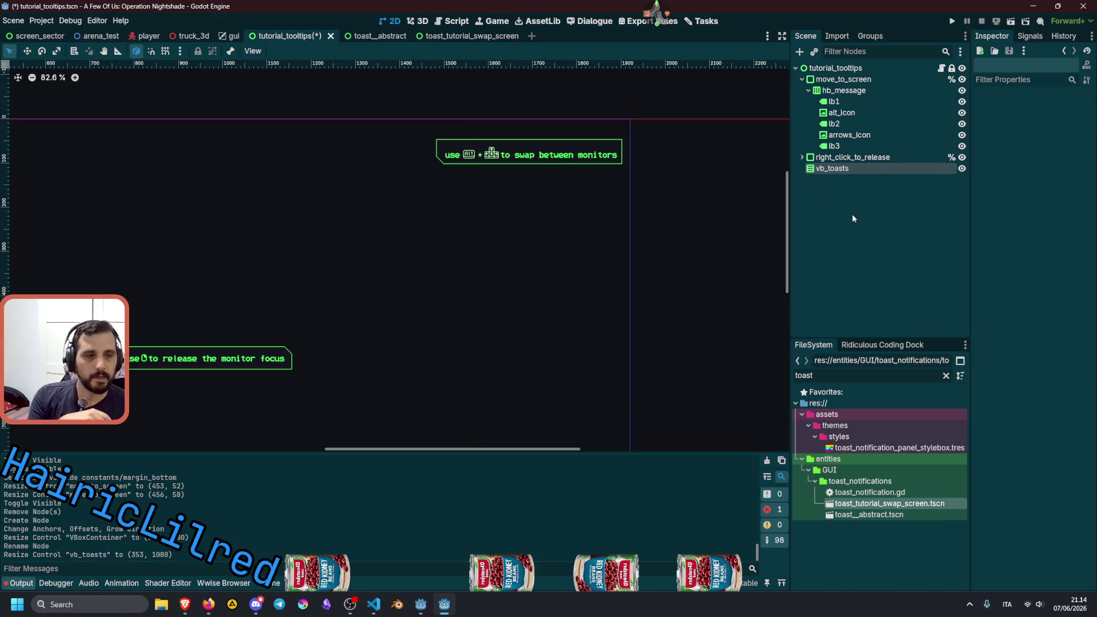
{"action": "left_click", "coordinate": [843, 173]}
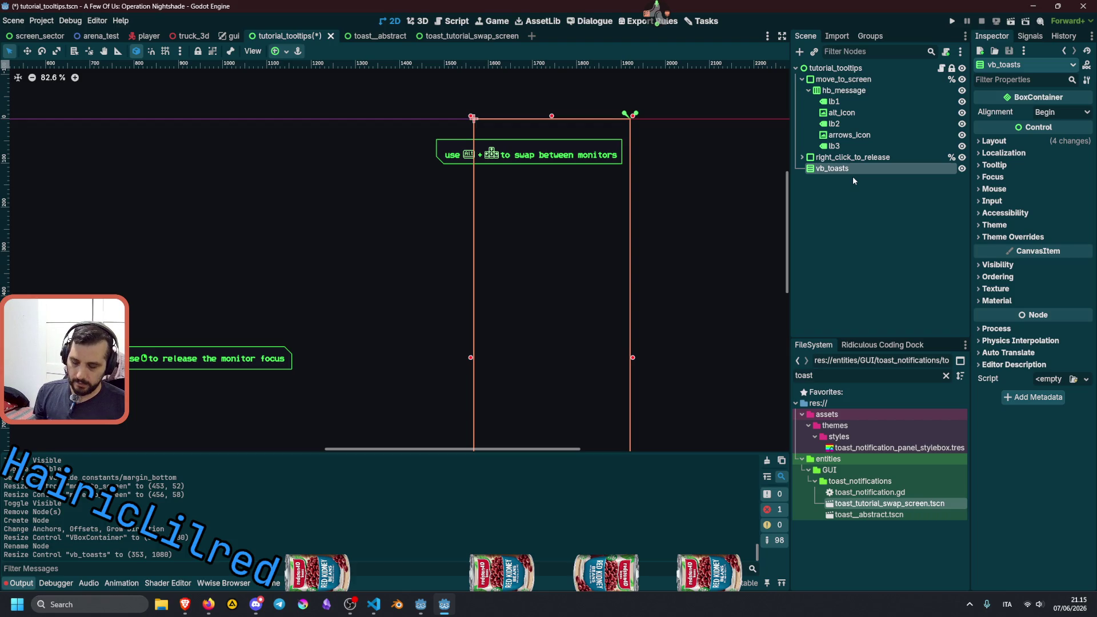
{"action": "key", "text": "ctrl+a"}
Create a MarginContainer and nest vb_toasts inside it.
{"action": "type", "text": "marginc"}
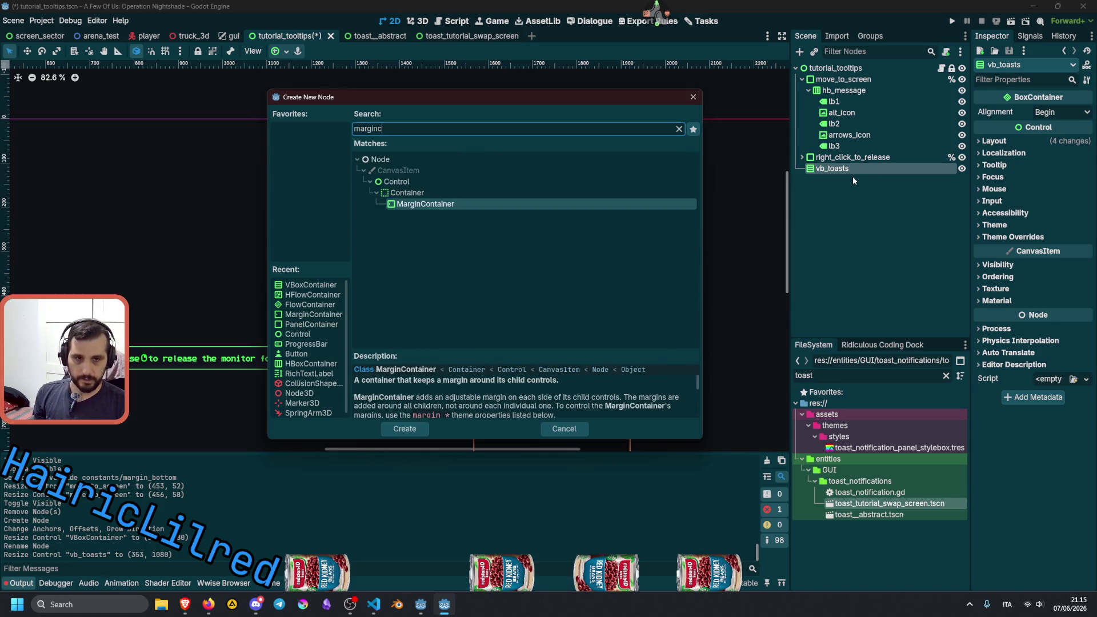
{"action": "key", "text": "Return"}
{"action": "left_click_drag", "start_coordinate": [853, 180], "coordinate": [838, 170]}
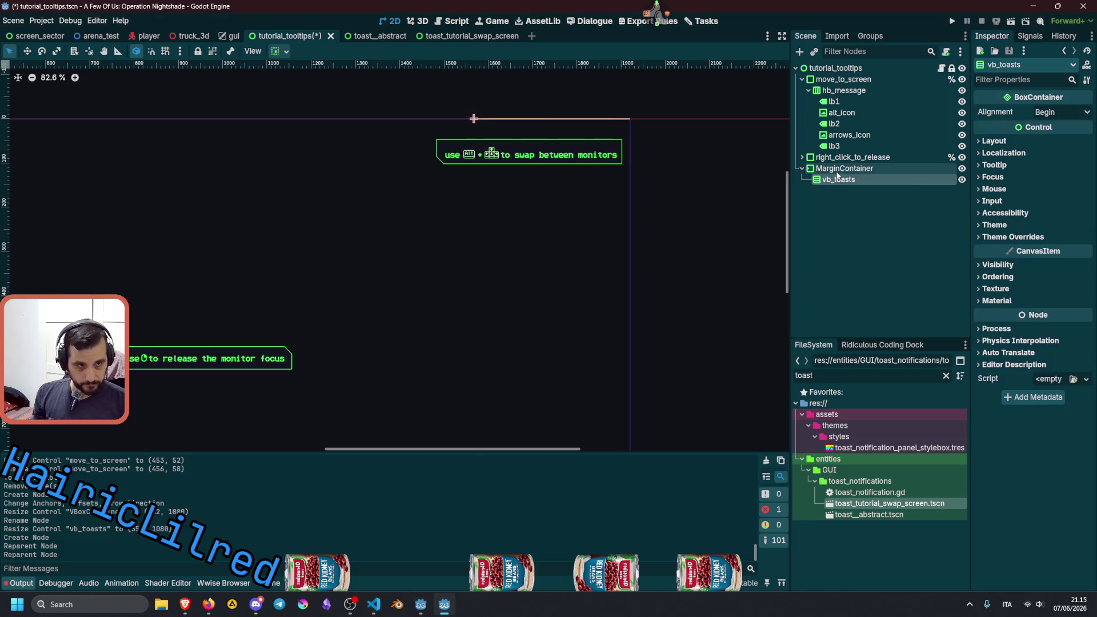
{"action": "left_click", "coordinate": [838, 169]}
Anchor the MarginContainer as a Right Wide strip and widen it to 292 by 1080.
{"action": "left_click", "coordinate": [280, 52]}
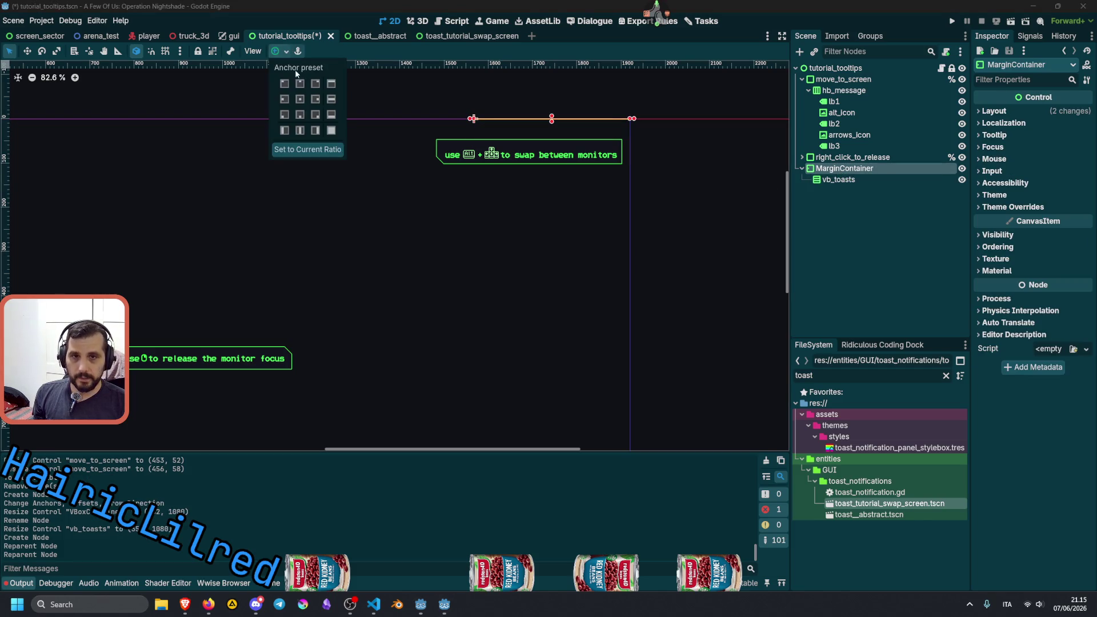
{"action": "left_click", "coordinate": [316, 130]}
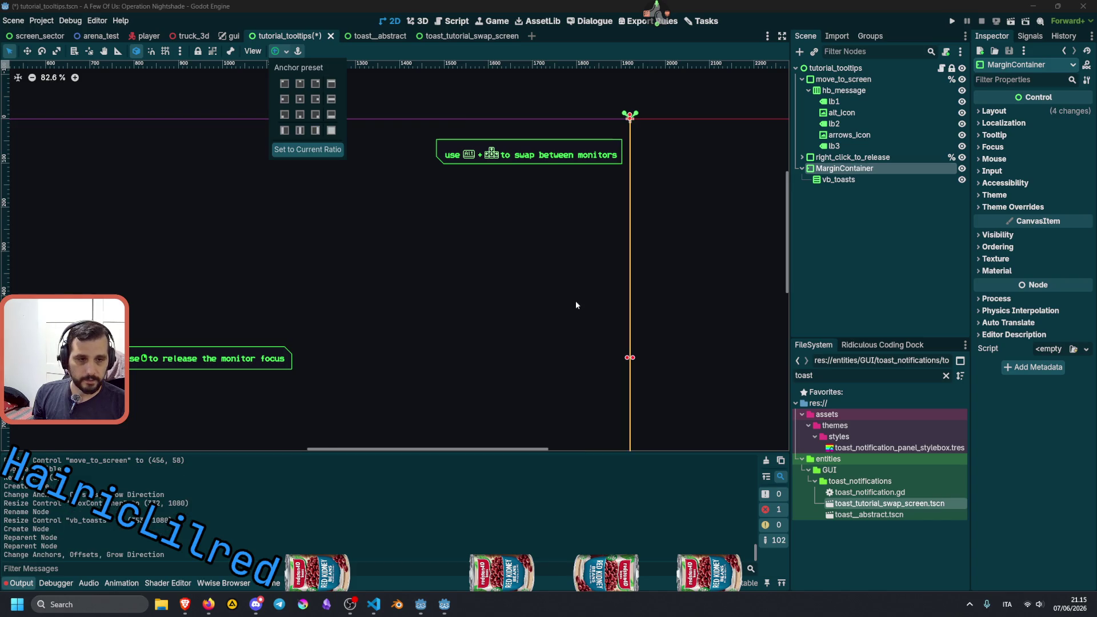
{"action": "left_click", "coordinate": [513, 362]}
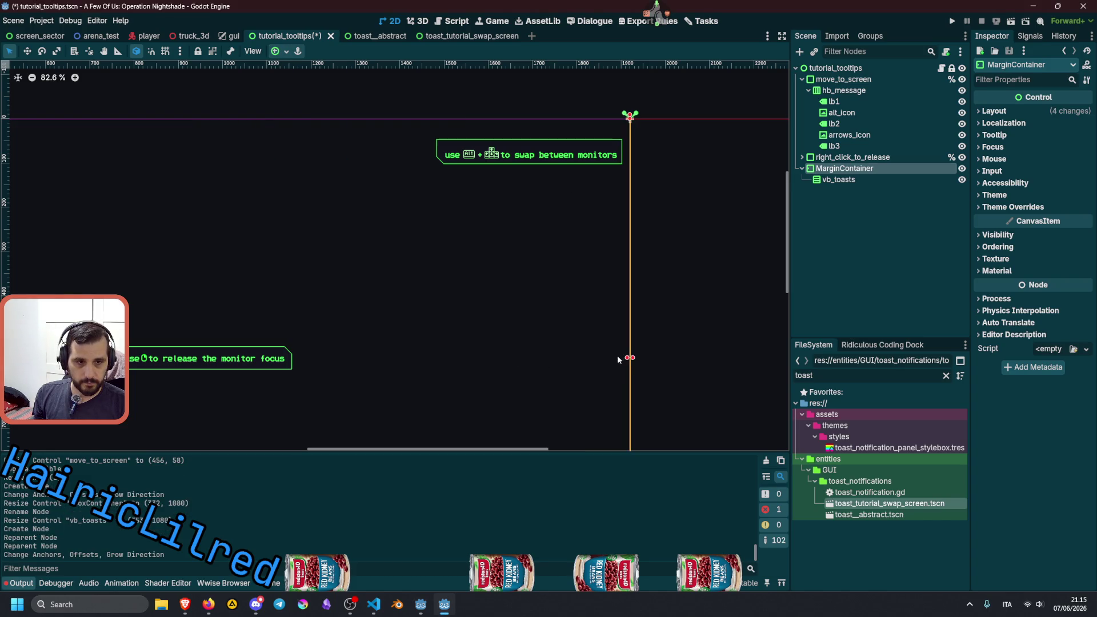
{"action": "left_click_drag", "start_coordinate": [627, 357], "coordinate": [499, 358]}
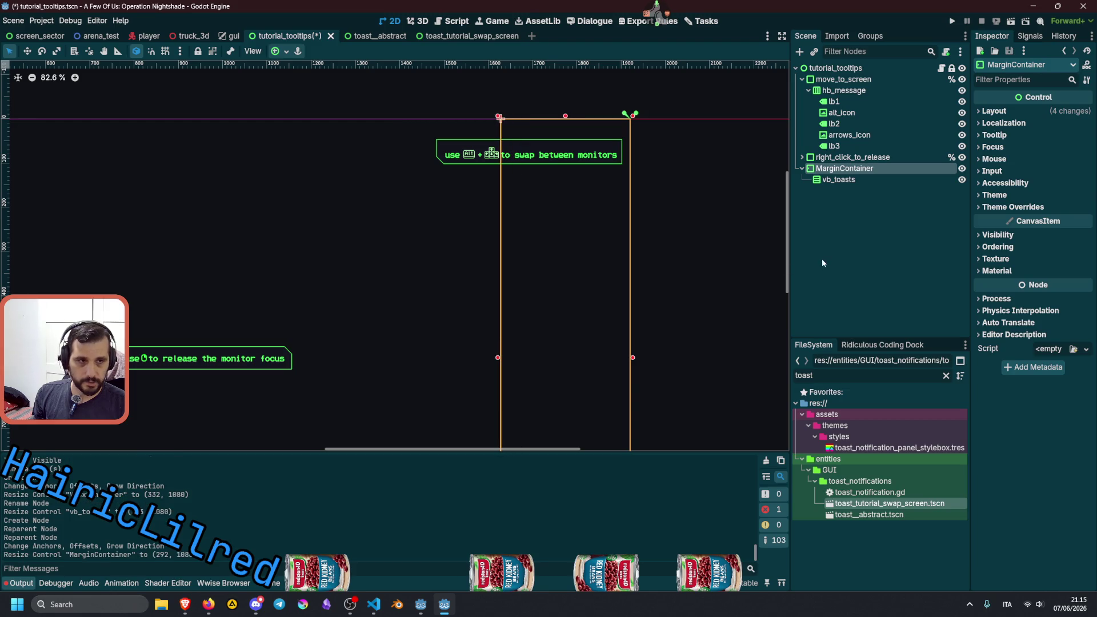
Add a ScrollContainer under the MarginContainer, move vb_toasts into it, and rename it scroll.
{"action": "left_click", "coordinate": [822, 262]}
{"action": "left_click", "coordinate": [840, 169]}
{"action": "key", "text": "ctrl+a"}
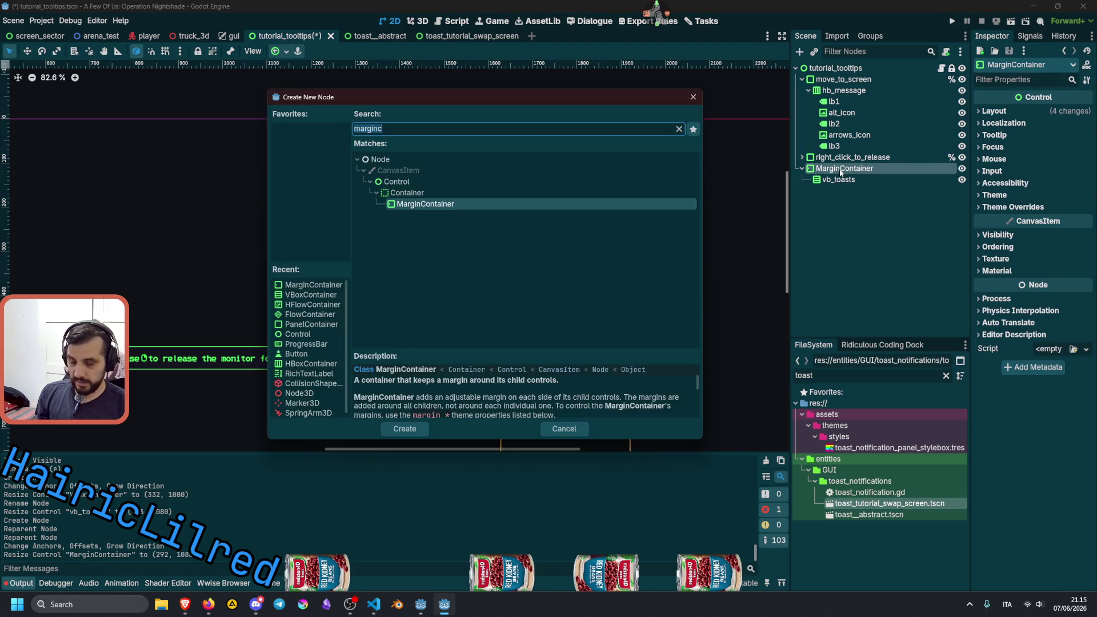
{"action": "type", "text": "scroll"}
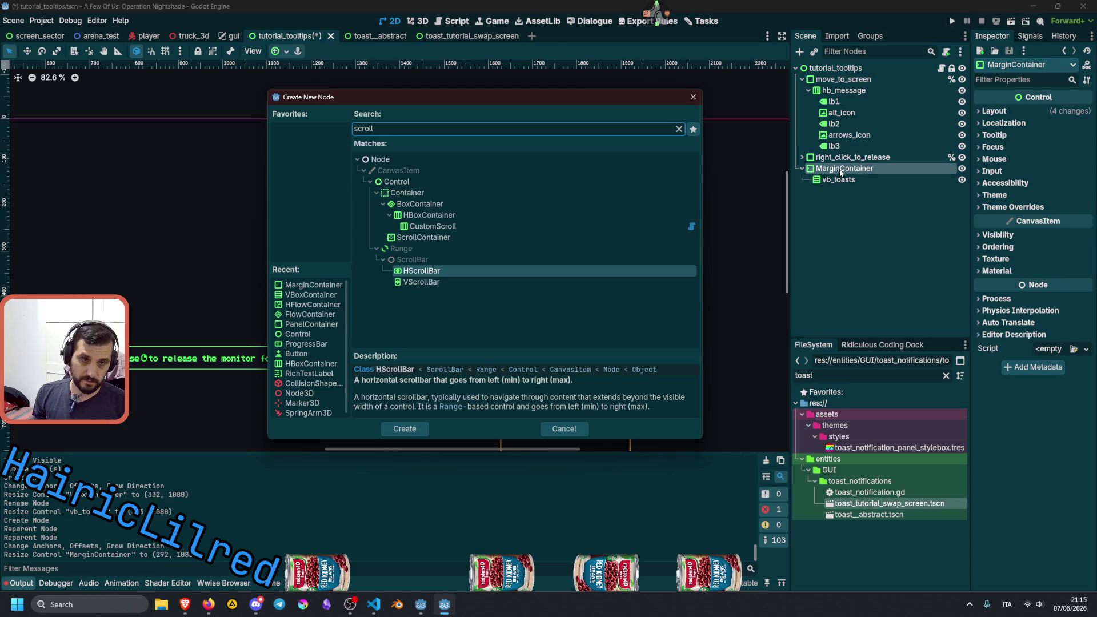
{"action": "key", "text": "Up"}
{"action": "key", "text": "Return"}
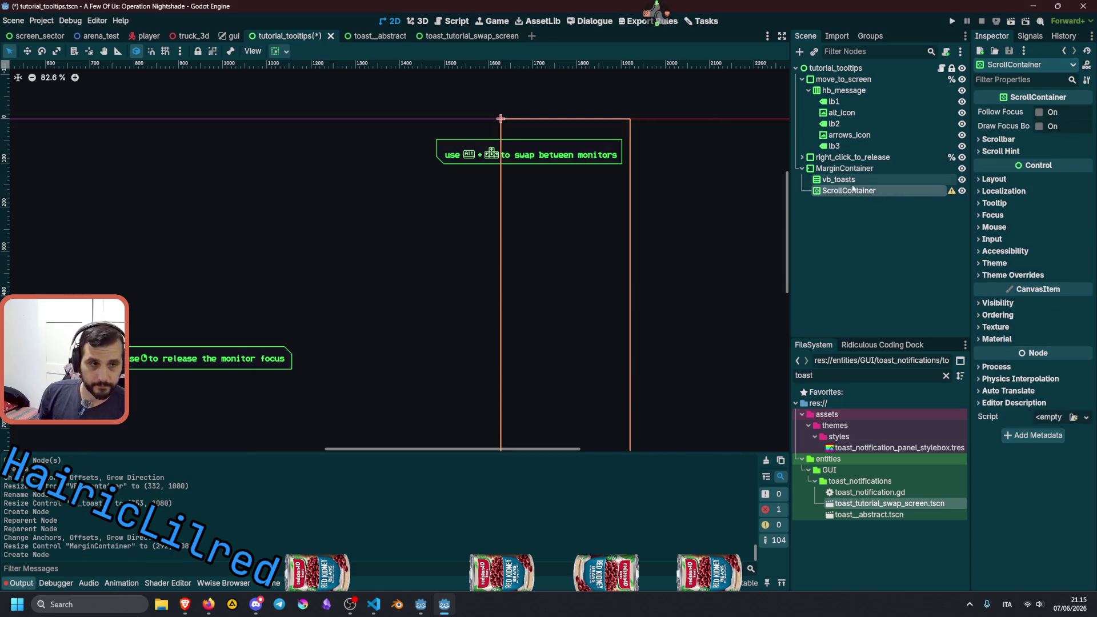
{"action": "left_click_drag", "start_coordinate": [839, 179], "coordinate": [851, 191]}
{"action": "double_click", "coordinate": [851, 179]}
{"action": "type", "text": "scroll"}
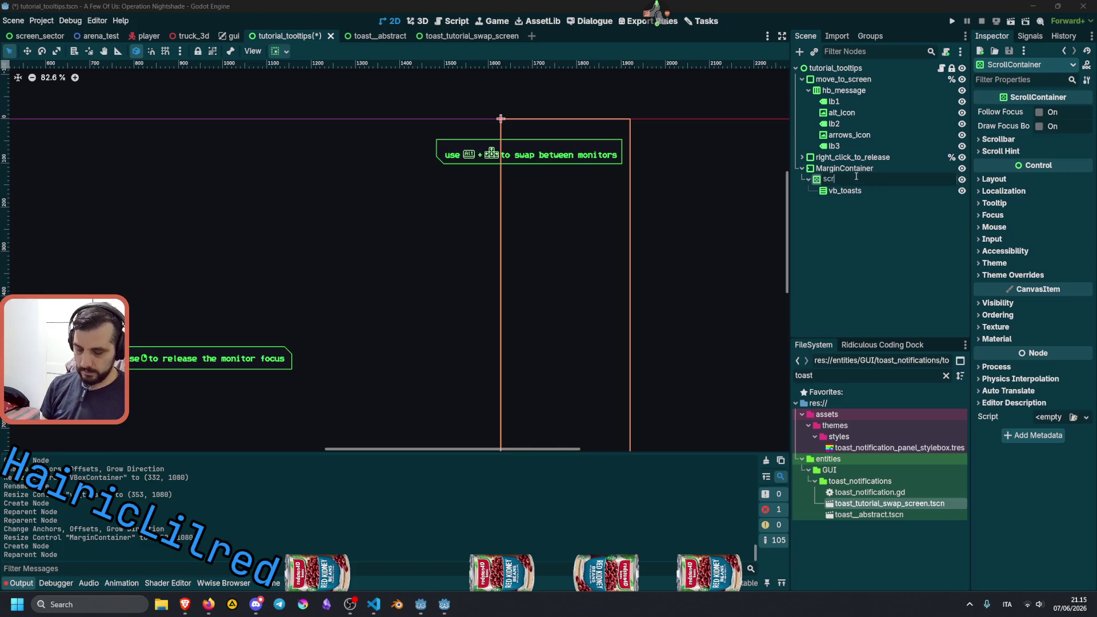
{"action": "key", "text": "Return"}
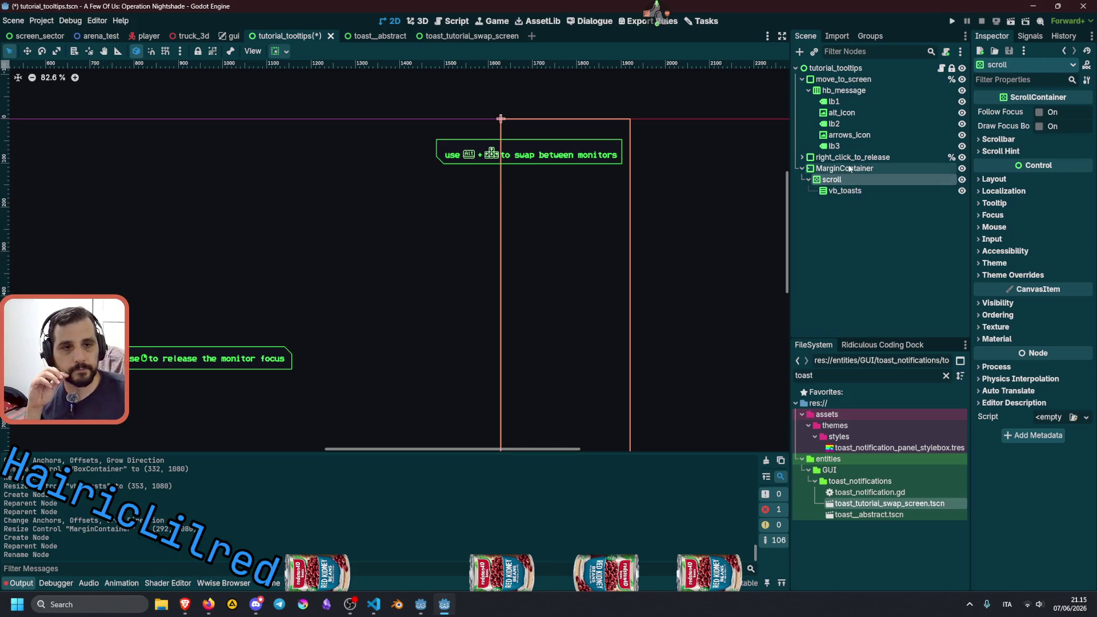
Set the MarginContainer's Margin Top and Margin Bottom constant overrides to 24.
{"action": "left_click", "coordinate": [851, 168]}
{"action": "left_click", "coordinate": [1013, 207]}
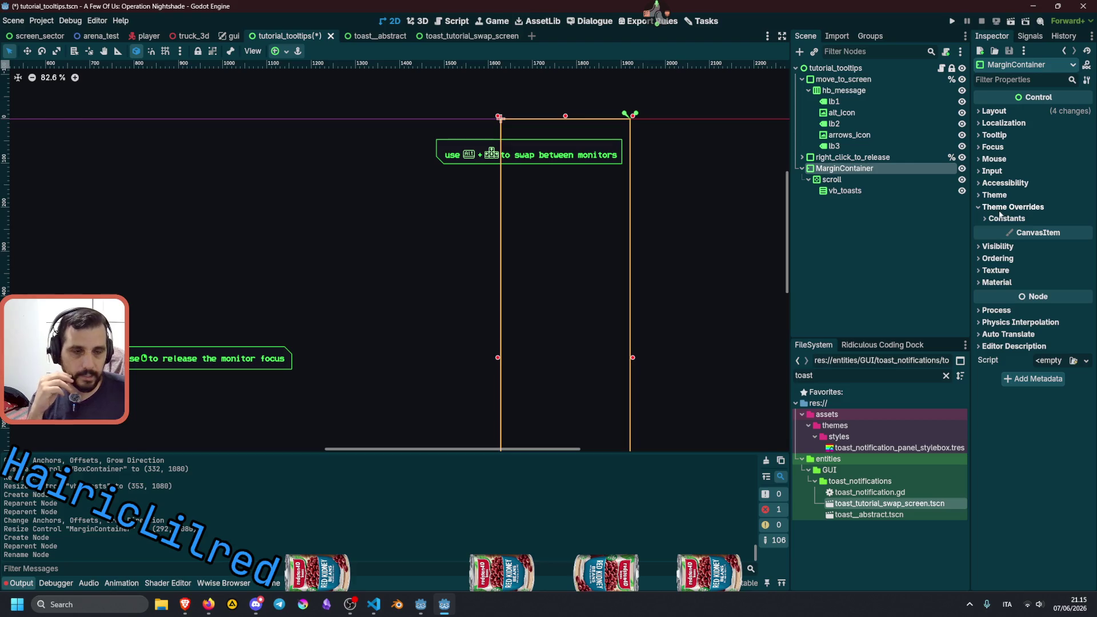
{"action": "scroll", "coordinate": [524, 286], "scroll_direction": "down", "scroll_amount": 1}
{"action": "scroll", "coordinate": [524, 286], "scroll_direction": "down", "scroll_amount": 8}
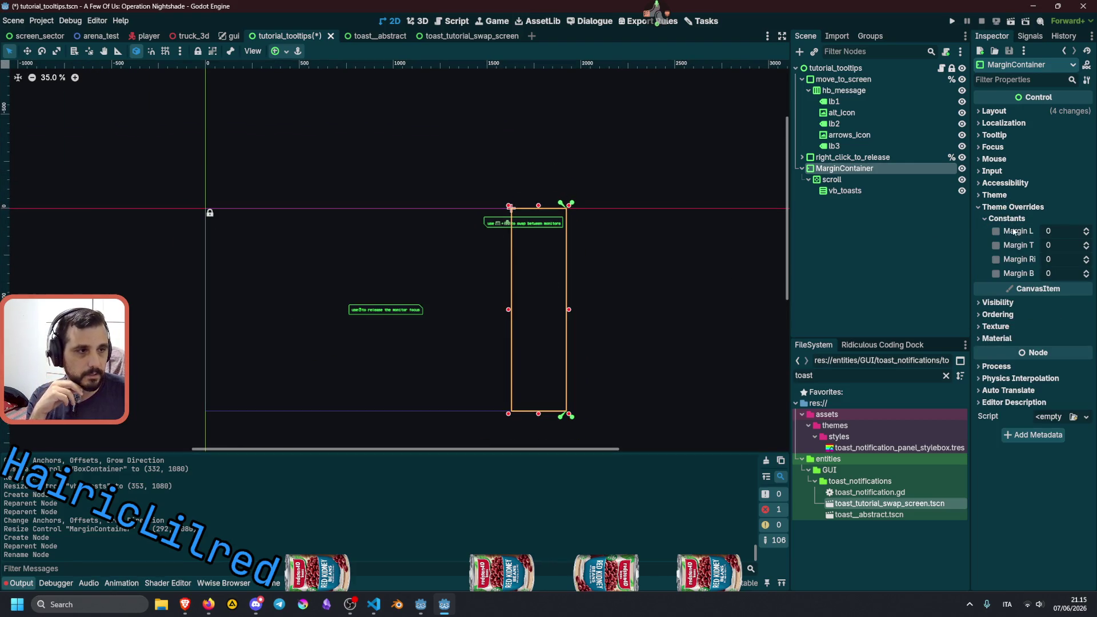
{"action": "left_click", "coordinate": [1060, 247]}
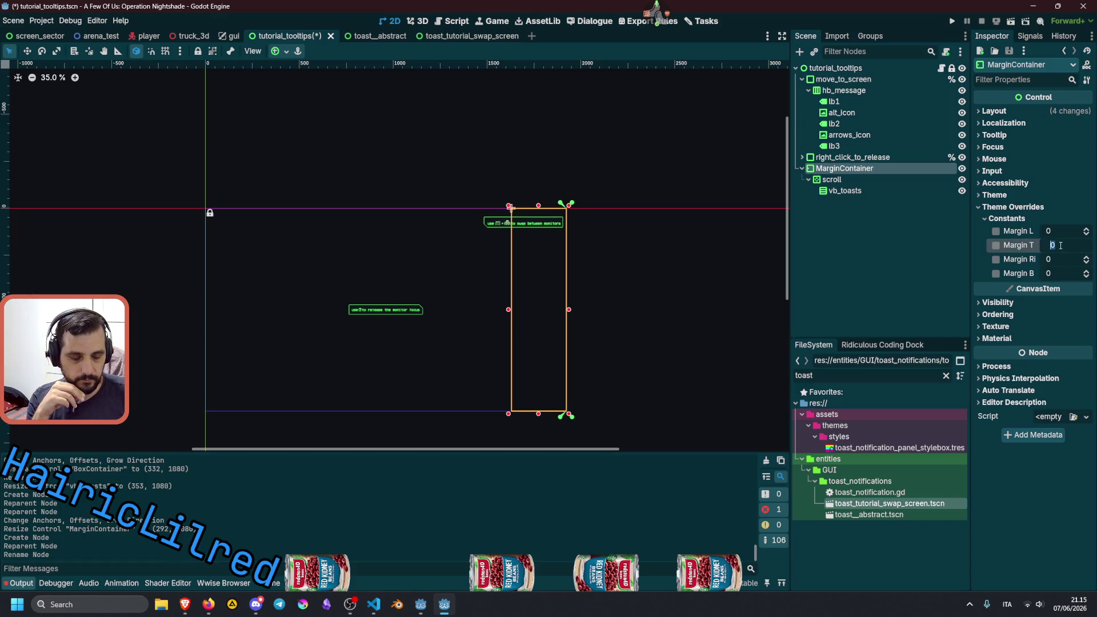
{"action": "type", "text": "24"}
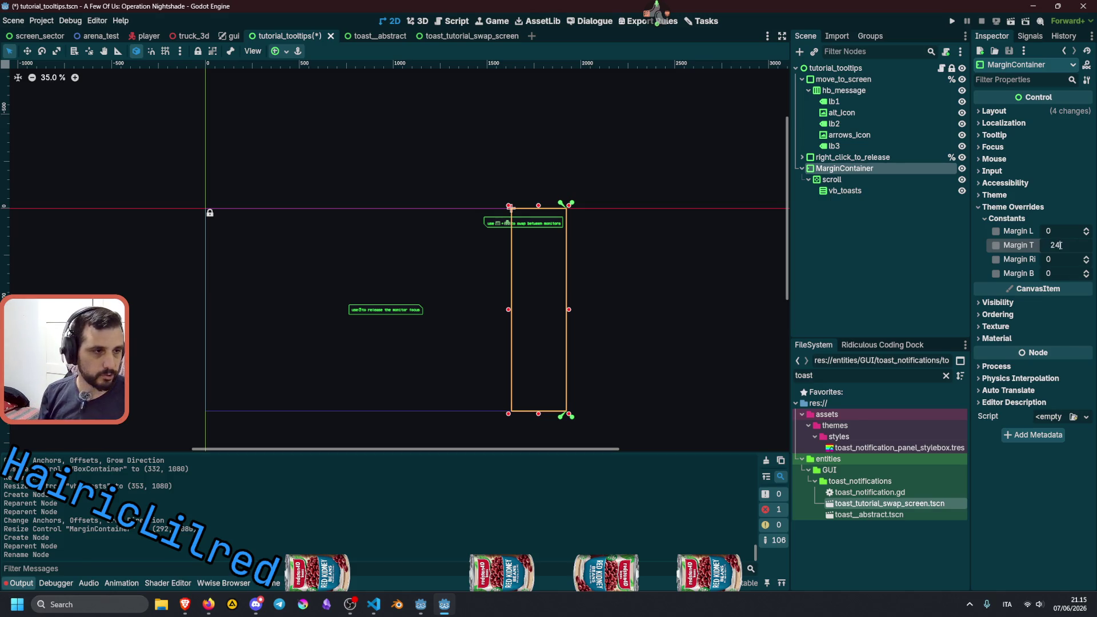
{"action": "key", "text": "Tab"}
{"action": "key", "text": "Tab"}
{"action": "type", "text": "24"}
{"action": "key", "text": "Return"}
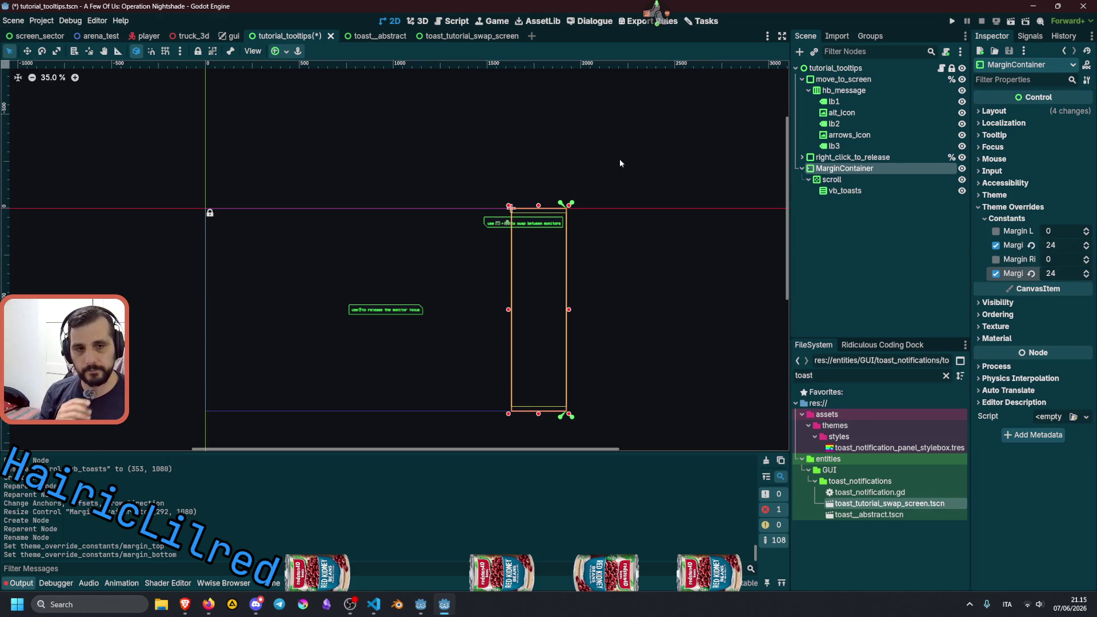
Stretch the MarginContainer's left edge further out to 328 by 1080 and preview the layout.
{"action": "scroll", "coordinate": [489, 310], "scroll_direction": "up", "scroll_amount": 2}
{"action": "left_click_drag", "start_coordinate": [512, 310], "coordinate": [506, 312]}
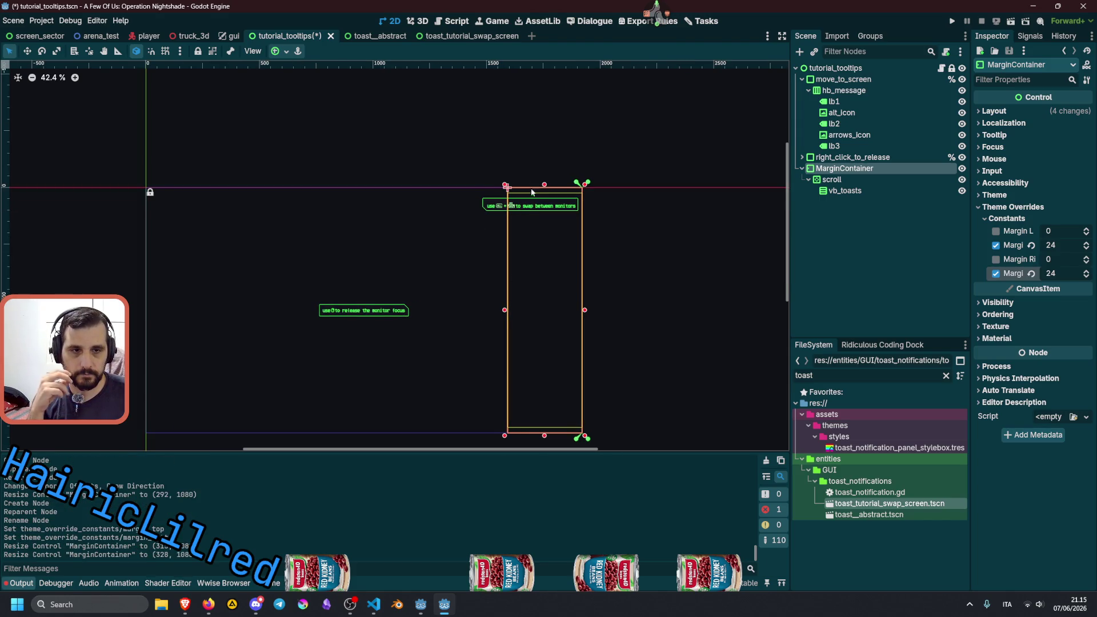
{"action": "left_click", "coordinate": [528, 136]}
{"action": "scroll", "coordinate": [551, 201], "scroll_direction": "up", "scroll_amount": 4}
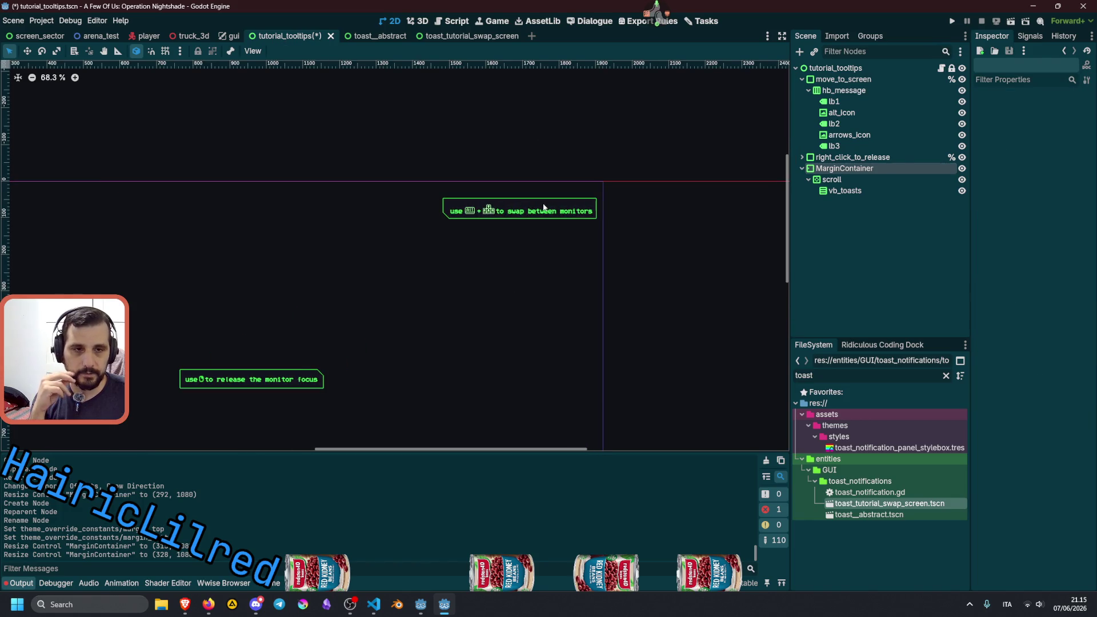
Narrow the toast_tutorial_swap_screen panel so its message wraps onto two lines, and save the scene.
{"action": "scroll", "coordinate": [558, 223], "scroll_direction": "down", "scroll_amount": 5}
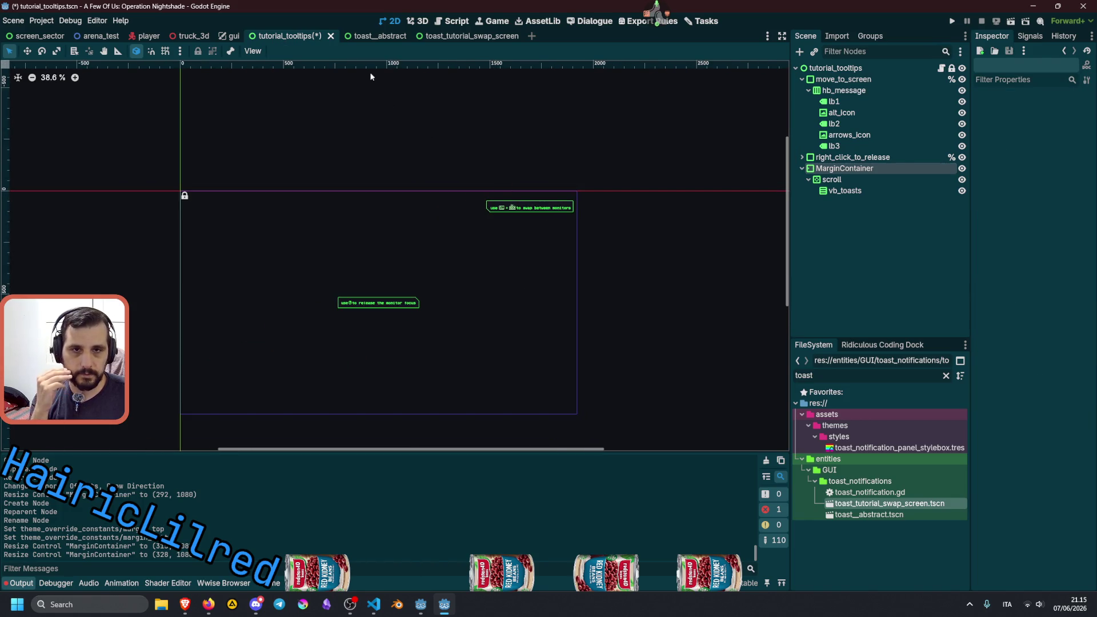
{"action": "left_click", "coordinate": [377, 38]}
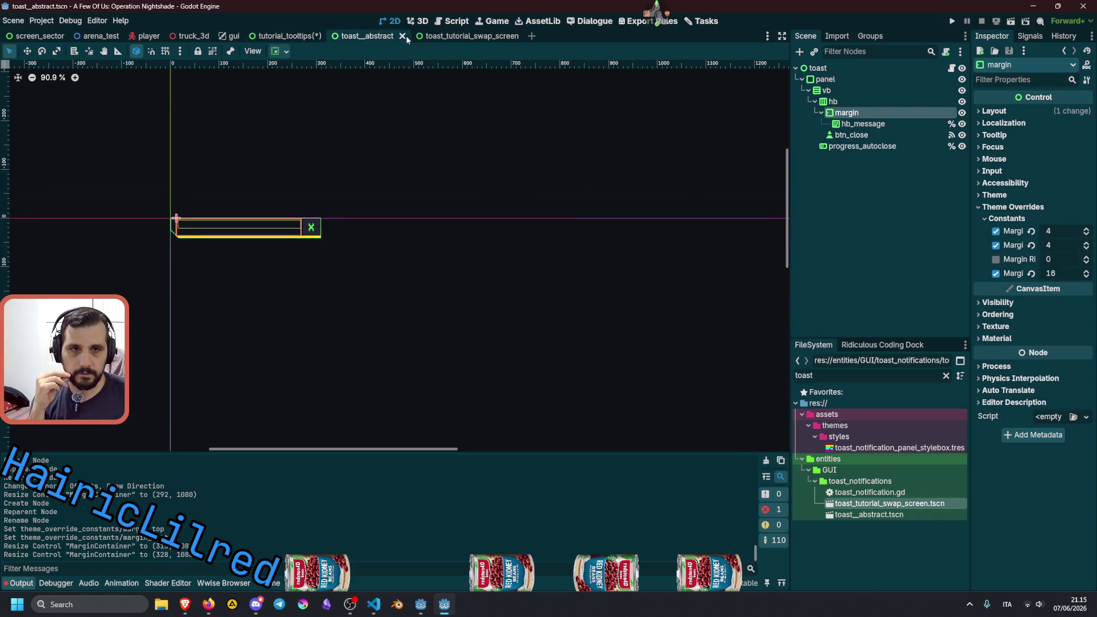
{"action": "left_click", "coordinate": [440, 39]}
{"action": "scroll", "coordinate": [446, 237], "scroll_direction": "down", "scroll_amount": 3}
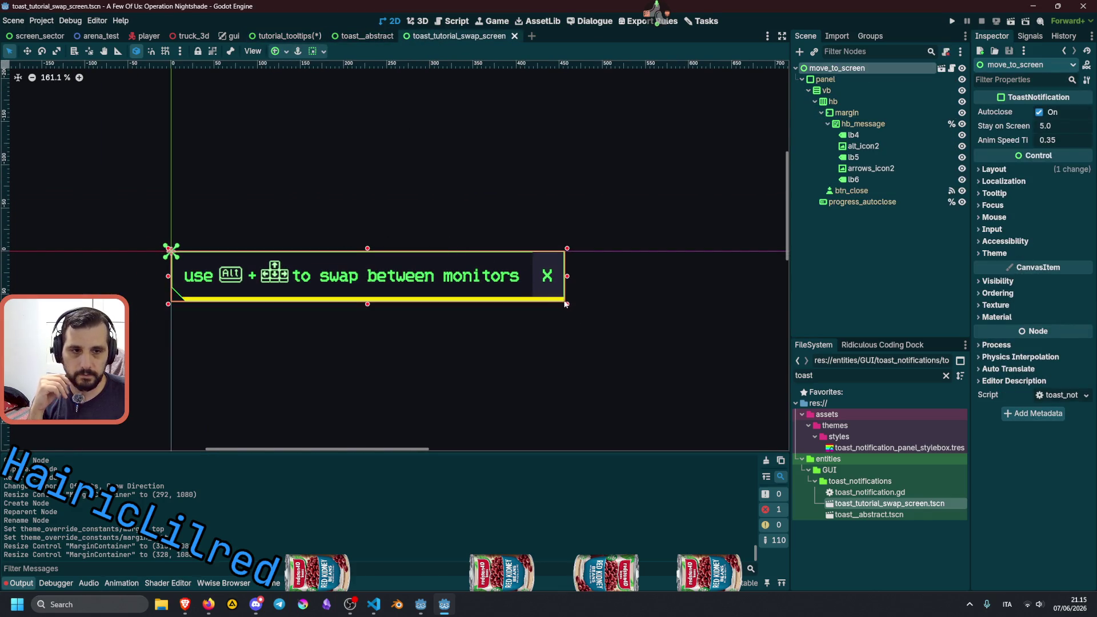
{"action": "mouse_move", "coordinate": [563, 301]}
{"action": "left_mouse_down"}
{"action": "mouse_move", "coordinate": [450, 306]}
{"action": "mouse_move", "coordinate": [485, 300]}
{"action": "mouse_move", "coordinate": [483, 309]}
{"action": "left_mouse_up"}
{"action": "left_click", "coordinate": [452, 216]}
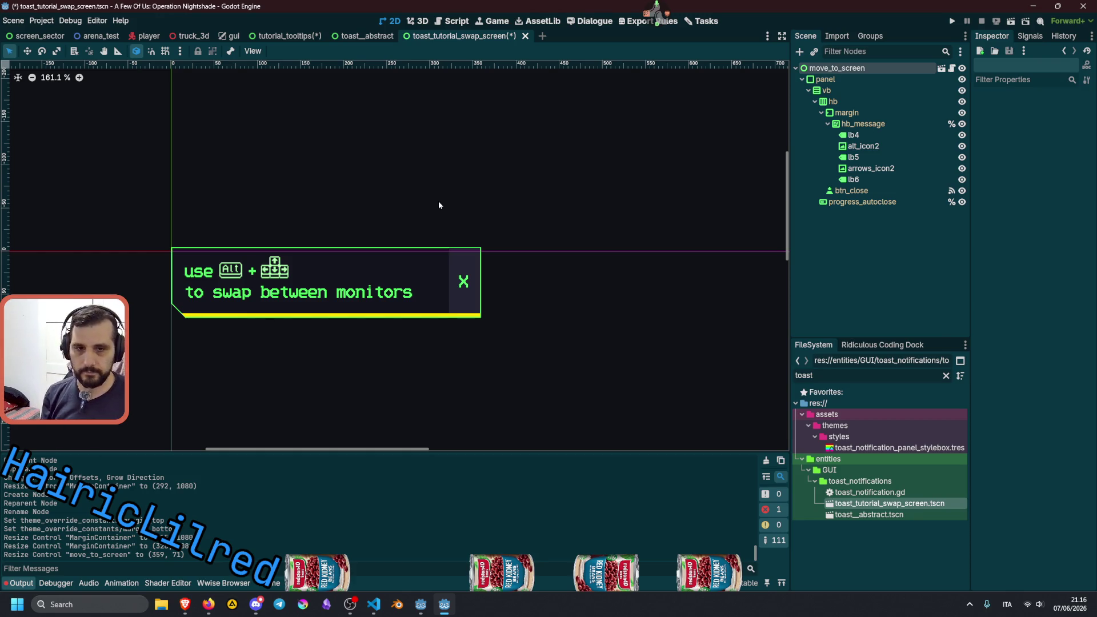
{"action": "key", "text": "ctrl+s"}
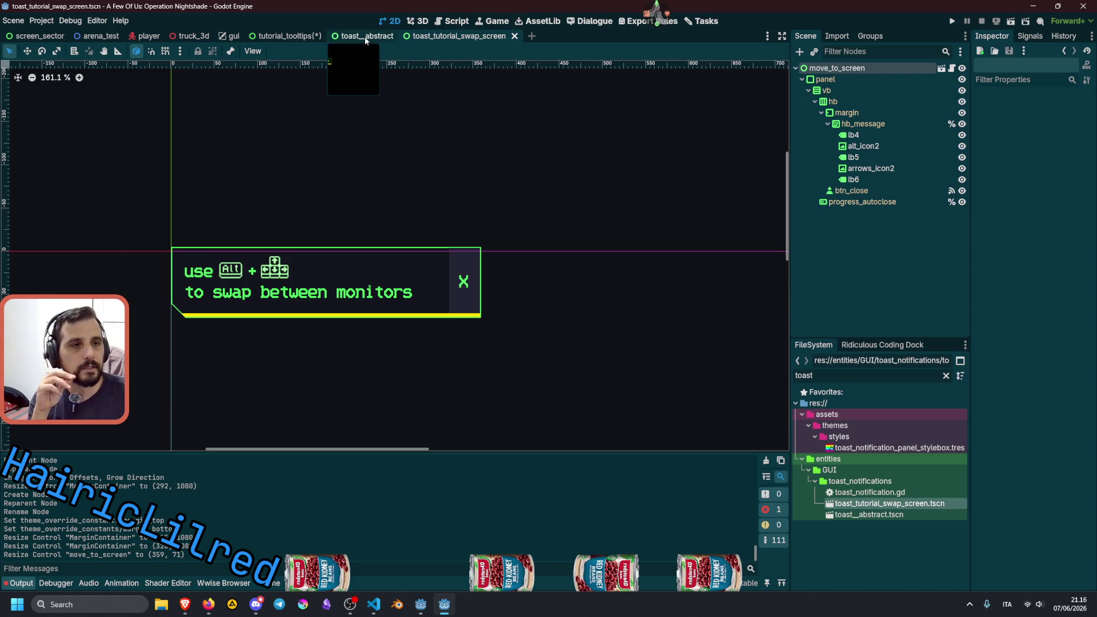
Look over the toast__abstract scene and its file actions, then return to tutorial_tooltips.
{"action": "left_click", "coordinate": [363, 36]}
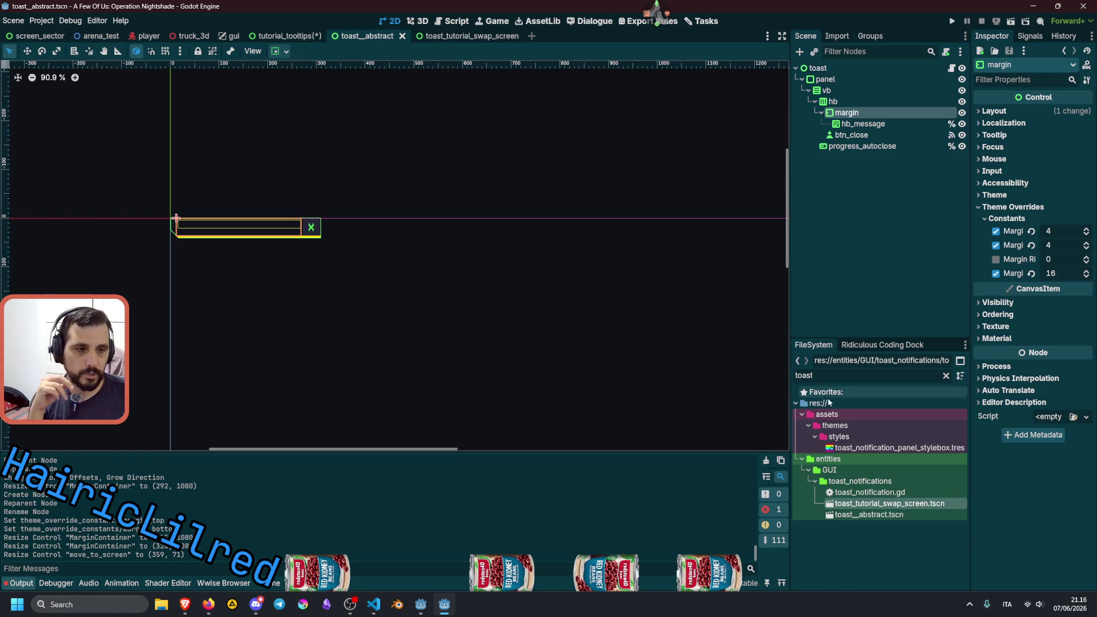
{"action": "left_click", "coordinate": [872, 514]}
{"action": "right_click", "coordinate": [865, 516]}
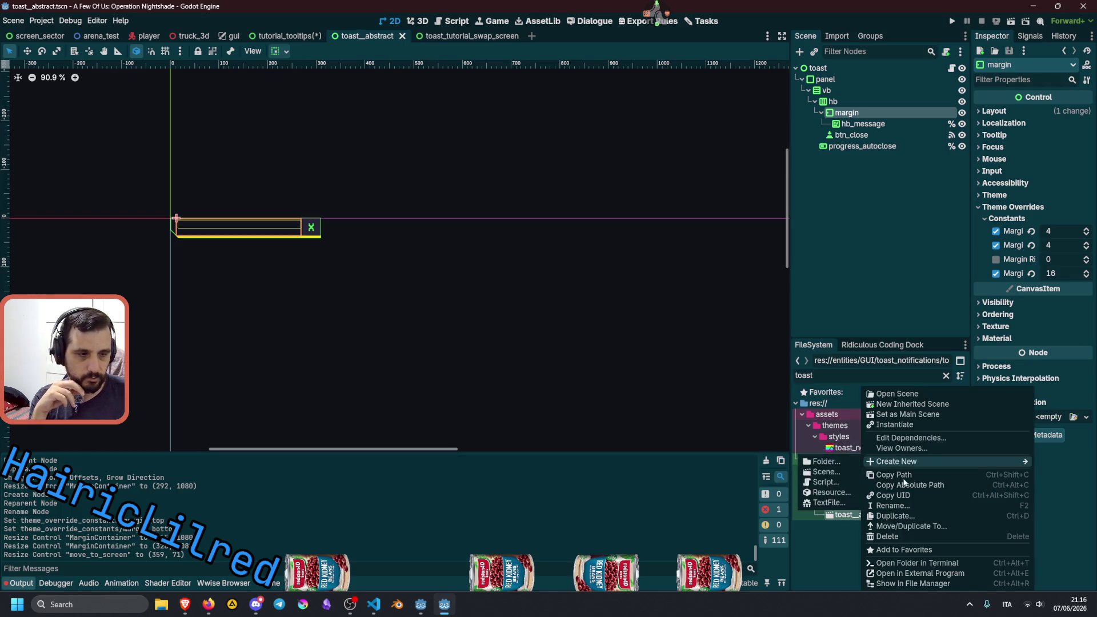
{"action": "left_click", "coordinate": [562, 161]}
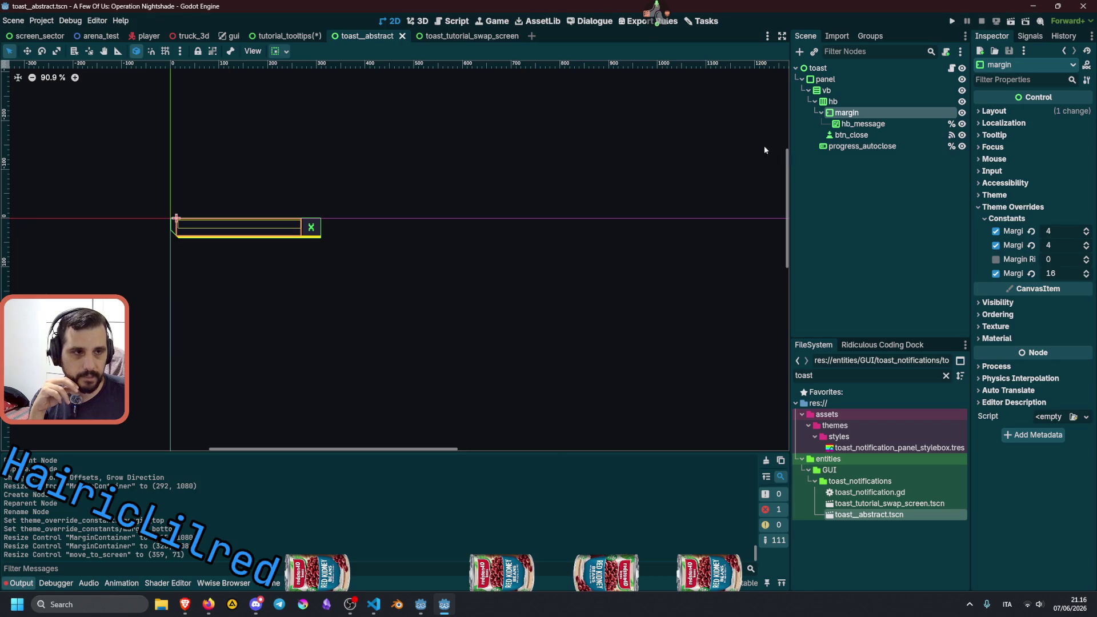
{"action": "left_click", "coordinate": [263, 35]}
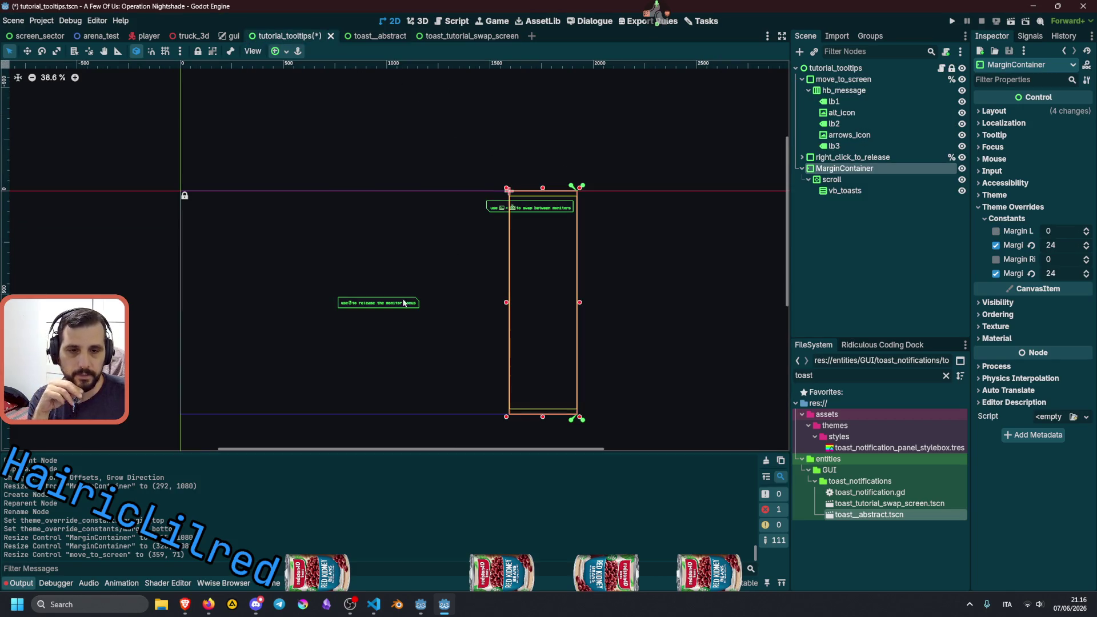
Select lb1, mouse_icon and lb2, then create a New Inherited Scene from toast__abstract.tscn.
{"action": "scroll", "coordinate": [403, 302], "scroll_direction": "up", "scroll_amount": 8}
{"action": "scroll", "coordinate": [293, 304], "scroll_direction": "up", "scroll_amount": 4}
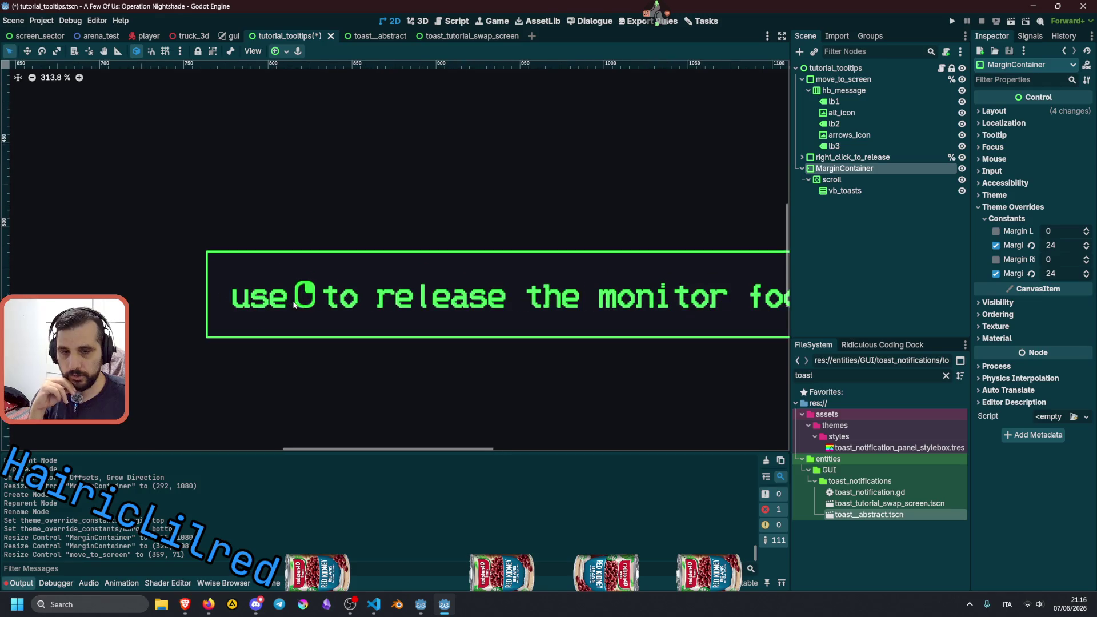
{"action": "left_click", "coordinate": [303, 297]}
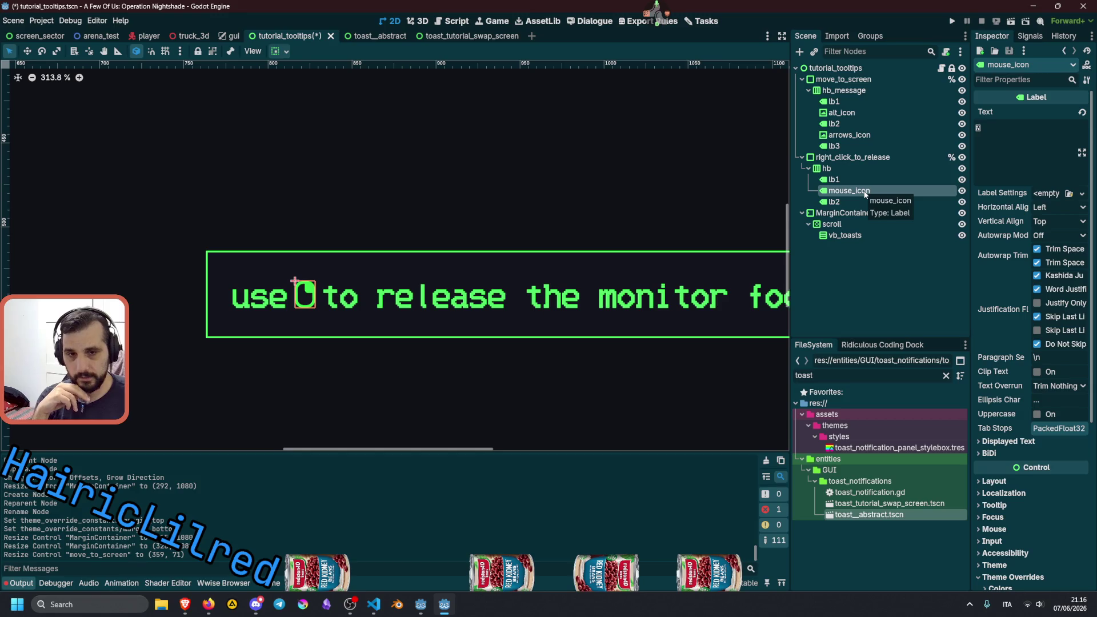
{"action": "scroll", "coordinate": [589, 217], "scroll_direction": "down", "scroll_amount": 10}
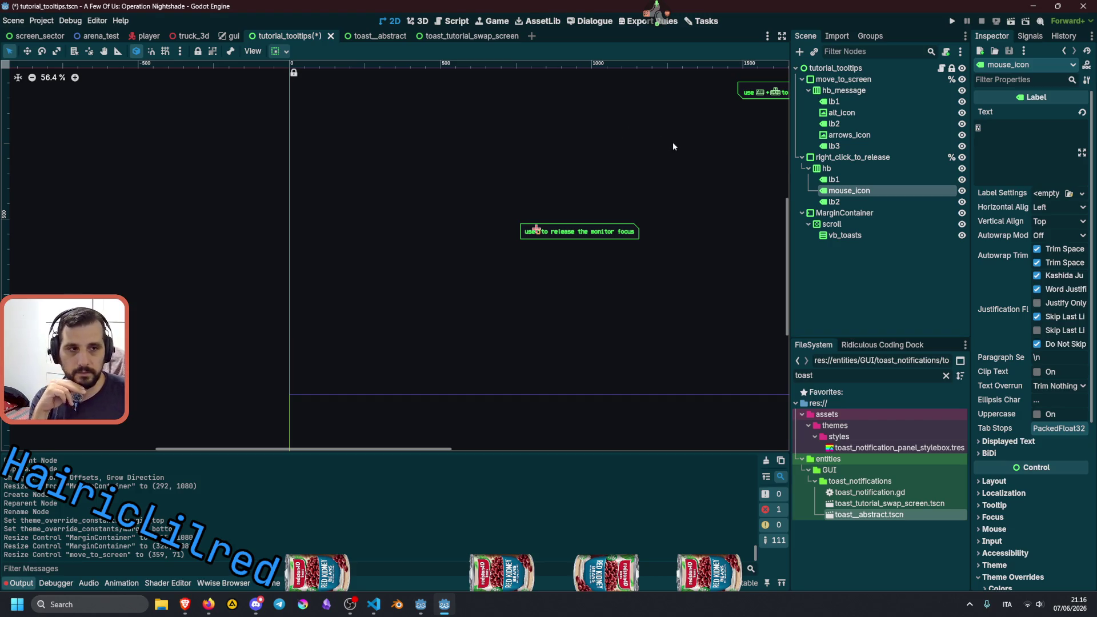
{"action": "left_click", "coordinate": [848, 174]}
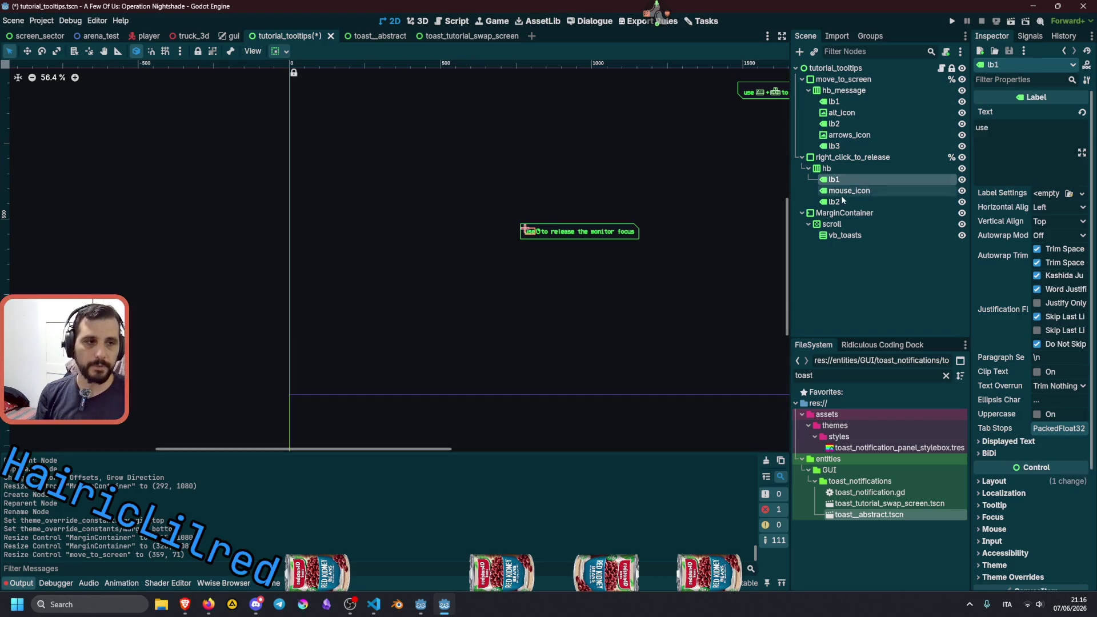
{"action": "left_click", "coordinate": [840, 199], "text": "shift"}
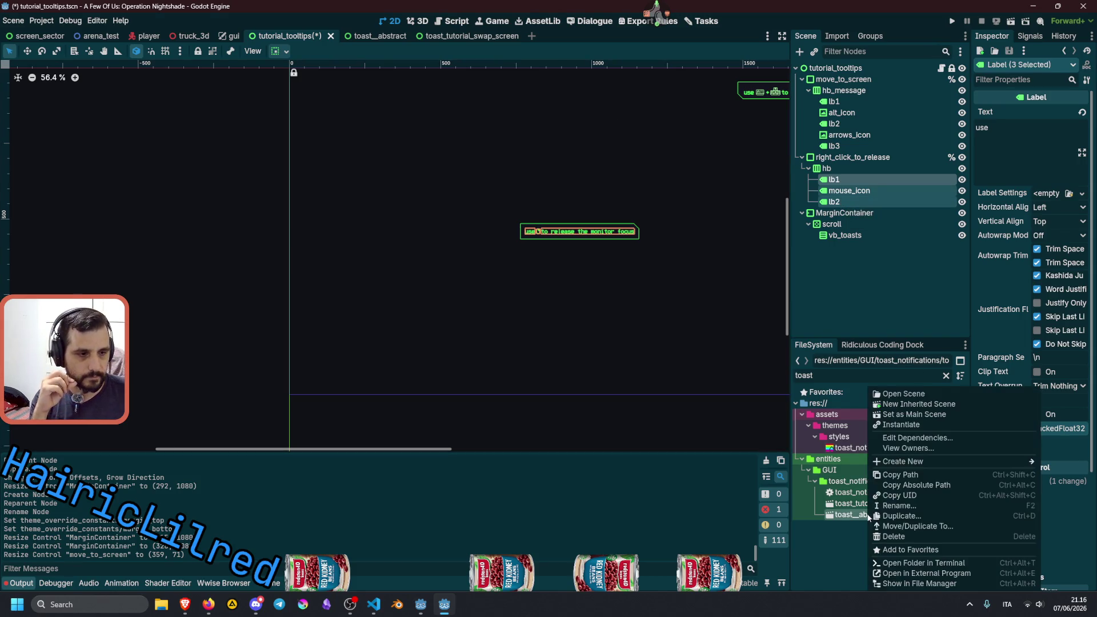
{"action": "right_click", "coordinate": [868, 503]}
{"action": "left_click", "coordinate": [913, 404]}
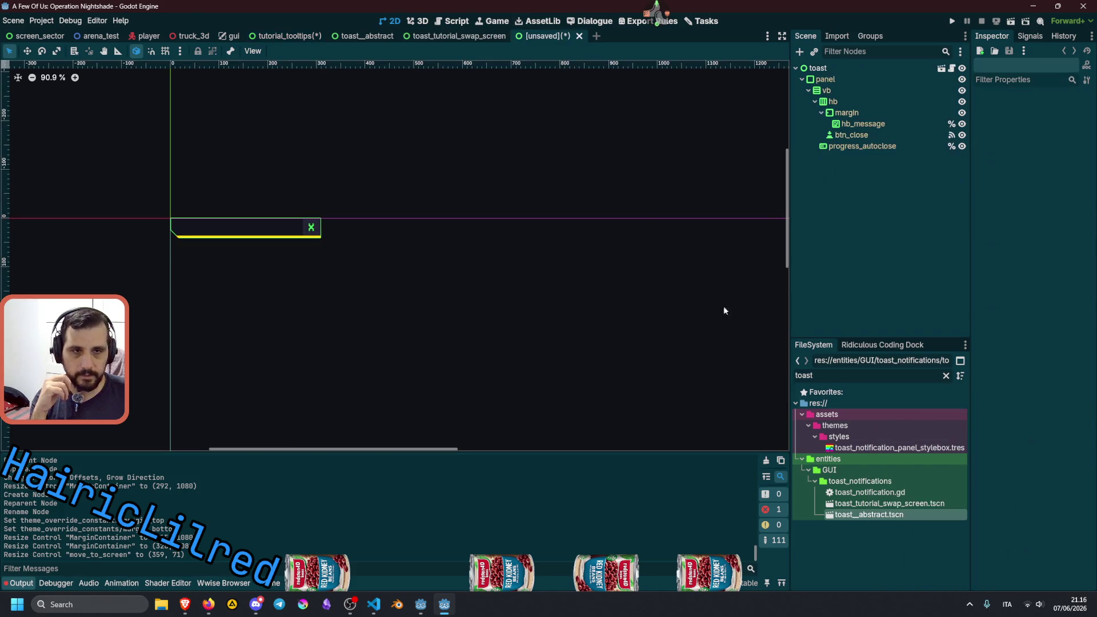
Paste lb1, mouse_icon and lb2 as children of the new toast's hb_message.
{"action": "left_click", "coordinate": [860, 123]}
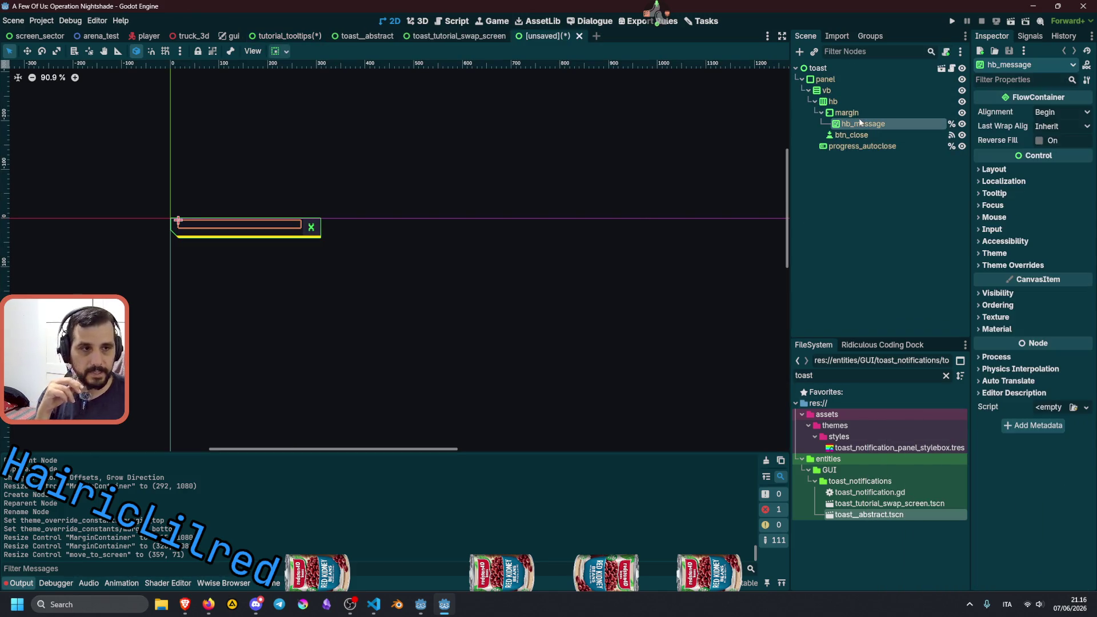
{"action": "key", "text": "ctrl+v"}
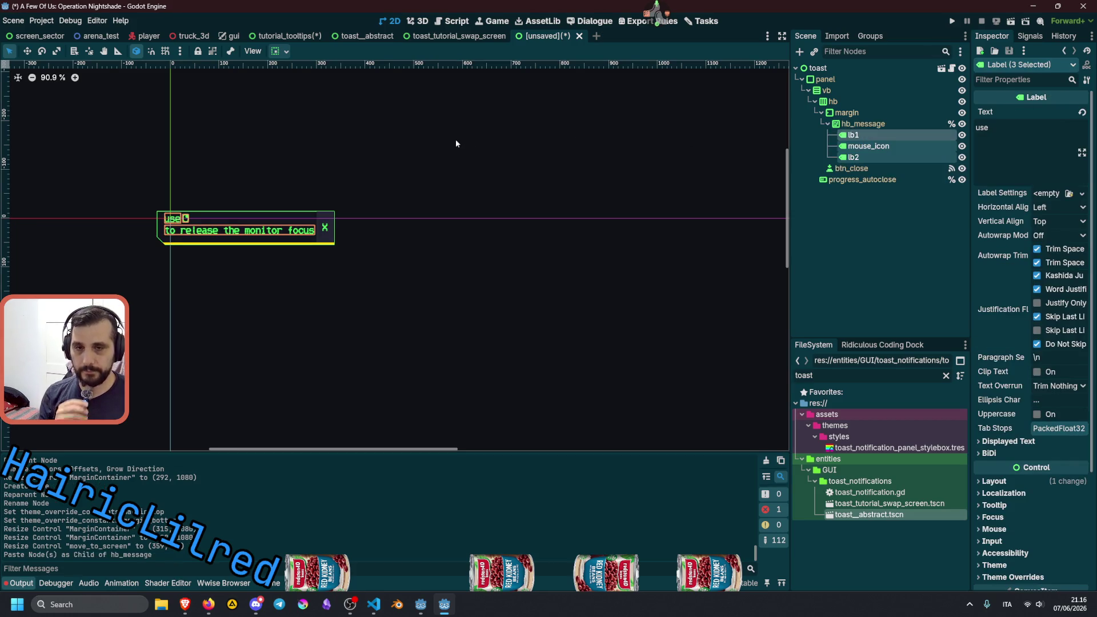
{"action": "left_click", "coordinate": [387, 175]}
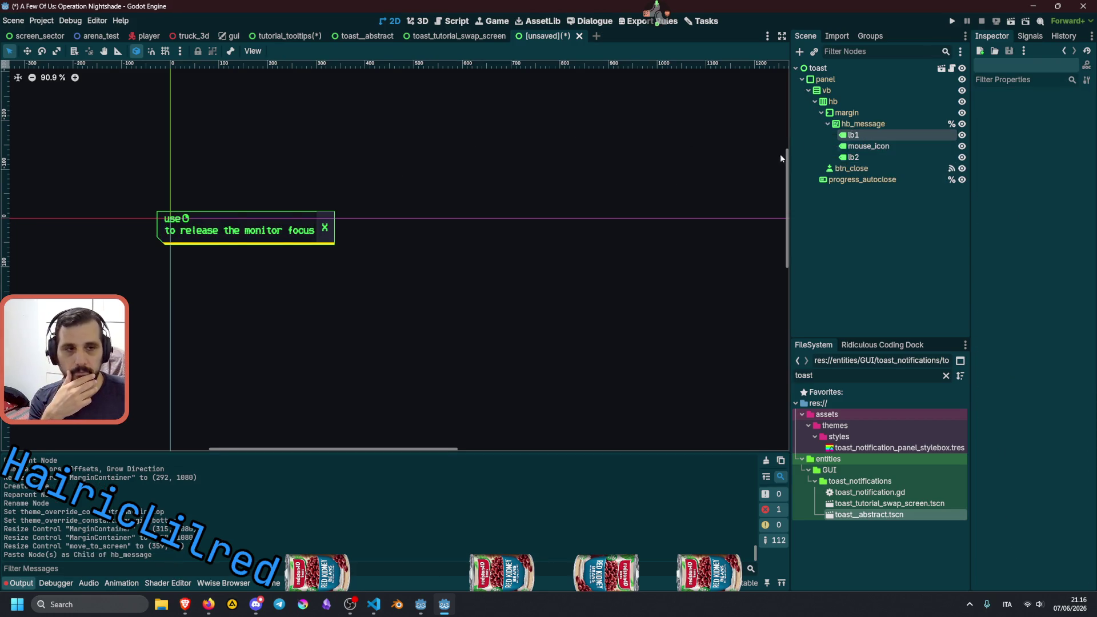
Widen the toast root to 489×52 so the message fits one line, then save.
{"action": "left_click", "coordinate": [819, 68]}
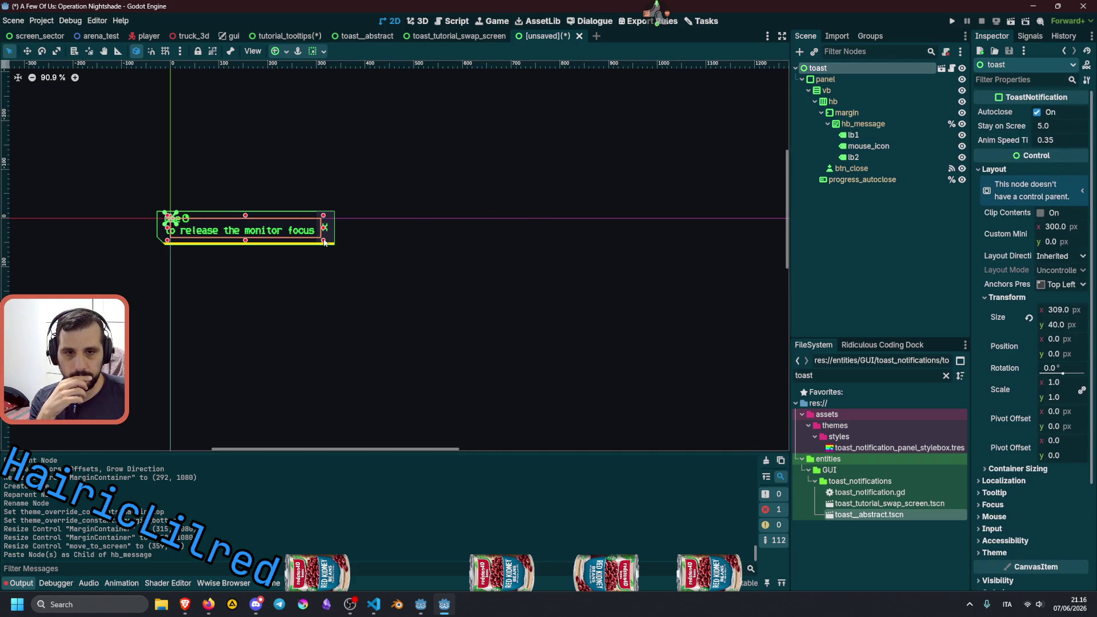
{"action": "left_click_drag", "start_coordinate": [323, 240], "coordinate": [411, 247]}
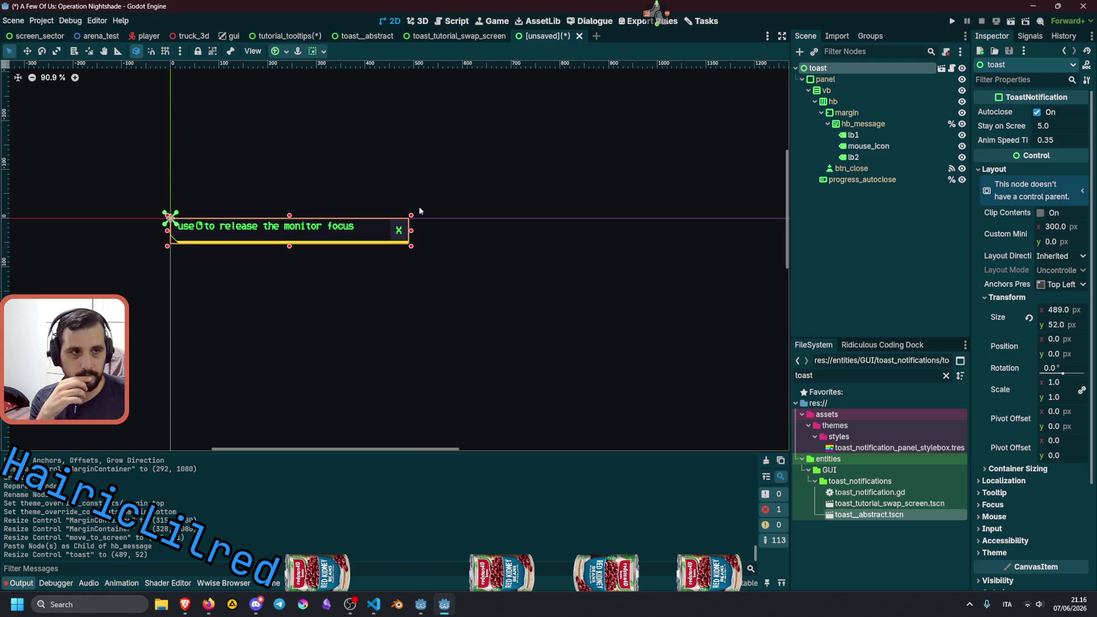
{"action": "left_click", "coordinate": [421, 194]}
{"action": "key", "text": "ctrl+s"}
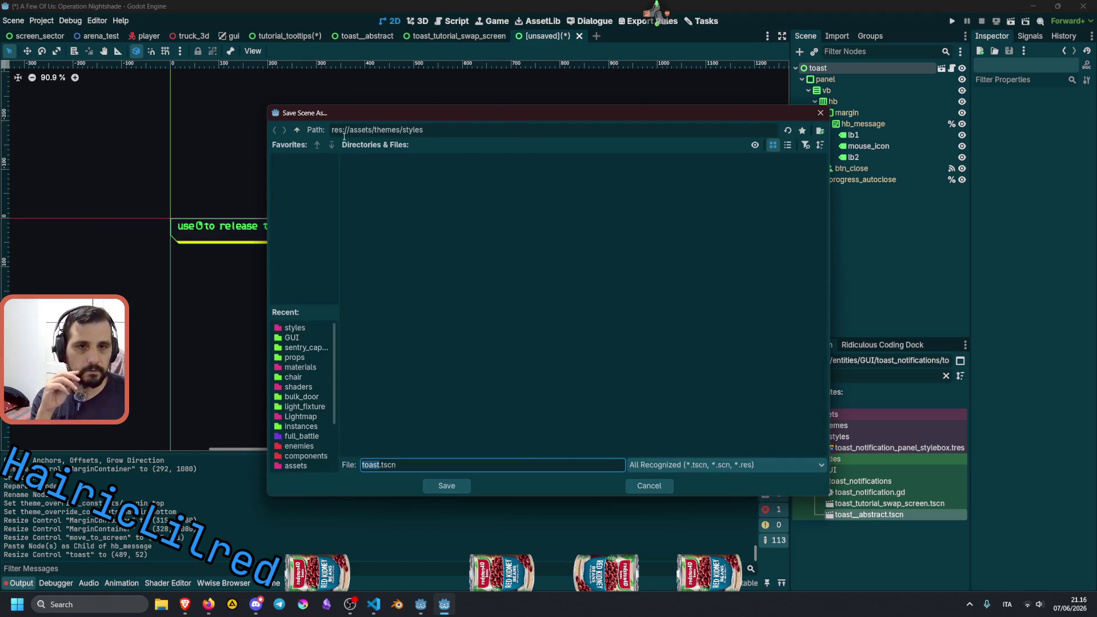
Save the toast as toast_tutorial_release_monitor_focus.tscn in entities/GUI/toast_notifications, then return to tutorial_tooltips.
{"action": "left_click", "coordinate": [300, 338]}
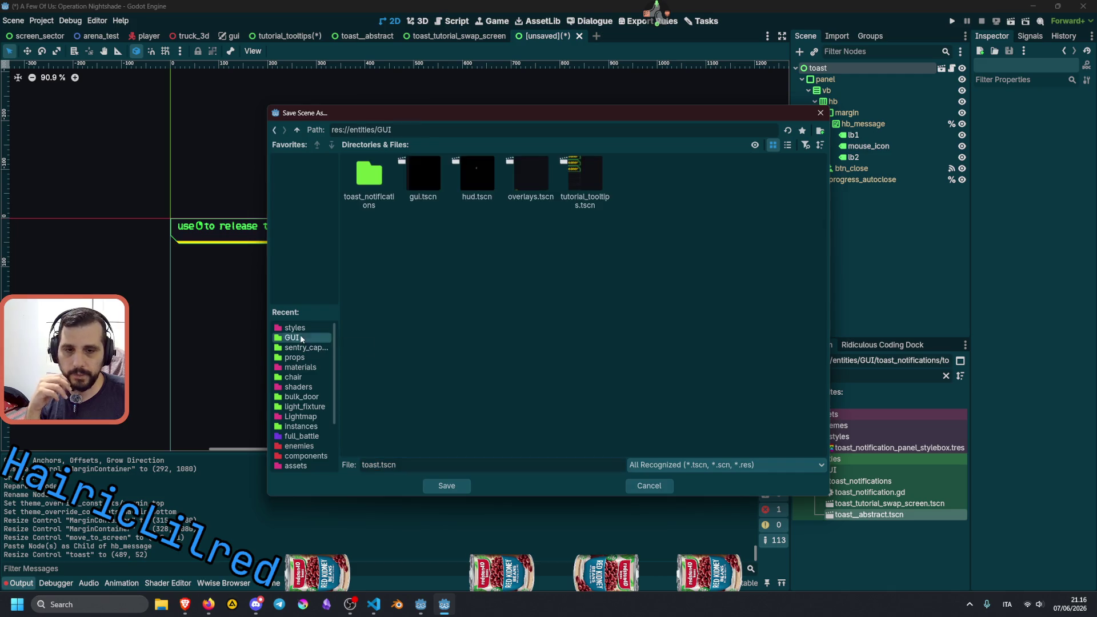
{"action": "double_click", "coordinate": [369, 174]}
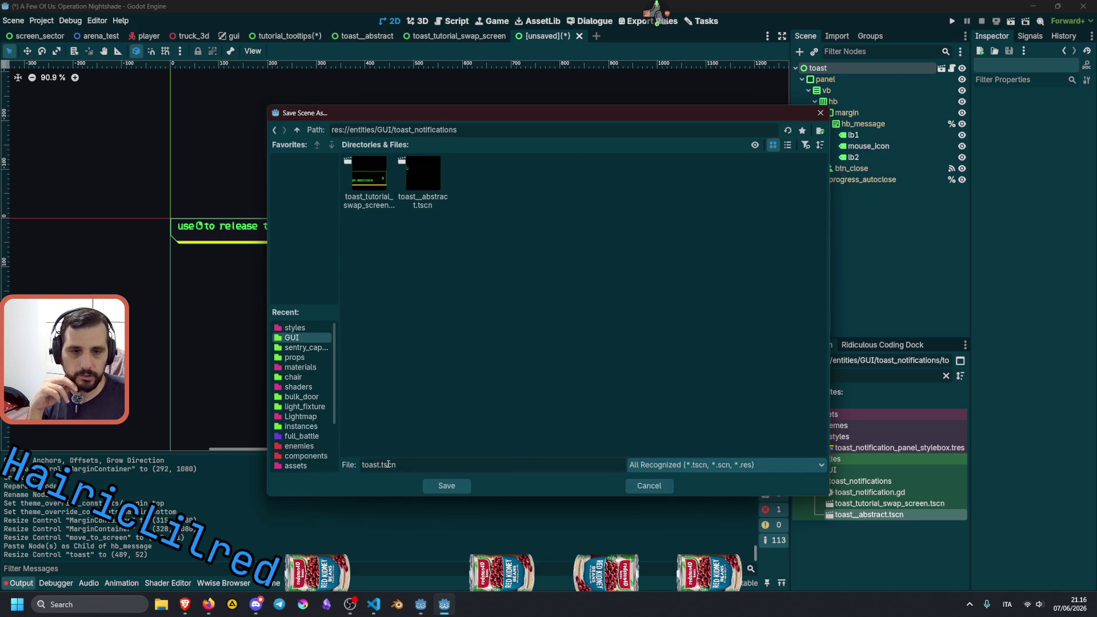
{"action": "mouse_move", "coordinate": [434, 112]}
{"action": "left_mouse_down"}
{"action": "mouse_move", "coordinate": [559, 122]}
{"action": "mouse_move", "coordinate": [529, 100]}
{"action": "left_mouse_up"}
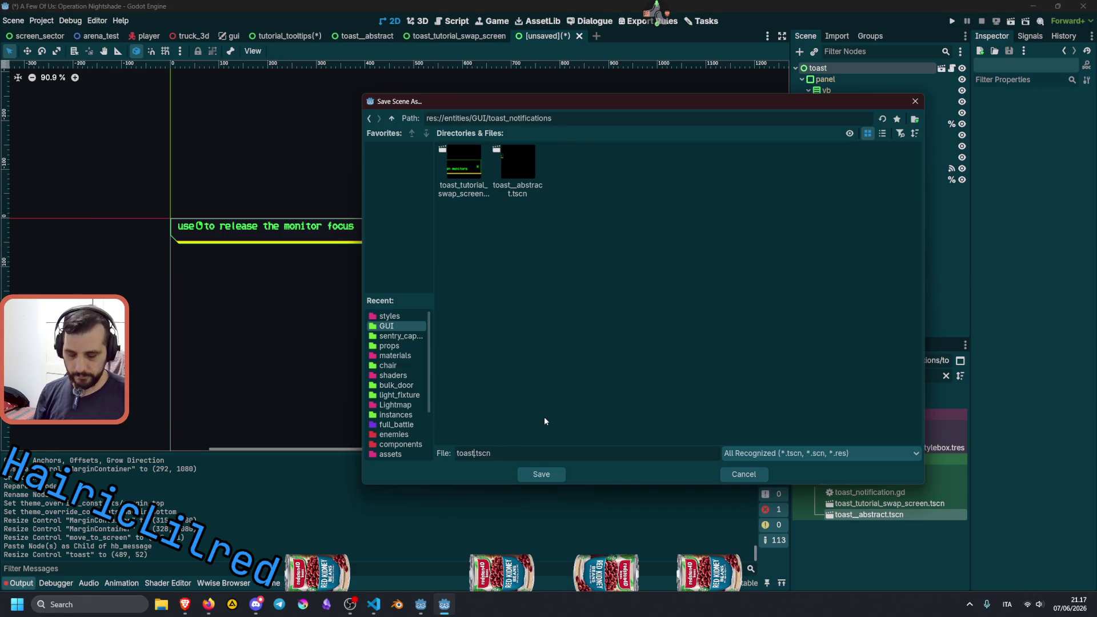
{"action": "type", "text": "_"}
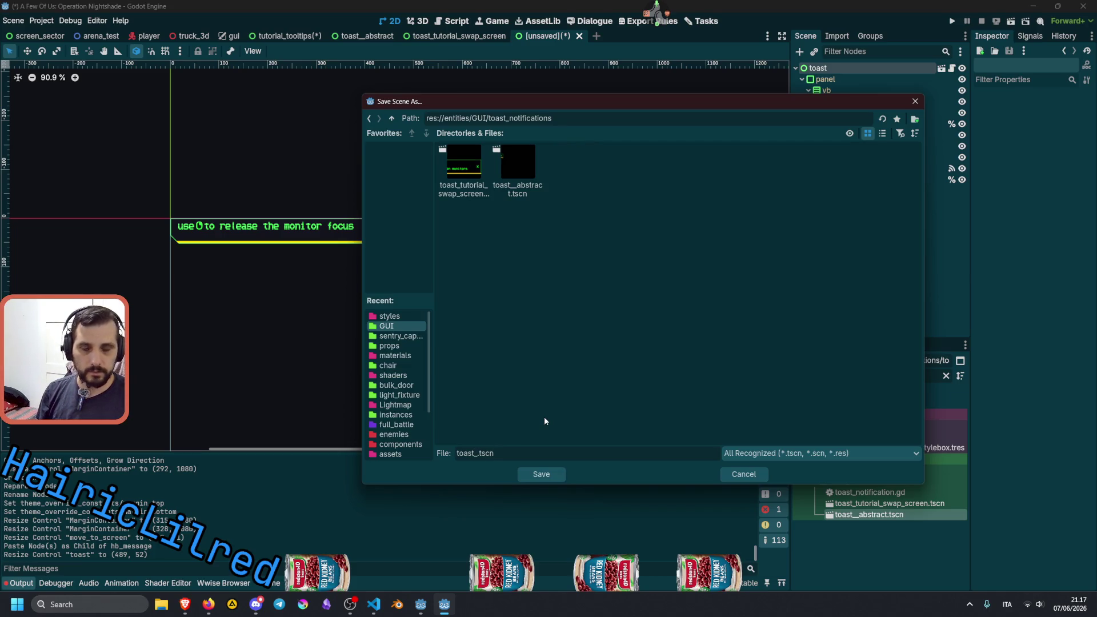
{"action": "type", "text": "tutorial_"}
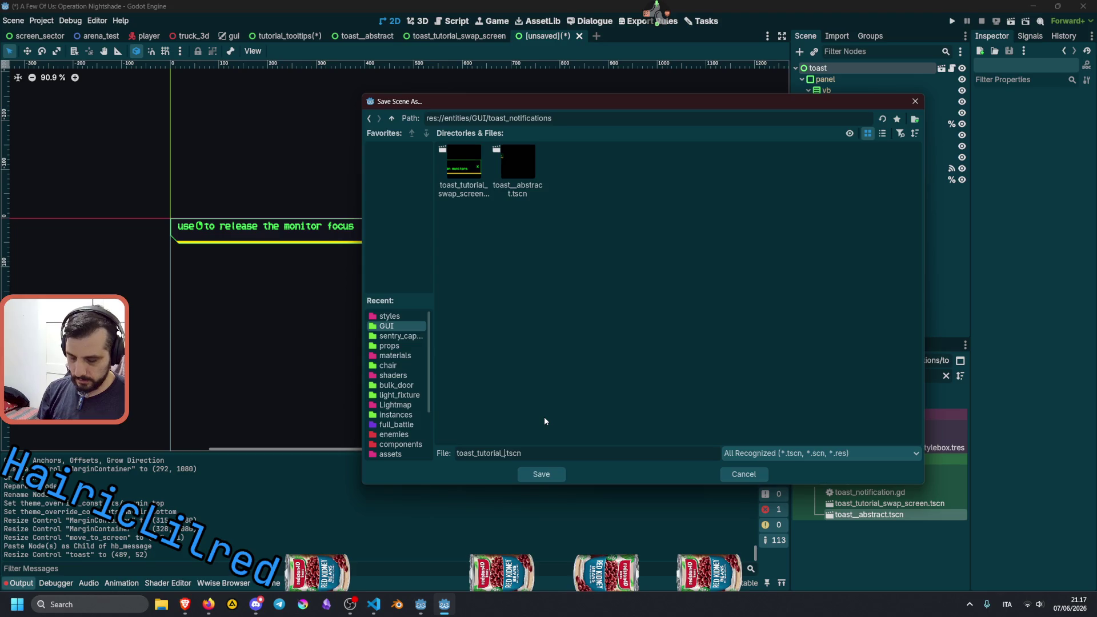
{"action": "type", "text": "release_mo"}
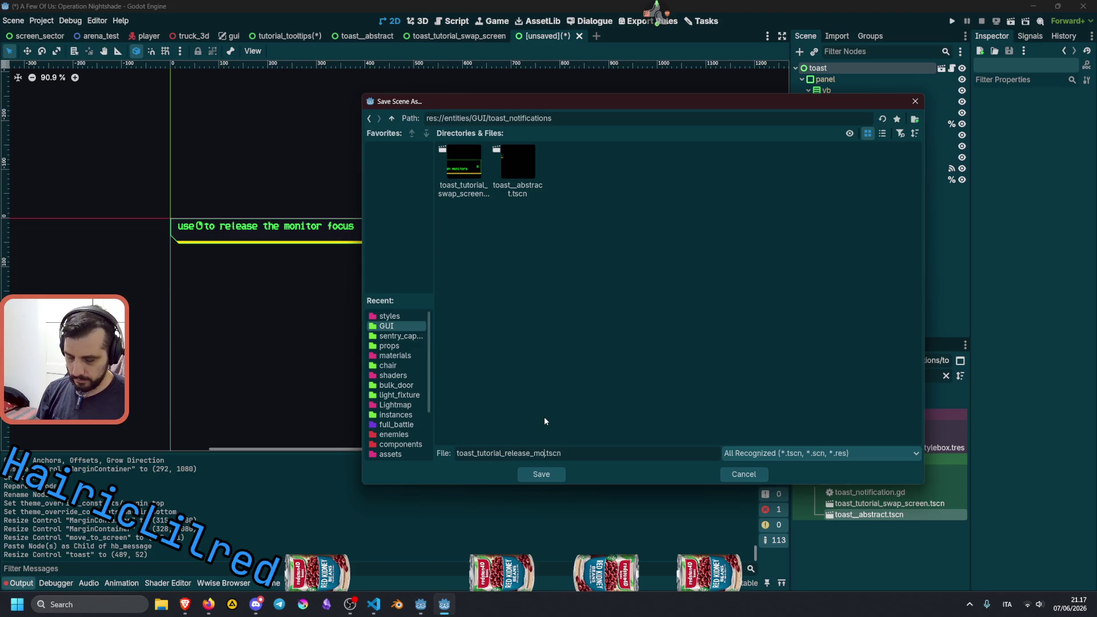
{"action": "type", "text": "nitor_focus"}
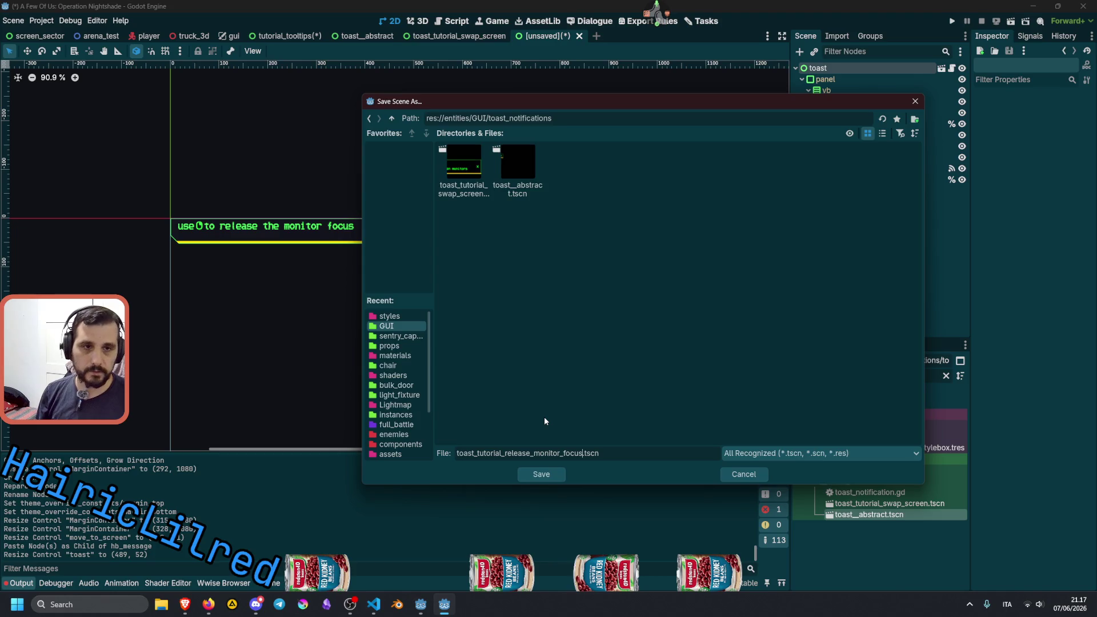
{"action": "key", "text": "Return"}
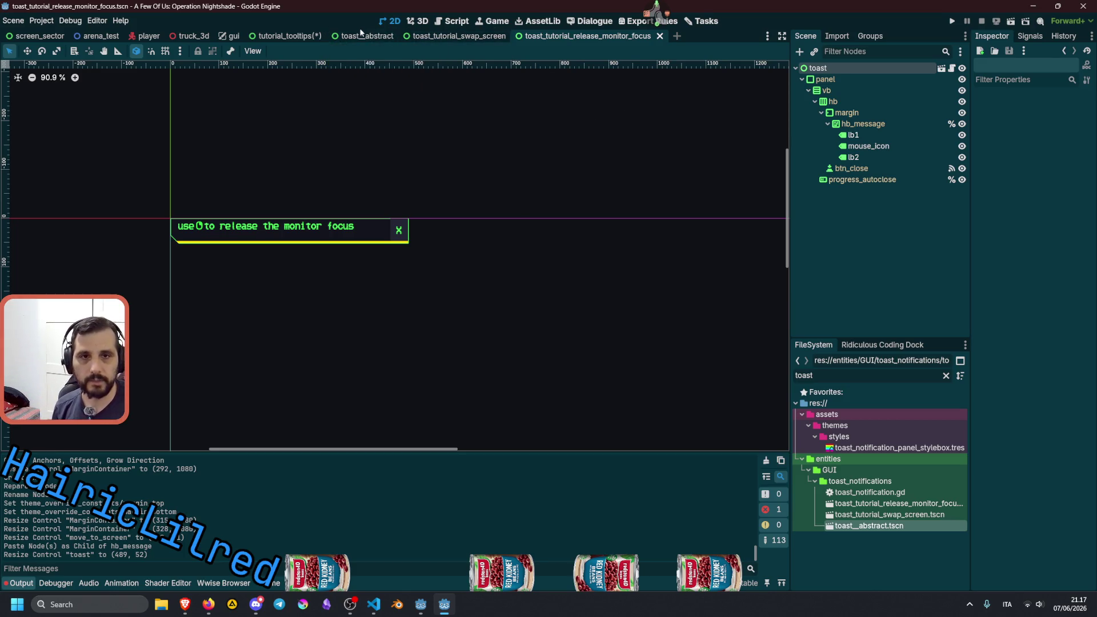
{"action": "left_click", "coordinate": [286, 35]}
In toast_abstract, inspect the hb_message row and its margin container's margins.
{"action": "scroll", "coordinate": [551, 236], "scroll_direction": "up", "scroll_amount": 7}
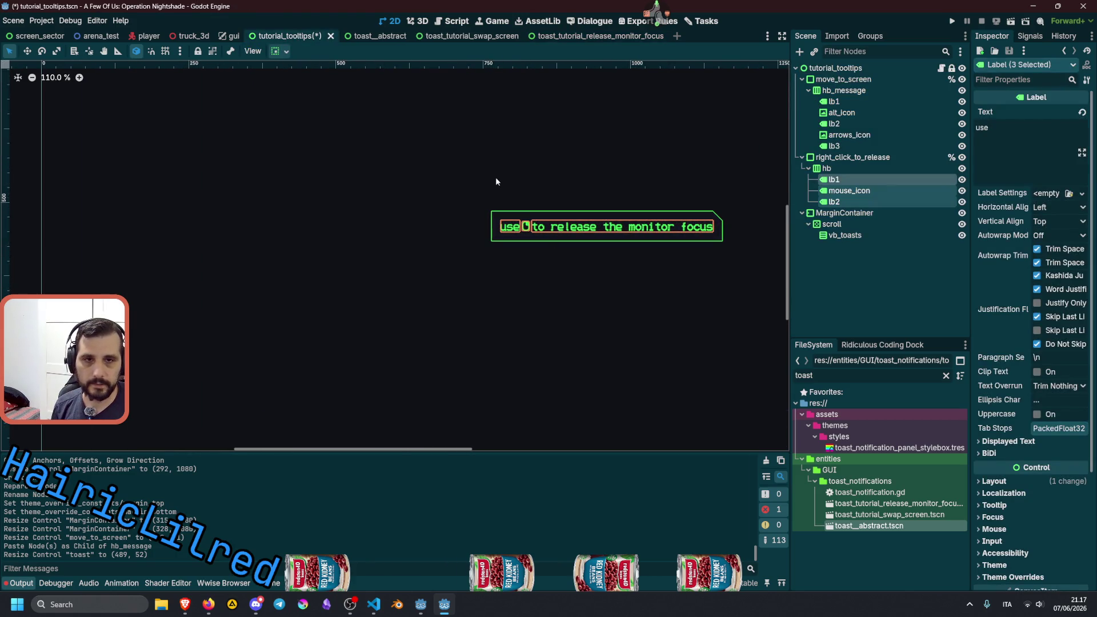
{"action": "left_click", "coordinate": [377, 36]}
{"action": "scroll", "coordinate": [125, 212], "scroll_direction": "up", "scroll_amount": 7}
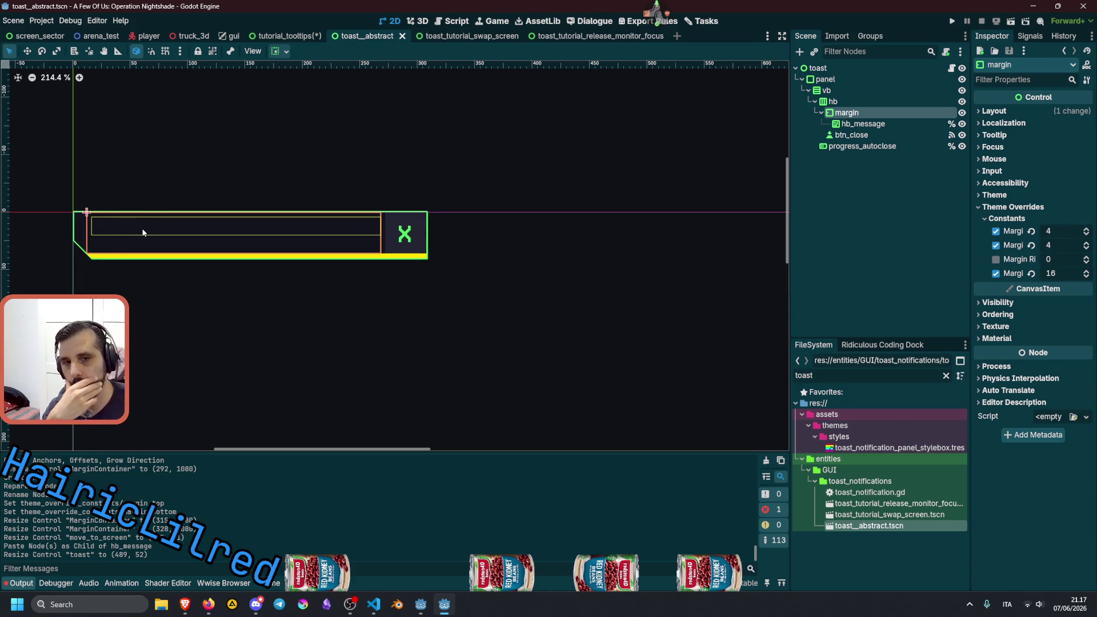
{"action": "left_click", "coordinate": [143, 233]}
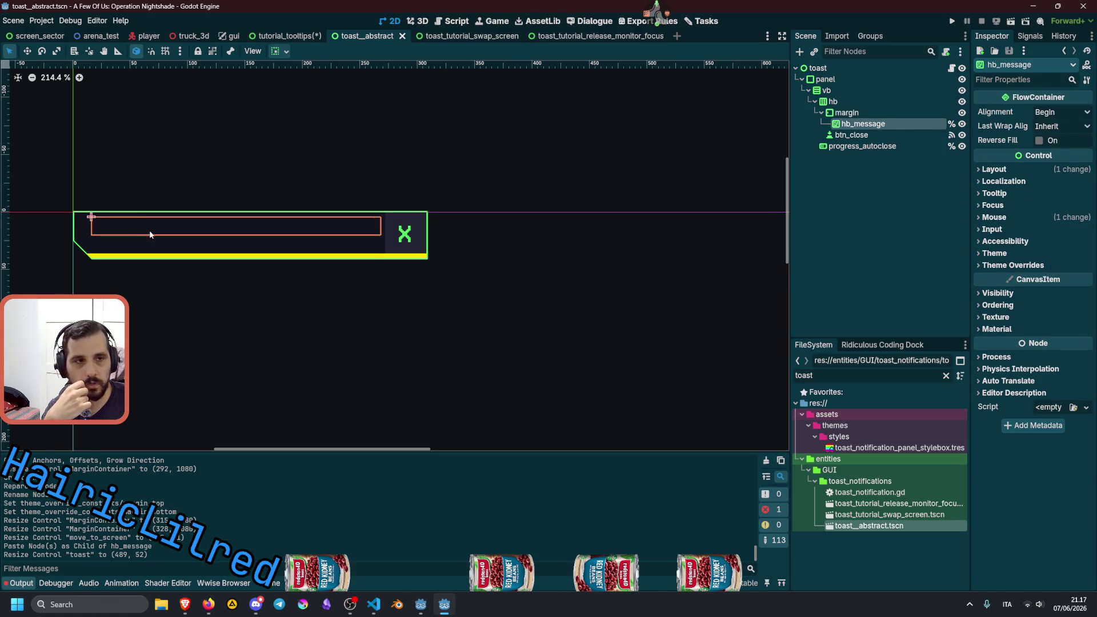
{"action": "left_click", "coordinate": [844, 115]}
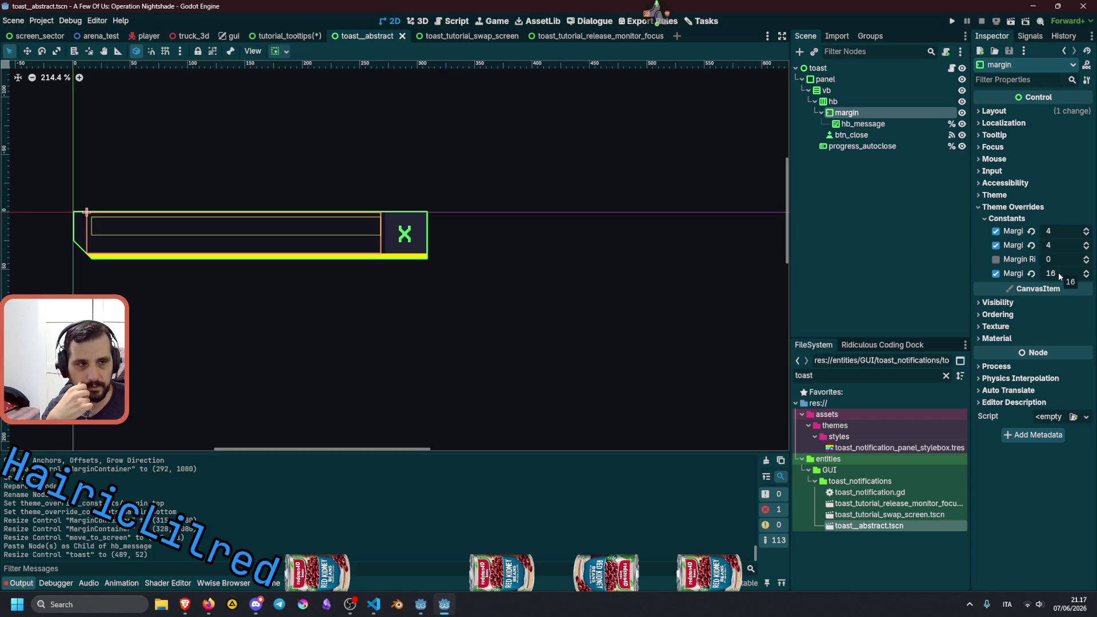
{"action": "left_click", "coordinate": [890, 121]}
Set hb_message's vertical sizing to Shrink Center and save toast_abstract.
{"action": "left_click", "coordinate": [276, 51]}
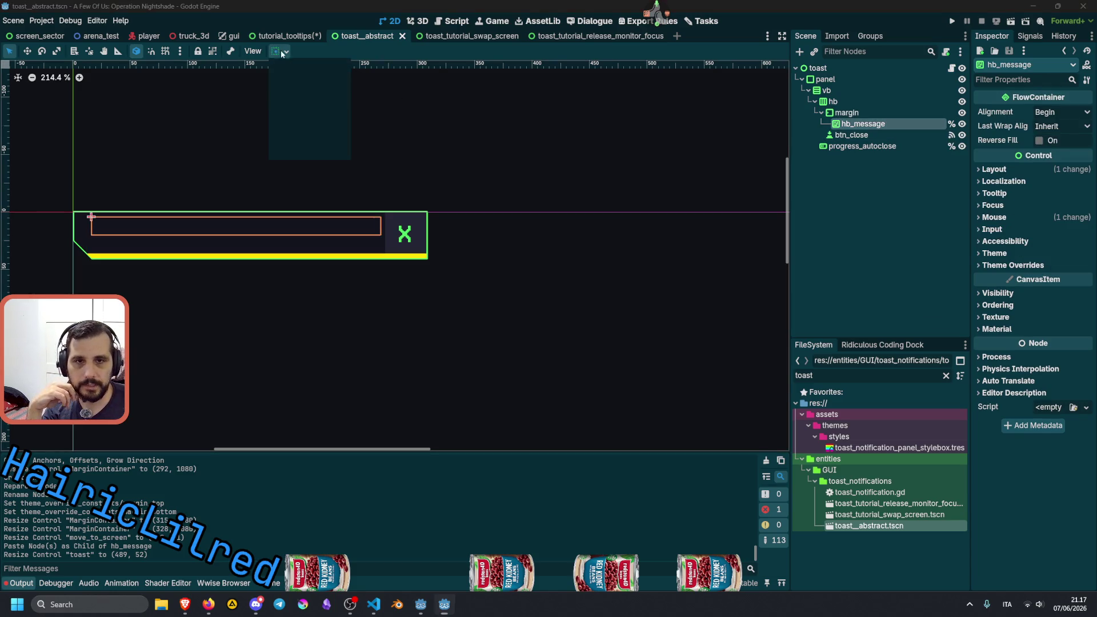
{"action": "left_click", "coordinate": [306, 134]}
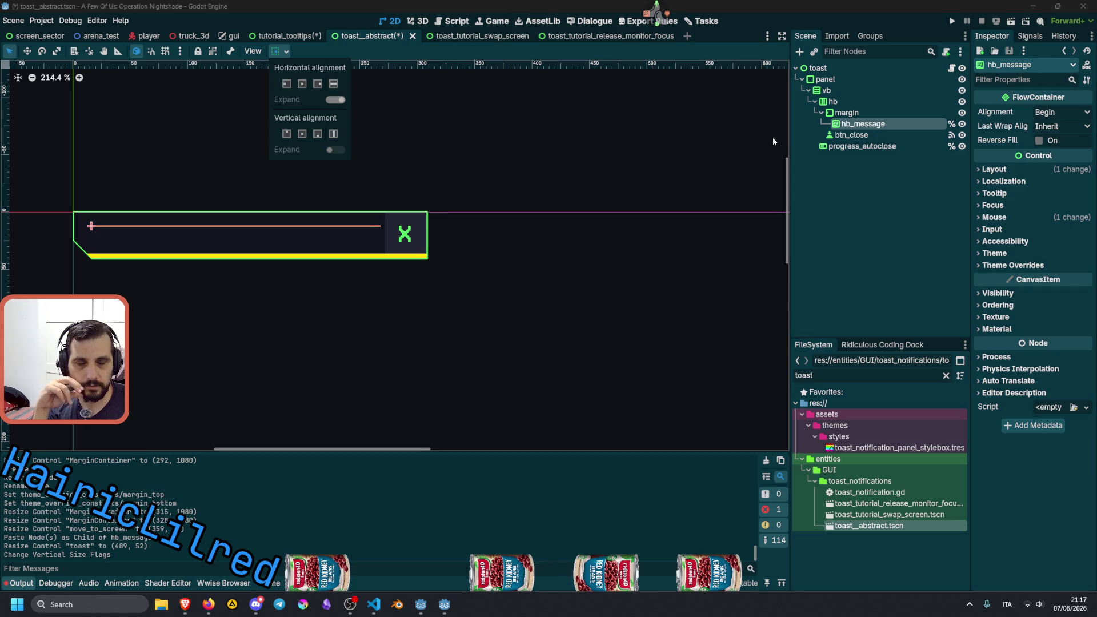
{"action": "left_click", "coordinate": [715, 132]}
{"action": "key", "text": "ctrl+s"}
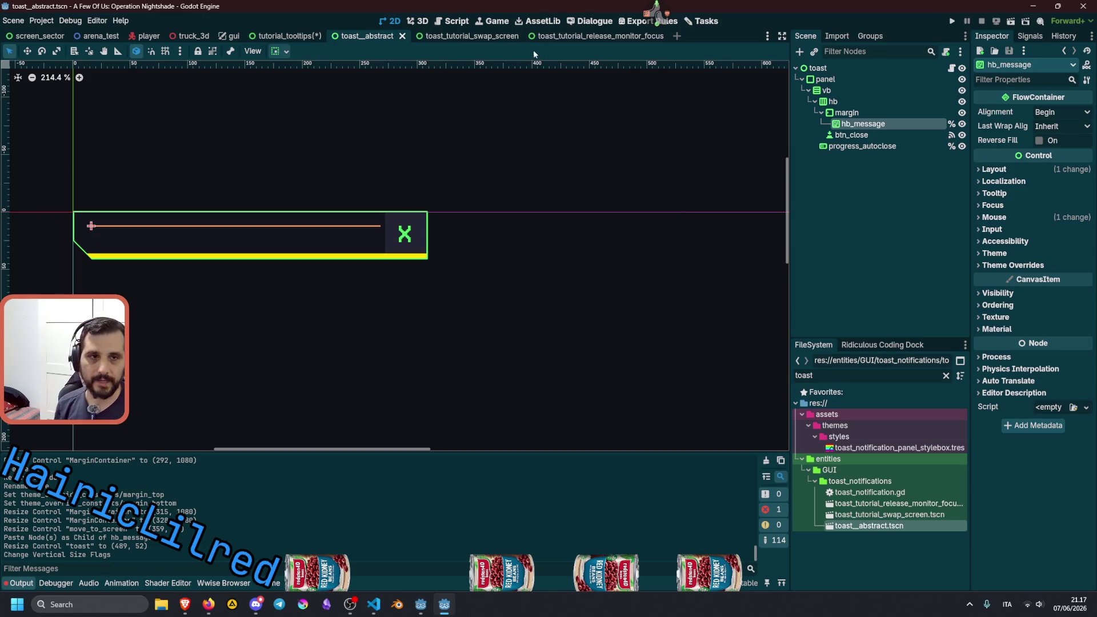
{"action": "left_click", "coordinate": [591, 38]}
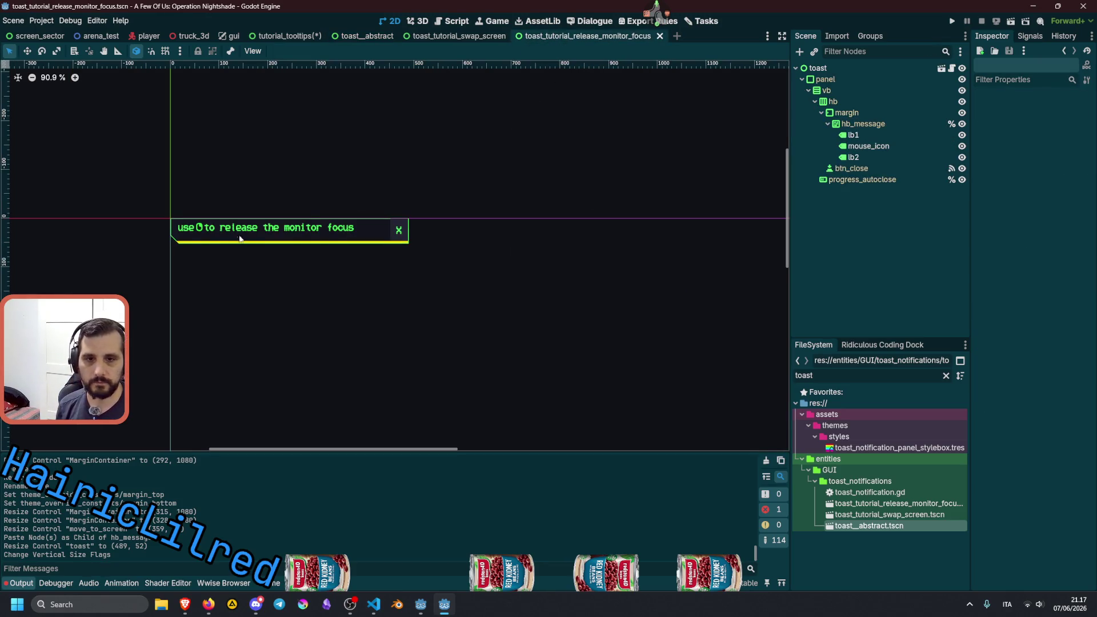
Review the release-monitor-focus toast's lb2 label, hb_message row and margin container margins.
{"action": "scroll", "coordinate": [240, 239], "scroll_direction": "up", "scroll_amount": 6}
{"action": "left_click", "coordinate": [489, 223]}
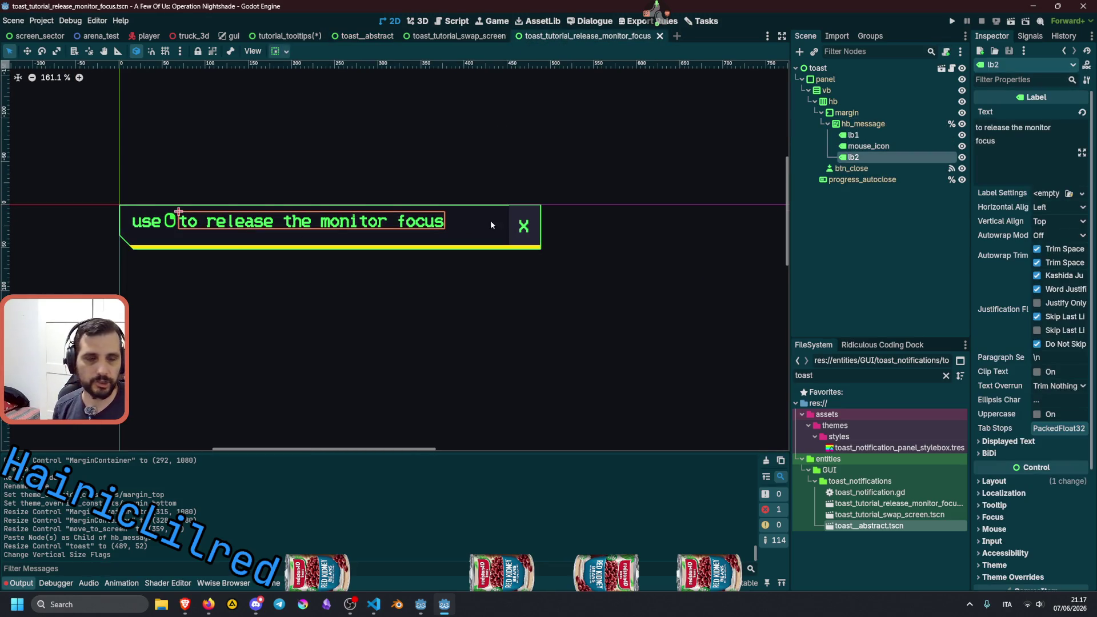
{"action": "left_click", "coordinate": [871, 124]}
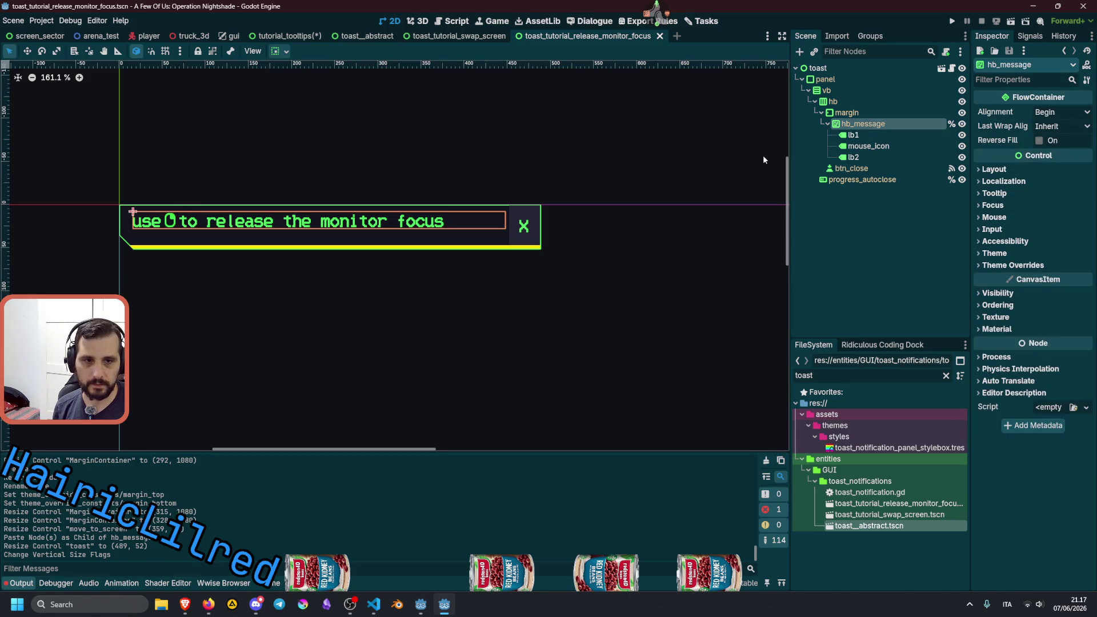
{"action": "left_click", "coordinate": [847, 112]}
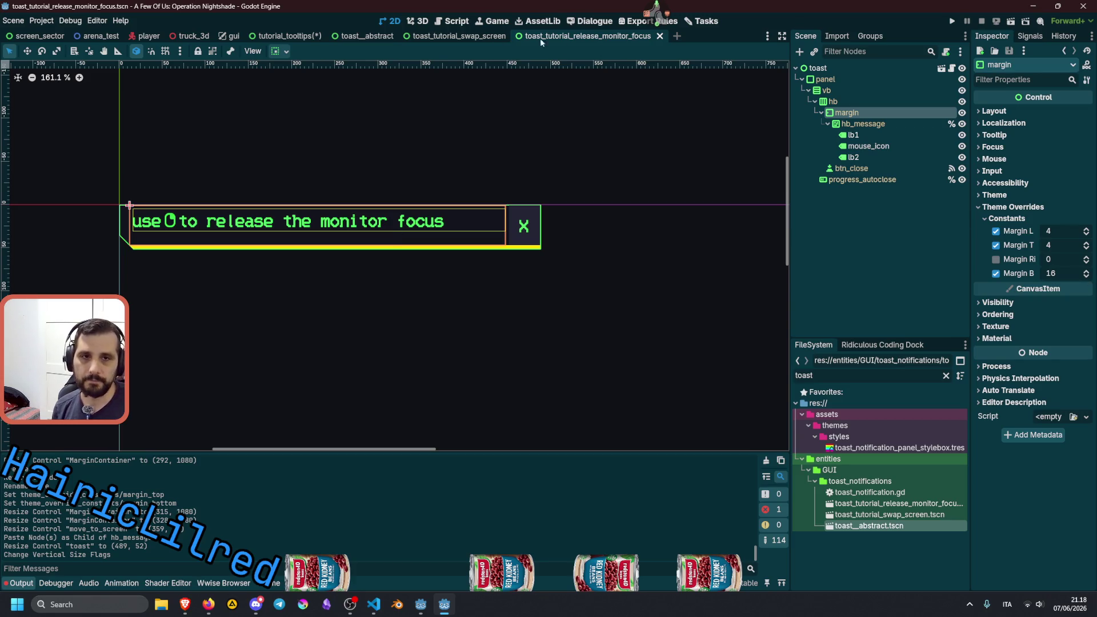
{"action": "left_click", "coordinate": [362, 37]}
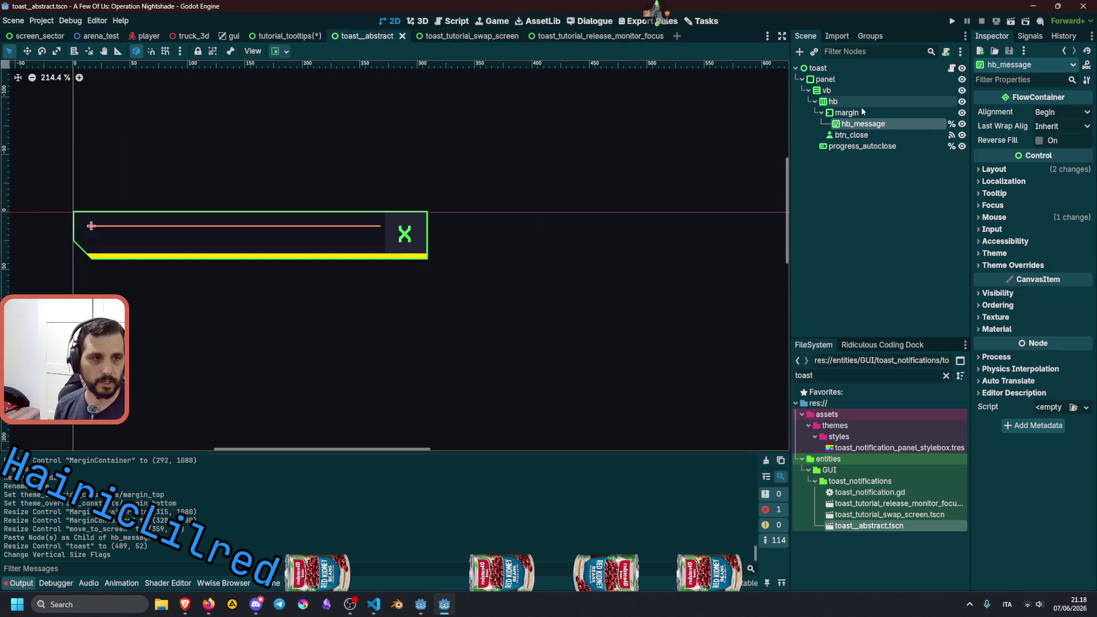
Change the toast__abstract margin's bottom margin from 16 to 4.
{"action": "left_click", "coordinate": [1055, 273]}
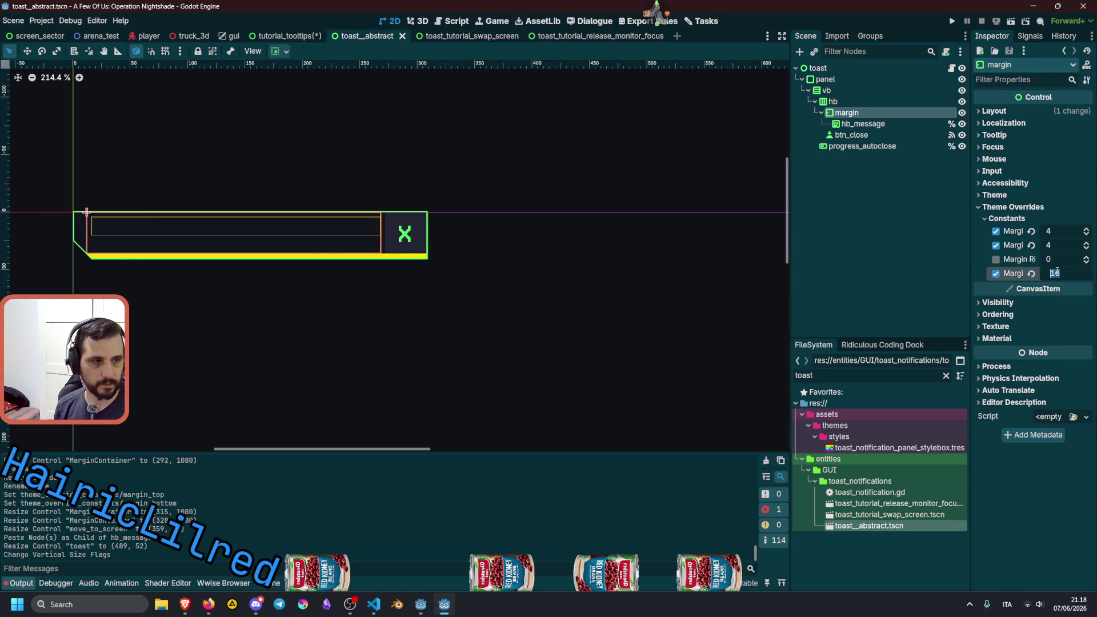
{"action": "type", "text": "4"}
{"action": "key", "text": "Return"}
{"action": "left_click", "coordinate": [476, 194]}
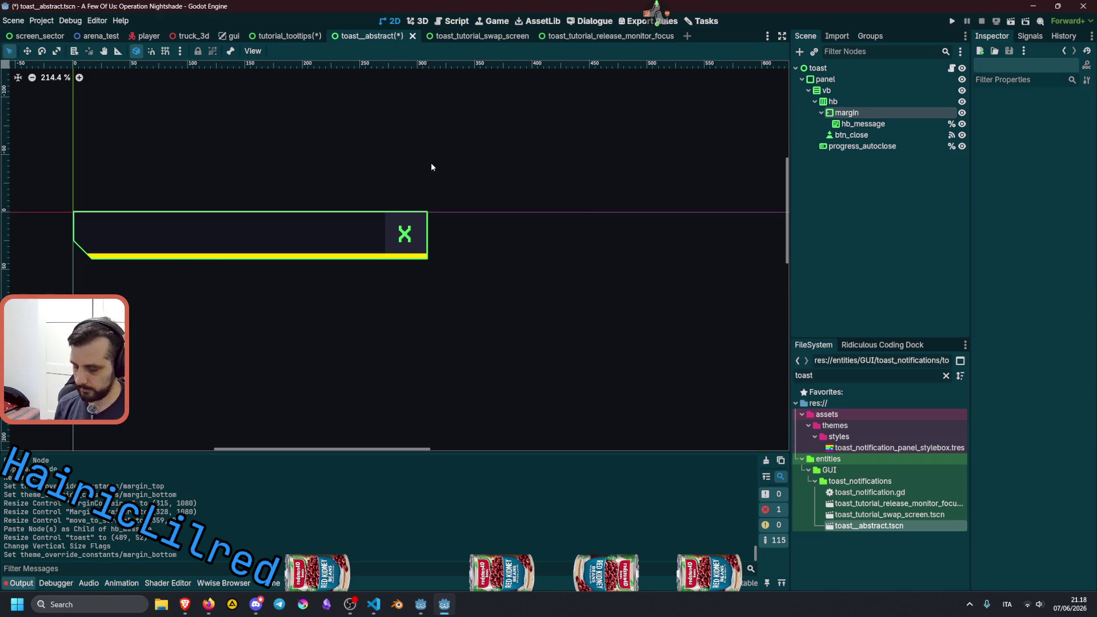
{"action": "left_click", "coordinate": [453, 38]}
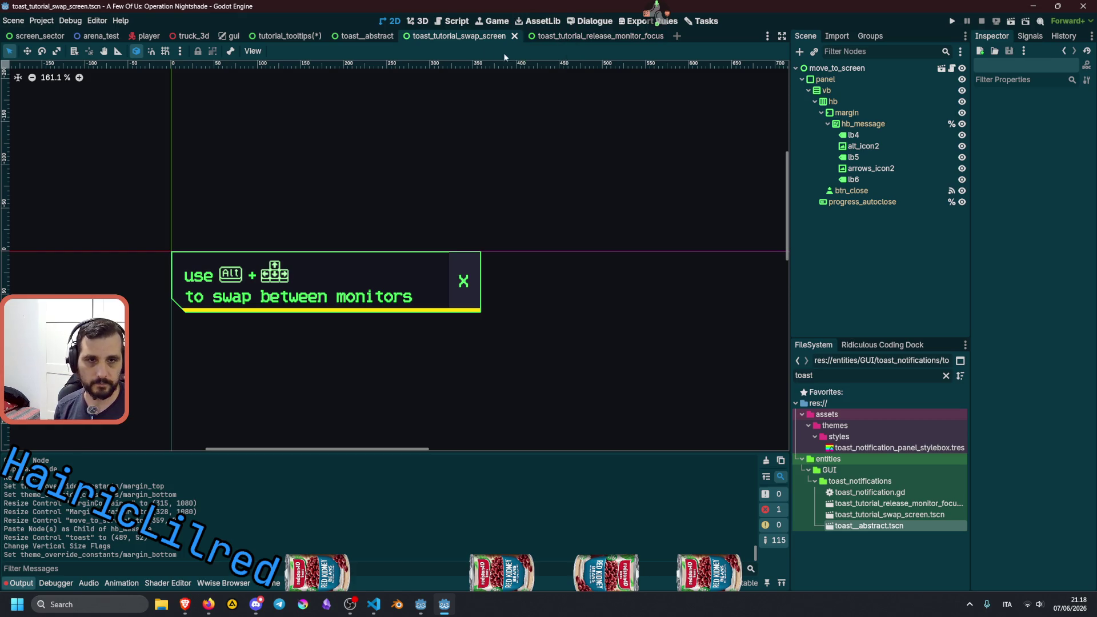
Recheck toast__abstract's hb_message row and margin container margins.
{"action": "left_click", "coordinate": [363, 37]}
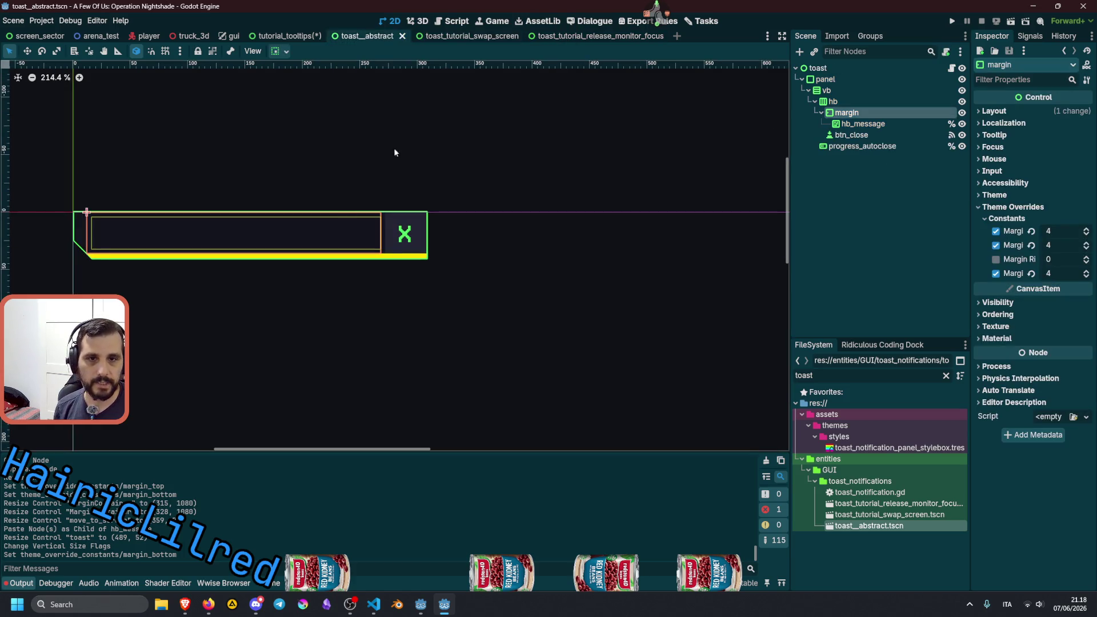
{"action": "left_click", "coordinate": [862, 124]}
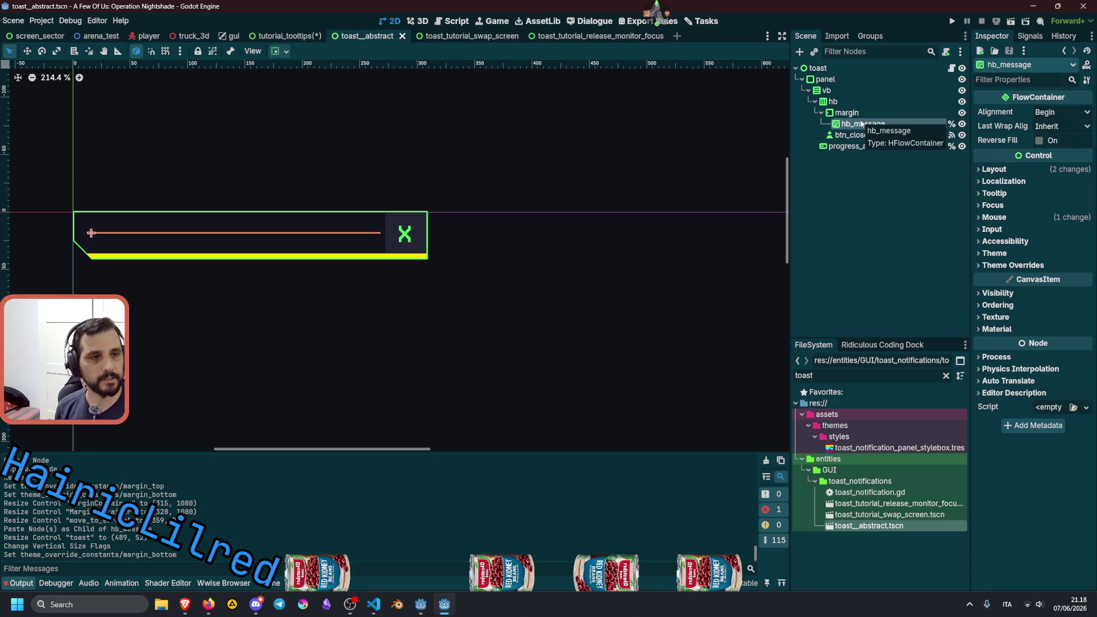
{"action": "left_click", "coordinate": [847, 113]}
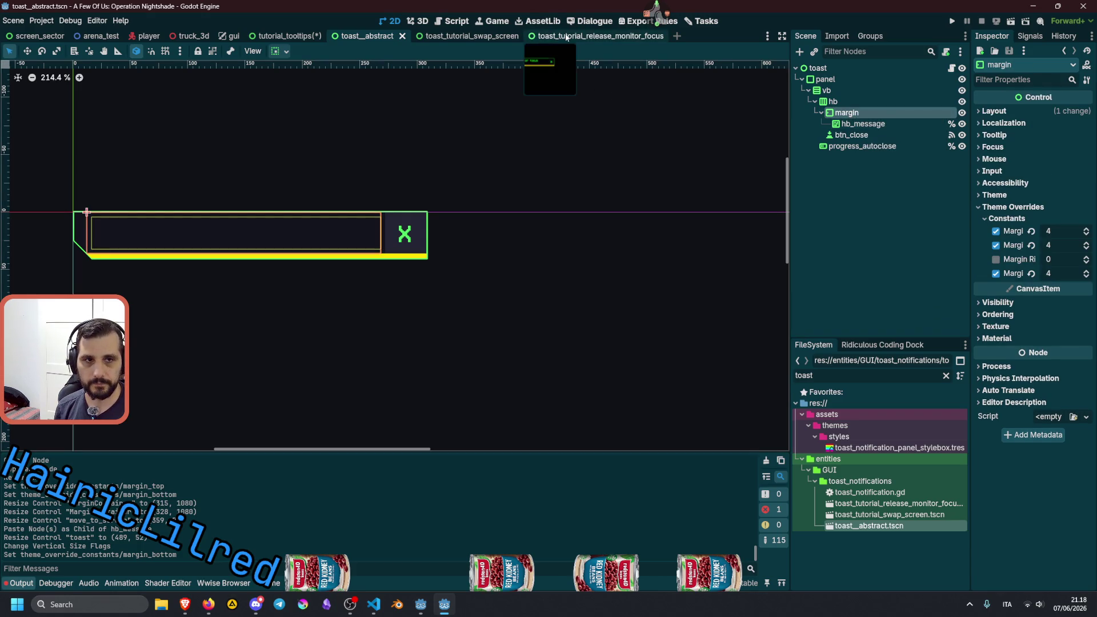
{"action": "left_click", "coordinate": [475, 36]}
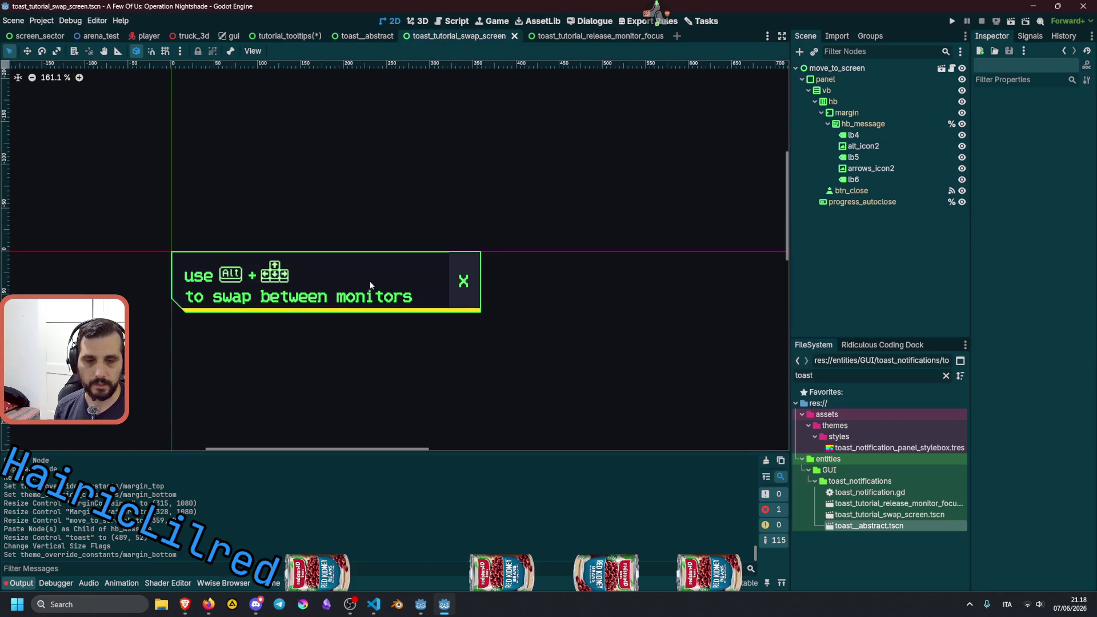
Resize the move_to_screen toast to 388×74 so its message wraps to two lines, and save.
{"action": "left_click", "coordinate": [252, 275]}
{"action": "left_click", "coordinate": [426, 291]}
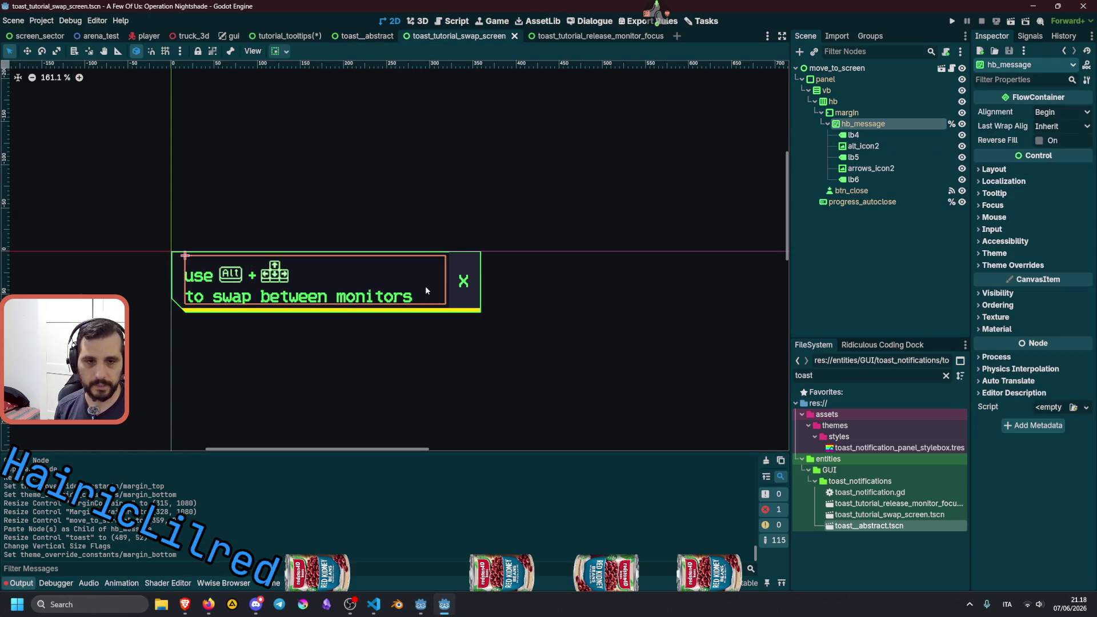
{"action": "left_click", "coordinate": [485, 282]}
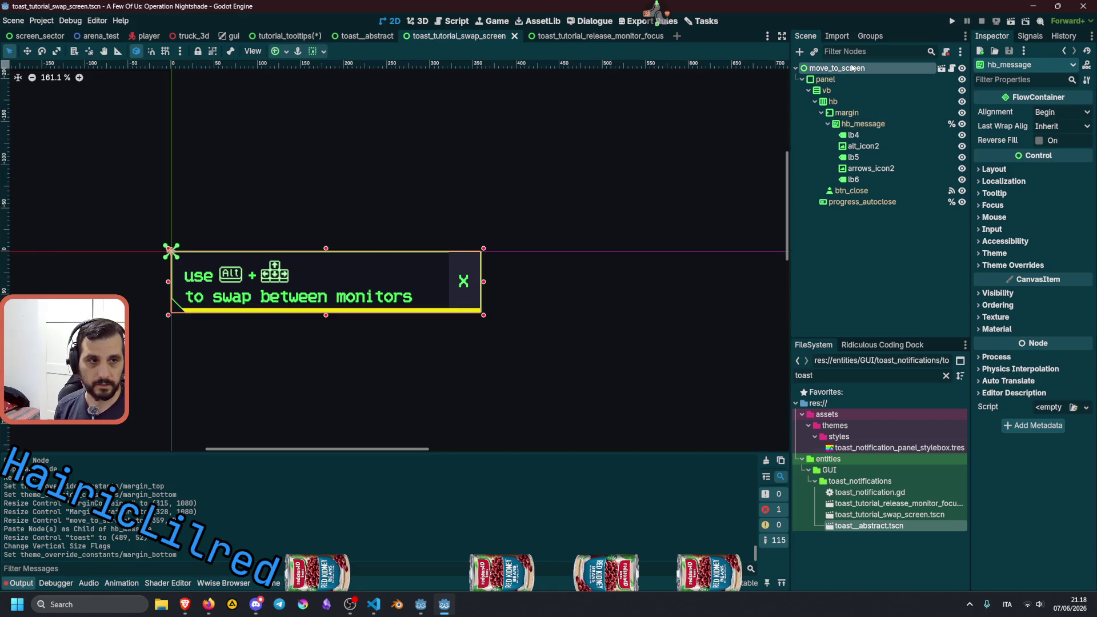
{"action": "mouse_move", "coordinate": [486, 282]}
{"action": "left_mouse_down"}
{"action": "mouse_move", "coordinate": [558, 280]}
{"action": "mouse_move", "coordinate": [564, 294]}
{"action": "left_mouse_up"}
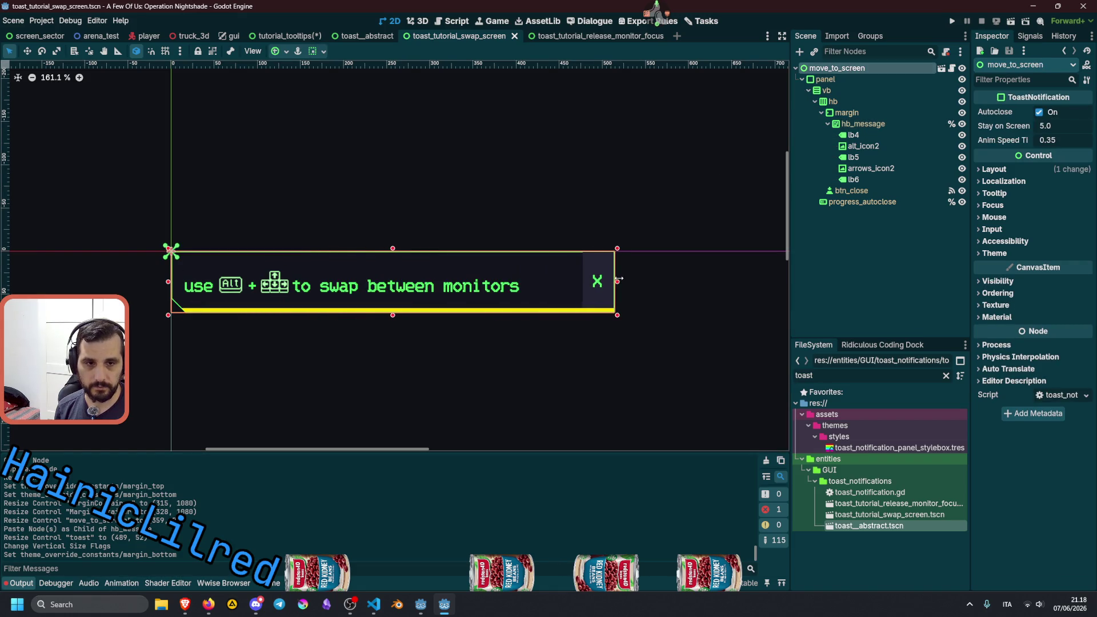
{"action": "mouse_move", "coordinate": [393, 315]}
{"action": "left_mouse_down"}
{"action": "mouse_move", "coordinate": [394, 285]}
{"action": "mouse_move", "coordinate": [396, 309]}
{"action": "mouse_move", "coordinate": [396, 299]}
{"action": "left_mouse_up"}
{"action": "left_click_drag", "start_coordinate": [618, 274], "coordinate": [510, 277]}
{"action": "left_click_drag", "start_coordinate": [340, 301], "coordinate": [340, 313]}
{"action": "left_click", "coordinate": [363, 239]}
{"action": "key", "text": "ctrl+s"}
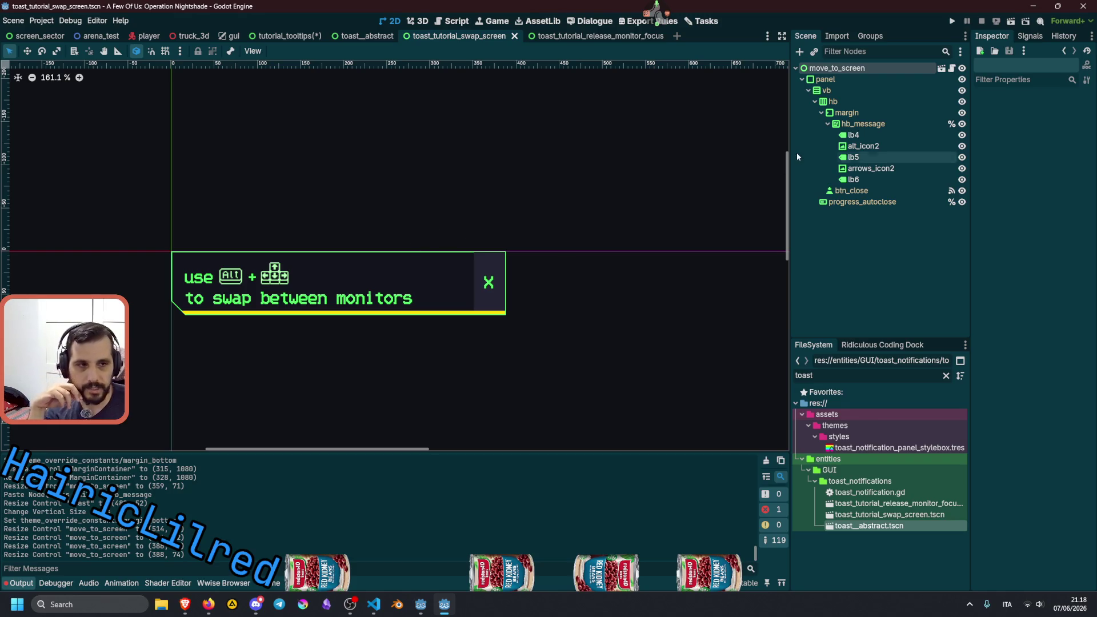
Align the swap-screen toast's hb_message to End, narrow the toast, and save.
{"action": "left_click", "coordinate": [863, 124]}
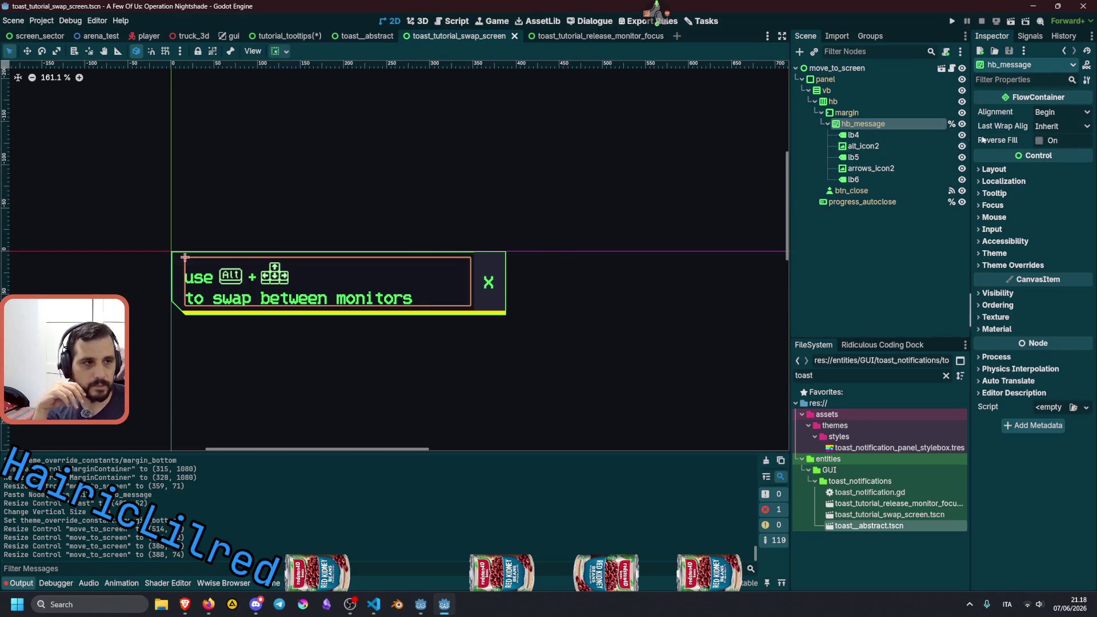
{"action": "left_click", "coordinate": [1060, 112]}
{"action": "left_click", "coordinate": [1052, 152]}
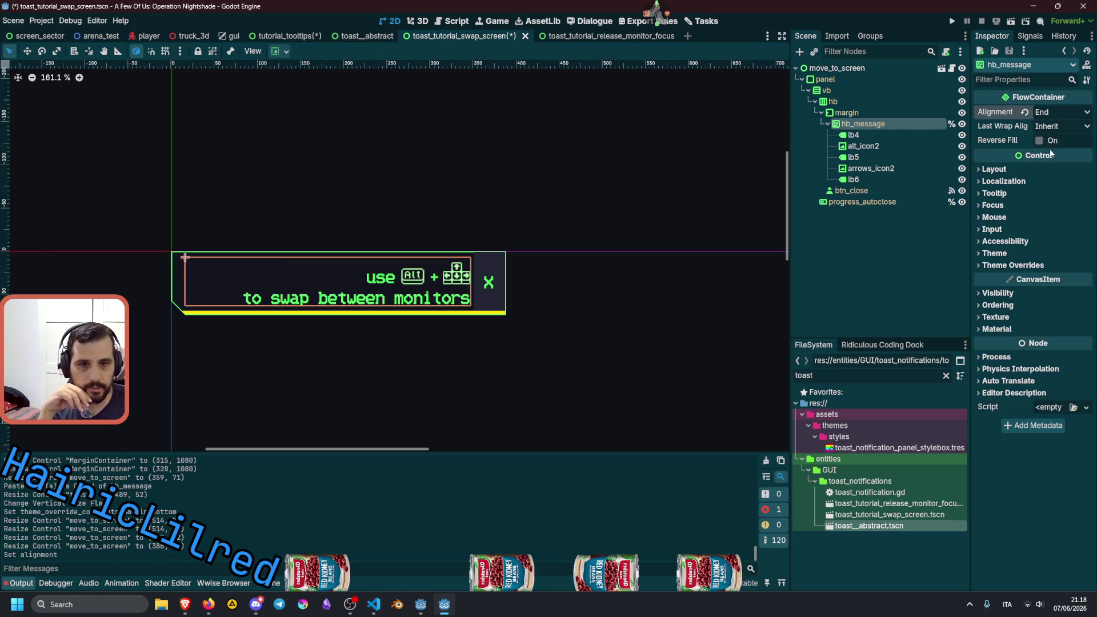
{"action": "left_click", "coordinate": [552, 191]}
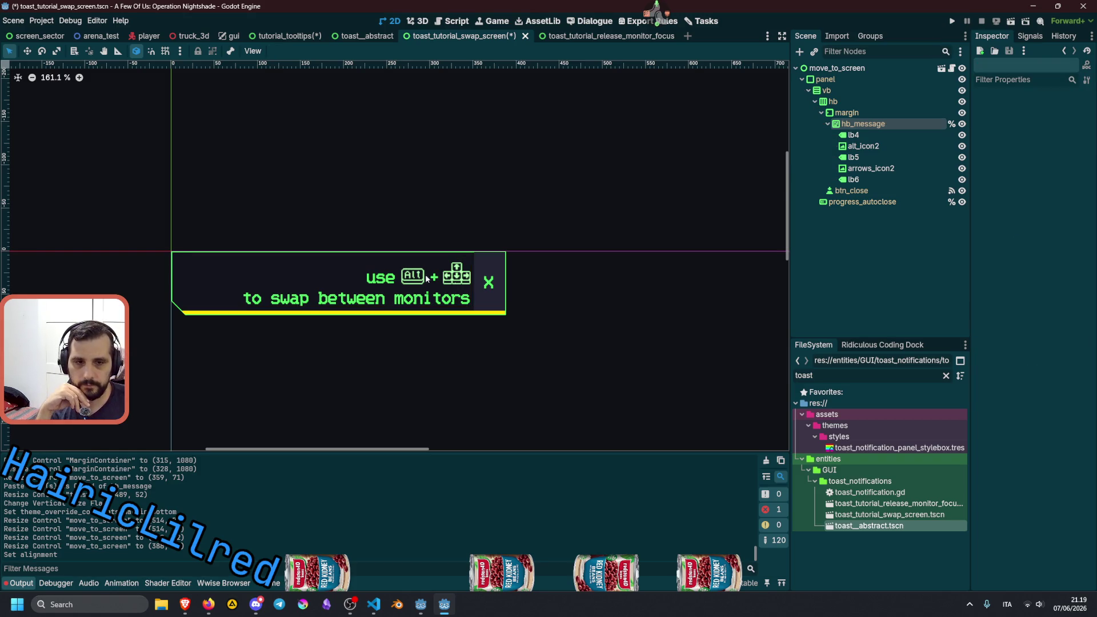
{"action": "left_click", "coordinate": [855, 69]}
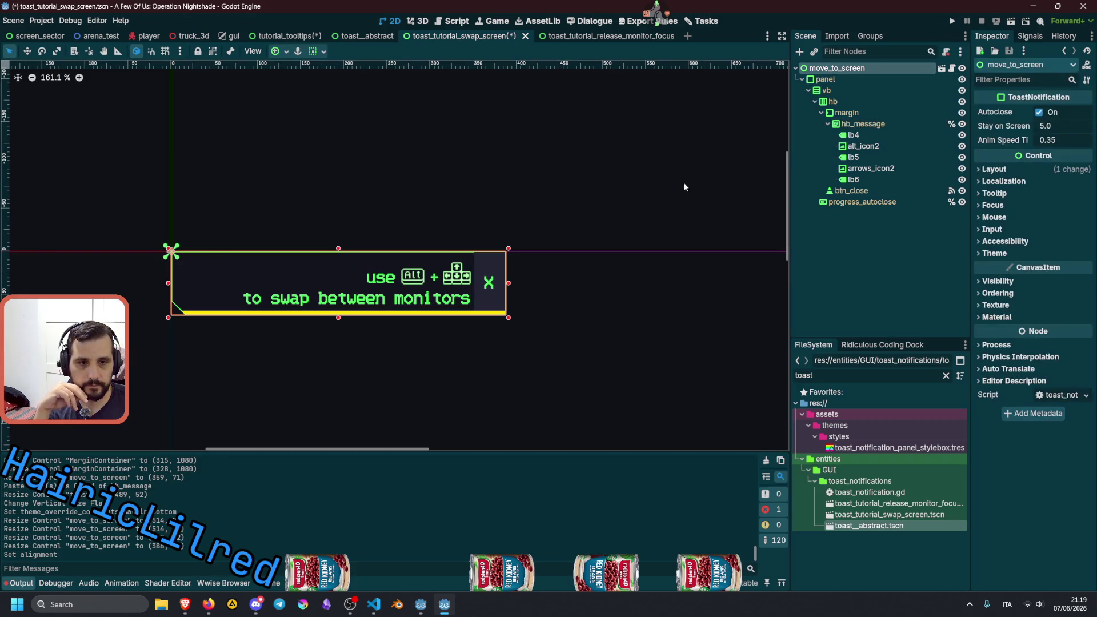
{"action": "mouse_move", "coordinate": [509, 284]}
{"action": "left_mouse_down"}
{"action": "mouse_move", "coordinate": [571, 280]}
{"action": "mouse_move", "coordinate": [436, 281]}
{"action": "mouse_move", "coordinate": [577, 281]}
{"action": "mouse_move", "coordinate": [280, 299]}
{"action": "left_mouse_up"}
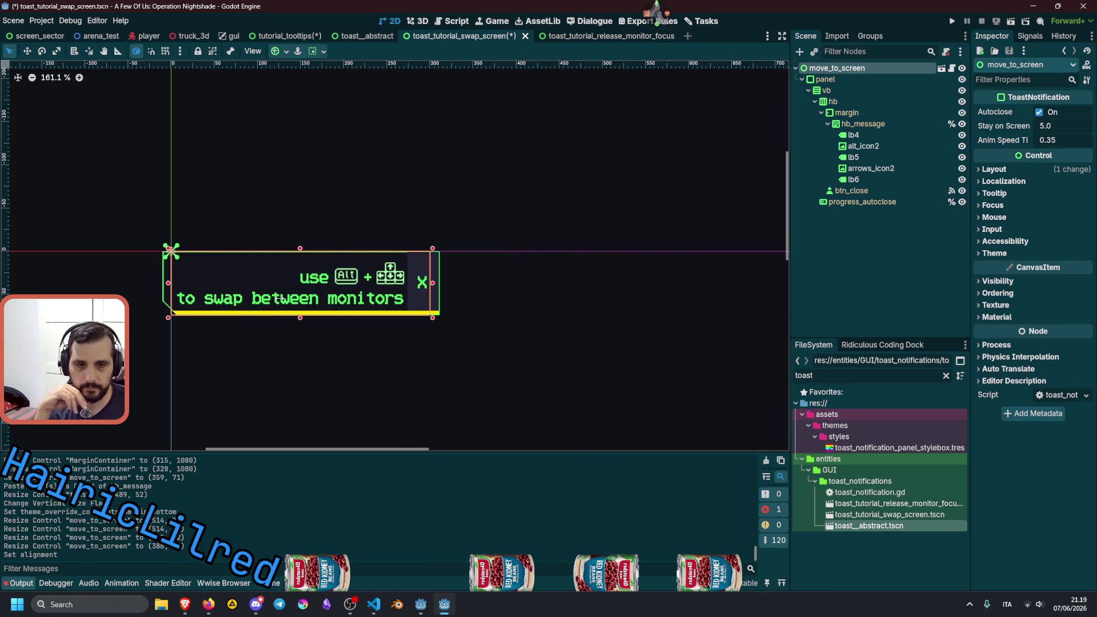
{"action": "left_click", "coordinate": [394, 182]}
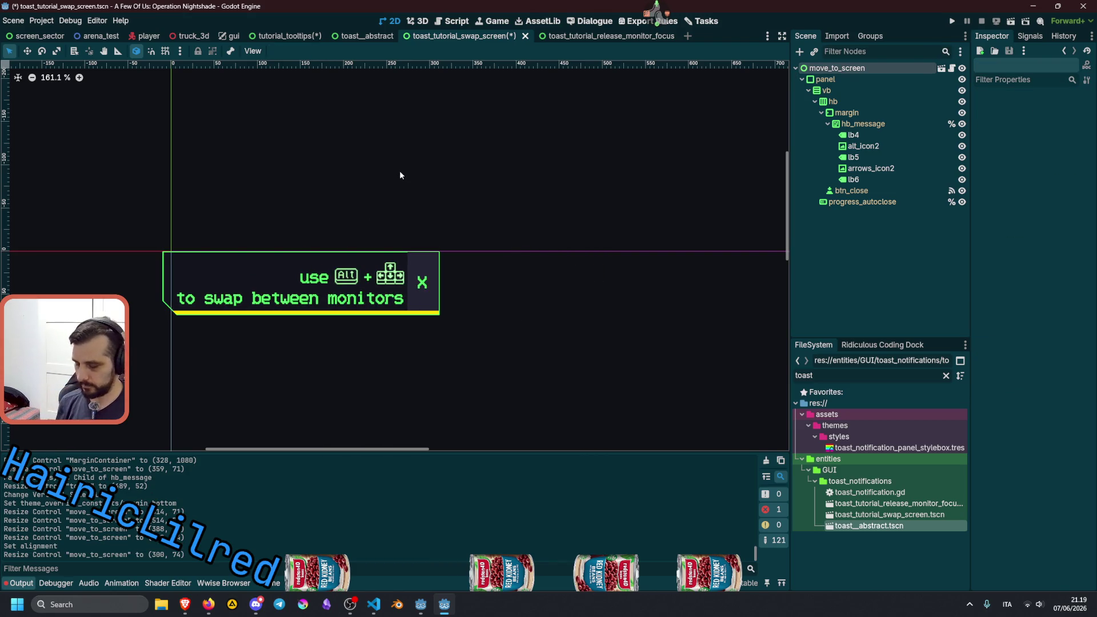
{"action": "key", "text": "ctrl+s"}
Align toast__abstract's hb_message row to End and save the scene.
{"action": "left_click", "coordinate": [576, 38]}
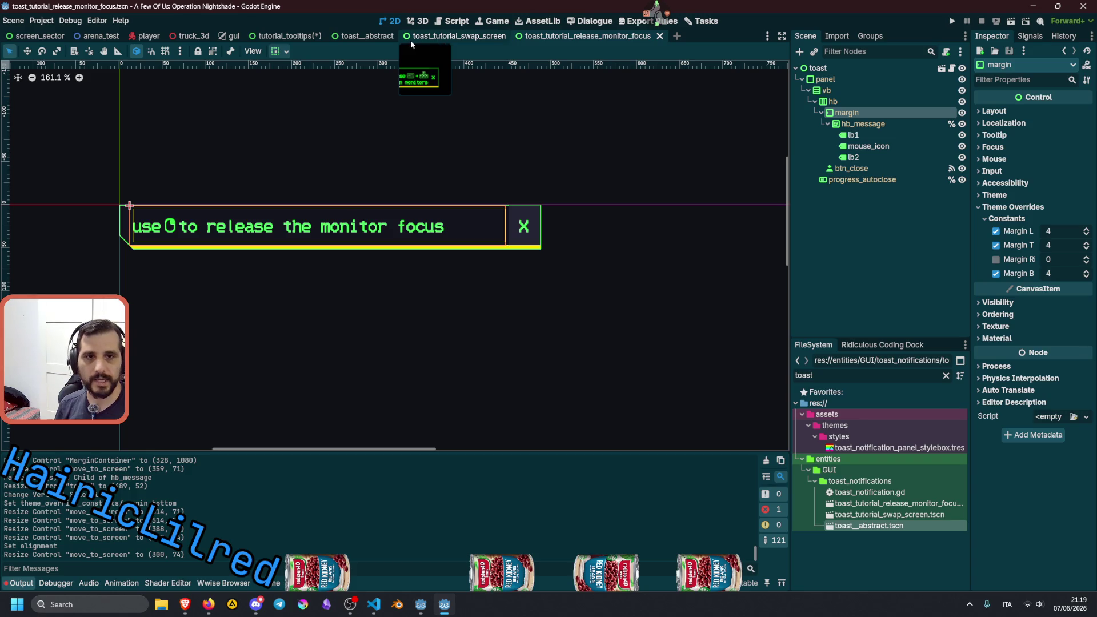
{"action": "left_click", "coordinate": [376, 40]}
{"action": "left_click", "coordinate": [868, 124]}
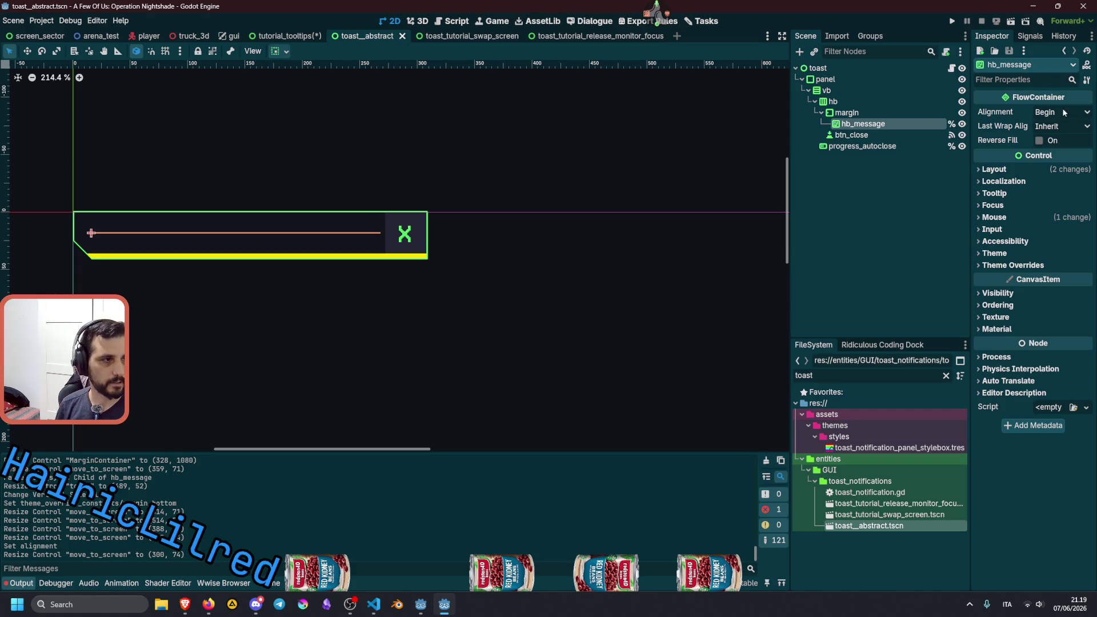
{"action": "left_click", "coordinate": [1062, 112]}
{"action": "left_click", "coordinate": [1062, 147]}
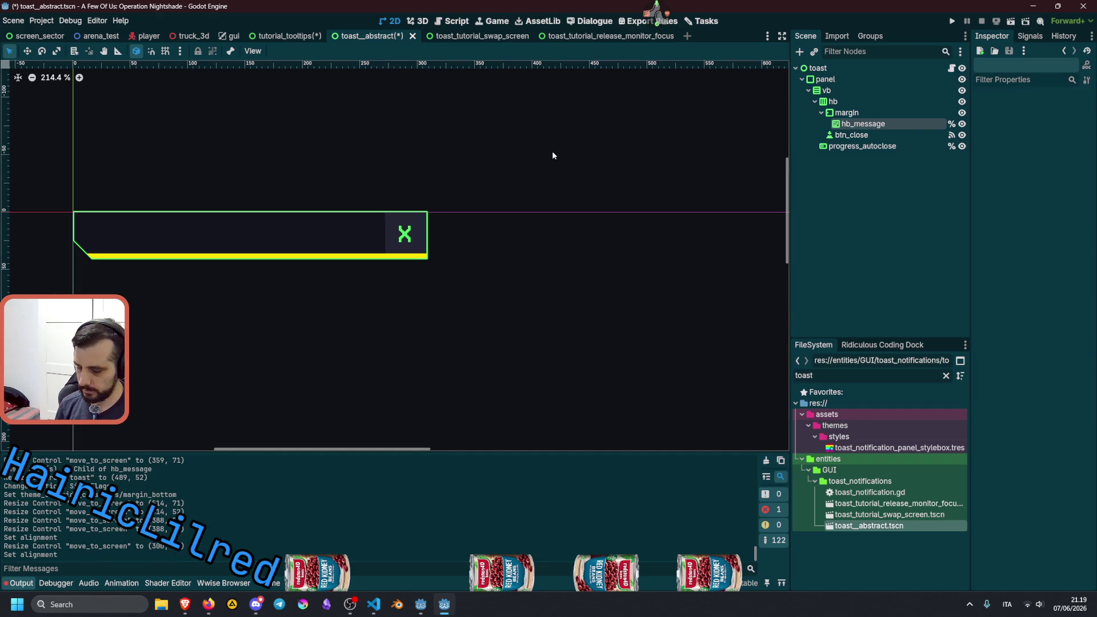
{"action": "key", "text": "ctrl+s"}
Check the message-row alignment in the swap-screen and monitor-focus toasts.
{"action": "left_click", "coordinate": [483, 36]}
{"action": "left_click", "coordinate": [862, 124]}
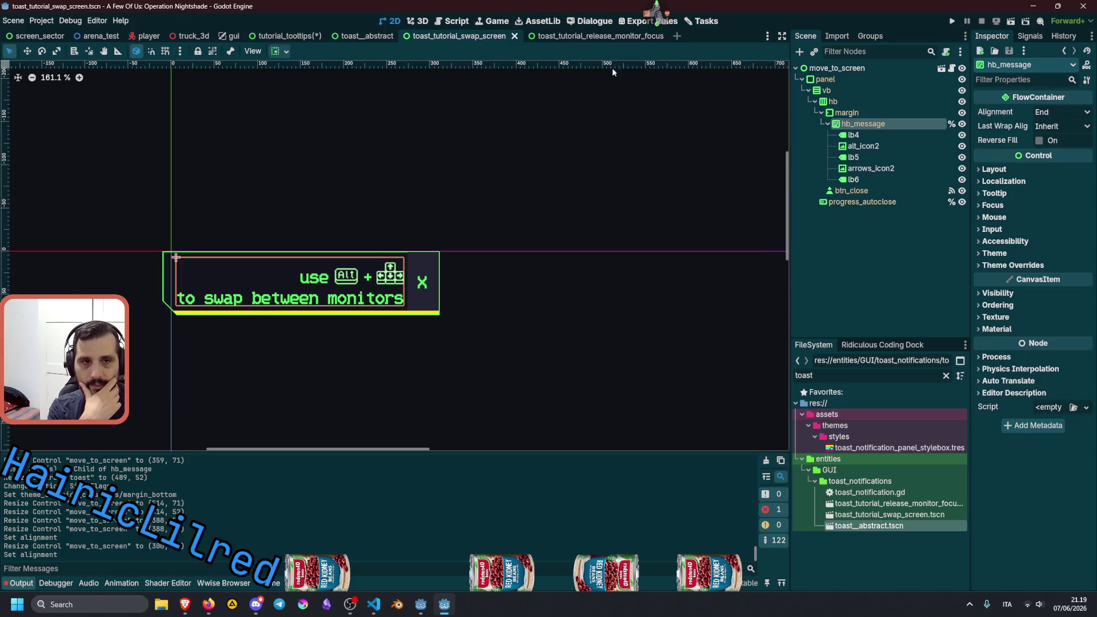
{"action": "left_click", "coordinate": [549, 36]}
{"action": "left_click", "coordinate": [371, 189]}
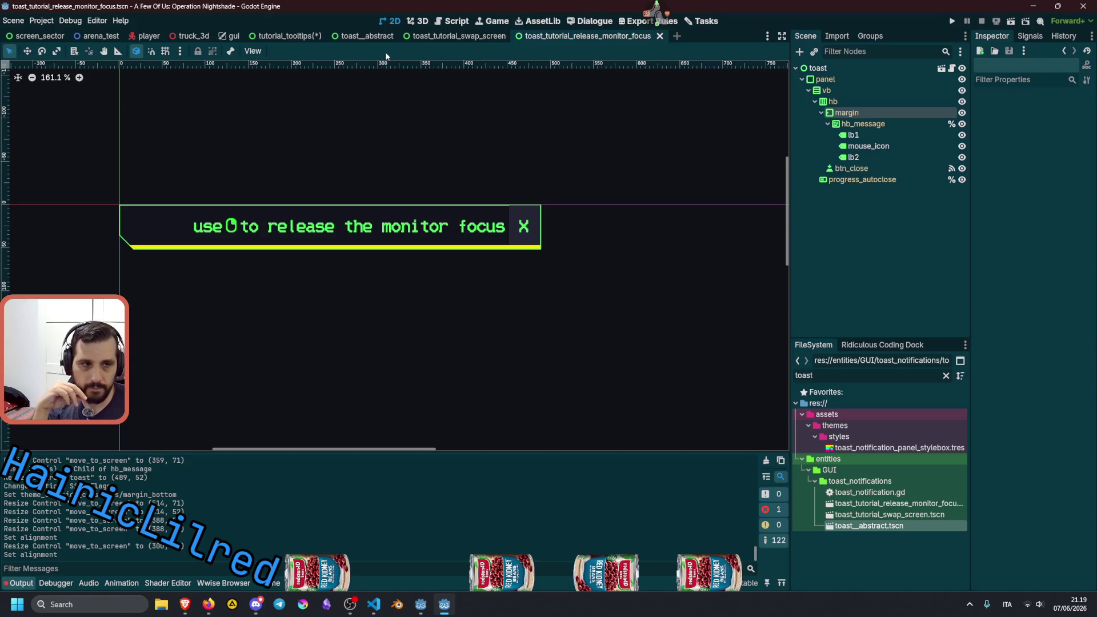
{"action": "left_click", "coordinate": [289, 36]}
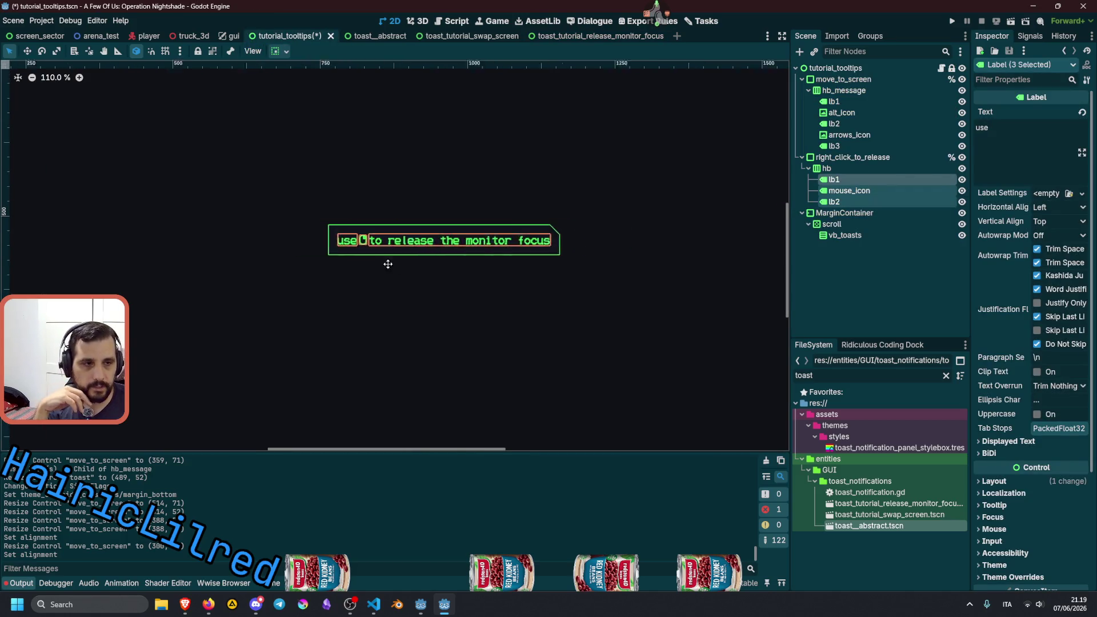
Delete the right_click_to_release and move_to_screen tooltip panels.
{"action": "left_click", "coordinate": [852, 158]}
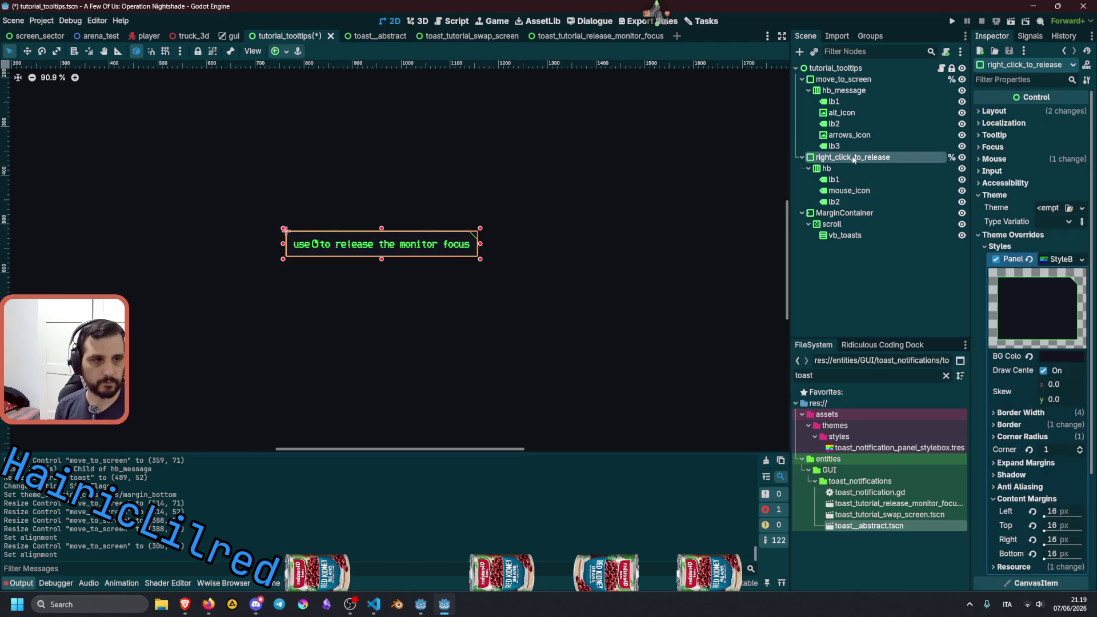
{"action": "key", "text": "Delete"}
{"action": "key", "text": "Return"}
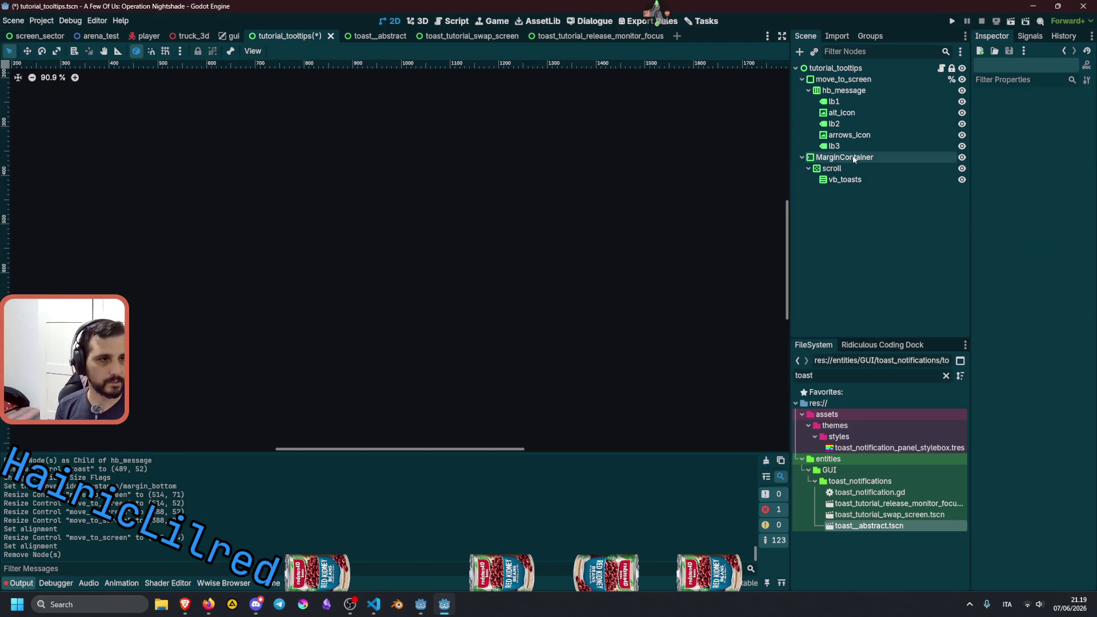
{"action": "left_click", "coordinate": [853, 85]}
{"action": "key", "text": "Delete"}
{"action": "key", "text": "Return"}
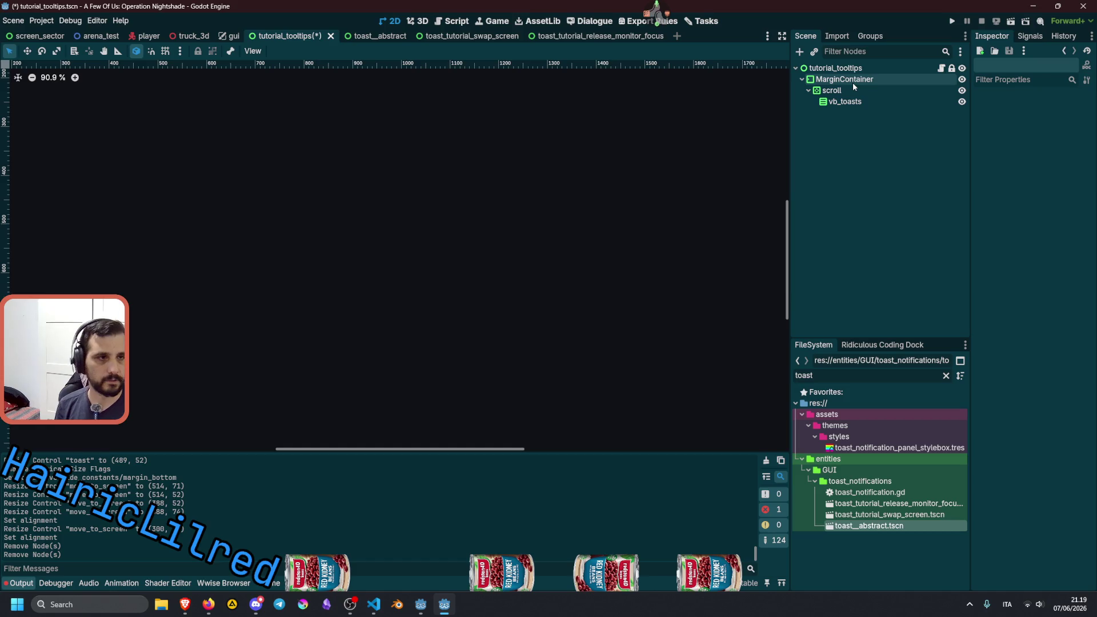
Make vb_toasts expand both horizontally and vertically.
{"action": "left_click", "coordinate": [848, 103]}
{"action": "scroll", "coordinate": [551, 200], "scroll_direction": "down", "scroll_amount": 5}
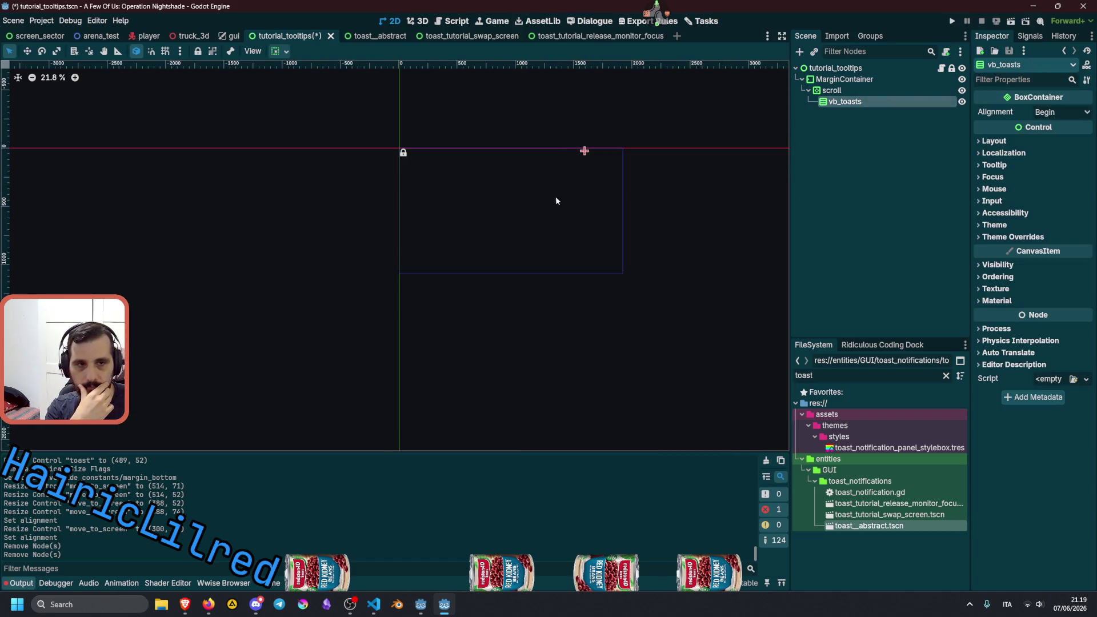
{"action": "left_click", "coordinate": [276, 51]}
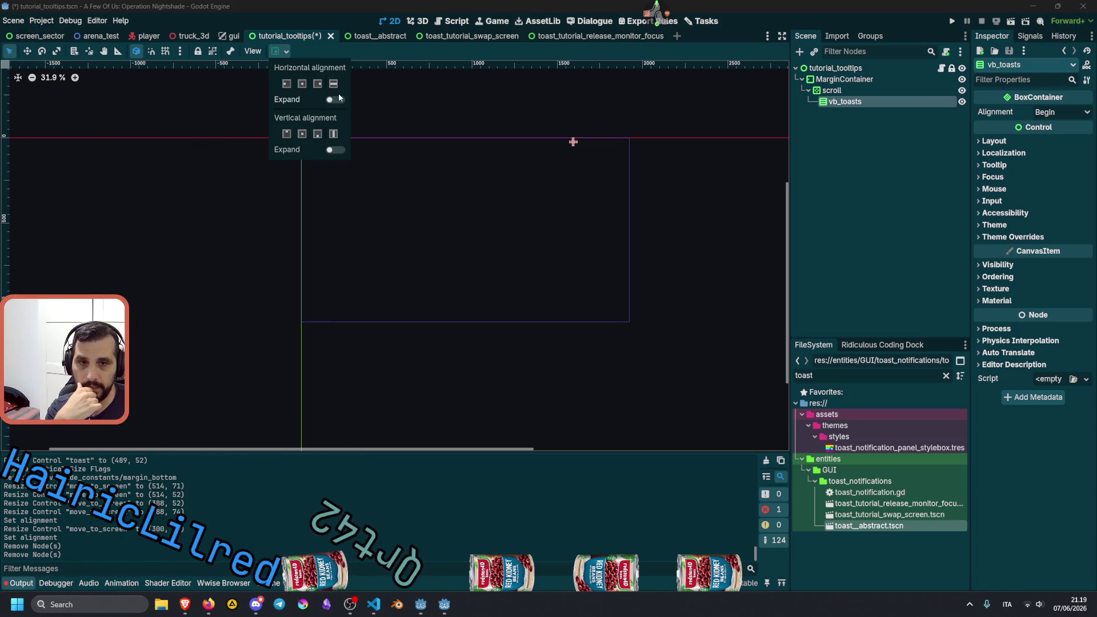
{"action": "left_click", "coordinate": [336, 99]}
{"action": "left_click", "coordinate": [335, 149]}
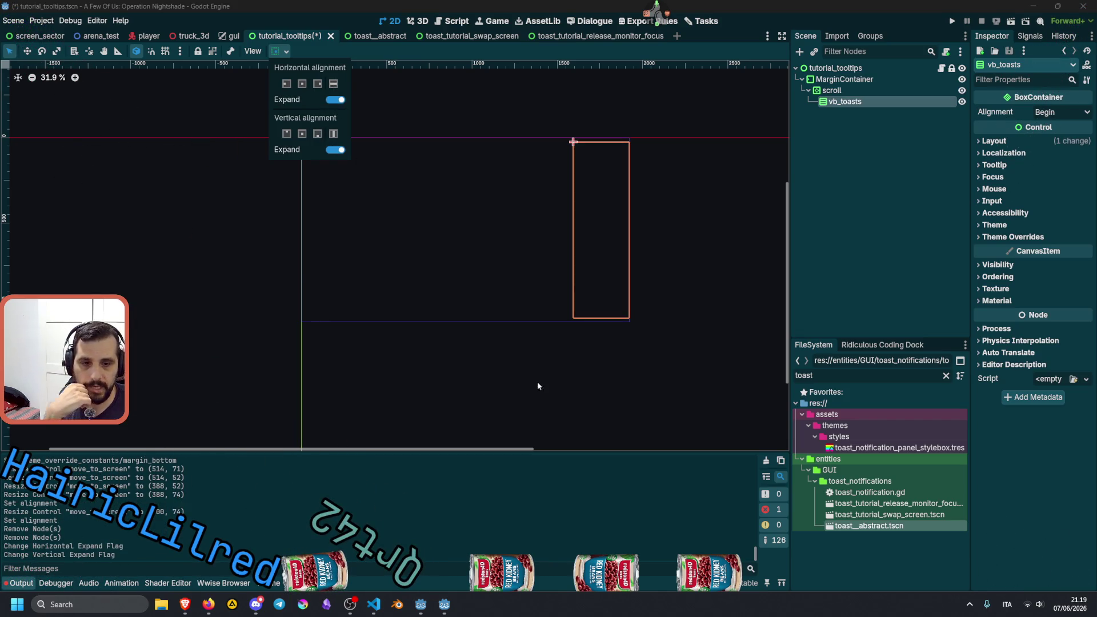
{"action": "left_click", "coordinate": [576, 247]}
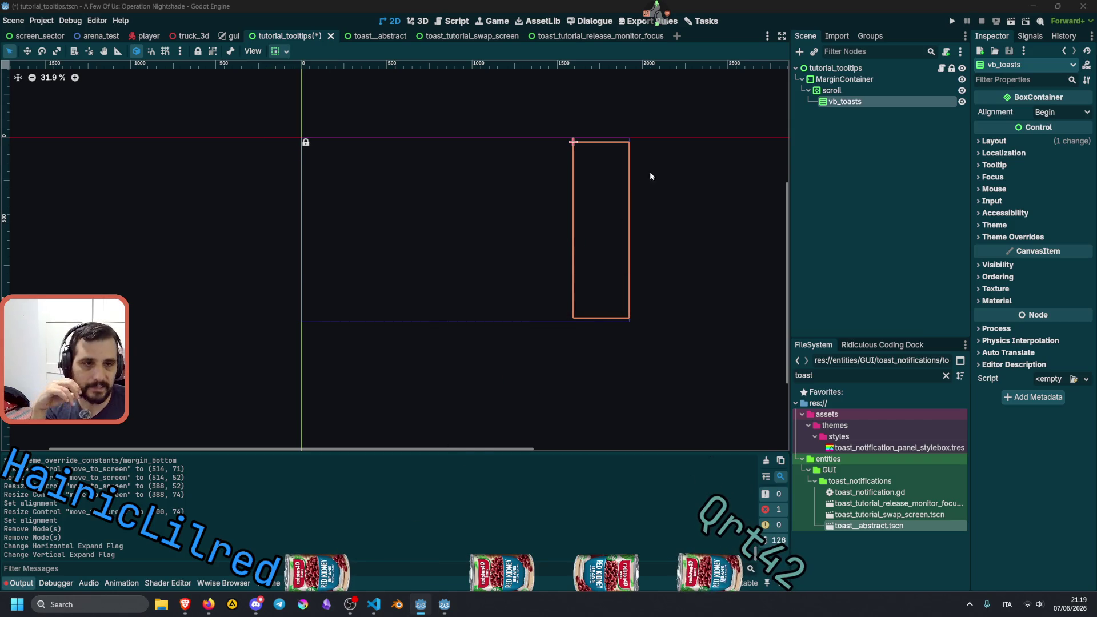
Rename the MarginContainer node to margin_left.
{"action": "scroll", "coordinate": [658, 172], "scroll_direction": "up", "scroll_amount": 4}
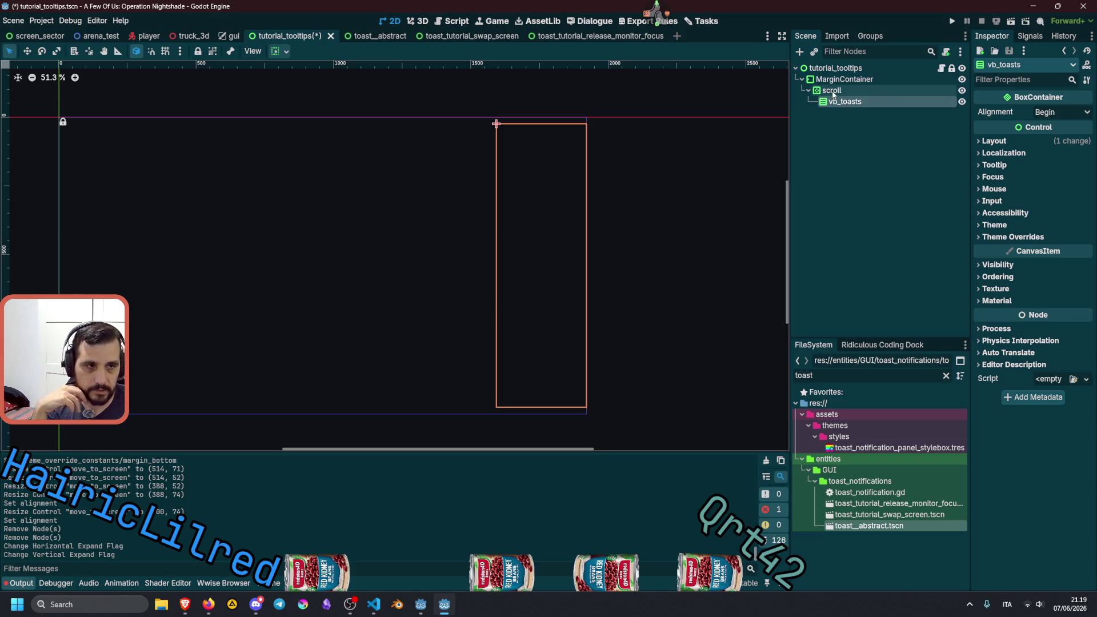
{"action": "left_click", "coordinate": [845, 79]}
{"action": "left_click", "coordinate": [857, 79]}
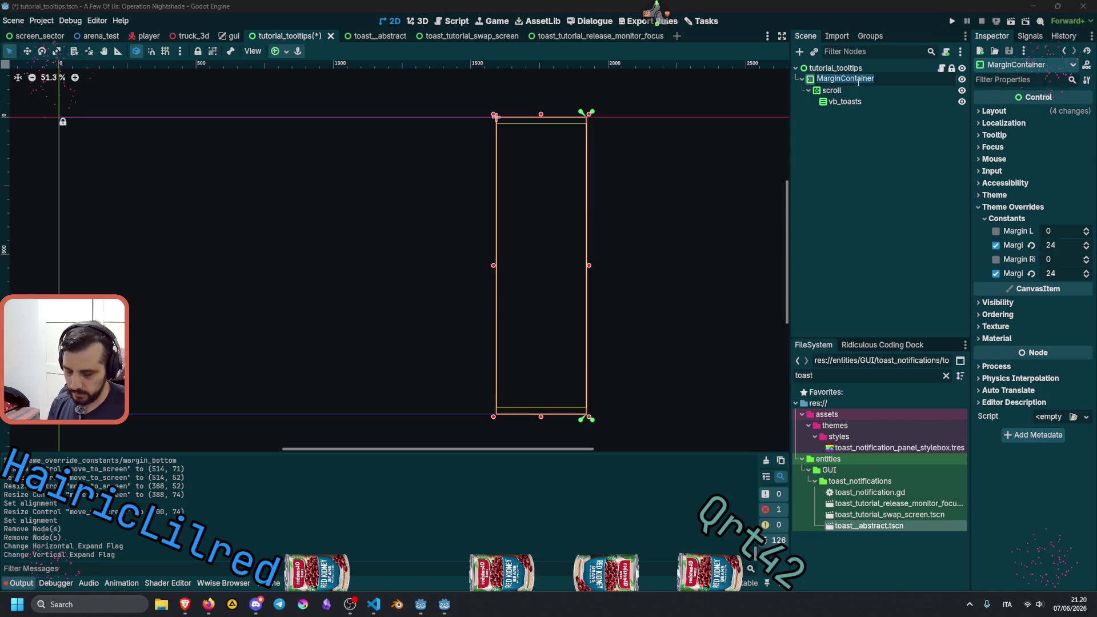
{"action": "type", "text": "margin_left"}
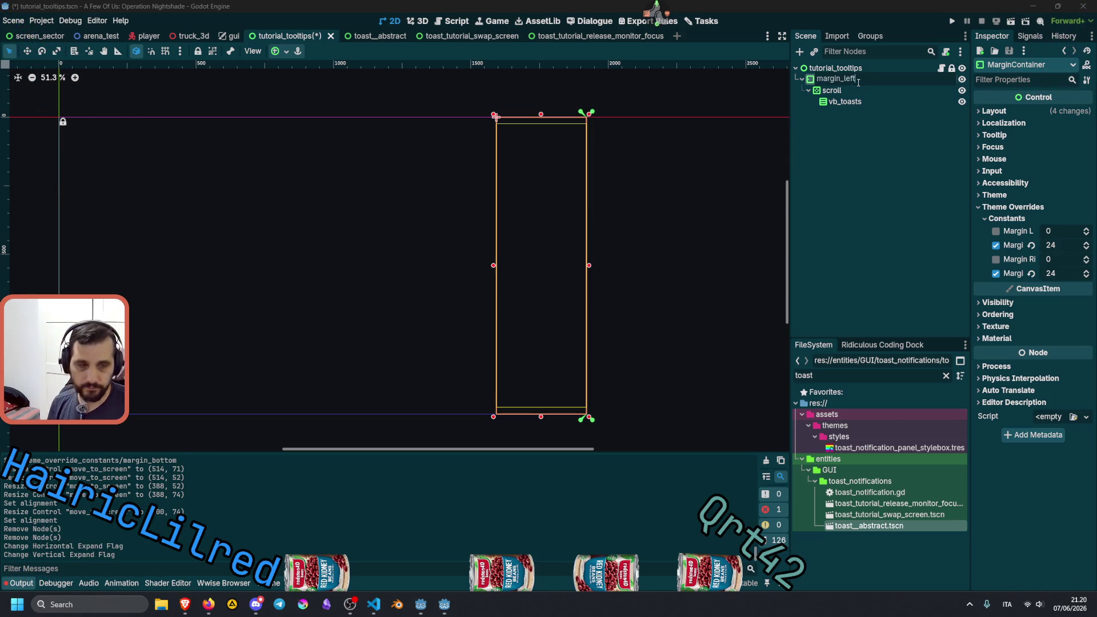
{"action": "key", "text": "Return"}
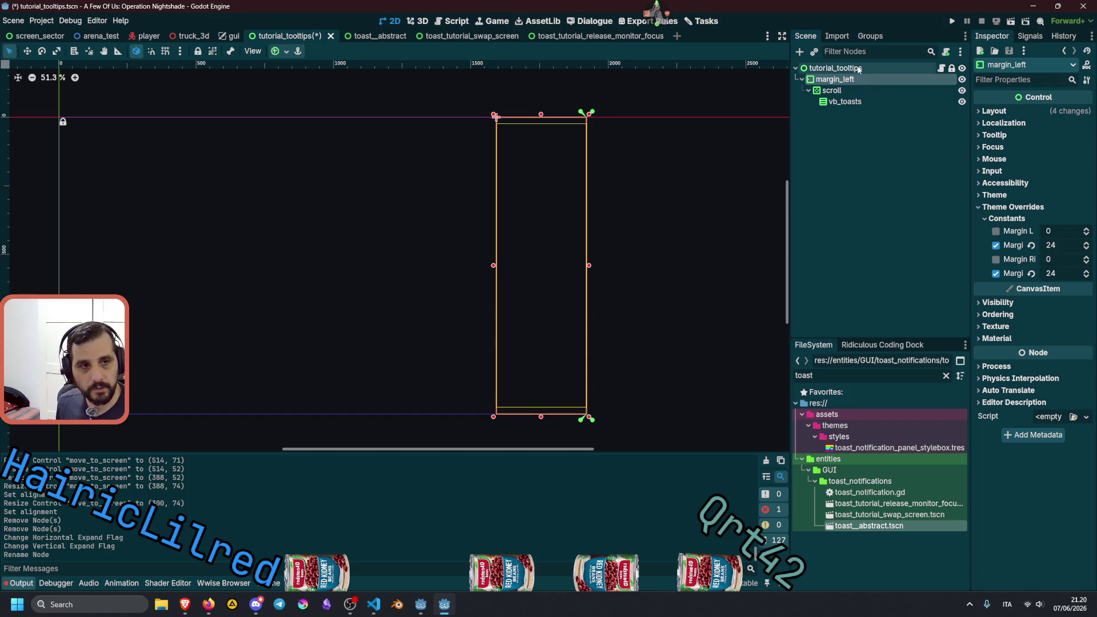
Open the root tutorial_tooltips node's script.
{"action": "left_click", "coordinate": [857, 68]}
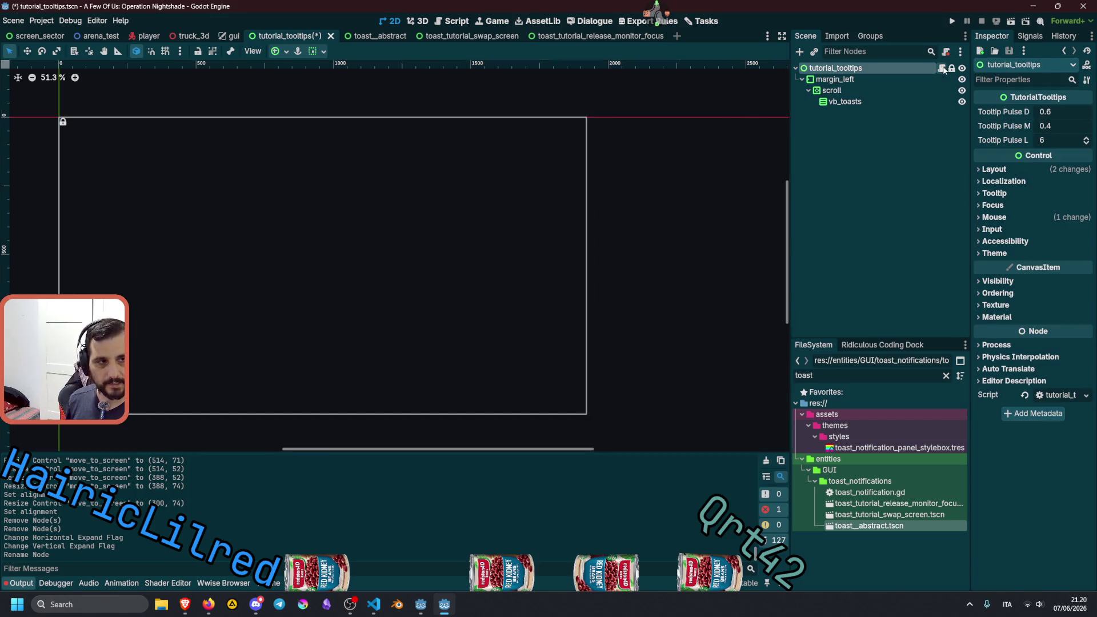
{"action": "left_click", "coordinate": [942, 68]}
{"action": "scroll", "coordinate": [384, 246], "scroll_direction": "up", "scroll_amount": 5}
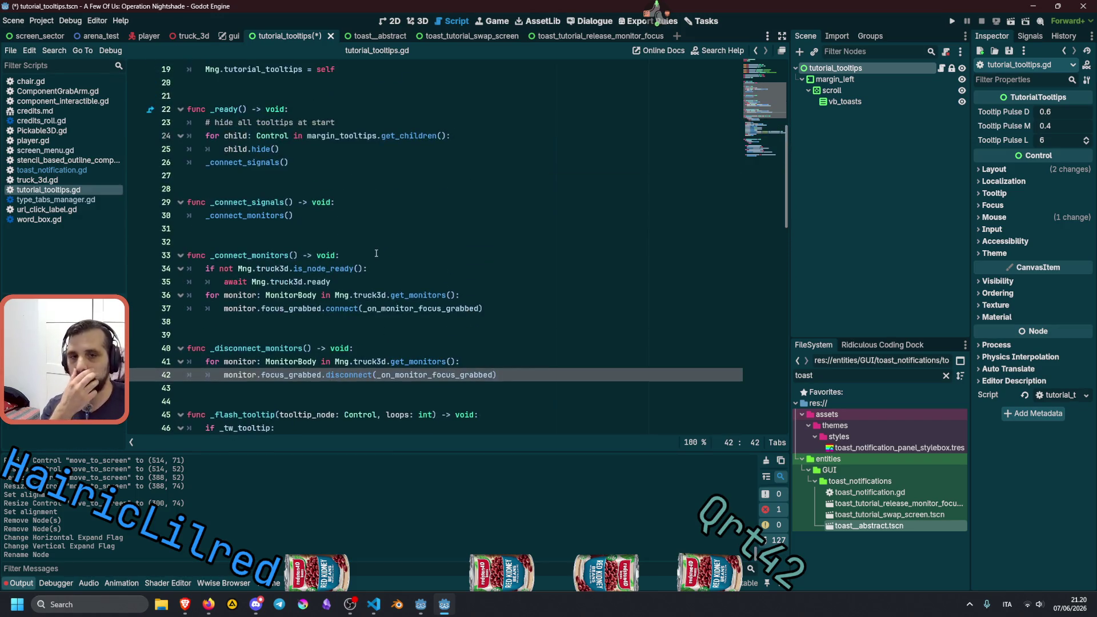
{"action": "scroll", "coordinate": [376, 253], "scroll_direction": "up", "scroll_amount": 4}
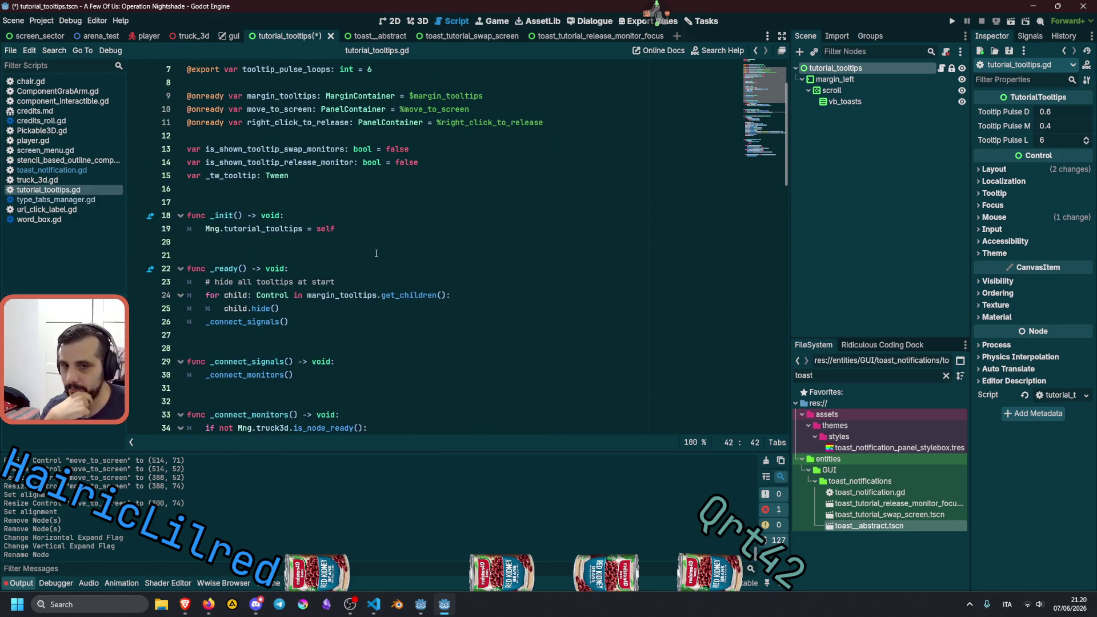
{"action": "scroll", "coordinate": [351, 316], "scroll_direction": "down", "scroll_amount": 3}
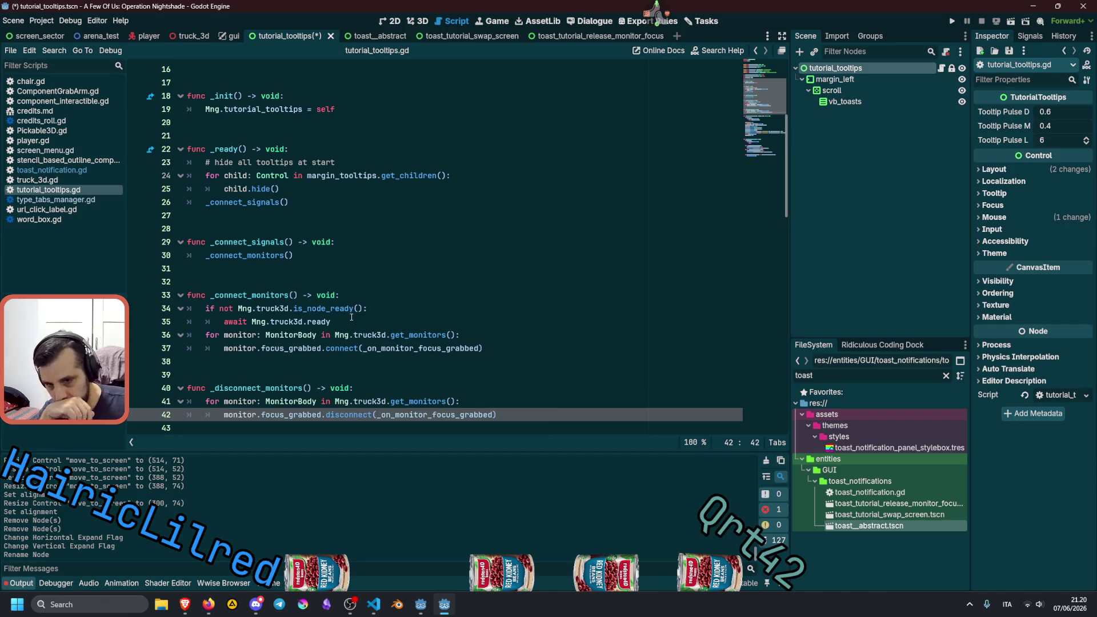
{"action": "scroll", "coordinate": [352, 316], "scroll_direction": "down", "scroll_amount": 2}
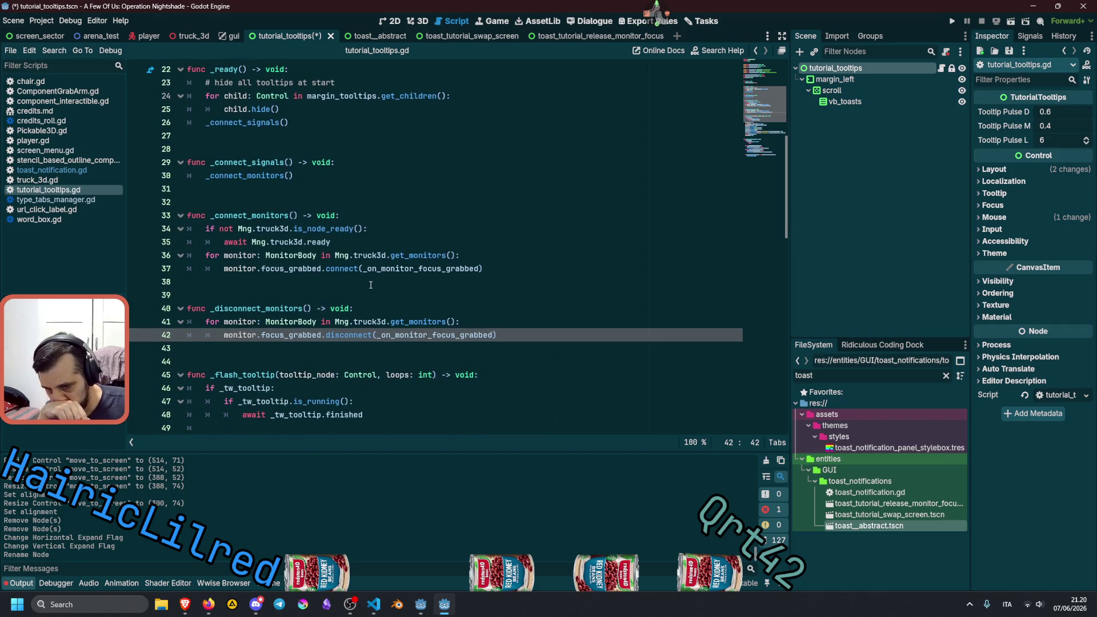
{"action": "scroll", "coordinate": [371, 284], "scroll_direction": "up", "scroll_amount": 5}
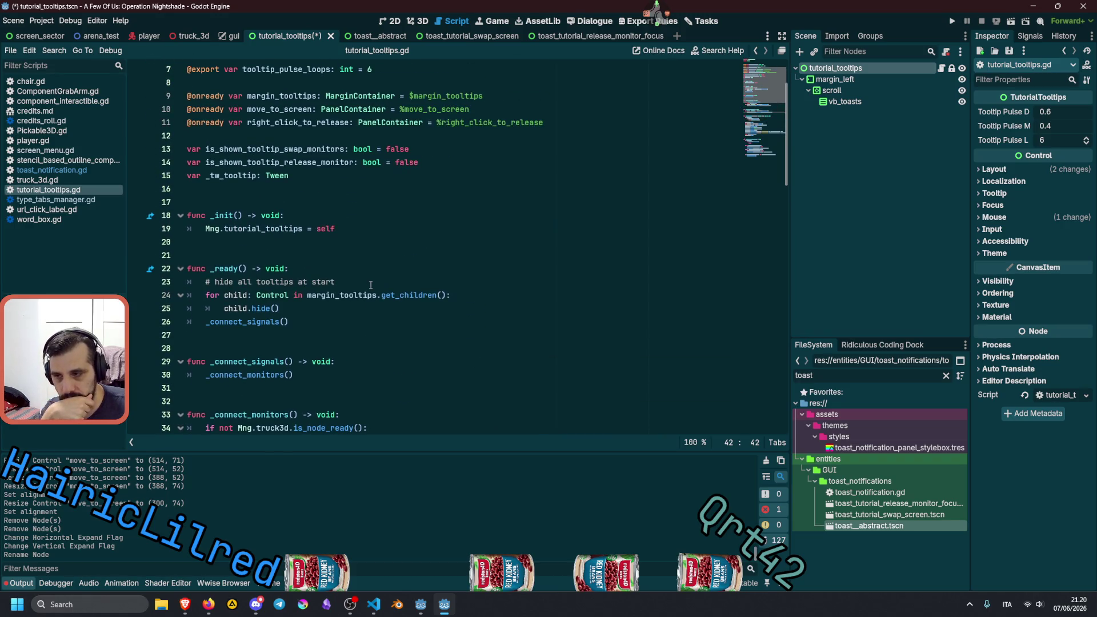
{"action": "scroll", "coordinate": [371, 284], "scroll_direction": "down", "scroll_amount": 4}
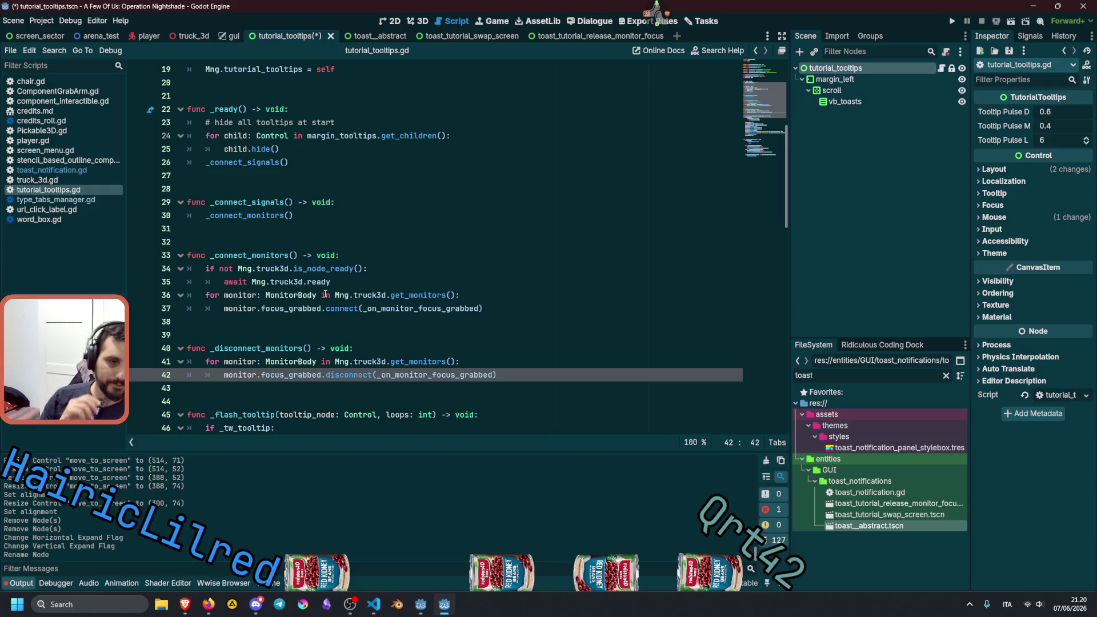
{"action": "left_click", "coordinate": [380, 324]}
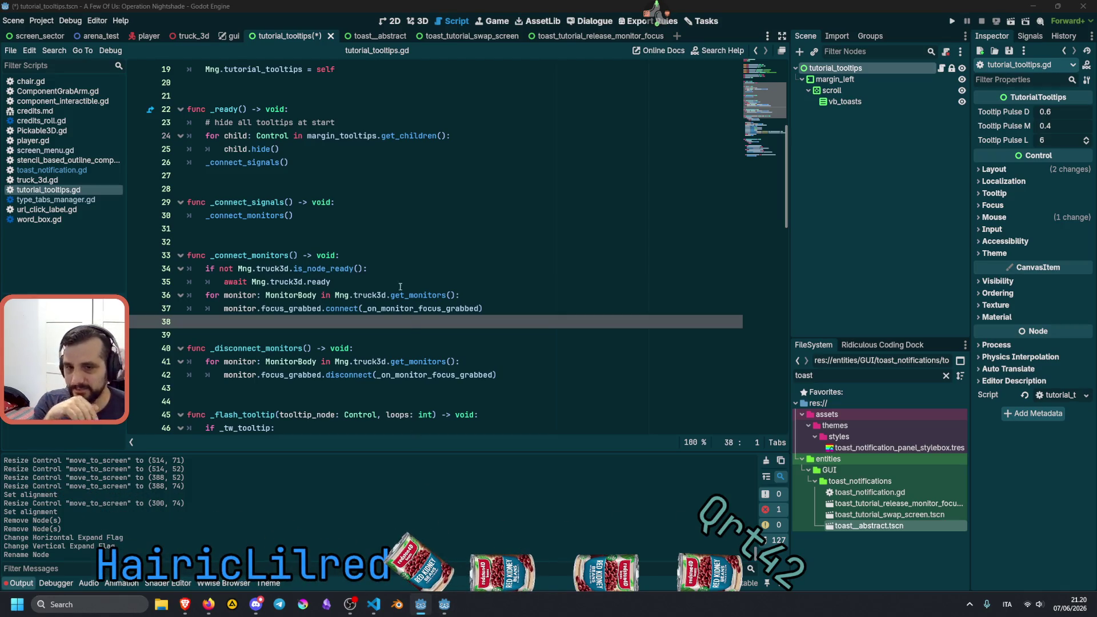
{"action": "left_click", "coordinate": [386, 242]}
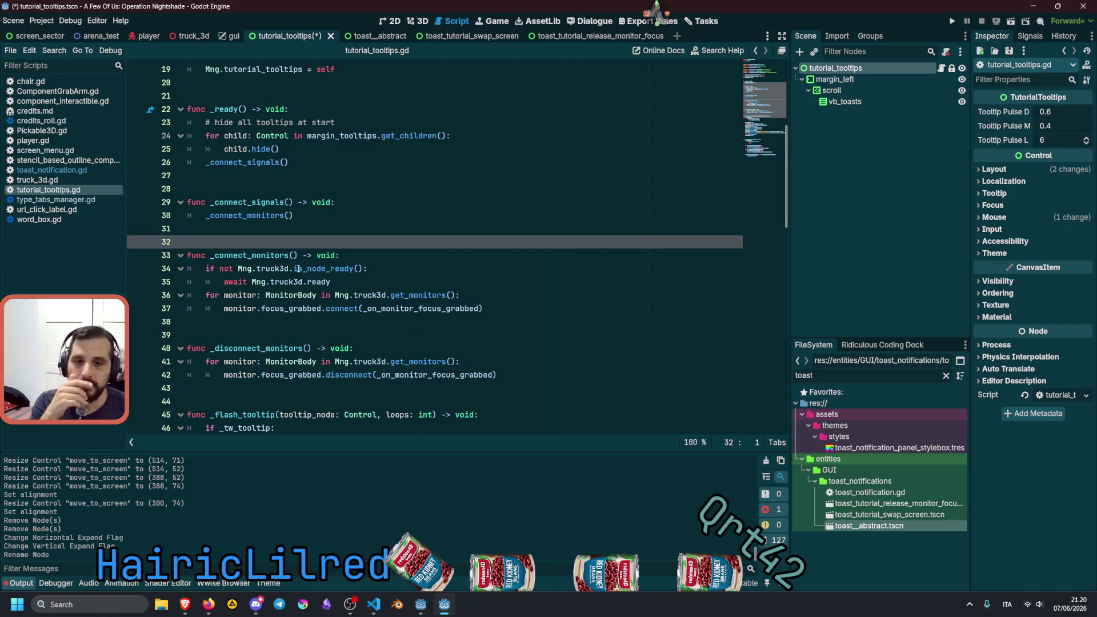
{"action": "double_click", "coordinate": [239, 256]}
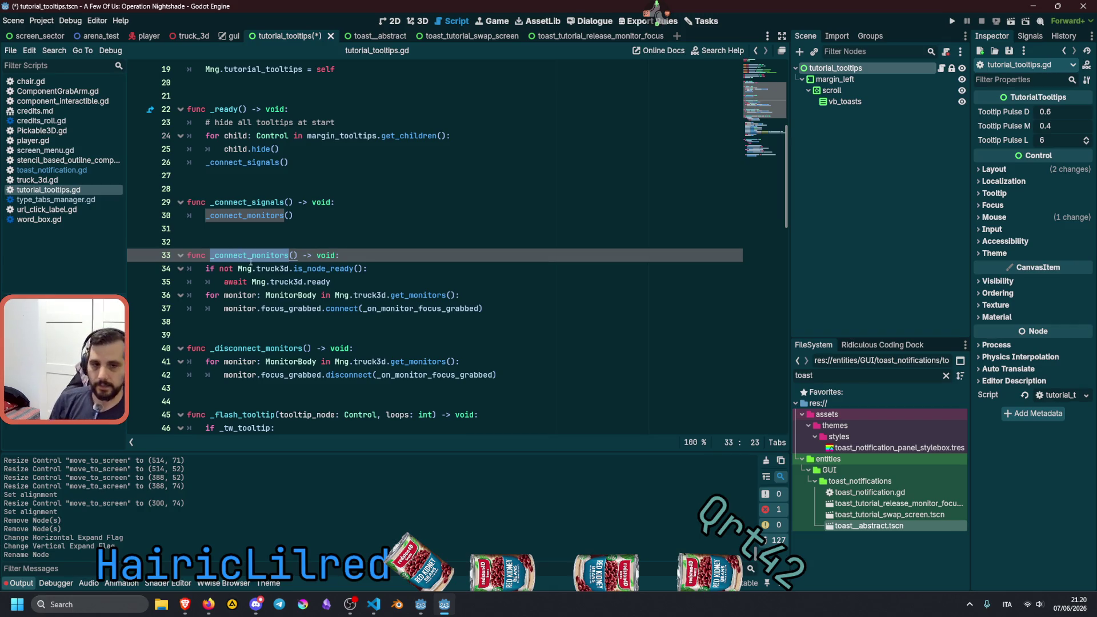
{"action": "left_click", "coordinate": [415, 308], "text": "ctrl"}
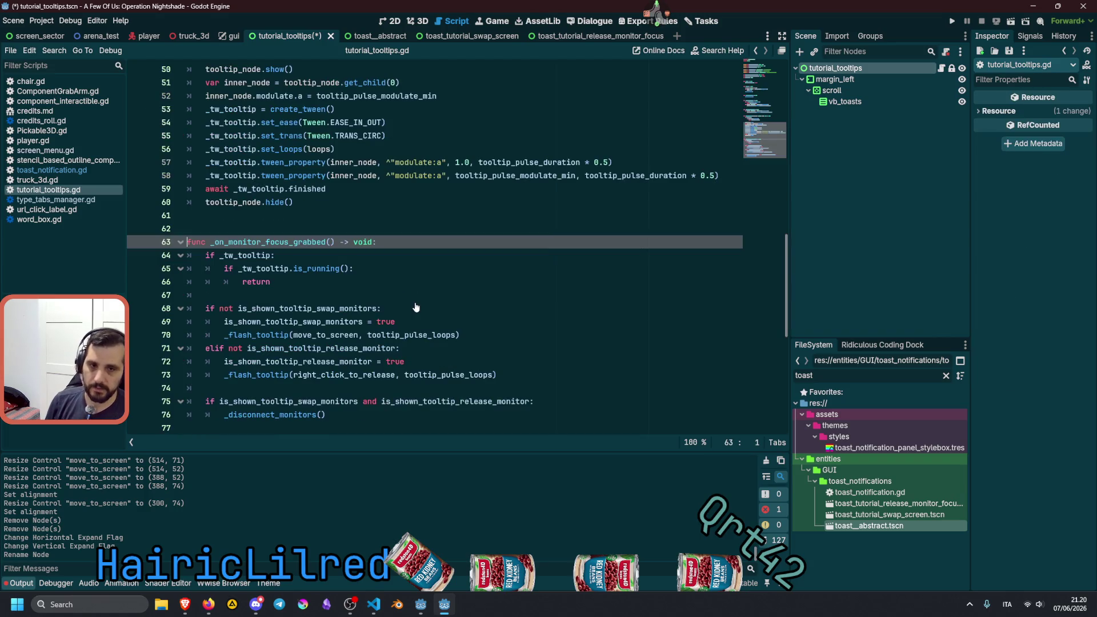
{"action": "double_click", "coordinate": [239, 254]}
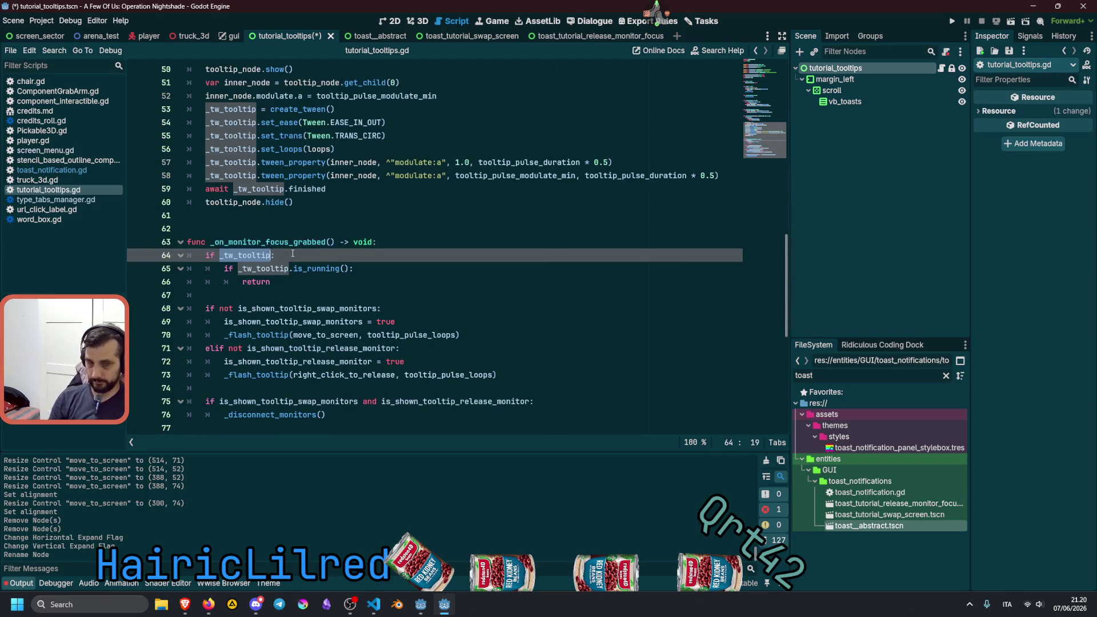